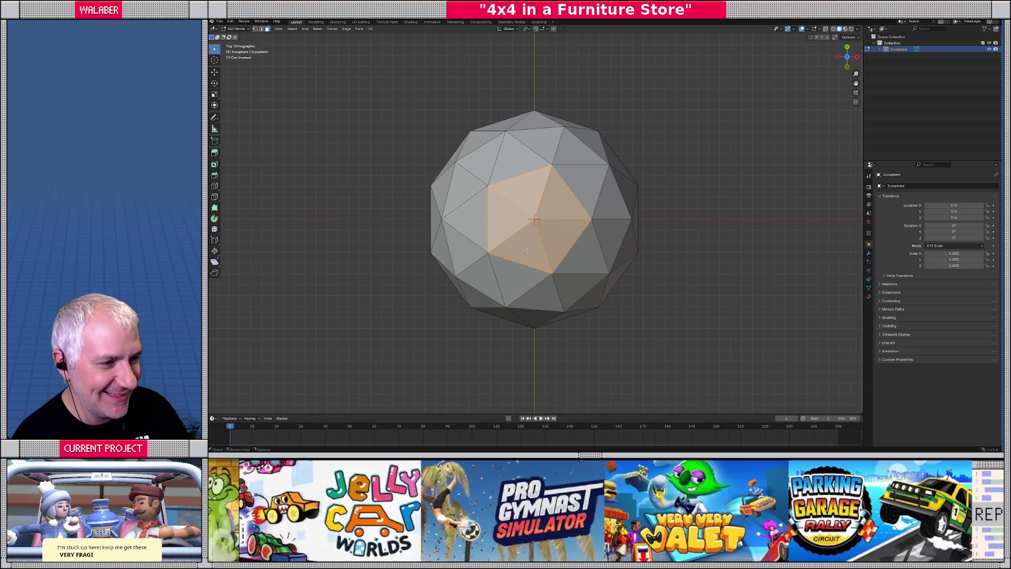
Step: Orbit around the icosphere and grow the face selection across its front and upper faces
{"action": "mouse_move", "coordinate": [510, 243]}
{"action": "middle_mouse_down"}
{"action": "mouse_move", "coordinate": [523, 206]}
{"action": "mouse_move", "coordinate": [635, 203]}
{"action": "mouse_move", "coordinate": [567, 207]}
{"action": "mouse_move", "coordinate": [535, 223]}
{"action": "mouse_move", "coordinate": [545, 239]}
{"action": "mouse_move", "coordinate": [549, 223]}
{"action": "mouse_move", "coordinate": [569, 232]}
{"action": "mouse_move", "coordinate": [521, 215]}
{"action": "mouse_move", "coordinate": [535, 216]}
{"action": "middle_mouse_up"}
{"action": "middle_click_drag", "start_coordinate": [587, 239], "coordinate": [554, 212]}
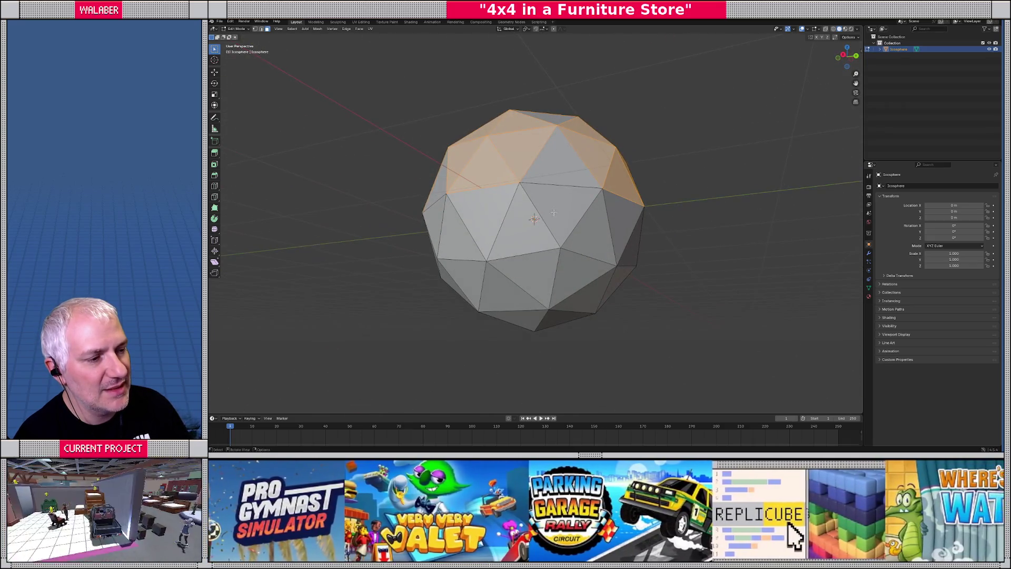
{"action": "middle_click_drag", "start_coordinate": [572, 246], "coordinate": [576, 242]}
{"action": "middle_click_drag", "start_coordinate": [476, 224], "coordinate": [551, 228]}
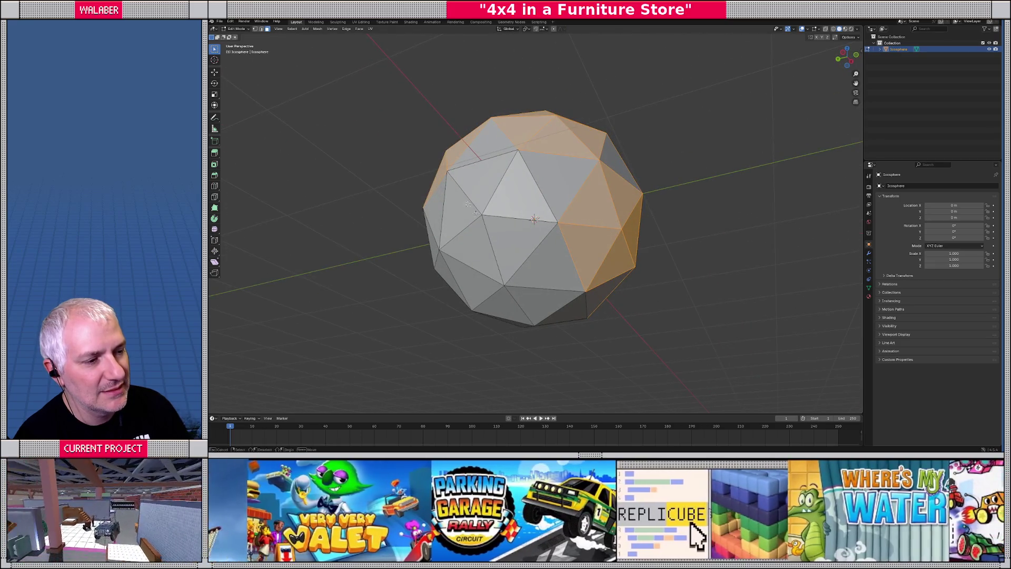
{"action": "left_click_drag", "start_coordinate": [476, 212], "coordinate": [477, 213]}
{"action": "mouse_move", "coordinate": [478, 214]}
{"action": "middle_mouse_down"}
{"action": "mouse_move", "coordinate": [521, 243]}
{"action": "mouse_move", "coordinate": [532, 205]}
{"action": "middle_mouse_up"}
{"action": "key", "text": "ctrl+KP_Add"}
{"action": "mouse_move", "coordinate": [551, 266]}
{"action": "middle_mouse_down"}
{"action": "mouse_move", "coordinate": [546, 353]}
{"action": "mouse_move", "coordinate": [454, 347]}
{"action": "mouse_move", "coordinate": [487, 343]}
{"action": "middle_mouse_up"}
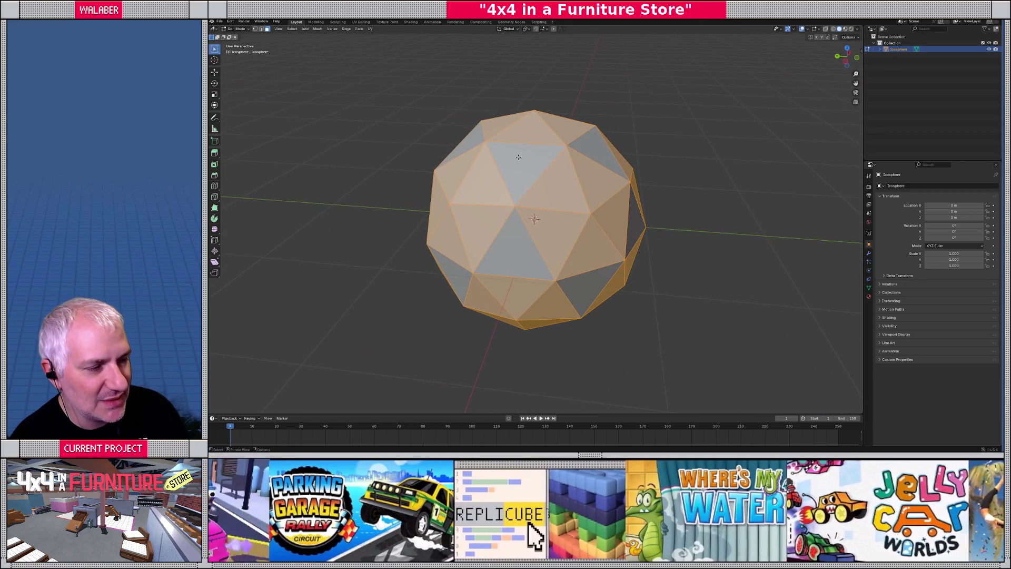
Step: Orbit the icosphere from several angles to inspect which triangular faces are selected
{"action": "middle_click_drag", "start_coordinate": [505, 200], "coordinate": [482, 221]}
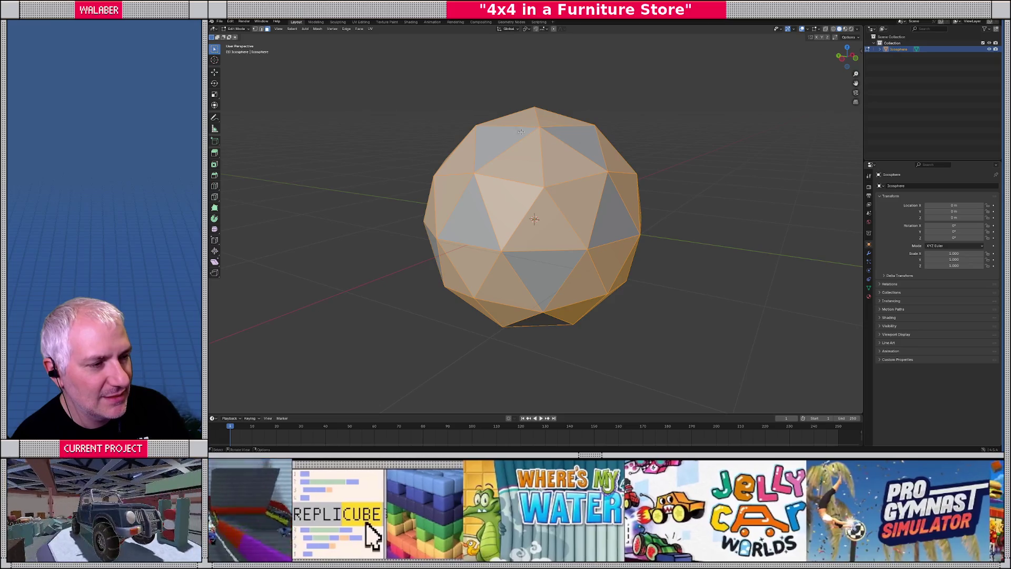
{"action": "mouse_move", "coordinate": [521, 131]}
{"action": "middle_mouse_down"}
{"action": "mouse_move", "coordinate": [533, 202]}
{"action": "mouse_move", "coordinate": [514, 149]}
{"action": "mouse_move", "coordinate": [519, 177]}
{"action": "mouse_move", "coordinate": [519, 165]}
{"action": "middle_mouse_up"}
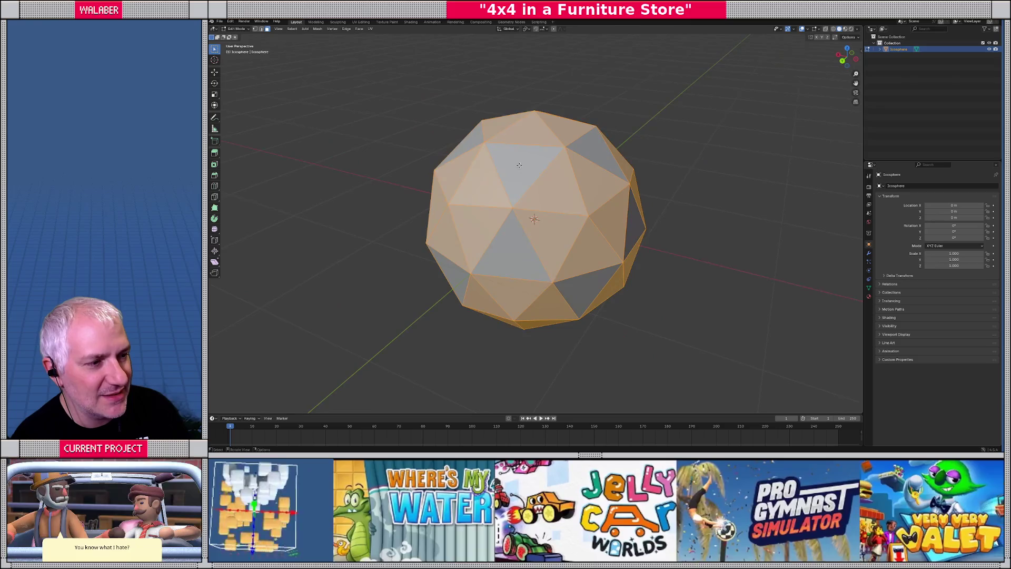
{"action": "mouse_move", "coordinate": [515, 257]}
{"action": "middle_mouse_down"}
{"action": "mouse_move", "coordinate": [532, 254]}
{"action": "mouse_move", "coordinate": [514, 277]}
{"action": "mouse_move", "coordinate": [529, 233]}
{"action": "middle_mouse_up"}
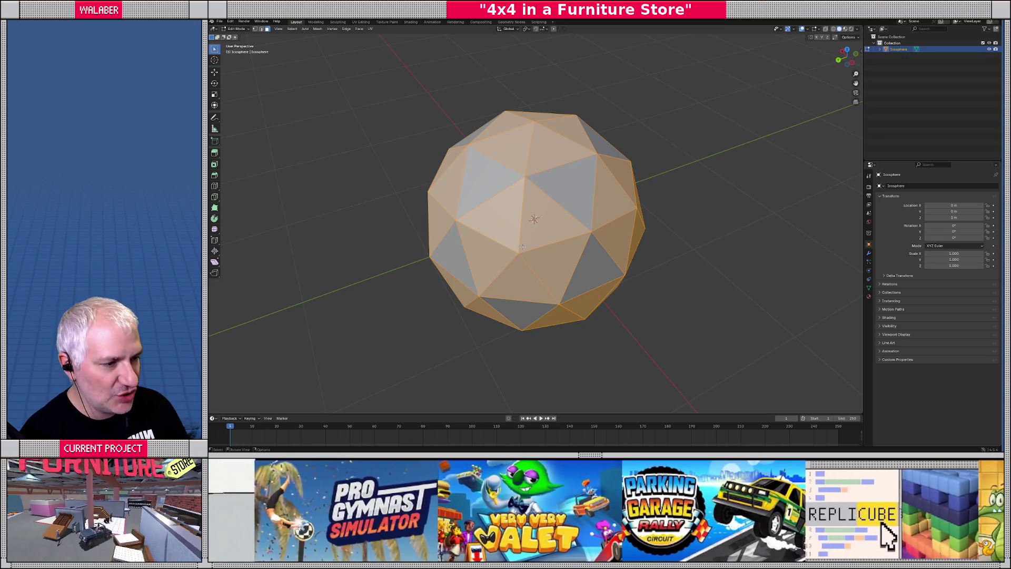
{"action": "mouse_move", "coordinate": [512, 255]}
{"action": "middle_mouse_down"}
{"action": "mouse_move", "coordinate": [557, 254]}
{"action": "mouse_move", "coordinate": [559, 232]}
{"action": "mouse_move", "coordinate": [582, 229]}
{"action": "mouse_move", "coordinate": [621, 244]}
{"action": "mouse_move", "coordinate": [560, 218]}
{"action": "mouse_move", "coordinate": [483, 245]}
{"action": "middle_mouse_up"}
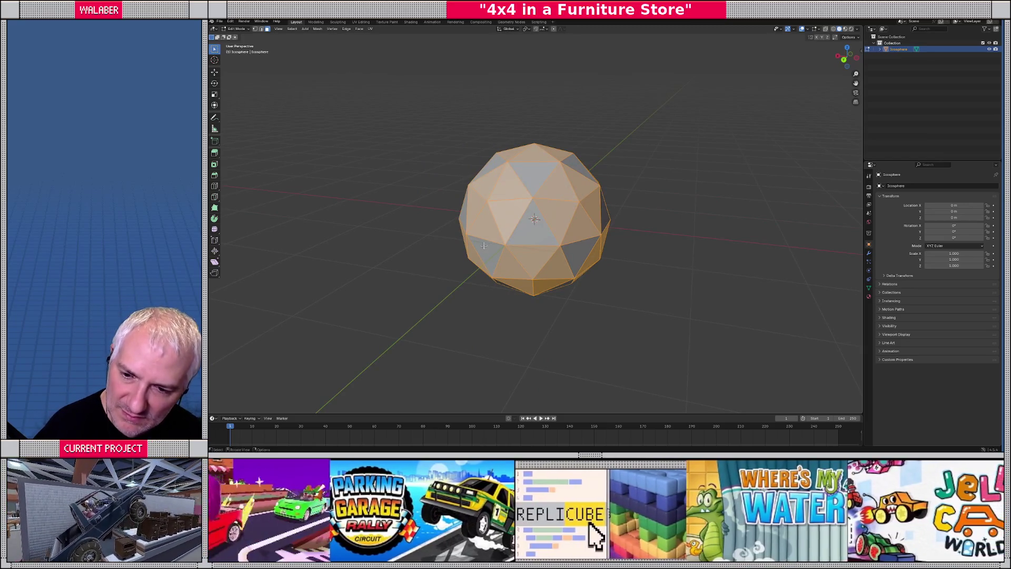
Step: Return to Object Mode and bring up the top menu
{"action": "key", "text": "Tab"}
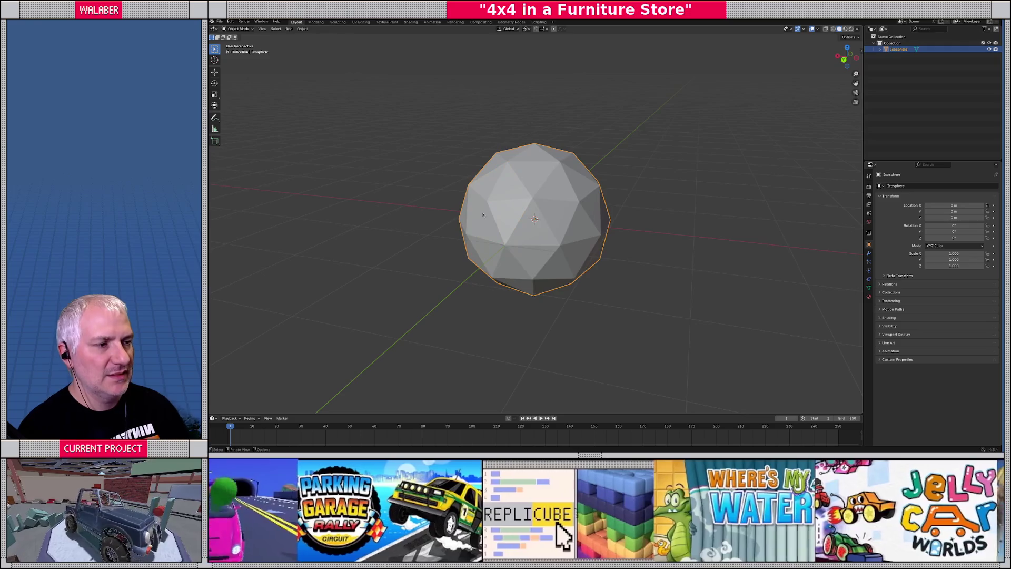
{"action": "left_click", "coordinate": [219, 21]}
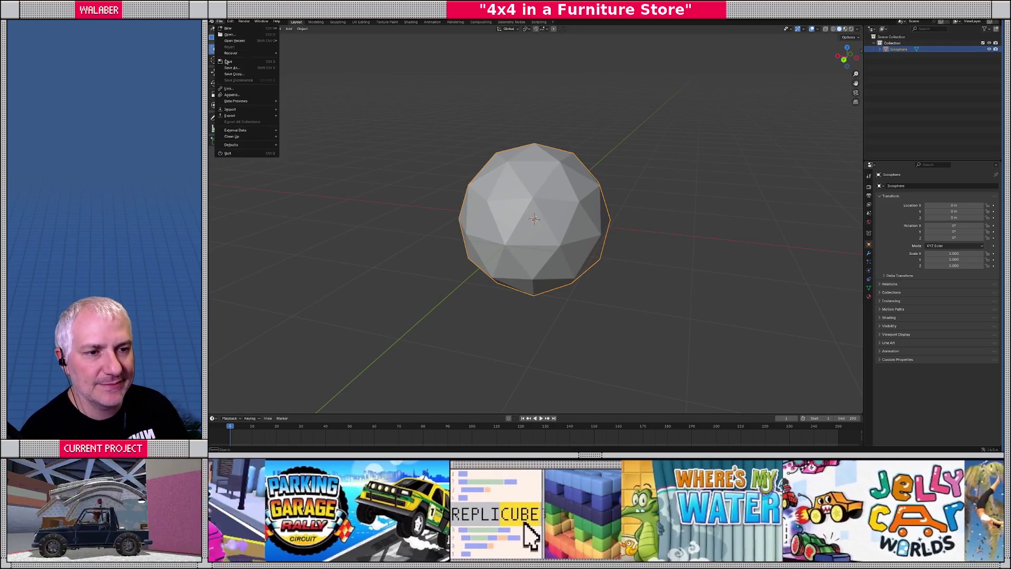
{"action": "left_click", "coordinate": [220, 21]}
{"action": "left_click", "coordinate": [220, 21]}
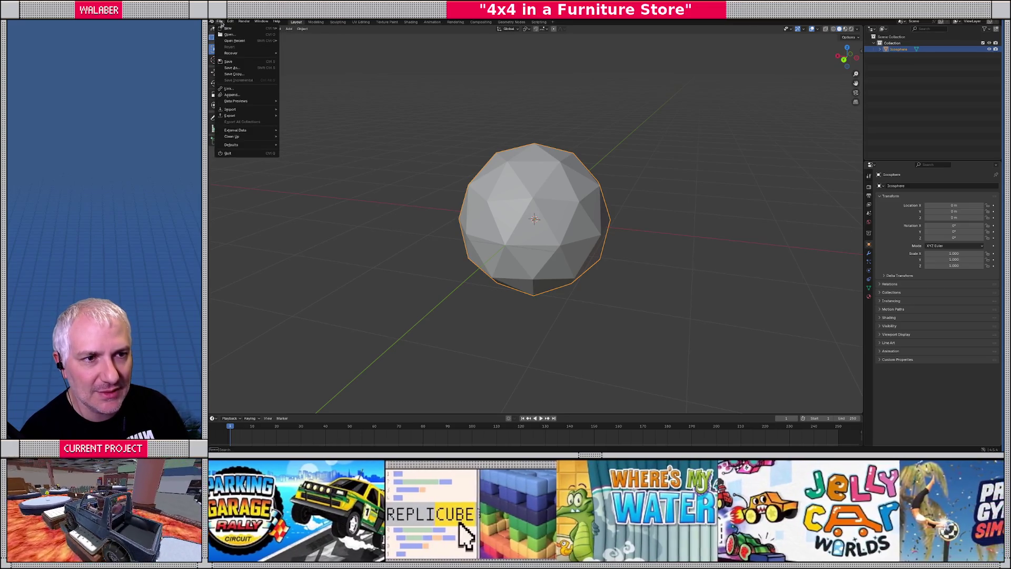
{"action": "key", "text": "Escape"}
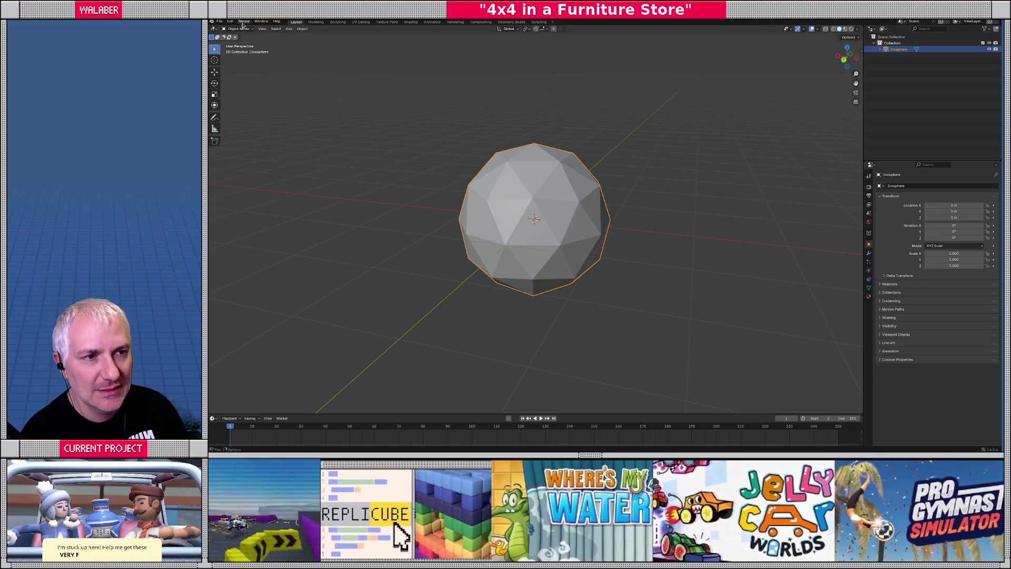
{"action": "left_click", "coordinate": [221, 22]}
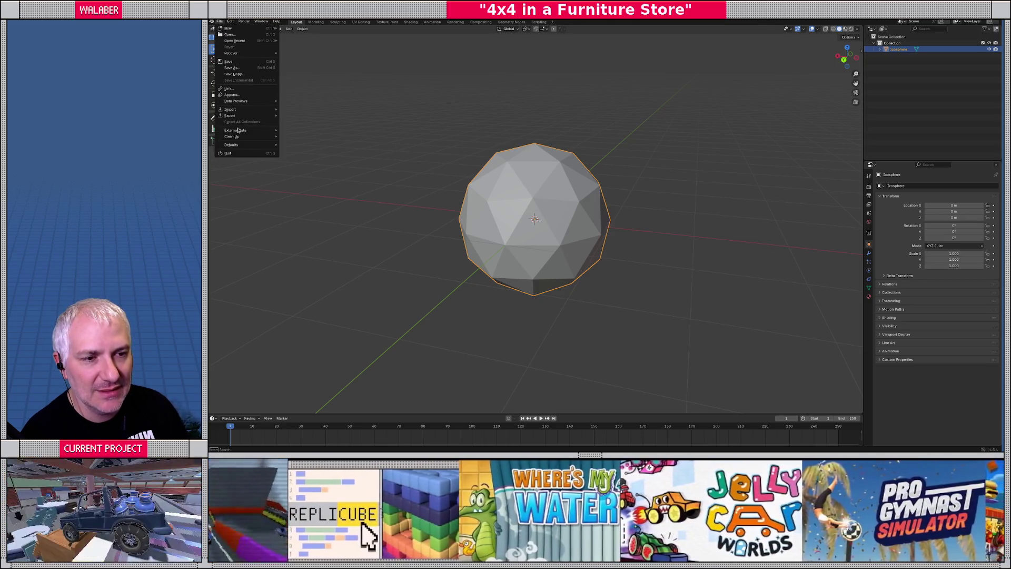
Step: In Preferences > Add-ons, search 'regula' and 'solids', clear the search, and enlarge the window
{"action": "mouse_move", "coordinate": [230, 22]}
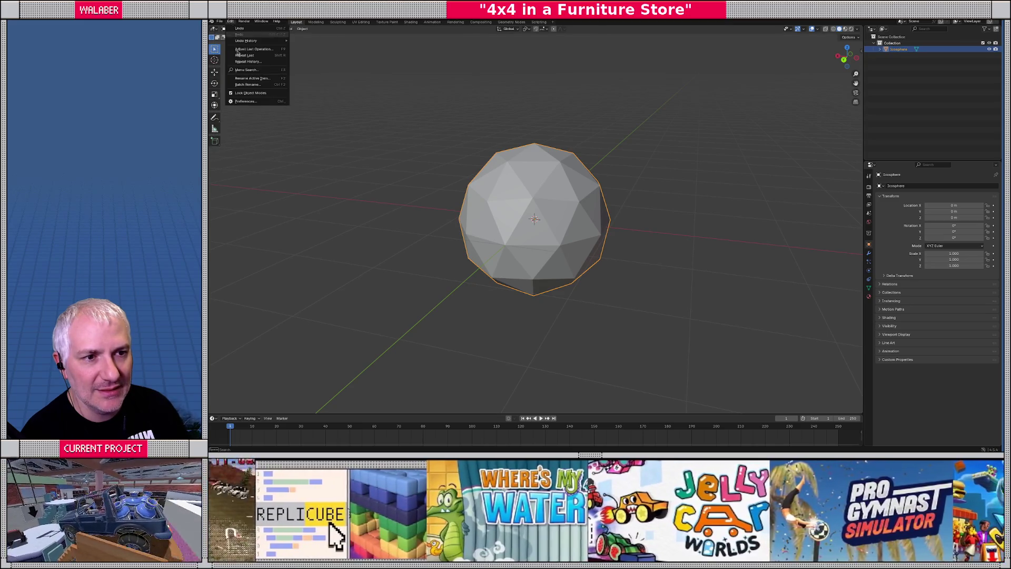
{"action": "left_click", "coordinate": [237, 101]}
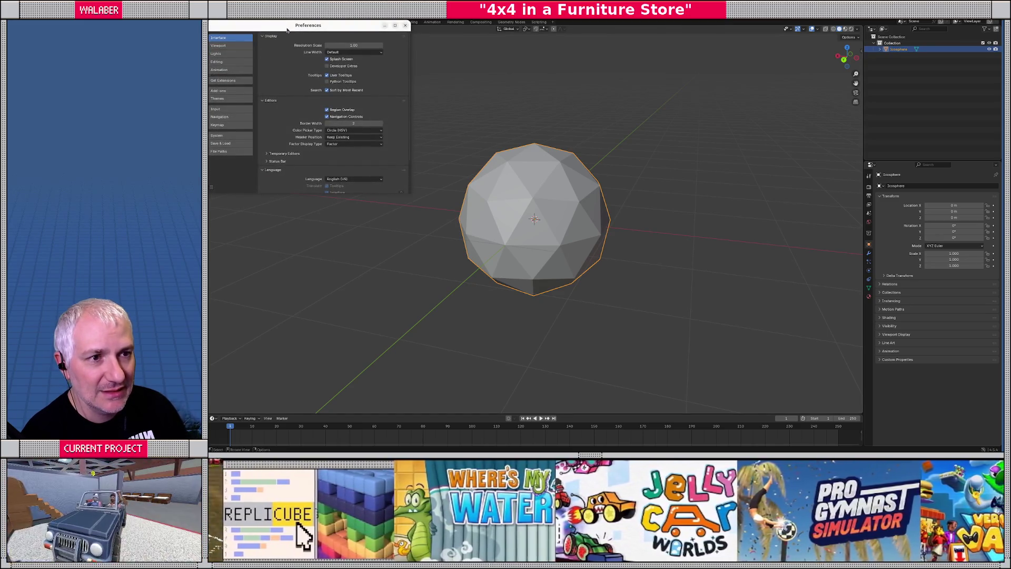
{"action": "left_click", "coordinate": [320, 127]}
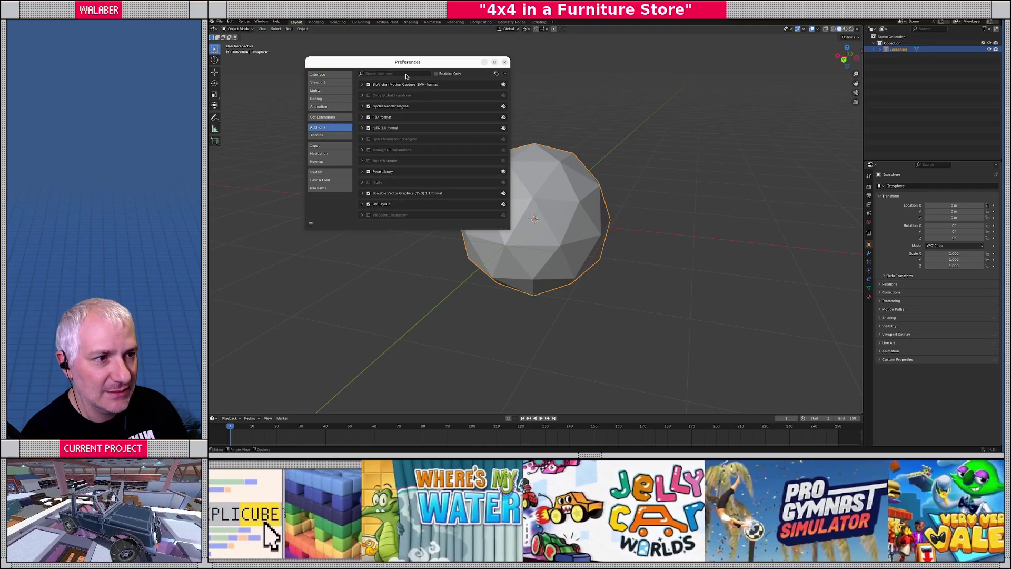
{"action": "left_click", "coordinate": [405, 74]}
{"action": "type", "text": "regula"}
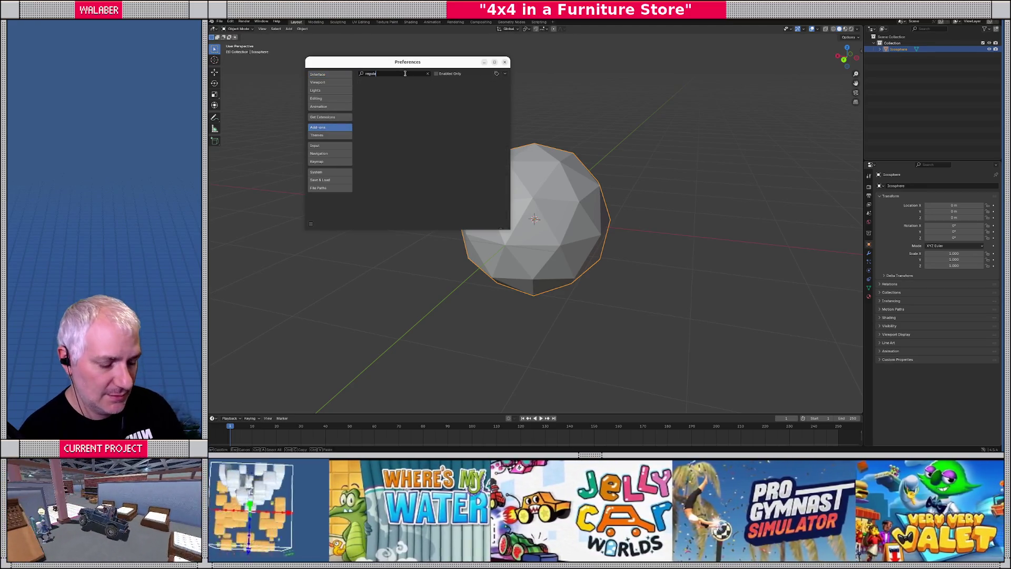
{"action": "key", "text": "BackSpace"}
{"action": "key", "text": "BackSpace"}
{"action": "key", "text": "BackSpace"}
{"action": "type", "text": "solids"}
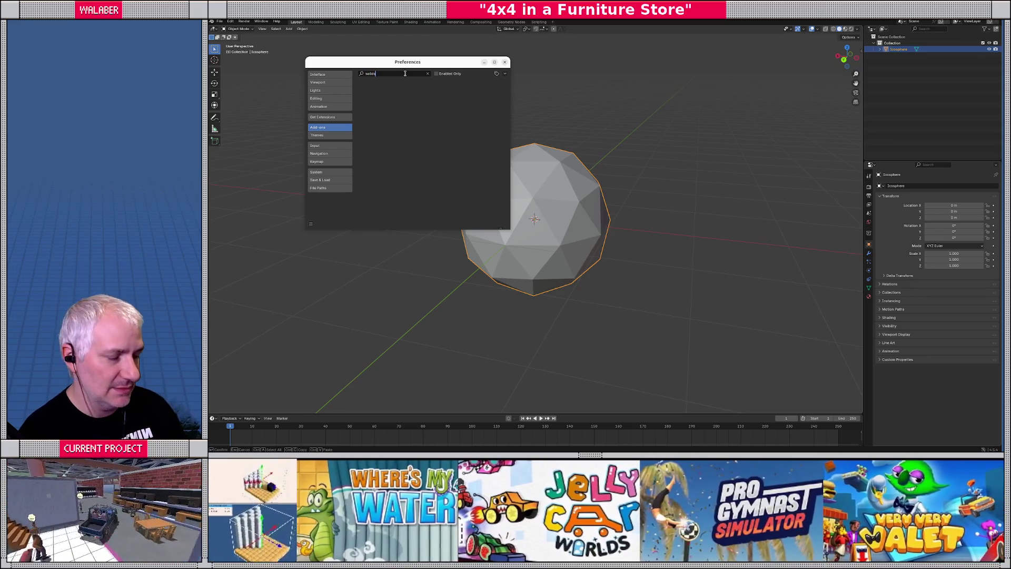
{"action": "key", "text": "BackSpace"}
{"action": "key", "text": "BackSpace"}
{"action": "key", "text": "BackSpace"}
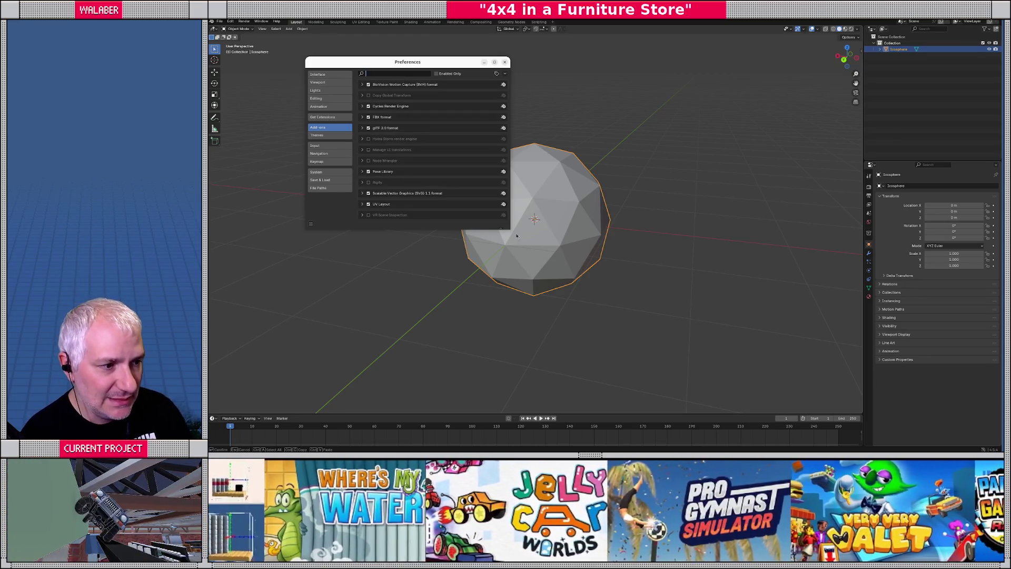
{"action": "left_click_drag", "start_coordinate": [507, 229], "coordinate": [606, 322]}
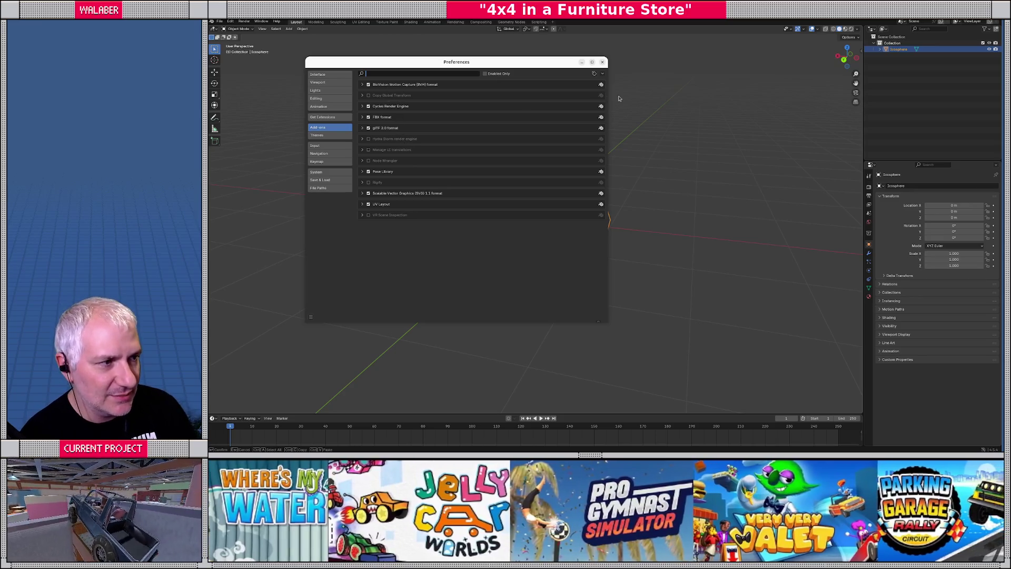
{"action": "key", "text": "Escape"}
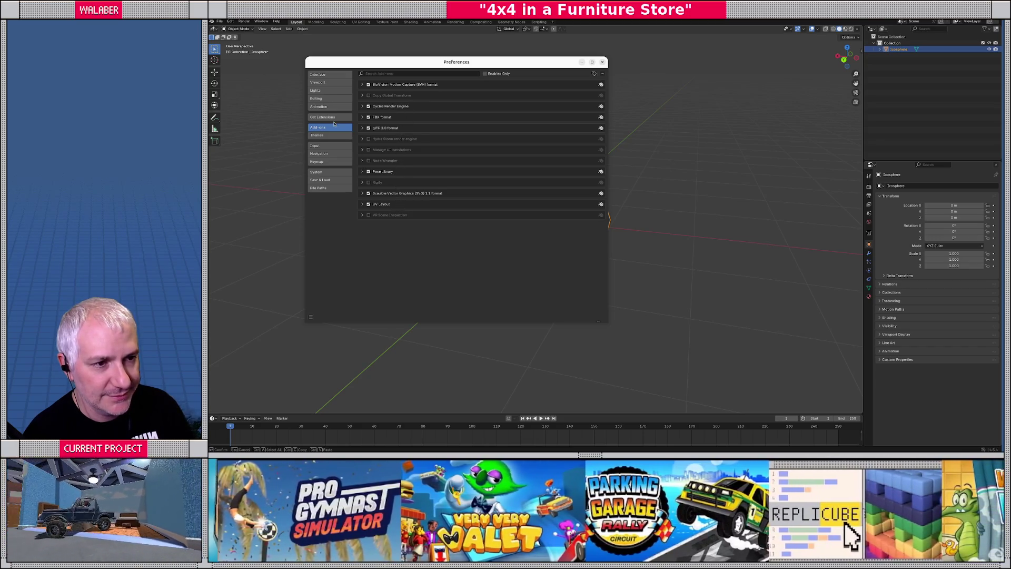
Step: Allow online access, find 'Extra Mesh Objects' in Get Extensions, install it, and close Preferences
{"action": "left_click", "coordinate": [333, 119]}
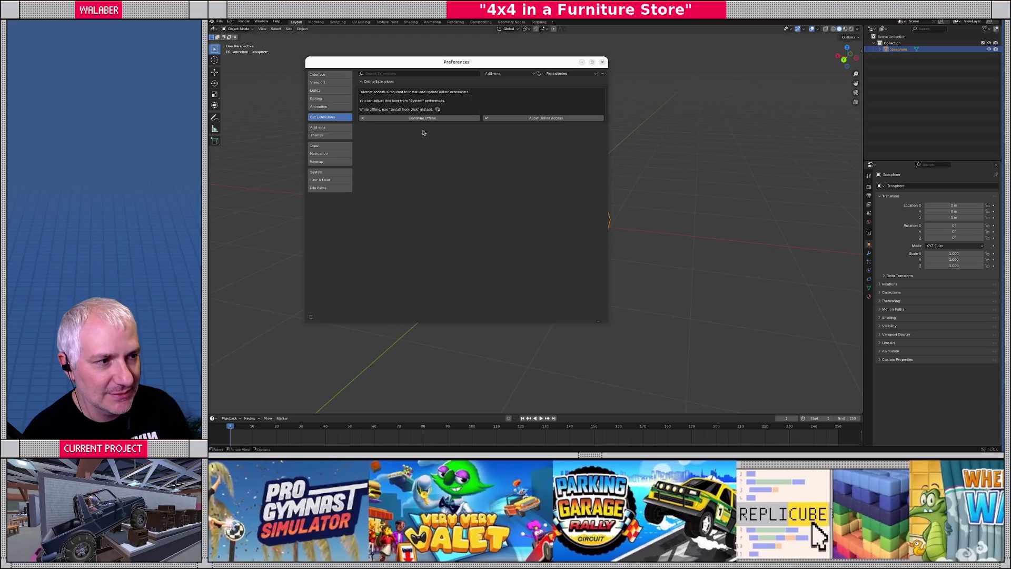
{"action": "left_click", "coordinate": [492, 119]}
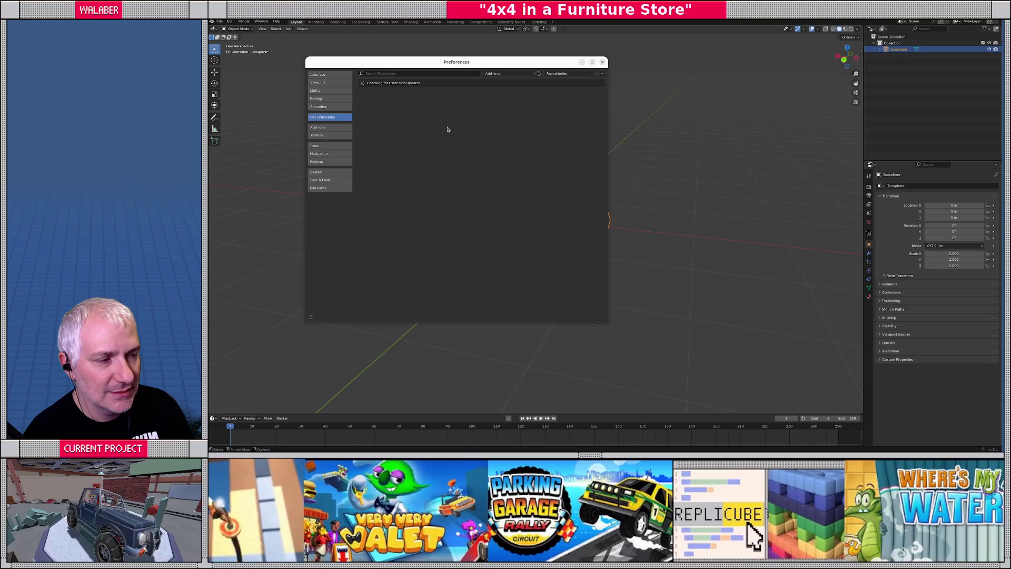
{"action": "left_click", "coordinate": [421, 72]}
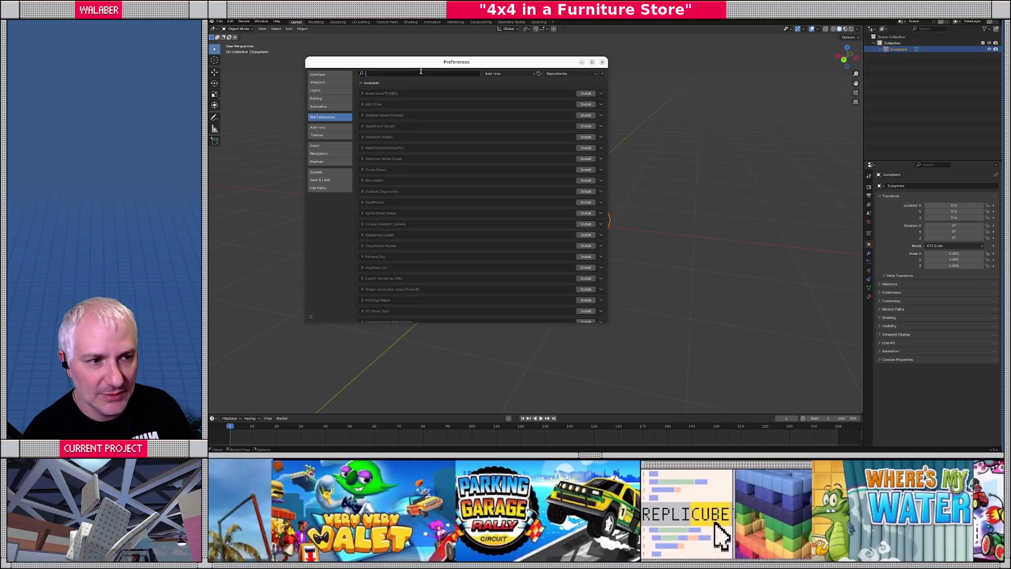
{"action": "type", "text": "extra m"}
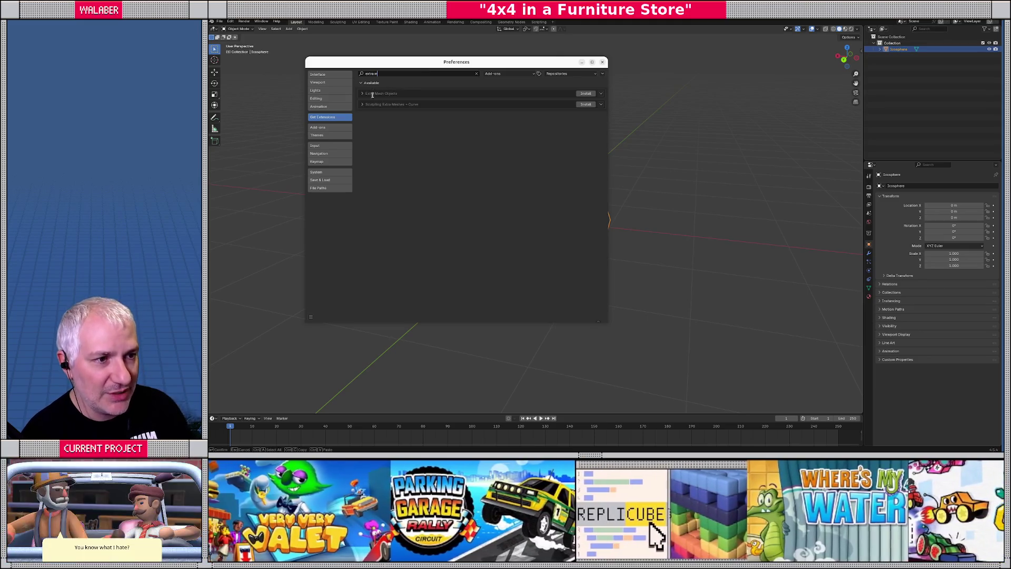
{"action": "left_click", "coordinate": [364, 96]}
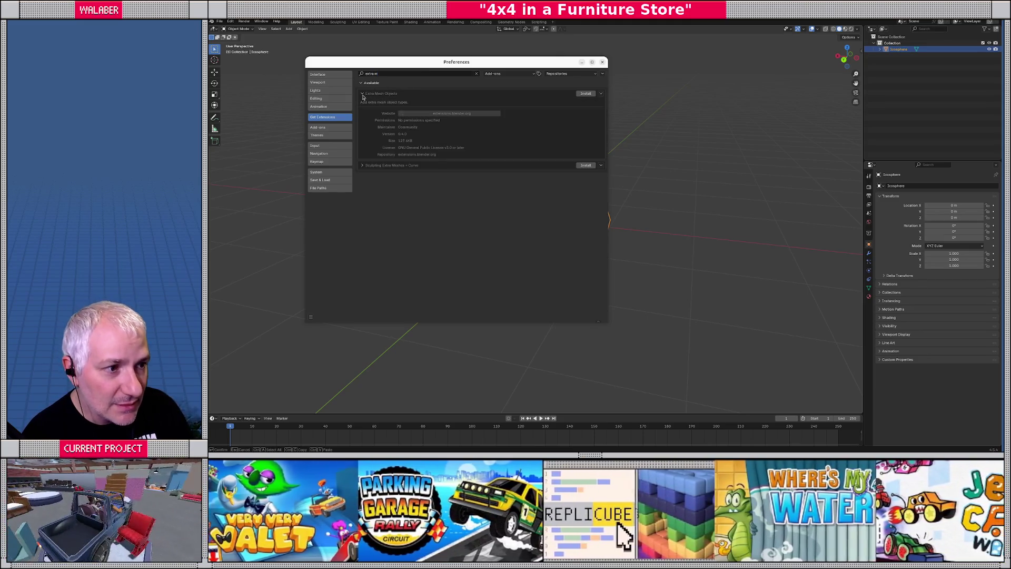
{"action": "left_click", "coordinate": [363, 95]}
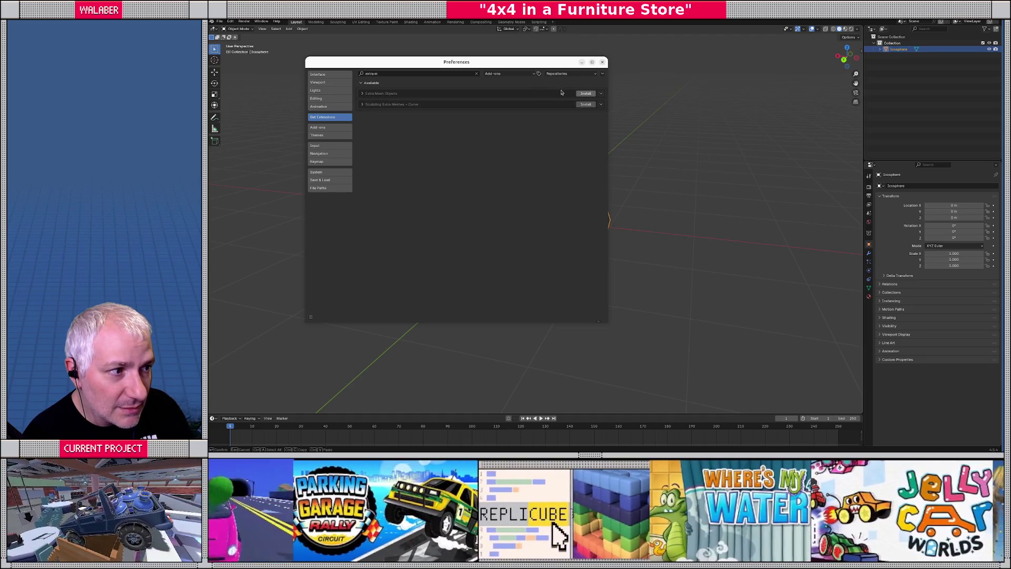
{"action": "left_click", "coordinate": [587, 94]}
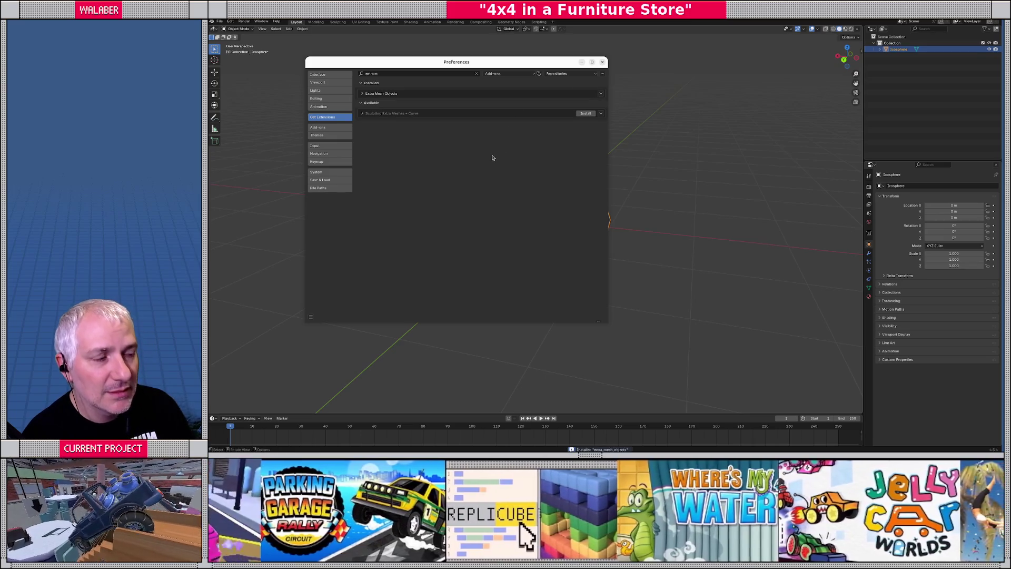
{"action": "left_click", "coordinate": [363, 93]}
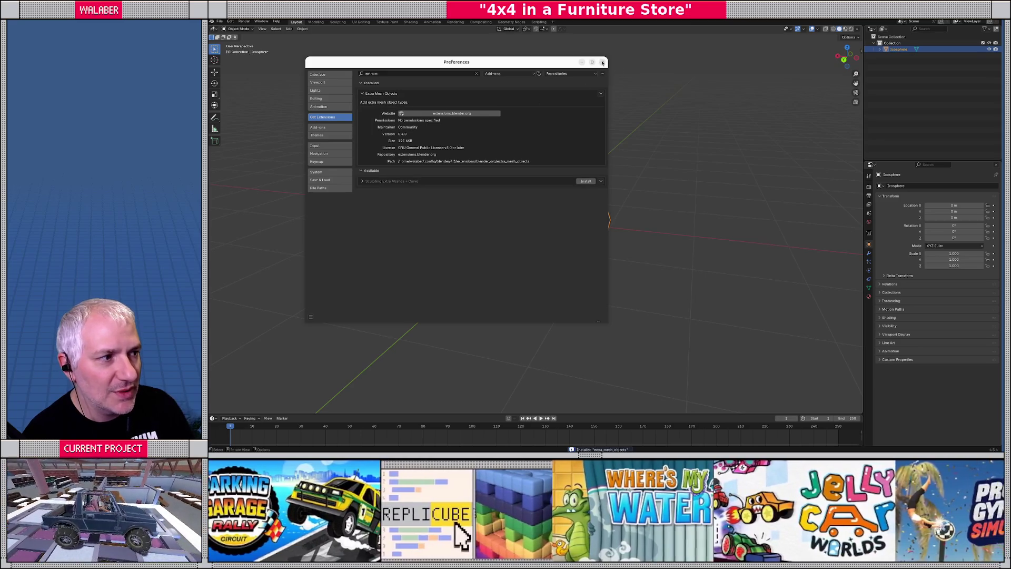
{"action": "left_click", "coordinate": [603, 63]}
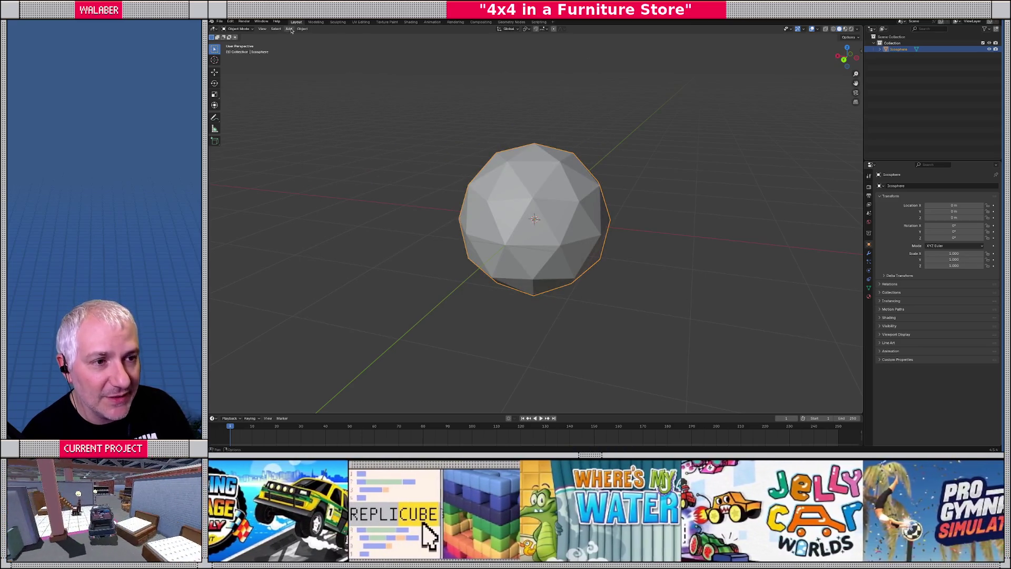
{"action": "left_click", "coordinate": [289, 29]}
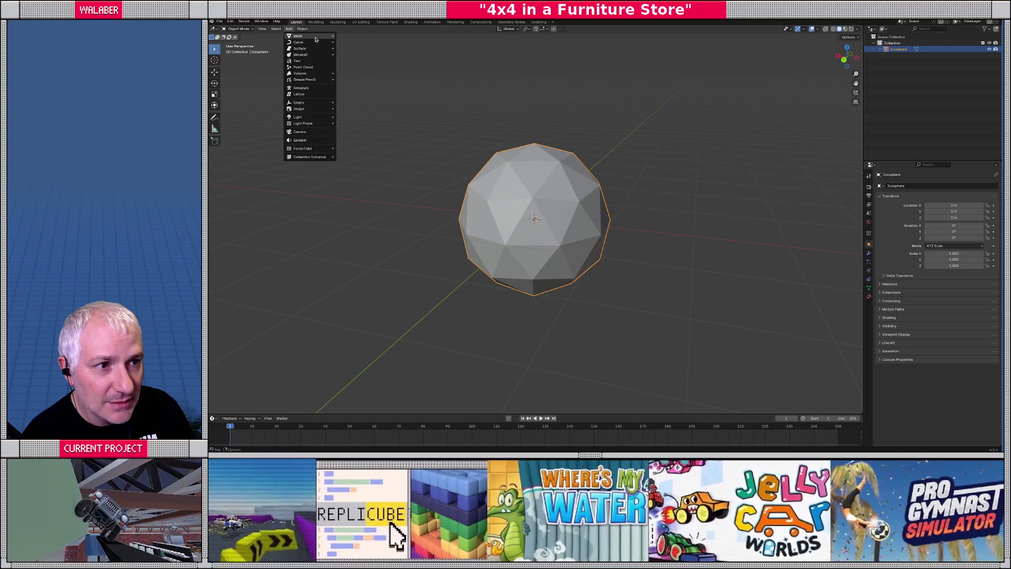
{"action": "mouse_move", "coordinate": [316, 37]}
{"action": "mouse_move", "coordinate": [374, 121]}
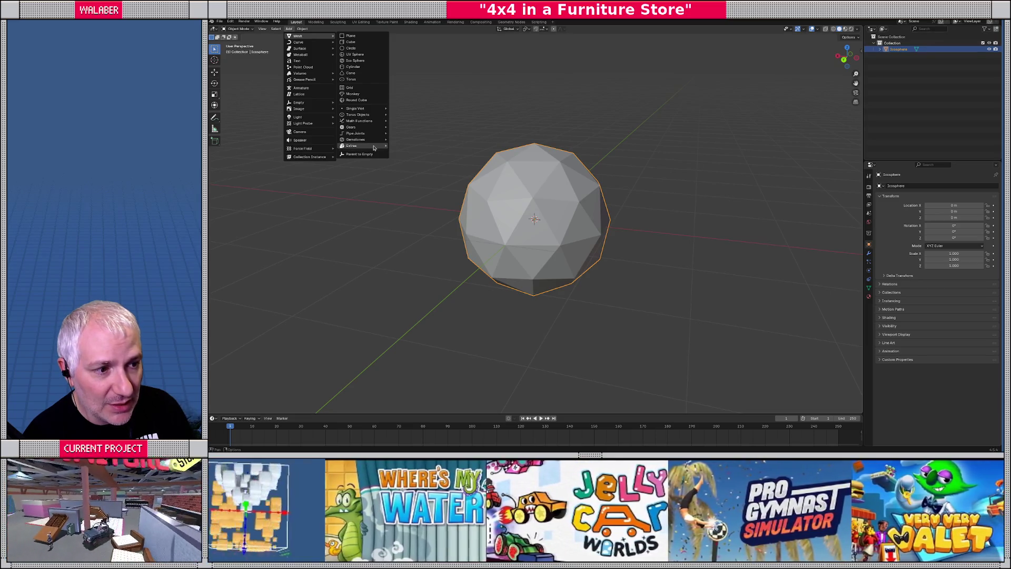
{"action": "mouse_move", "coordinate": [374, 147]}
{"action": "left_click", "coordinate": [404, 194]}
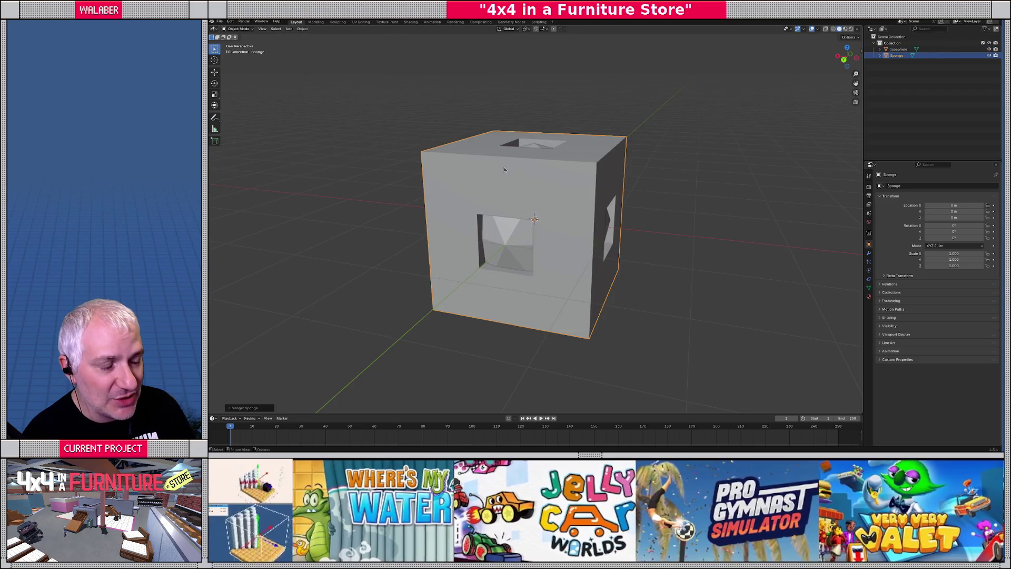
{"action": "middle_click_drag", "start_coordinate": [504, 170], "coordinate": [459, 196]}
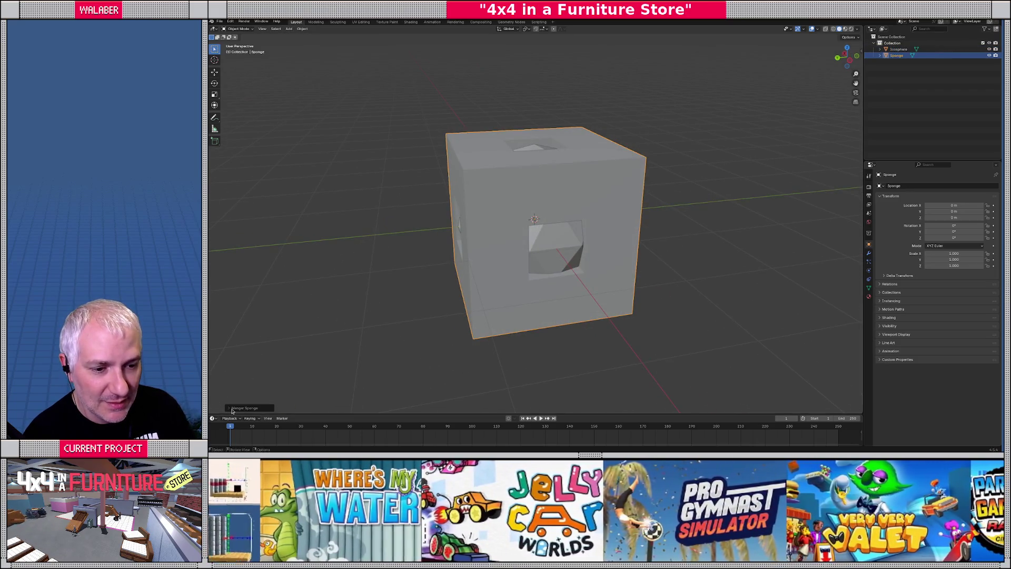
{"action": "left_click", "coordinate": [231, 408]}
{"action": "left_click_drag", "start_coordinate": [285, 351], "coordinate": [305, 351]}
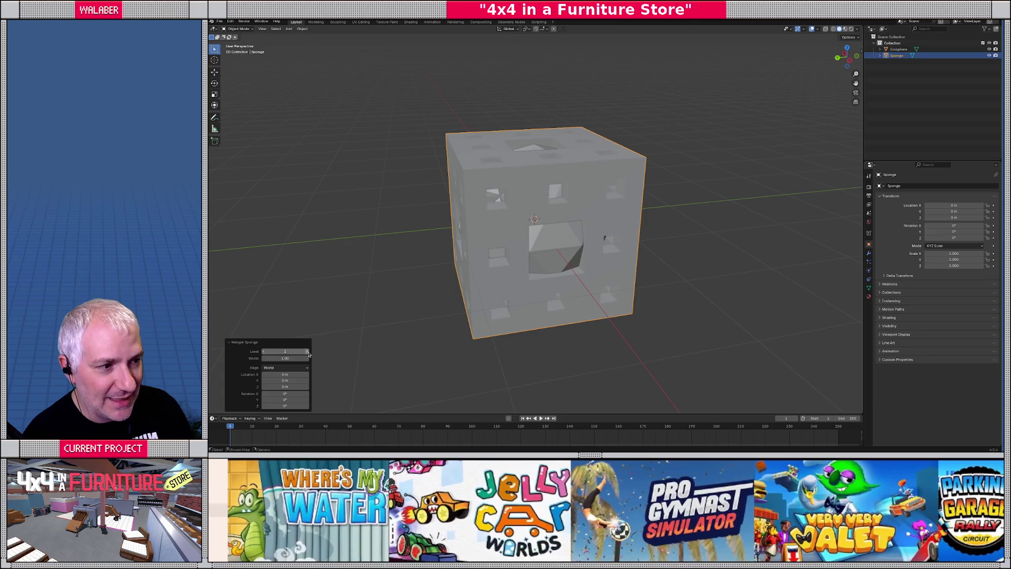
{"action": "middle_click_drag", "start_coordinate": [574, 231], "coordinate": [476, 241]}
{"action": "scroll", "coordinate": [476, 240], "scroll_direction": "up", "scroll_amount": 2}
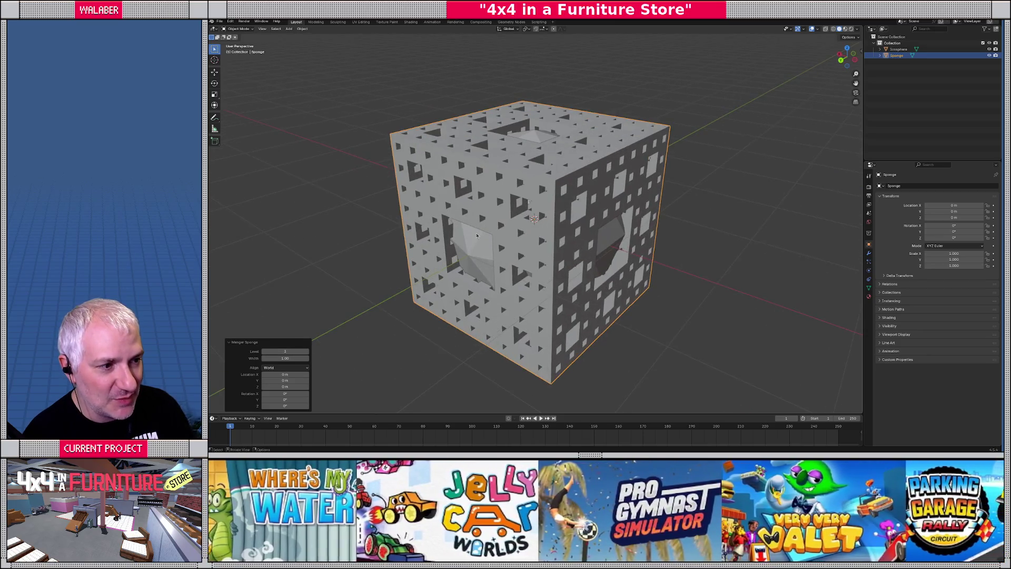
Step: Delete the sponge and the icosphere, then add a Regular Solid mesh
{"action": "key", "text": "Delete"}
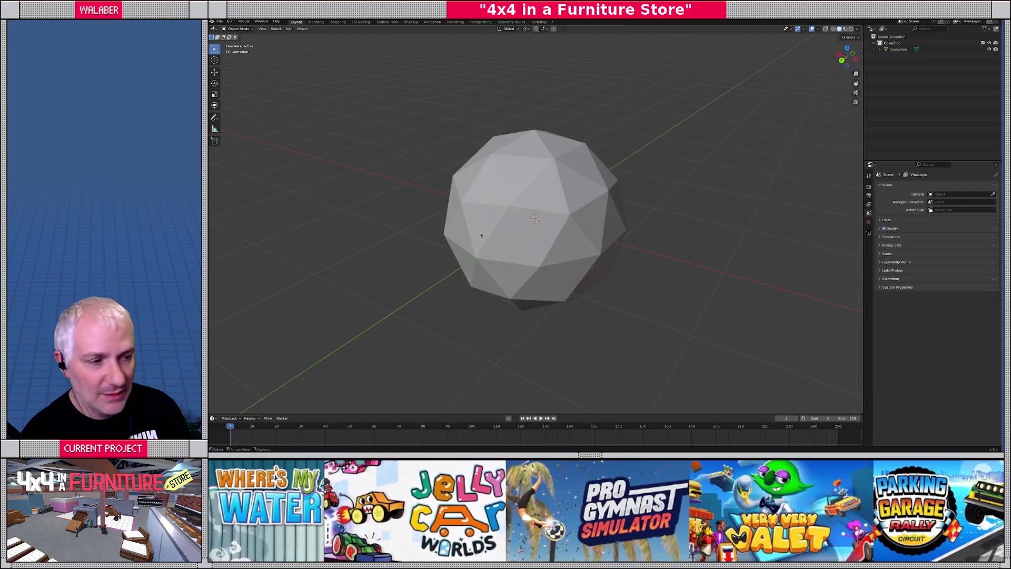
{"action": "left_click", "coordinate": [481, 235]}
{"action": "key", "text": "Delete"}
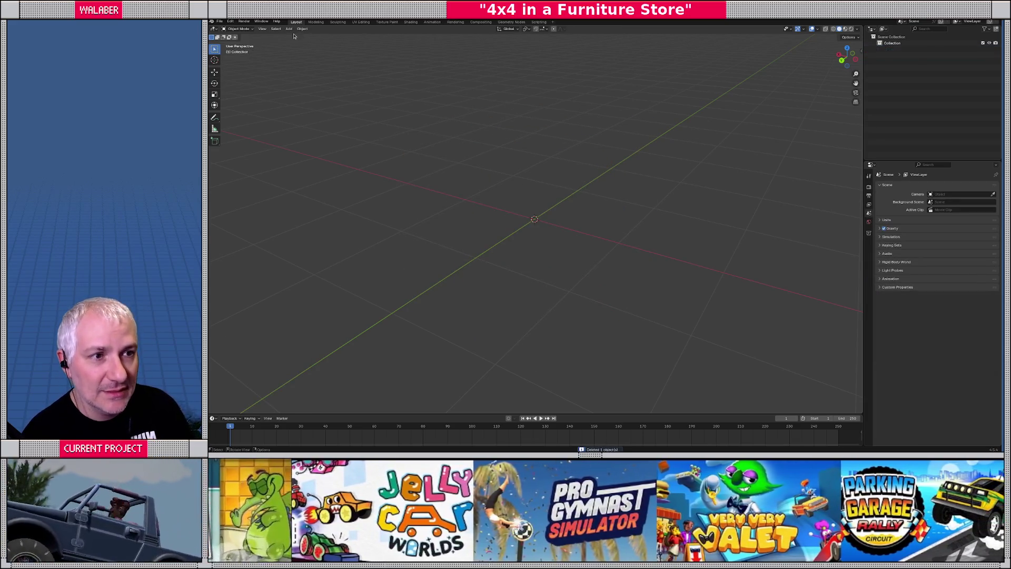
{"action": "left_click", "coordinate": [290, 28]}
{"action": "key", "text": "Escape"}
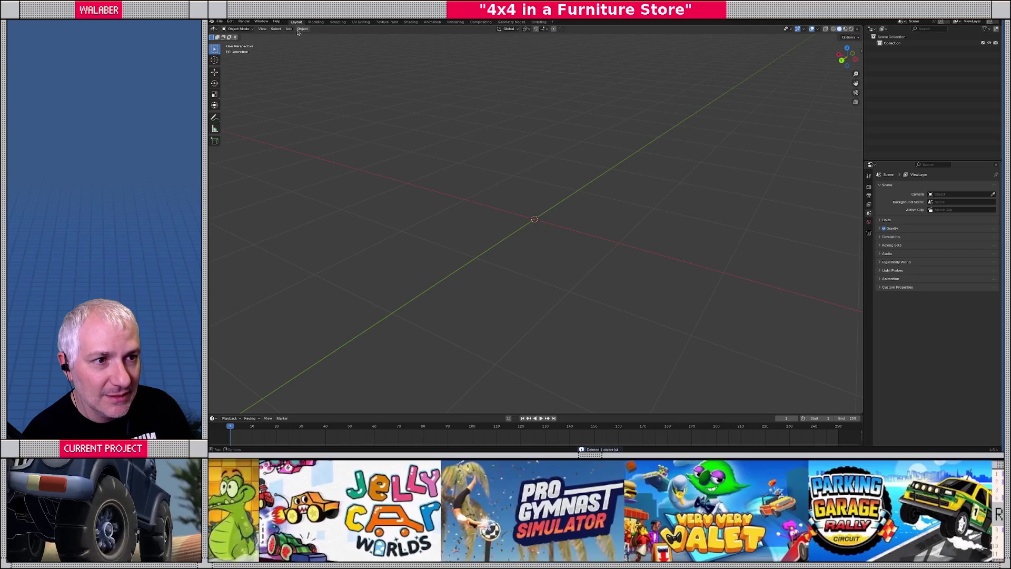
{"action": "left_click", "coordinate": [289, 29]}
{"action": "mouse_move", "coordinate": [303, 35]}
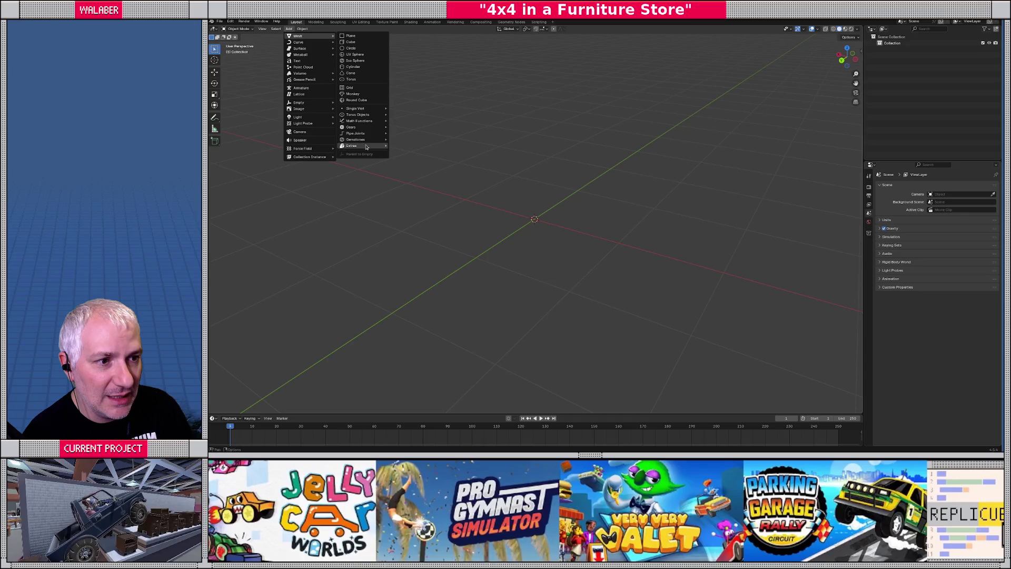
{"action": "mouse_move", "coordinate": [366, 122]}
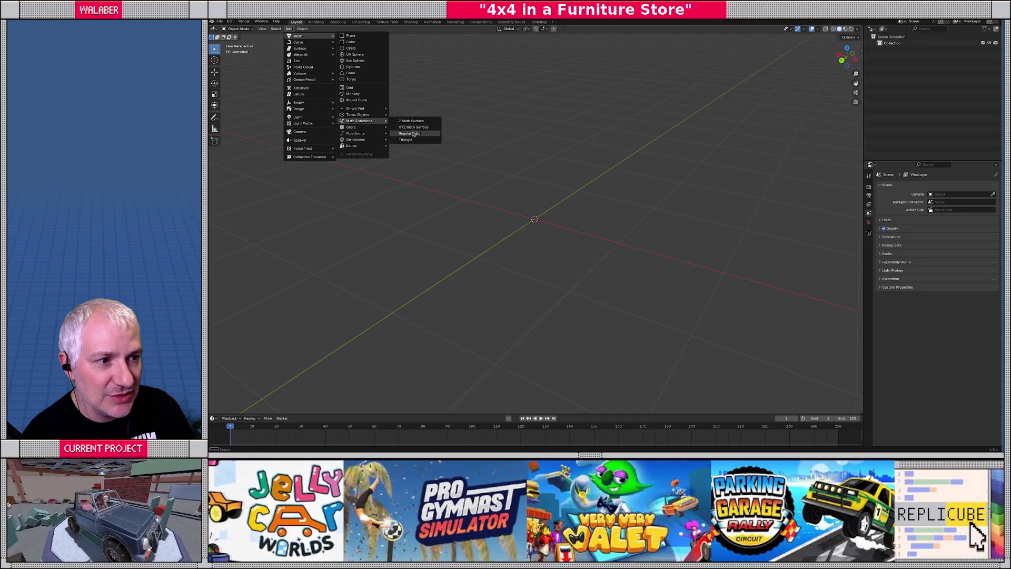
{"action": "left_click", "coordinate": [414, 134]}
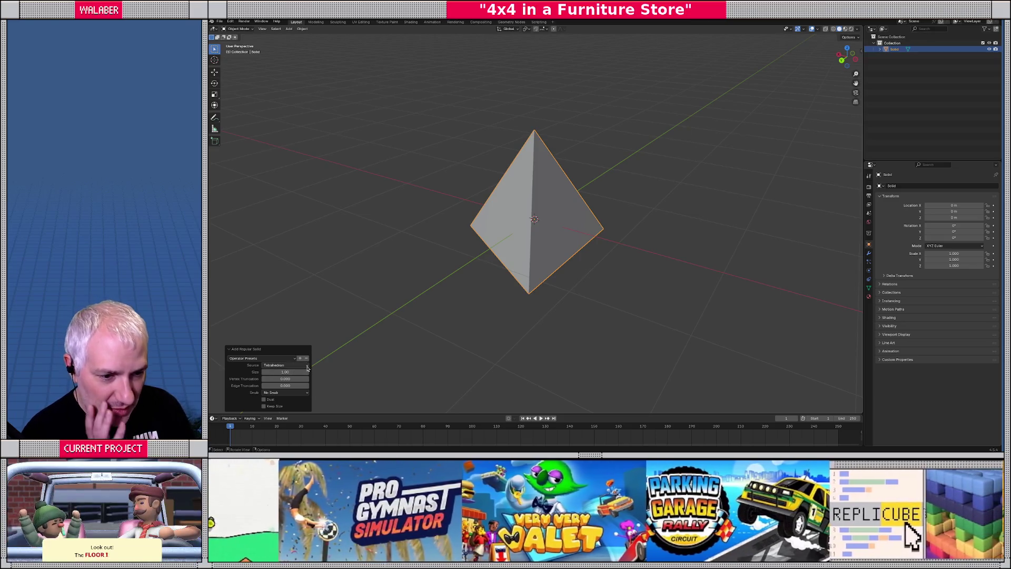
Step: Try Icosahedron and Dodecahedron as the solid's source, settling on Dodecahedron
{"action": "left_click", "coordinate": [308, 368]}
{"action": "left_click", "coordinate": [279, 394]}
{"action": "mouse_move", "coordinate": [369, 337]}
{"action": "middle_mouse_down"}
{"action": "mouse_move", "coordinate": [479, 268]}
{"action": "mouse_move", "coordinate": [492, 295]}
{"action": "mouse_move", "coordinate": [448, 231]}
{"action": "mouse_move", "coordinate": [470, 214]}
{"action": "mouse_move", "coordinate": [463, 289]}
{"action": "mouse_move", "coordinate": [486, 207]}
{"action": "mouse_move", "coordinate": [476, 217]}
{"action": "middle_mouse_up"}
{"action": "key", "text": "KP_7"}
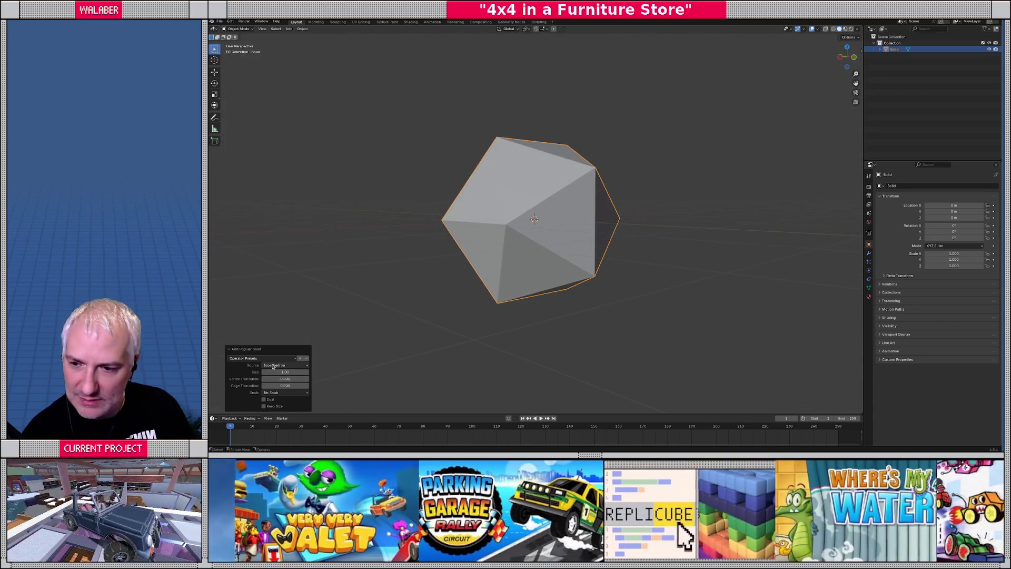
{"action": "left_click", "coordinate": [273, 366]}
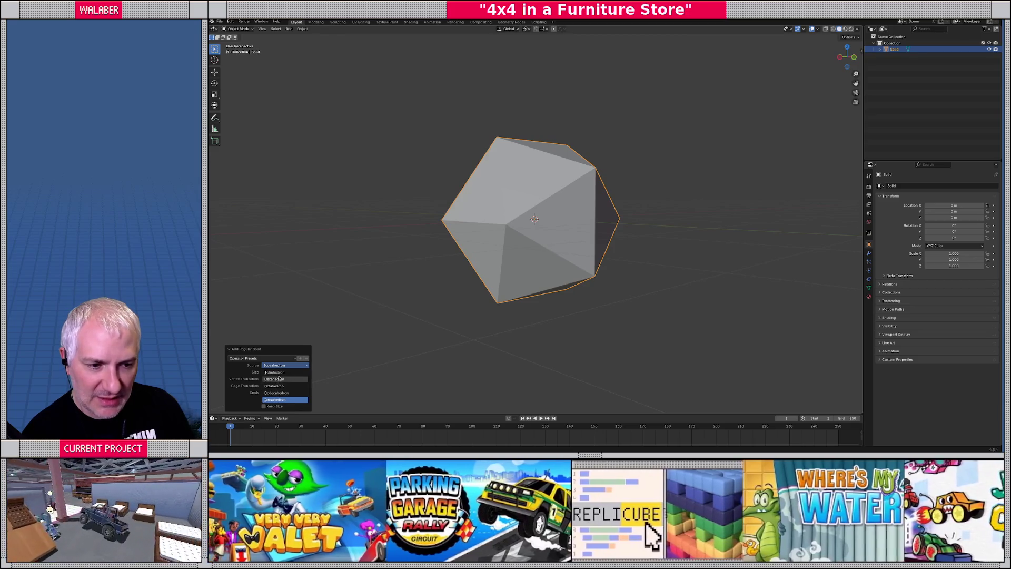
{"action": "left_click", "coordinate": [276, 393]}
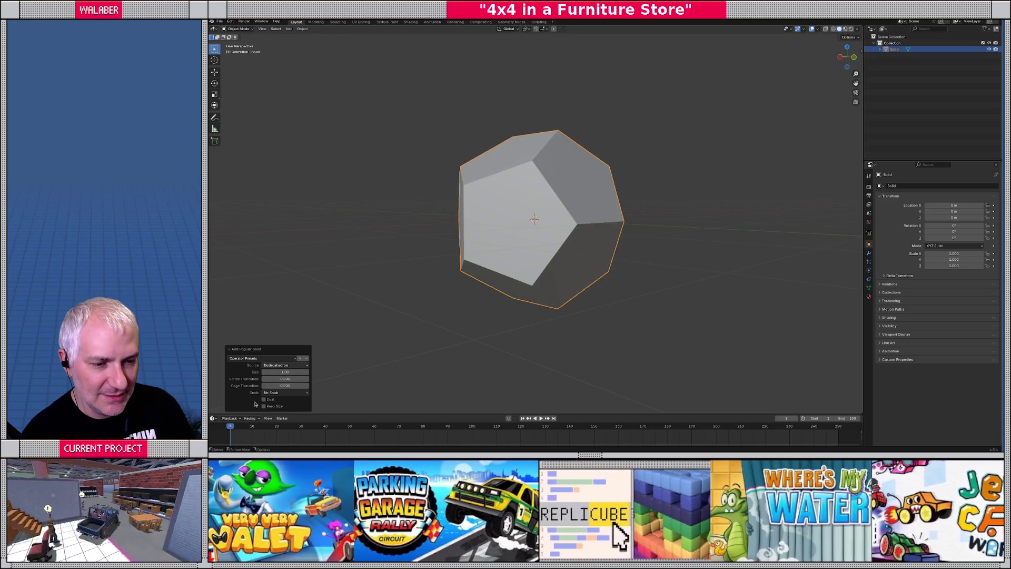
{"action": "left_click", "coordinate": [279, 365]}
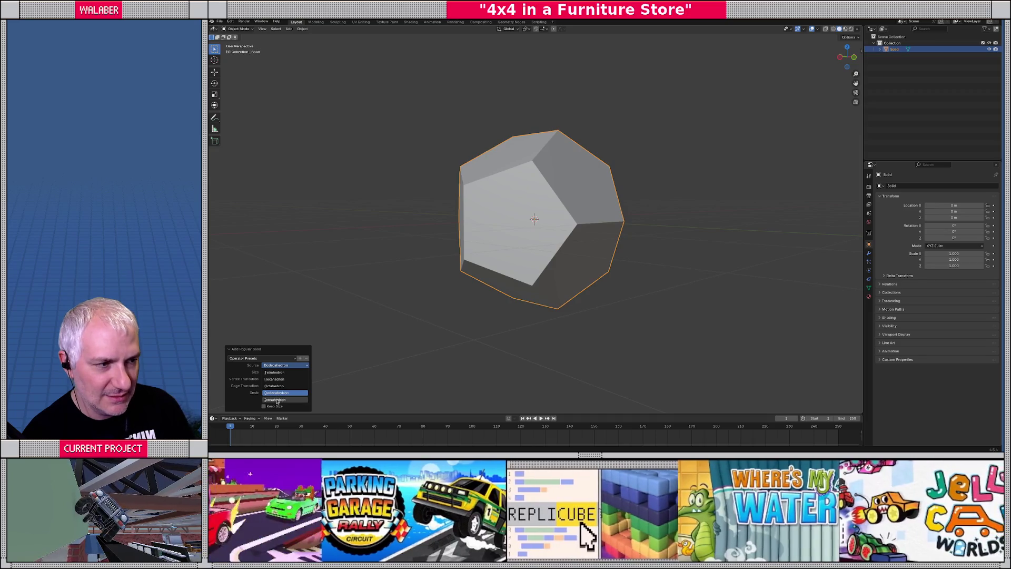
{"action": "left_click", "coordinate": [276, 399]}
{"action": "left_click", "coordinate": [275, 366]}
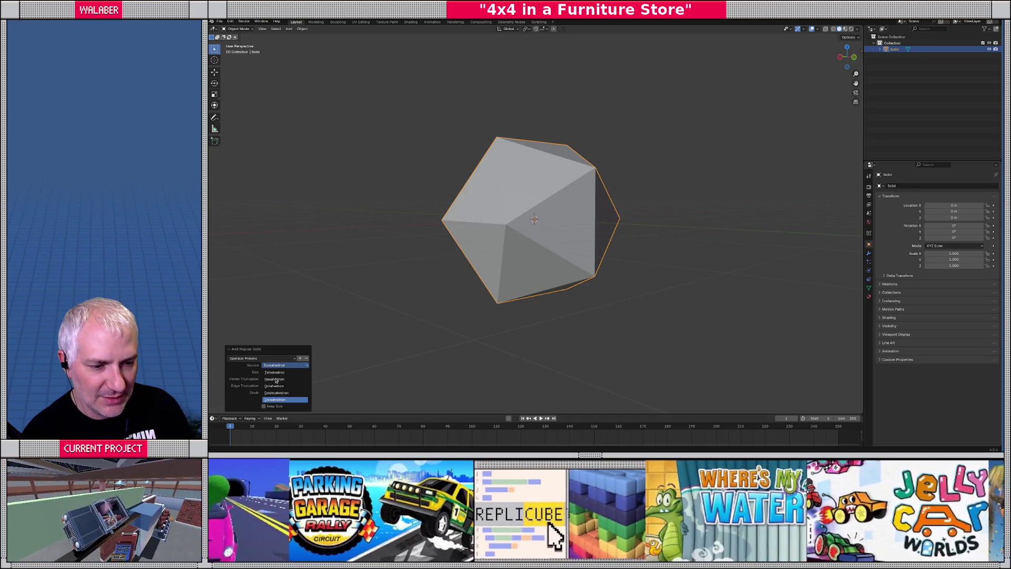
{"action": "left_click", "coordinate": [276, 393]}
Step: Orbit around the dodecahedron to inspect it, ending in the straight front view
{"action": "mouse_move", "coordinate": [444, 305]}
{"action": "middle_mouse_down"}
{"action": "mouse_move", "coordinate": [483, 307]}
{"action": "mouse_move", "coordinate": [450, 284]}
{"action": "mouse_move", "coordinate": [412, 303]}
{"action": "middle_mouse_up"}
{"action": "key", "text": "KP_6"}
{"action": "key", "text": "KP_6"}
{"action": "key", "text": "KP_6"}
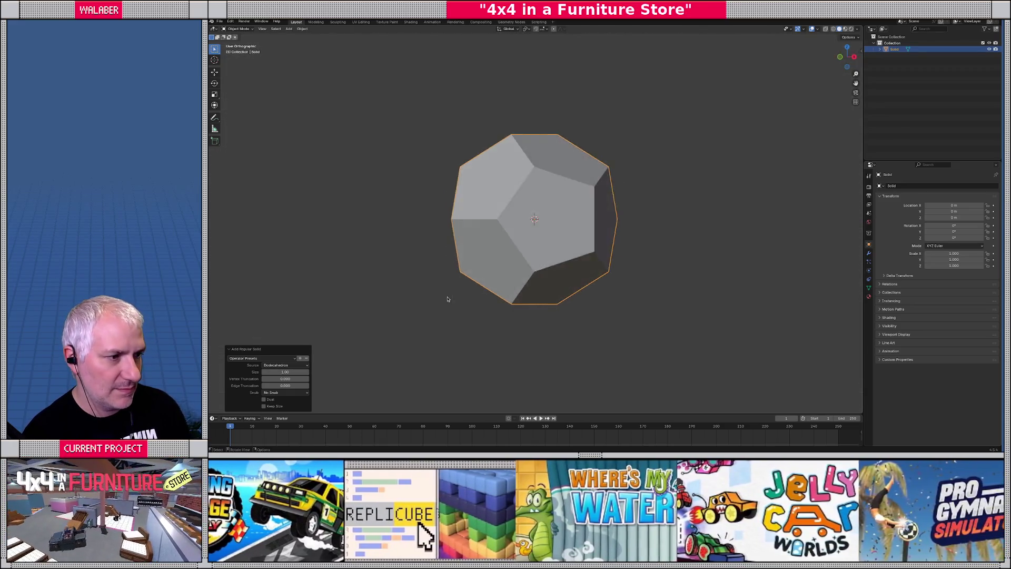
{"action": "key", "text": "KP_6"}
{"action": "key", "text": "KP_6"}
{"action": "key", "text": "KP_6"}
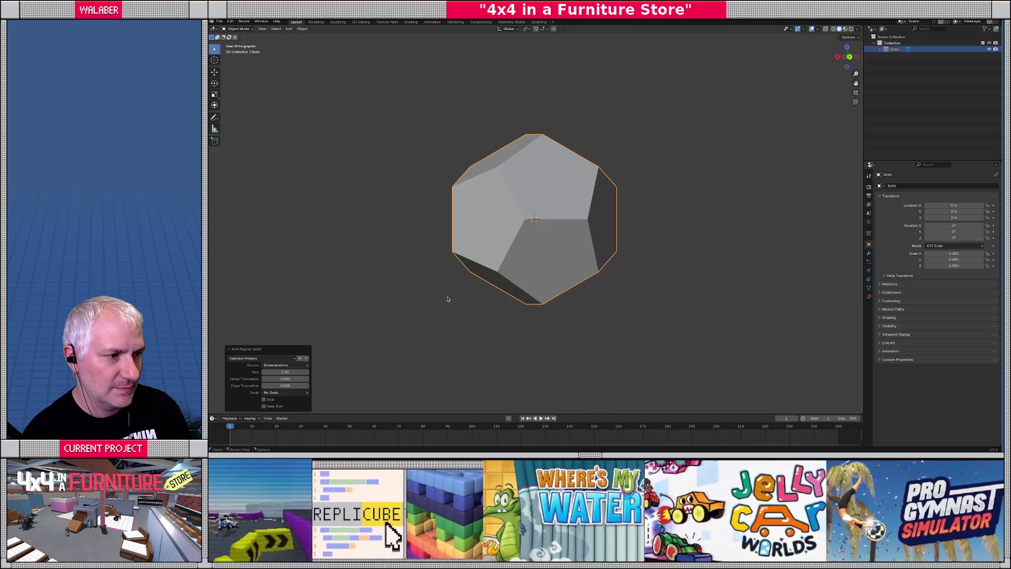
{"action": "key", "text": "KP_6"}
{"action": "key", "text": "KP_6"}
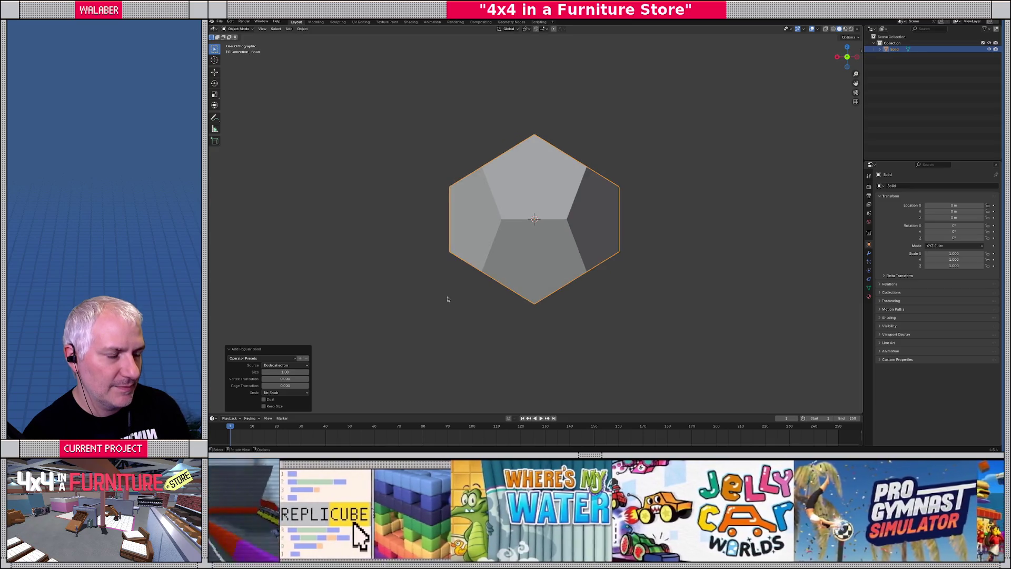
{"action": "mouse_move", "coordinate": [507, 318]}
{"action": "middle_mouse_down"}
{"action": "mouse_move", "coordinate": [534, 337]}
{"action": "mouse_move", "coordinate": [564, 335]}
{"action": "mouse_move", "coordinate": [604, 286]}
{"action": "mouse_move", "coordinate": [594, 269]}
{"action": "mouse_move", "coordinate": [602, 252]}
{"action": "mouse_move", "coordinate": [563, 199]}
{"action": "mouse_move", "coordinate": [546, 216]}
{"action": "middle_mouse_up"}
{"action": "scroll", "coordinate": [602, 253], "scroll_direction": "up", "scroll_amount": 3}
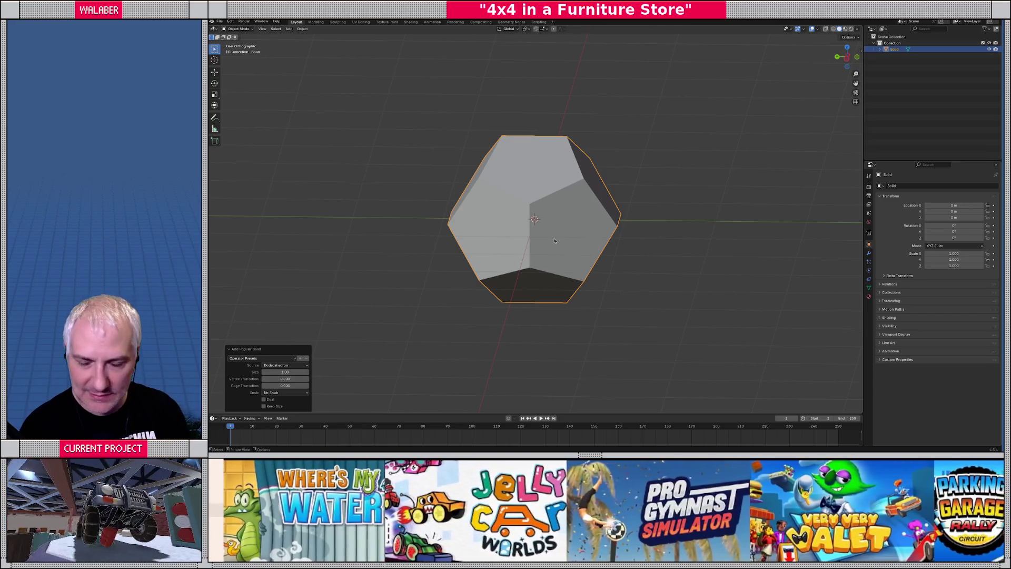
{"action": "mouse_move", "coordinate": [478, 275]}
{"action": "middle_mouse_down"}
{"action": "mouse_move", "coordinate": [516, 279]}
{"action": "mouse_move", "coordinate": [631, 246]}
{"action": "mouse_move", "coordinate": [682, 288]}
{"action": "mouse_move", "coordinate": [672, 302]}
{"action": "mouse_move", "coordinate": [612, 307]}
{"action": "middle_mouse_up"}
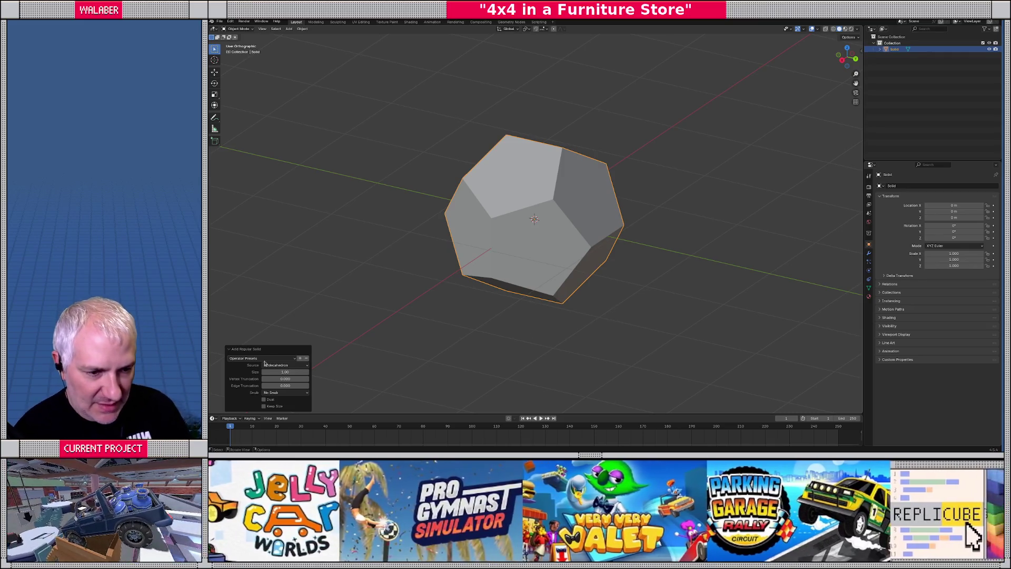
{"action": "key", "text": "KP_1"}
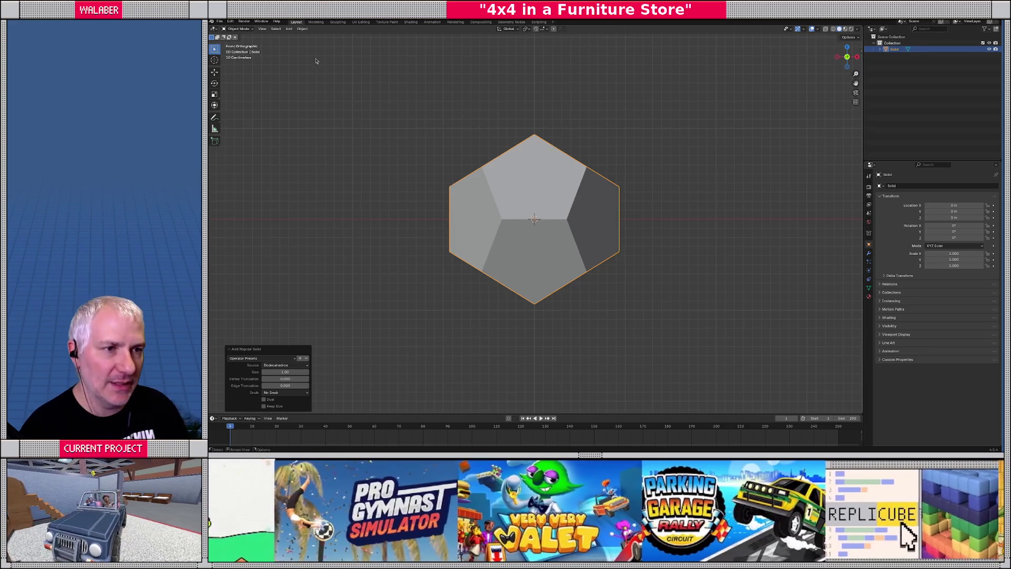
{"action": "left_click", "coordinate": [289, 29]}
{"action": "mouse_move", "coordinate": [303, 38]}
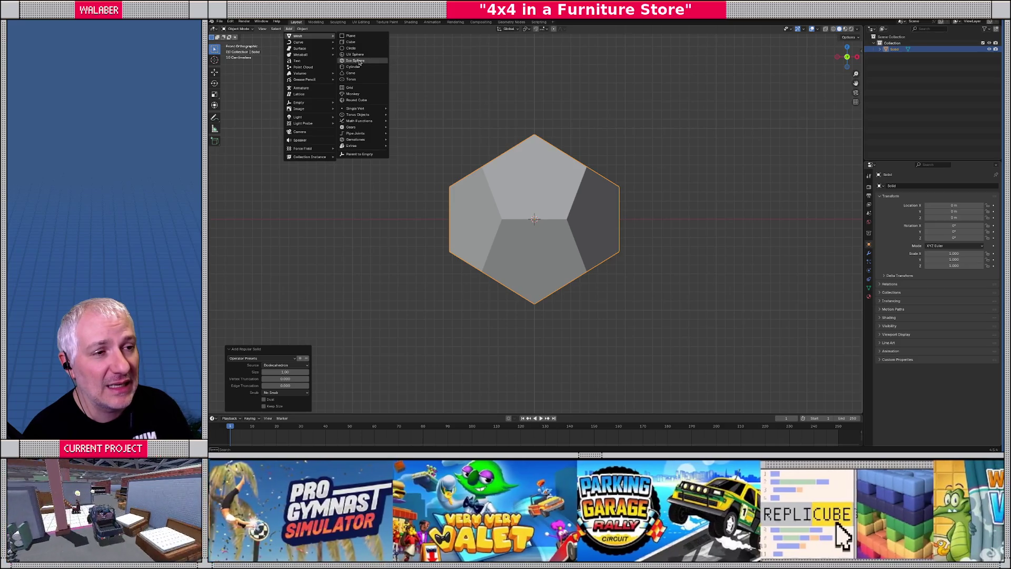
Step: Add an icosphere with 3 subdivisions over the dodecahedron and compare them in wireframe
{"action": "left_click", "coordinate": [355, 60]}
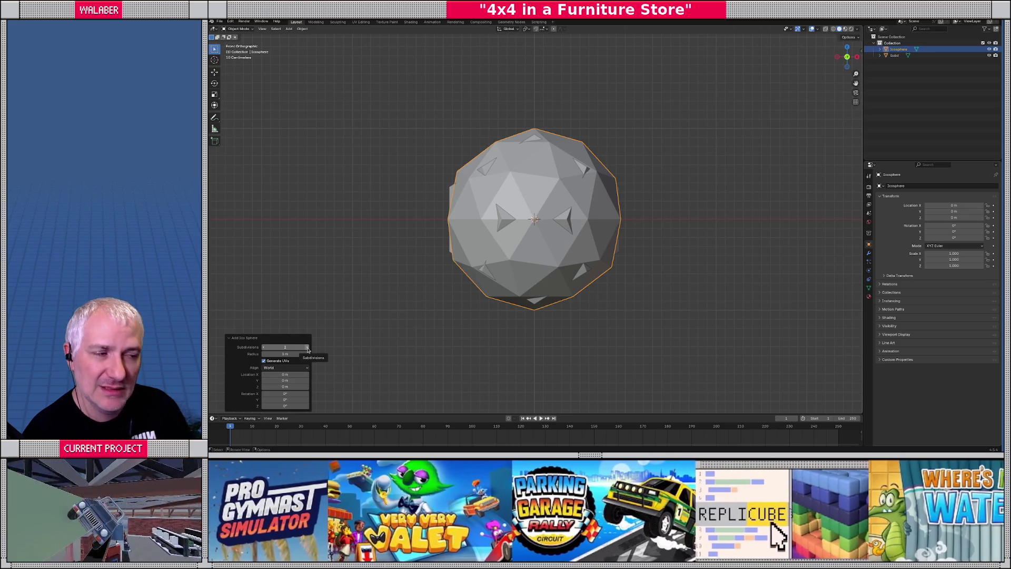
{"action": "left_click", "coordinate": [307, 348]}
{"action": "middle_click_drag", "start_coordinate": [422, 219], "coordinate": [465, 232]}
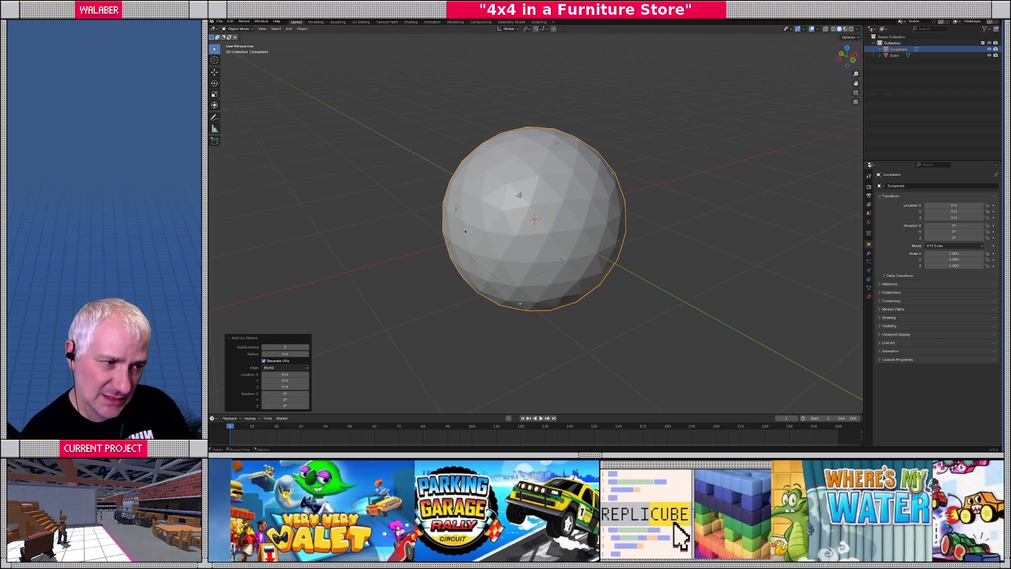
{"action": "left_click", "coordinate": [483, 160]}
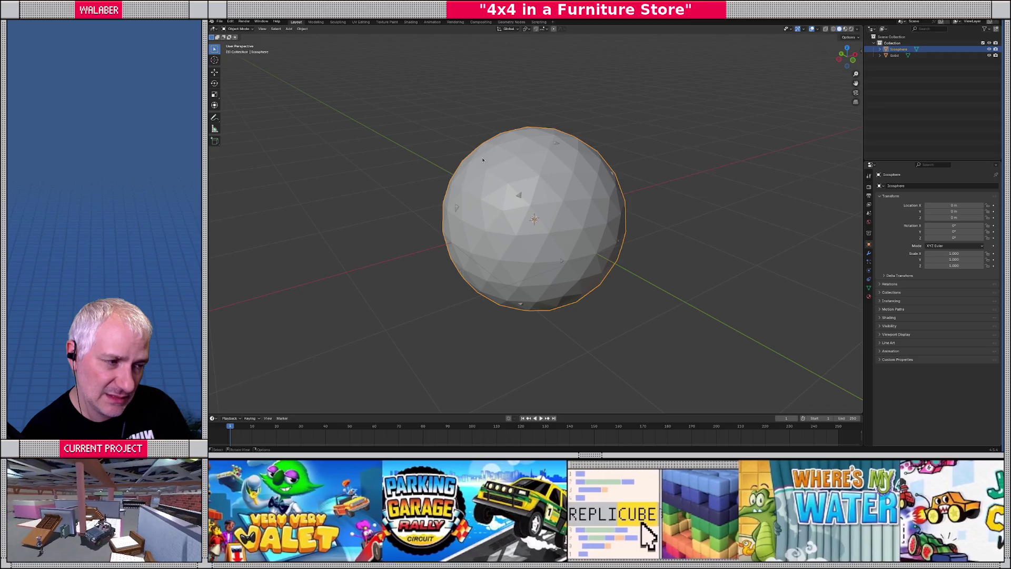
{"action": "key", "text": "KP_1"}
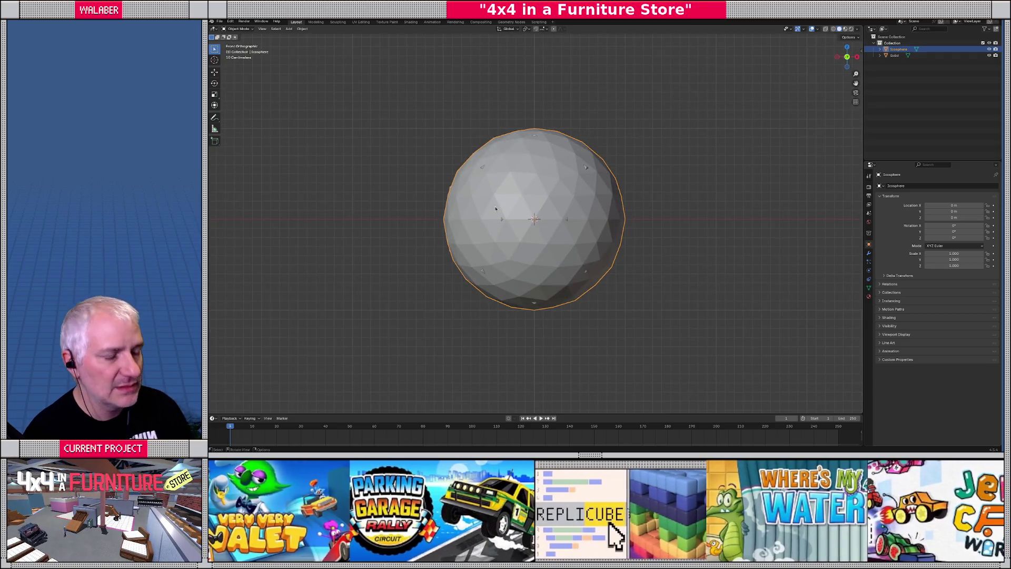
{"action": "key", "text": "shift+z"}
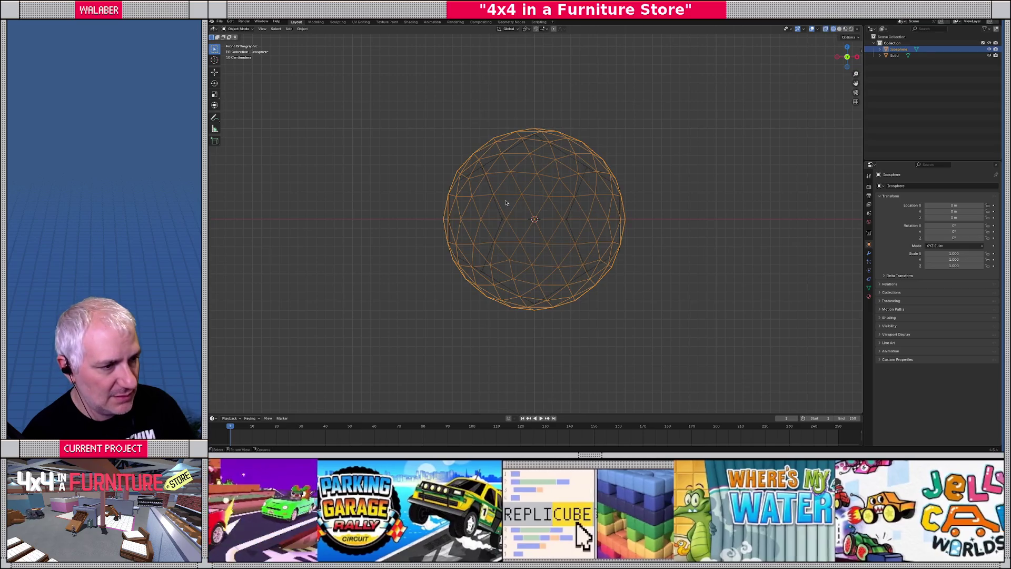
{"action": "middle_click_drag", "start_coordinate": [506, 205], "coordinate": [509, 197]}
Step: Scale the dodecahedron Solid up slightly, to about 1.06
{"action": "left_click", "coordinate": [498, 153]}
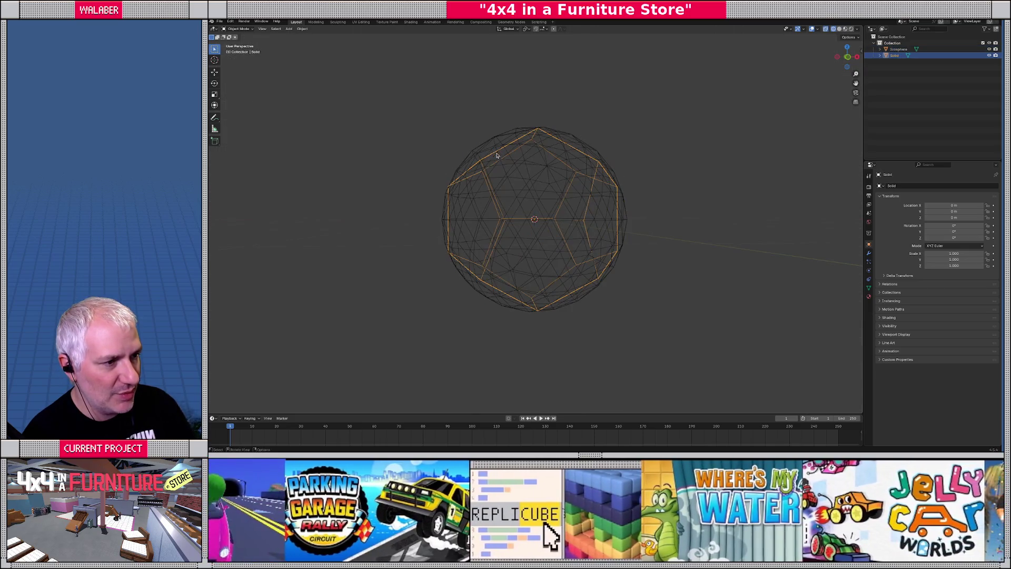
{"action": "middle_click_drag", "start_coordinate": [498, 154], "coordinate": [532, 211]}
{"action": "key", "text": "shift+z"}
{"action": "key", "text": "s"}
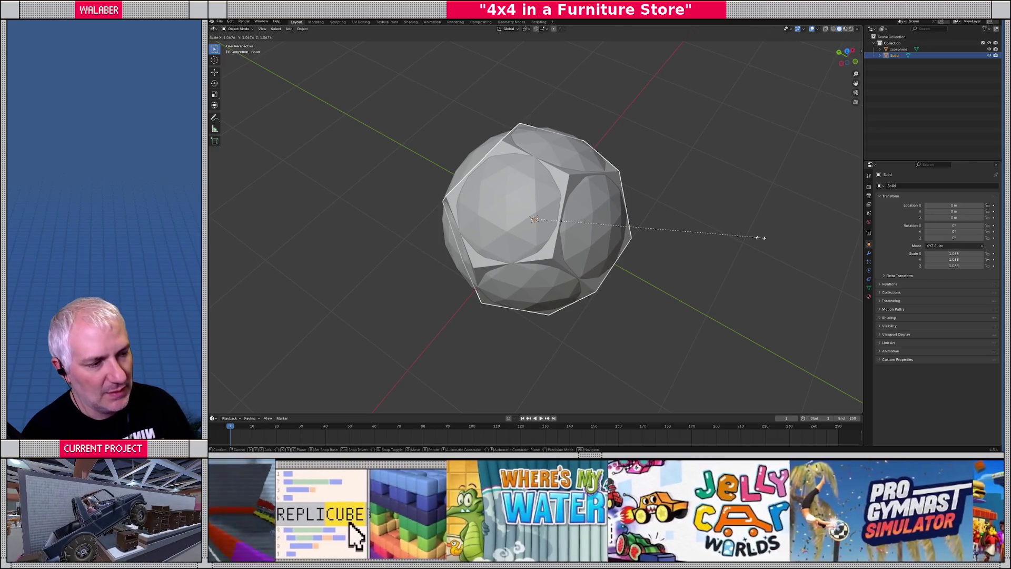
{"action": "left_click", "coordinate": [760, 237]}
Step: Delete the Icosphere and view the remaining Solid from the right side
{"action": "left_click", "coordinate": [527, 198]}
{"action": "key", "text": "Delete"}
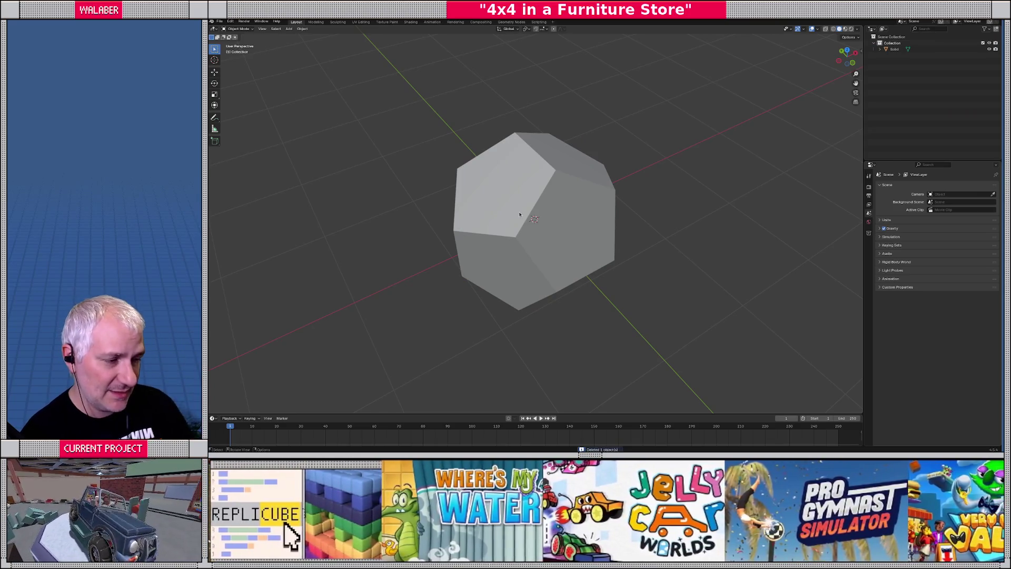
{"action": "left_click", "coordinate": [519, 215]}
{"action": "middle_click_drag", "start_coordinate": [520, 214], "coordinate": [490, 226]}
{"action": "key", "text": "KP_3"}
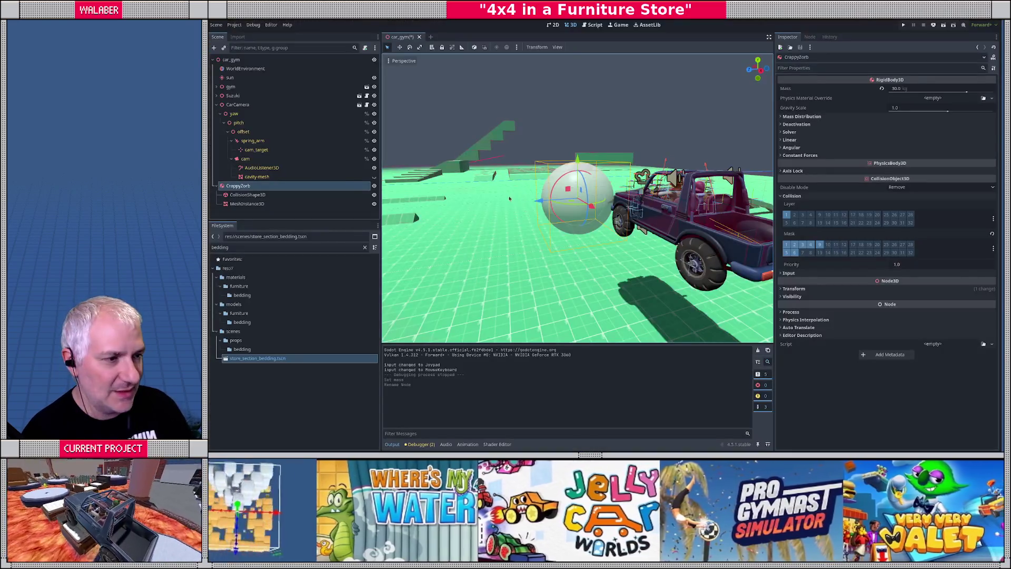
Step: In Godot, select CrappyOrb's CollisionShape3D and orbit the car_gym 3D view
{"action": "left_click", "coordinate": [247, 195]}
{"action": "middle_click_drag", "start_coordinate": [648, 179], "coordinate": [697, 186]}
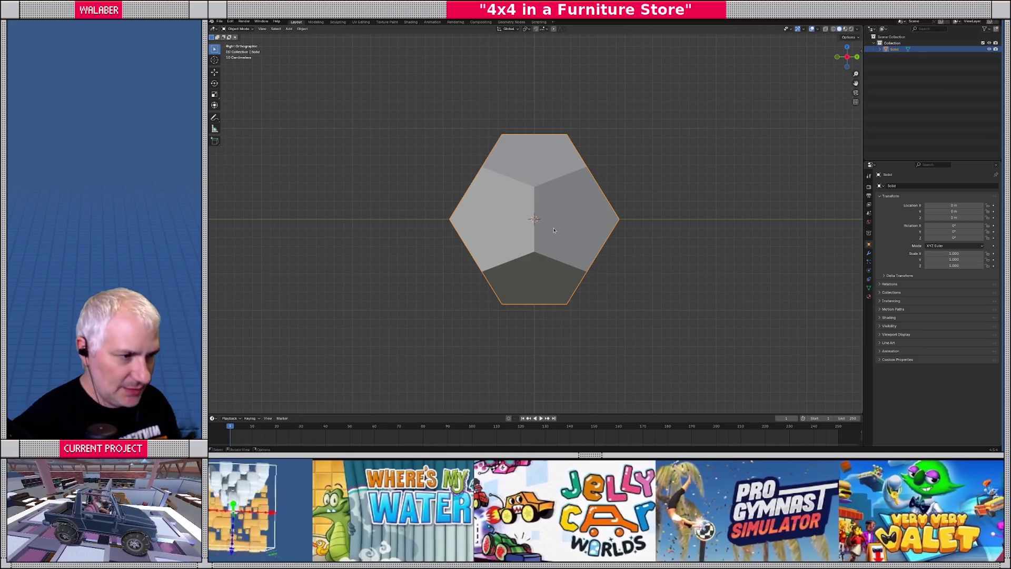
Step: Delete the old dodecahedron and add a new Regular Solid dodecahedron with size 2.35
{"action": "key", "text": "Delete"}
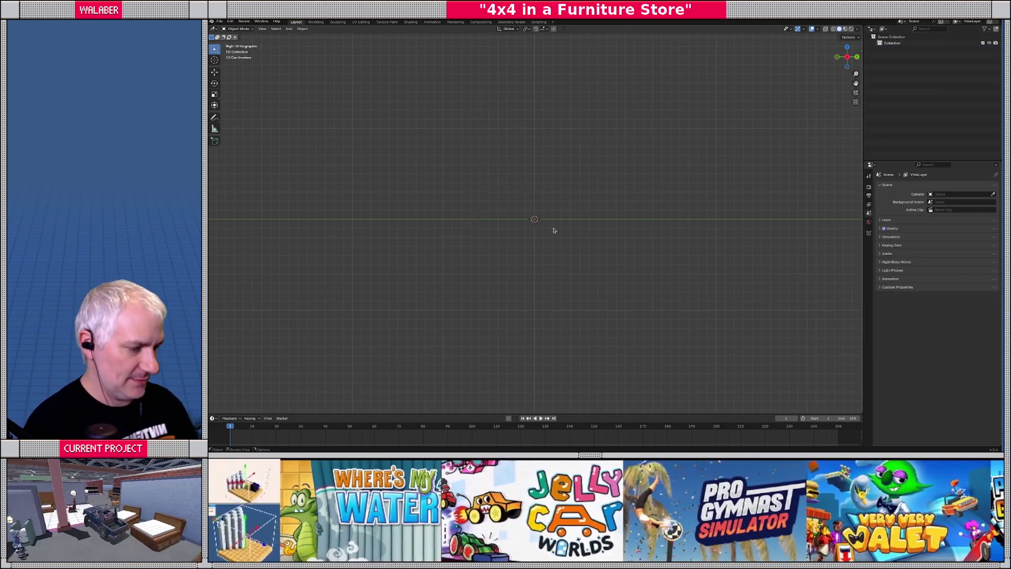
{"action": "left_click", "coordinate": [291, 31]}
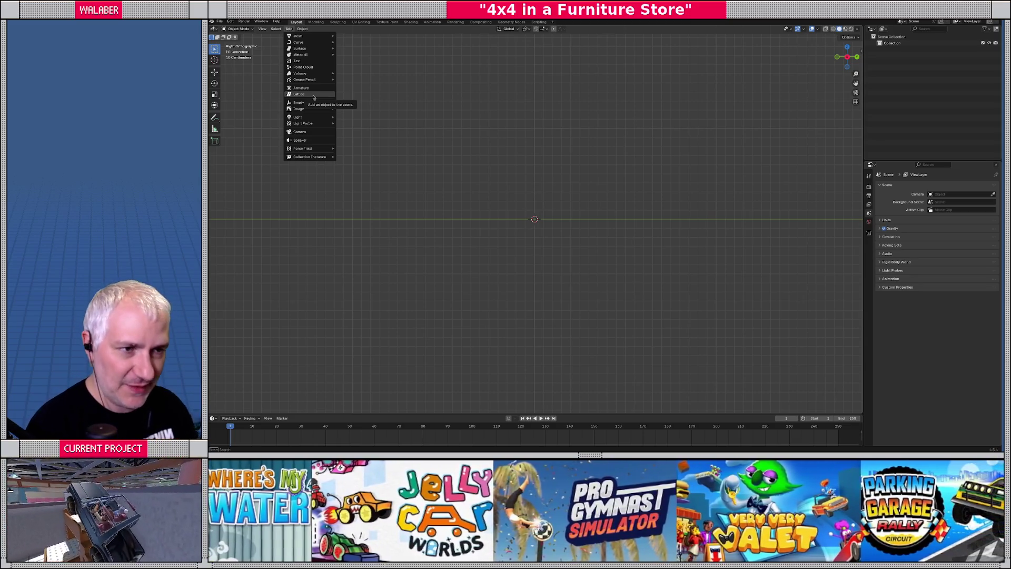
{"action": "mouse_move", "coordinate": [319, 38]}
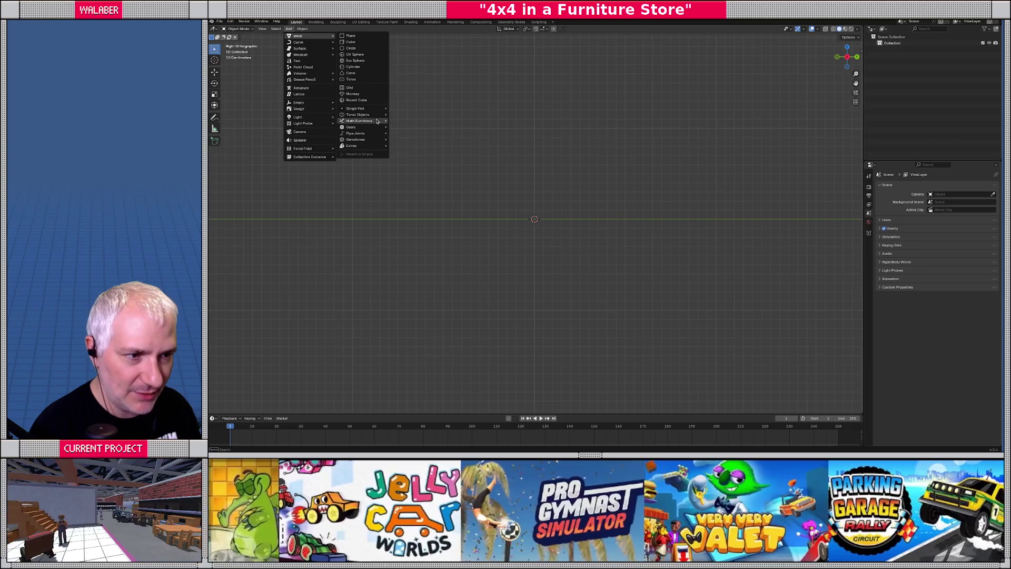
{"action": "mouse_move", "coordinate": [375, 121]}
{"action": "left_click", "coordinate": [411, 134]}
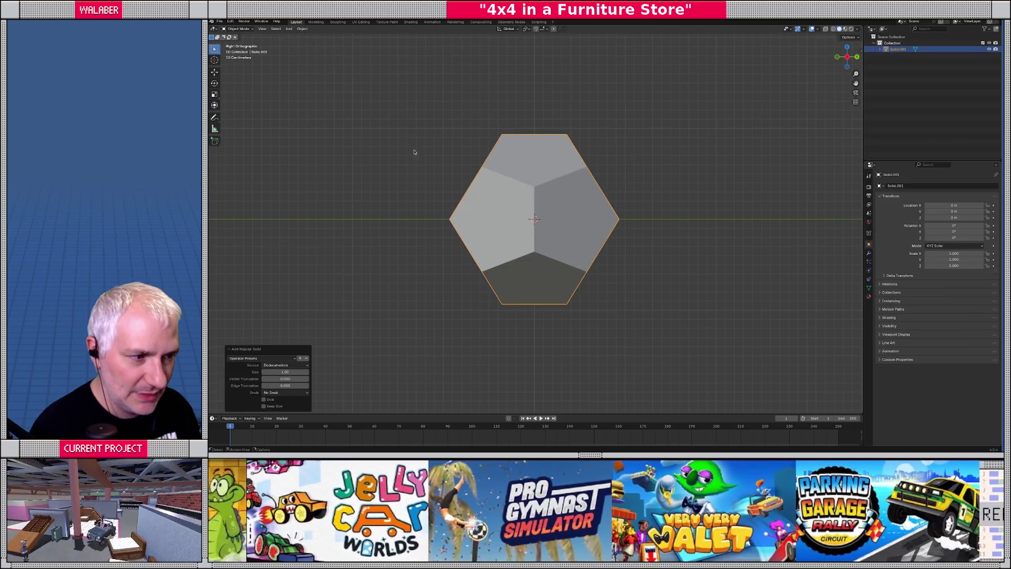
{"action": "left_click", "coordinate": [285, 372]}
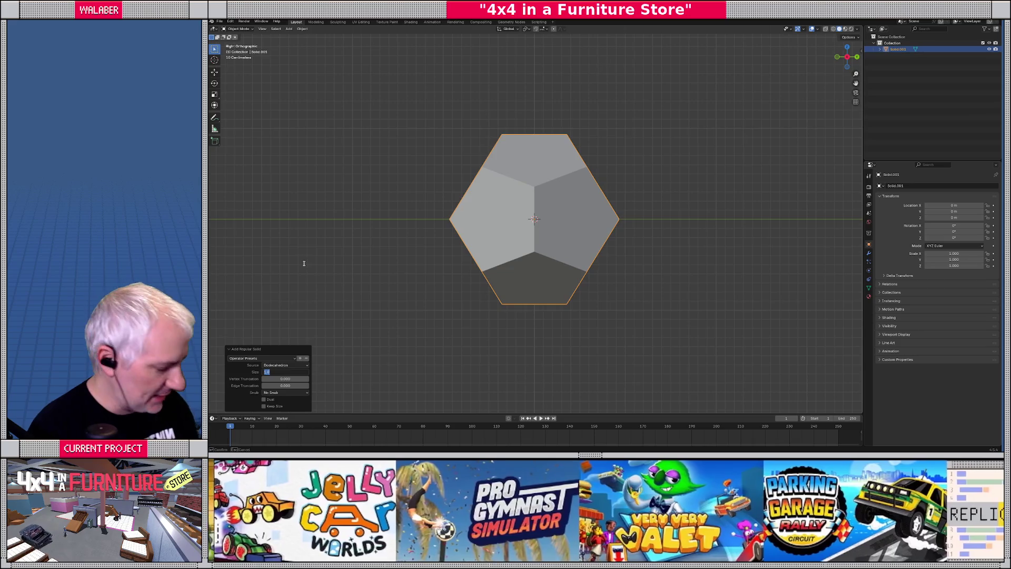
{"action": "type", "text": "2.35"}
{"action": "key", "text": "Return"}
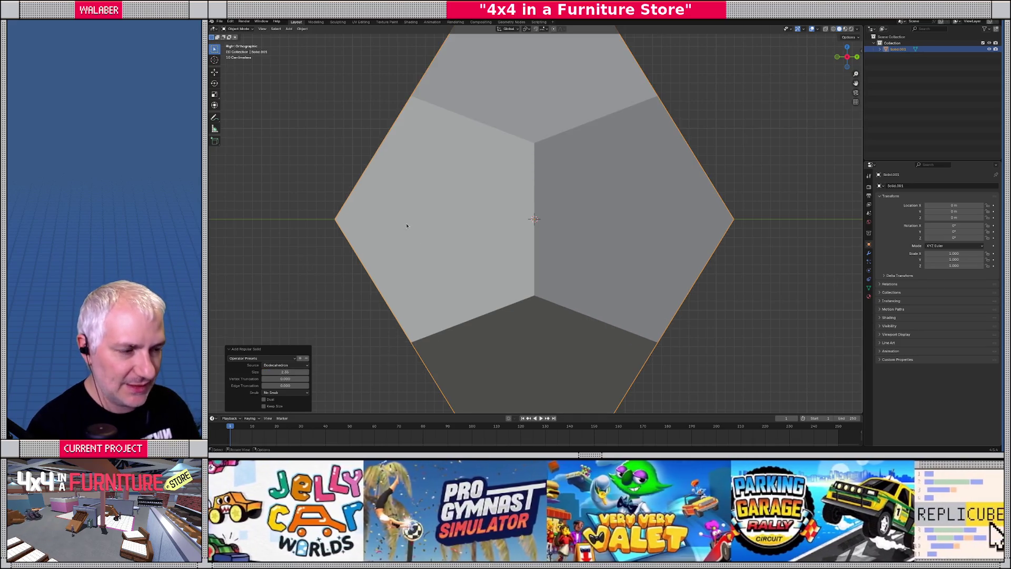
{"action": "scroll", "coordinate": [406, 226], "scroll_direction": "down", "scroll_amount": 5}
{"action": "scroll", "coordinate": [419, 230], "scroll_direction": "up", "scroll_amount": 1}
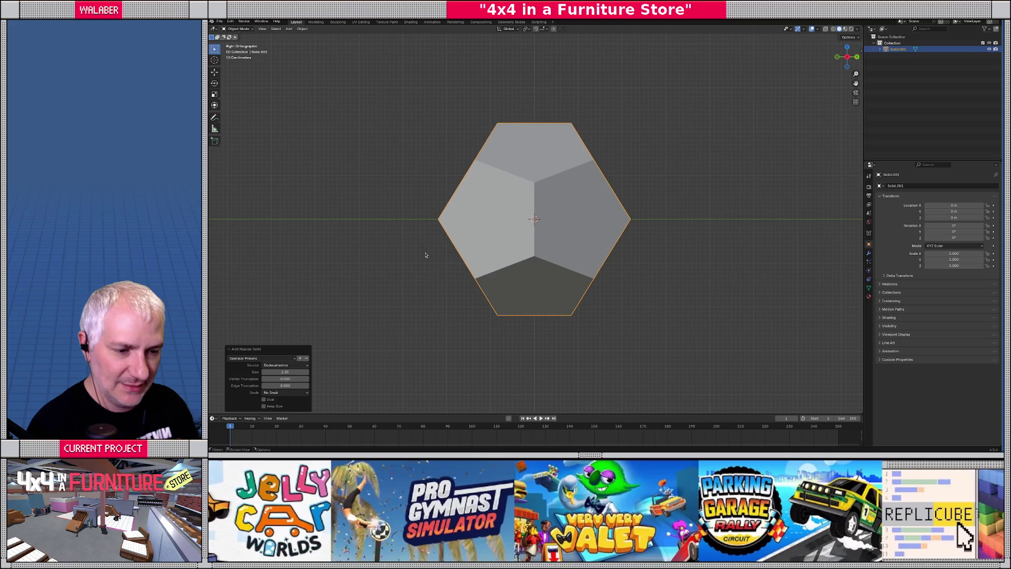
{"action": "middle_click_drag", "start_coordinate": [426, 255], "coordinate": [624, 285]}
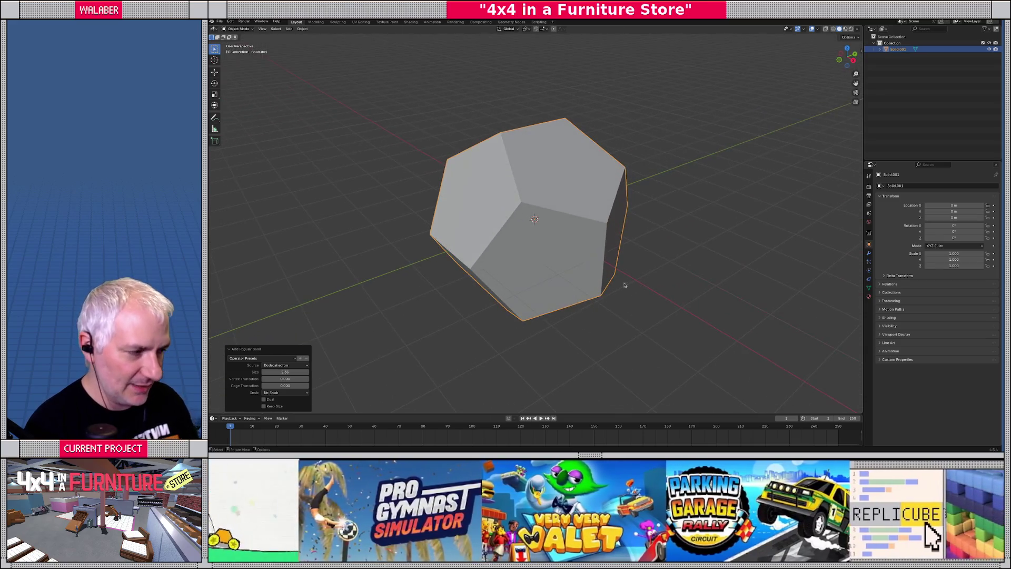
Step: Add a Subdivision Surface modifier to the dodecahedron
{"action": "left_click", "coordinate": [869, 253]}
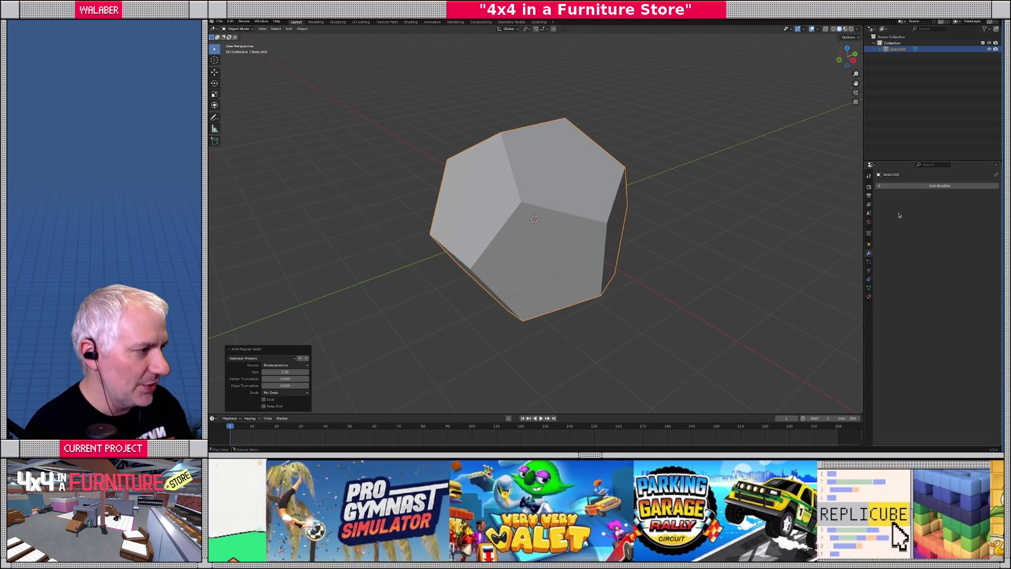
{"action": "key", "text": "shift+a"}
{"action": "mouse_move", "coordinate": [894, 215]}
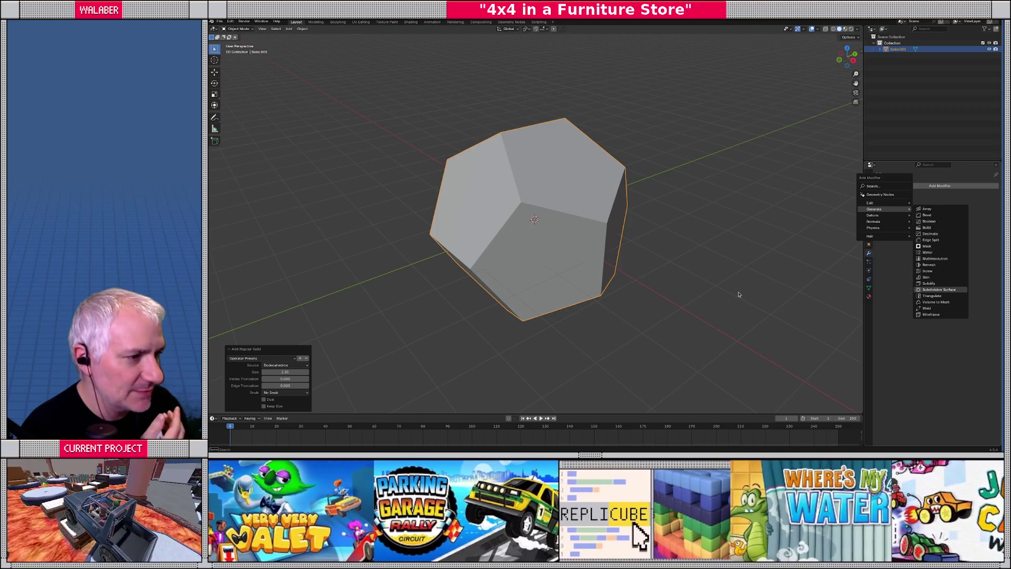
{"action": "key", "text": "Return"}
{"action": "mouse_move", "coordinate": [643, 266]}
{"action": "middle_mouse_down"}
{"action": "mouse_move", "coordinate": [614, 252]}
{"action": "mouse_move", "coordinate": [647, 260]}
{"action": "middle_mouse_up"}
{"action": "scroll", "coordinate": [653, 262], "scroll_direction": "down", "scroll_amount": 3}
{"action": "scroll", "coordinate": [651, 262], "scroll_direction": "up", "scroll_amount": 1}
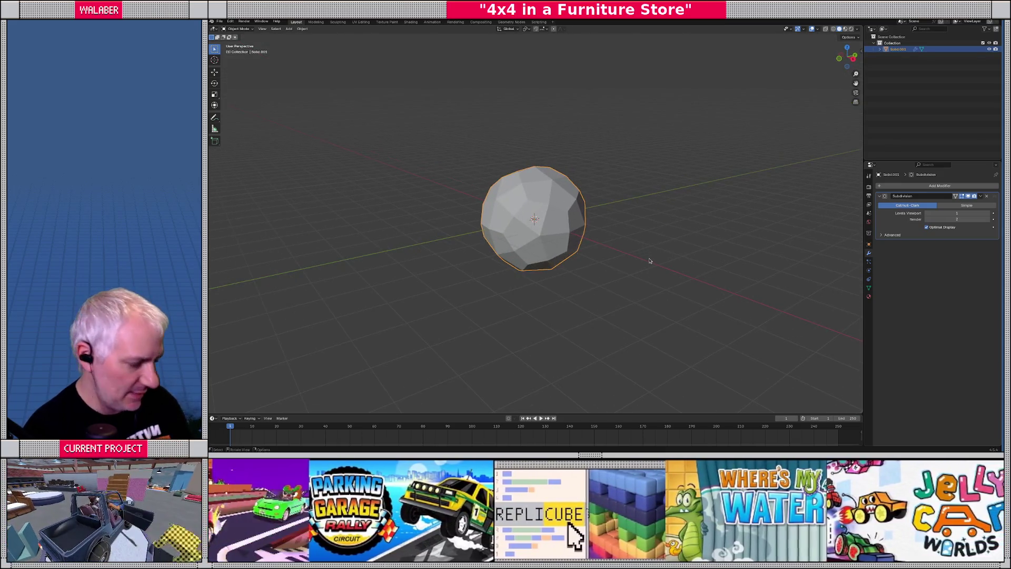
{"action": "key", "text": "KP_1"}
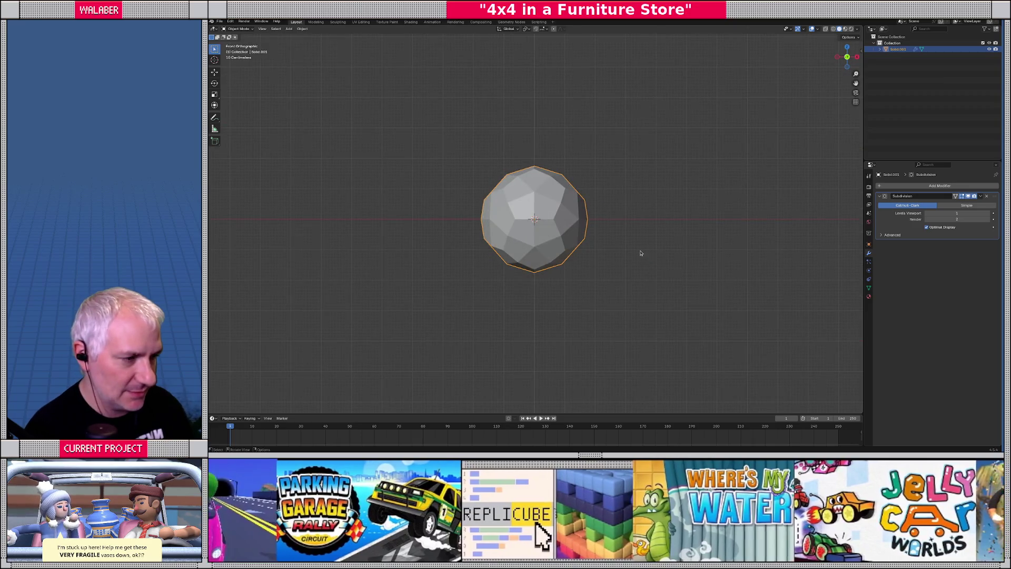
{"action": "scroll", "coordinate": [641, 253], "scroll_direction": "up", "scroll_amount": 2}
{"action": "scroll", "coordinate": [640, 253], "scroll_direction": "up", "scroll_amount": 1}
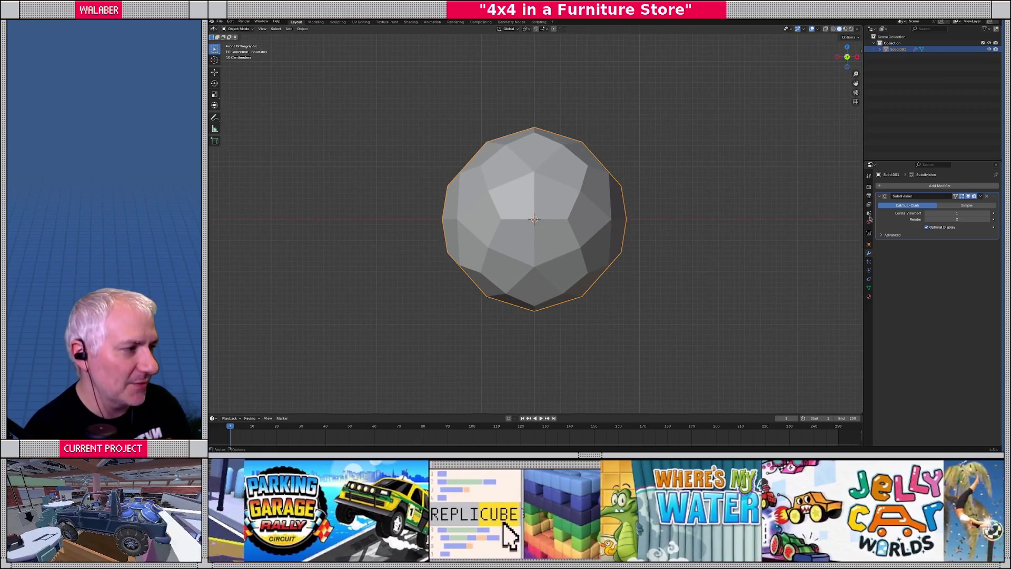
Step: Set the Subdivision Surface viewport levels to 2 and check the rounded ball from the front
{"action": "left_click", "coordinate": [985, 213]}
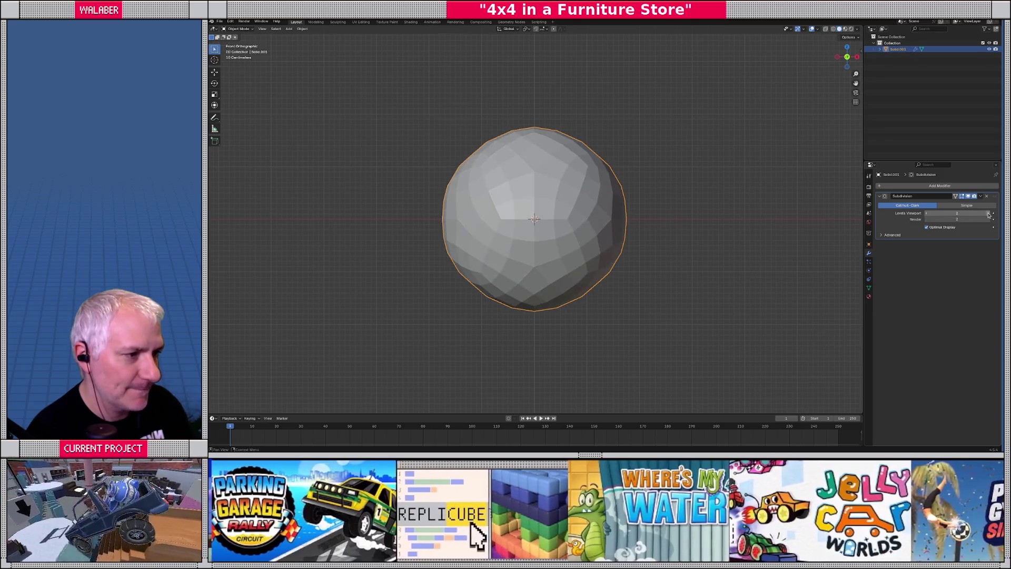
{"action": "mouse_move", "coordinate": [632, 247]}
{"action": "middle_mouse_down"}
{"action": "mouse_move", "coordinate": [681, 235]}
{"action": "mouse_move", "coordinate": [689, 242]}
{"action": "mouse_move", "coordinate": [667, 293]}
{"action": "mouse_move", "coordinate": [693, 281]}
{"action": "middle_mouse_up"}
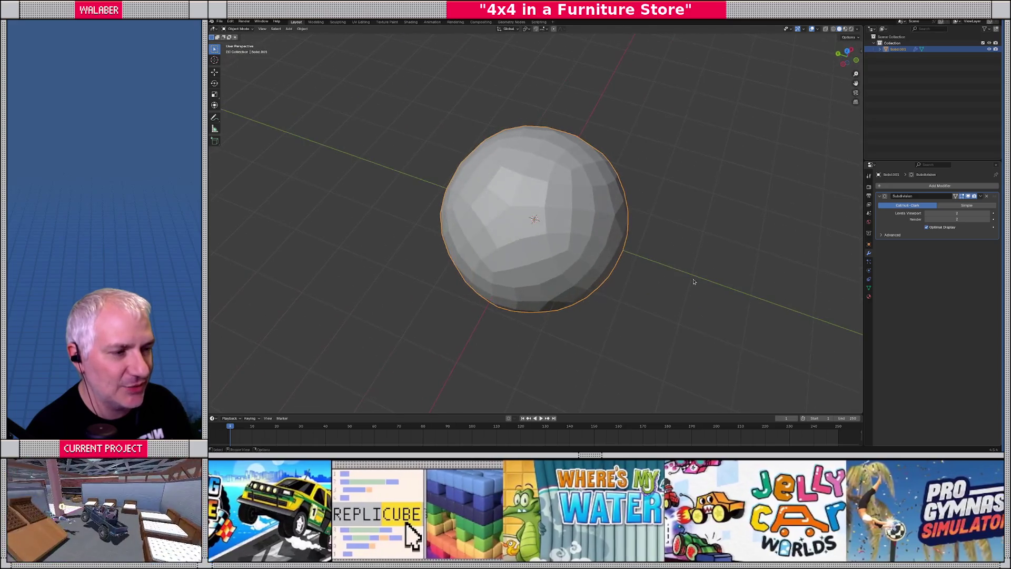
{"action": "middle_click_drag", "start_coordinate": [528, 168], "coordinate": [540, 190]}
{"action": "key", "text": "KP_1"}
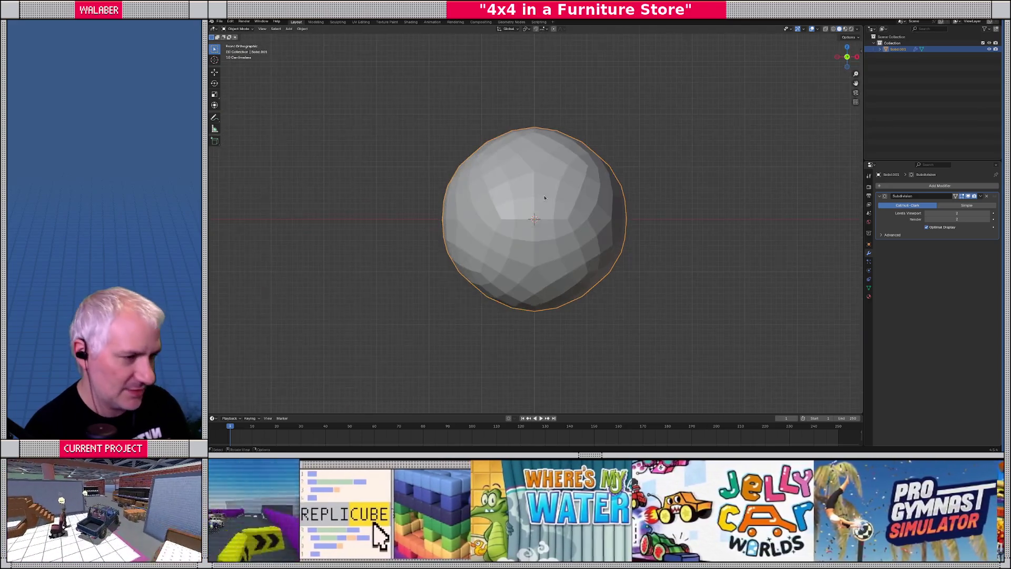
{"action": "scroll", "coordinate": [544, 197], "scroll_direction": "down", "scroll_amount": 6}
{"action": "scroll", "coordinate": [537, 188], "scroll_direction": "up", "scroll_amount": 5}
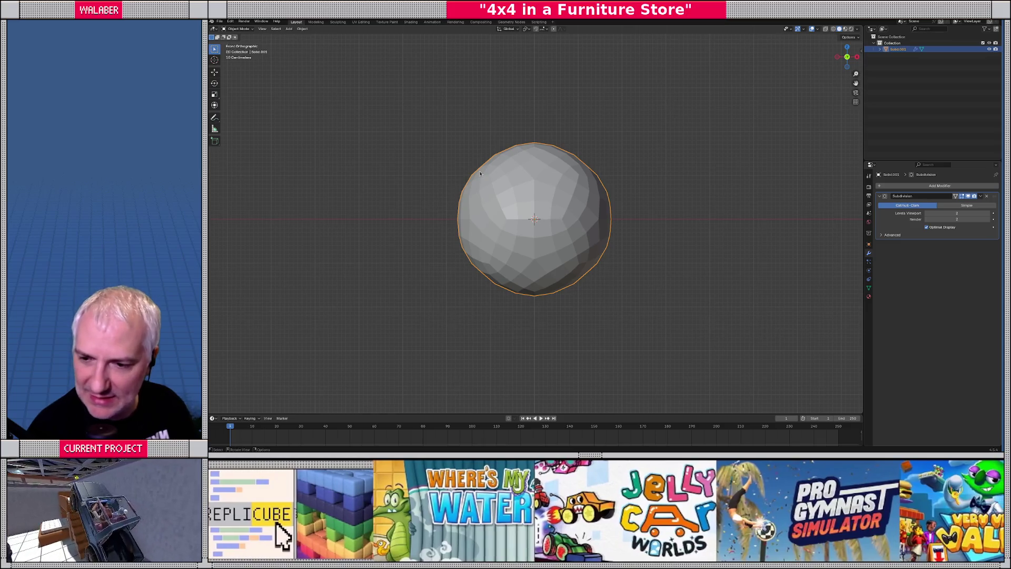
{"action": "left_click", "coordinate": [290, 29]}
Step: Add a second regular solid dodecahedron, compare it in wireframe, then hide it
{"action": "mouse_move", "coordinate": [299, 37]}
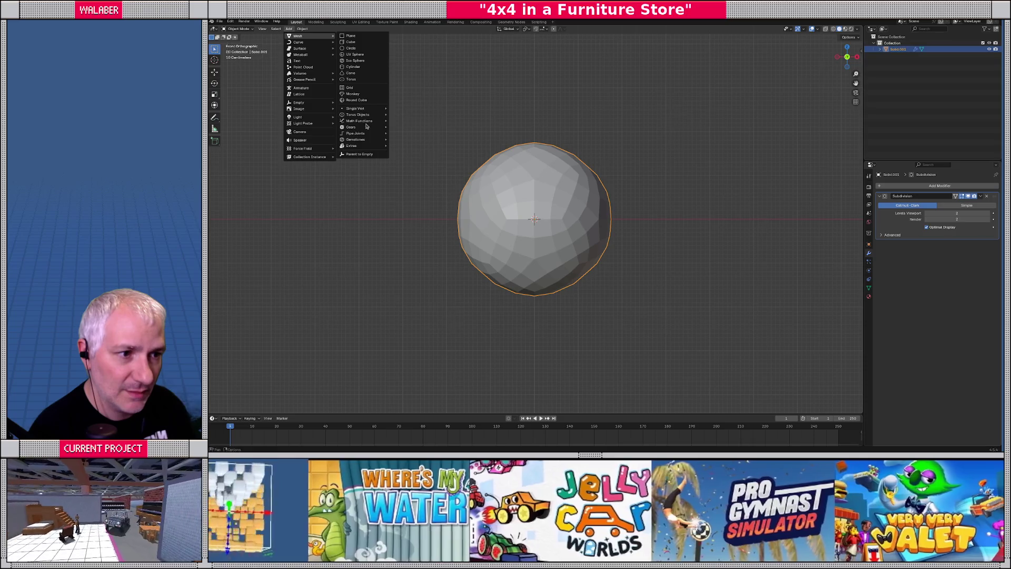
{"action": "mouse_move", "coordinate": [369, 121]}
{"action": "left_click", "coordinate": [419, 136]}
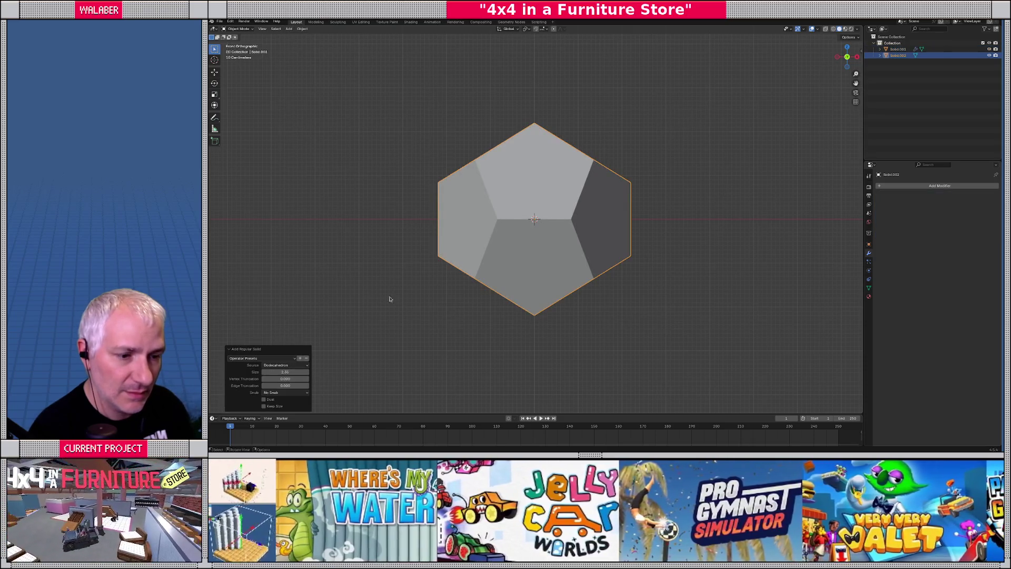
{"action": "key", "text": "shift+z"}
{"action": "key", "text": "alt+a"}
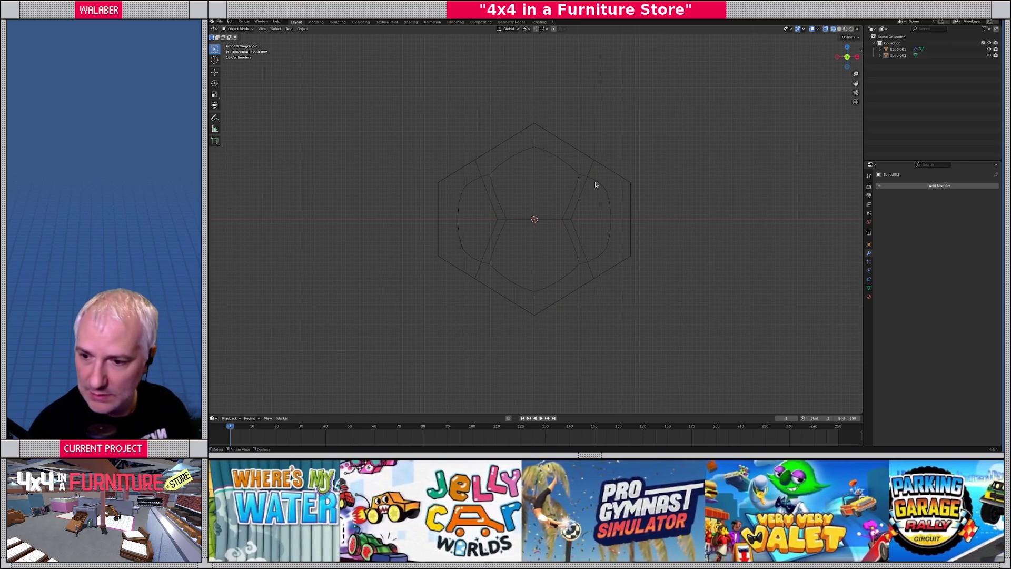
{"action": "key", "text": "shift+z"}
{"action": "left_click", "coordinate": [594, 185]}
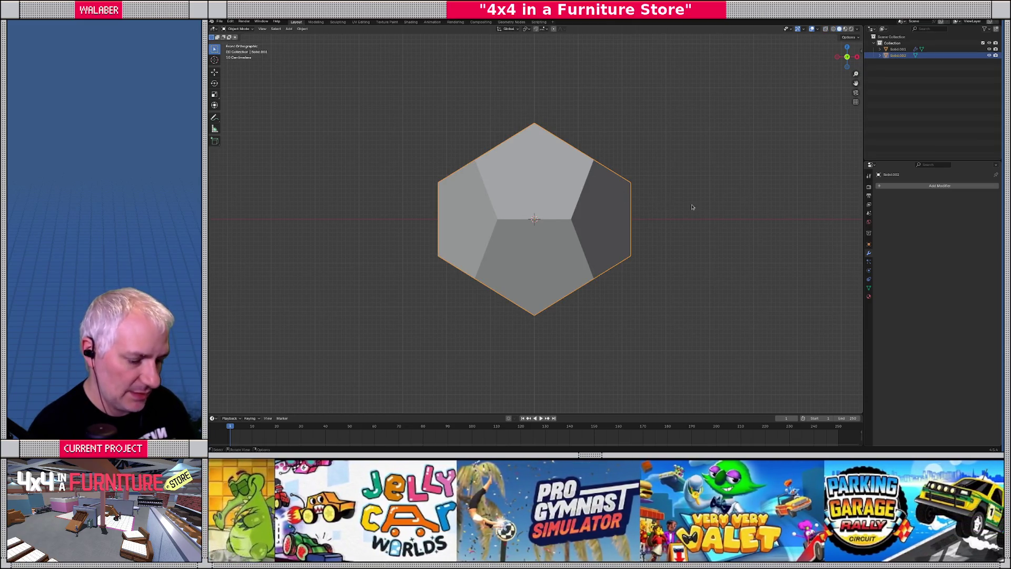
{"action": "key", "text": "h"}
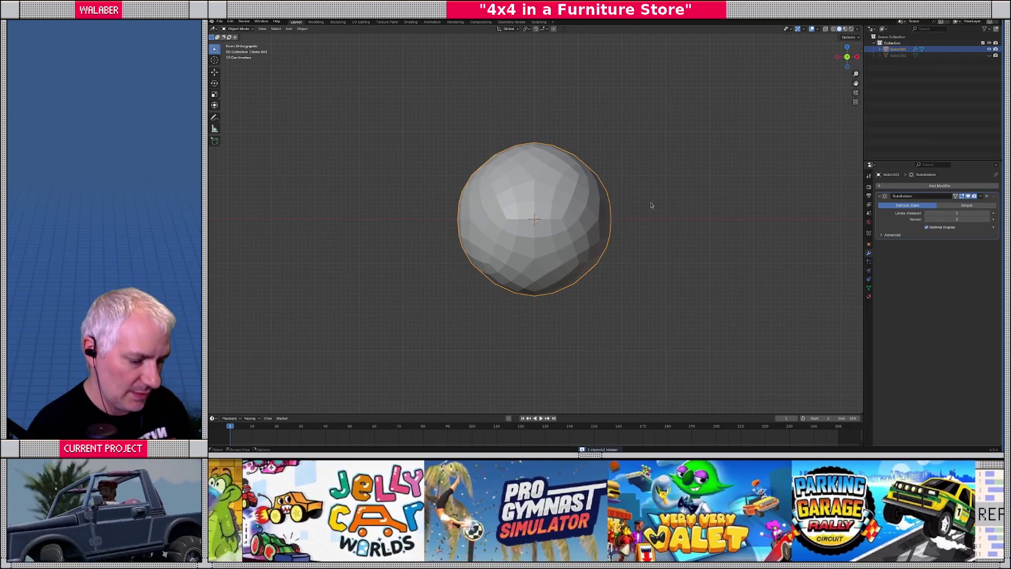
Step: Scale the rounded shell to 1.244, unhide all, then enlarge it by a further 1.025
{"action": "key", "text": "s"}
{"action": "left_click", "coordinate": [697, 207]}
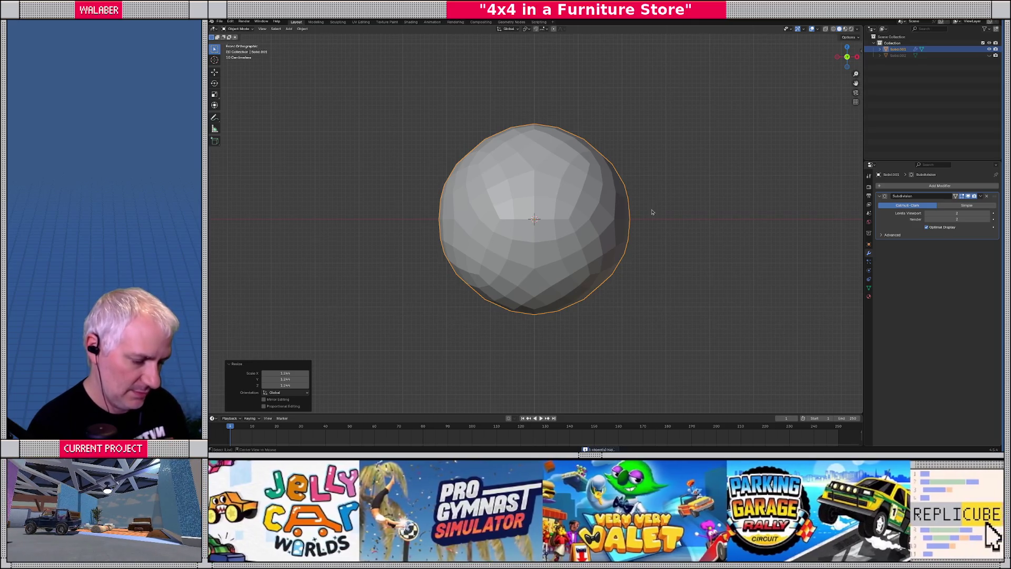
{"action": "key", "text": "alt+h"}
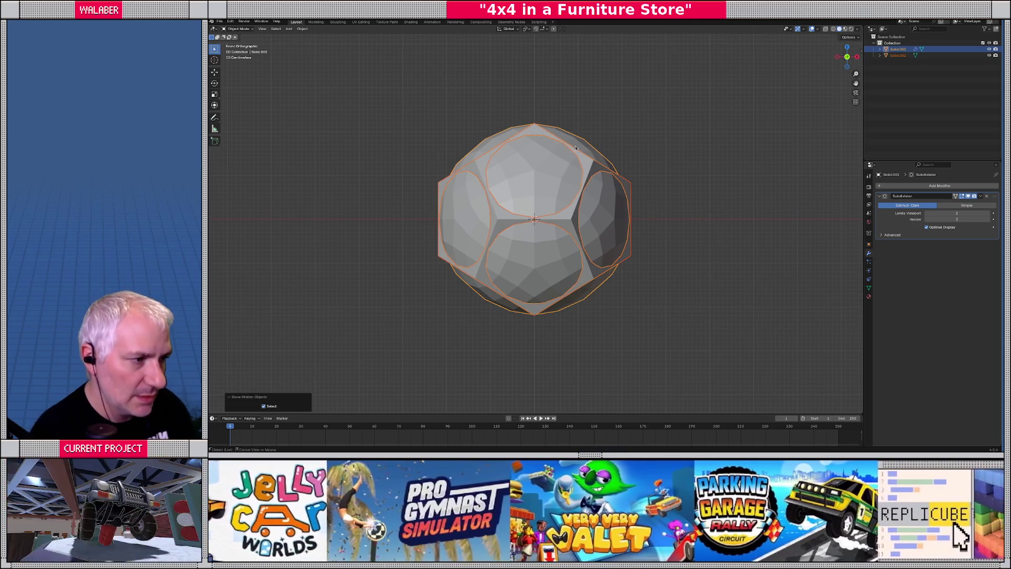
{"action": "left_click", "coordinate": [579, 144]}
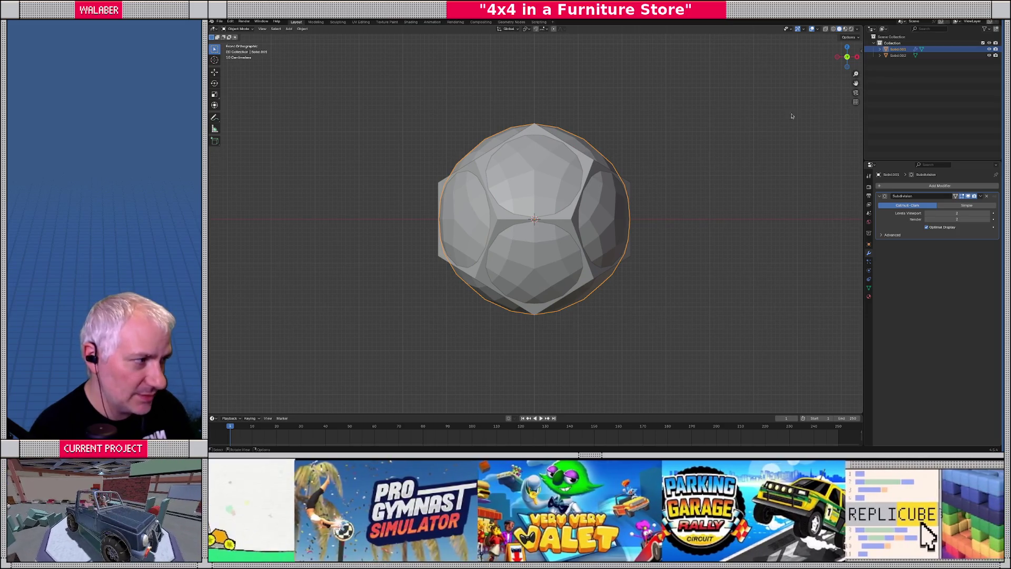
{"action": "left_click", "coordinate": [861, 49]}
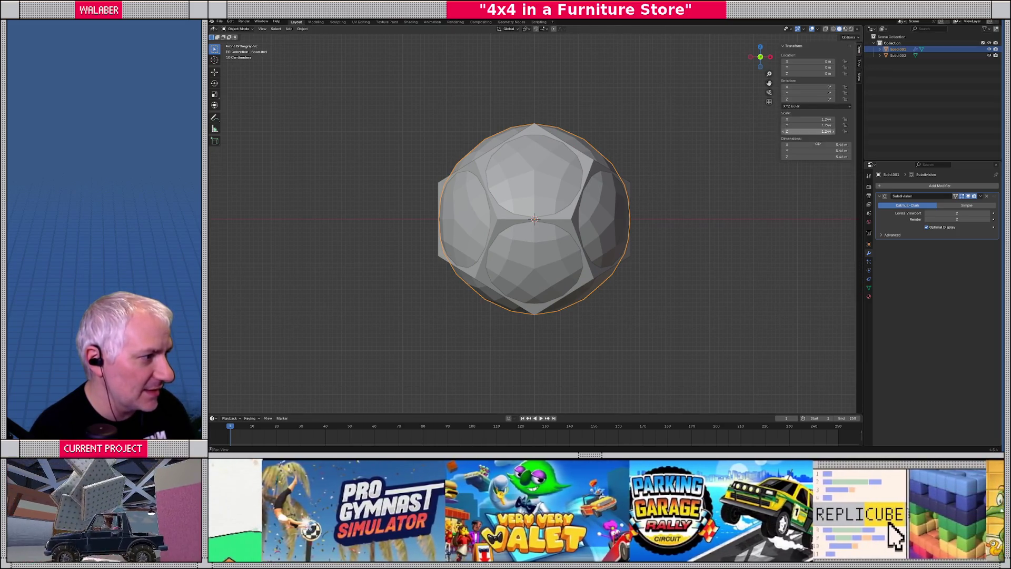
{"action": "type", "text": "s1.0250  Y: 1.0250  Z: 1.0250"}
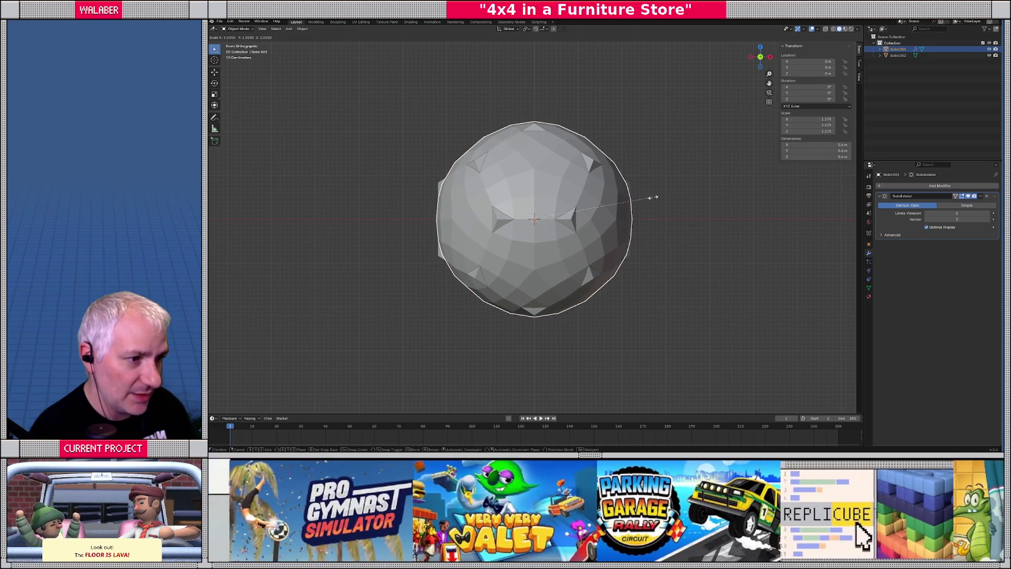
{"action": "key", "text": "Return"}
Step: Add a UV sphere with a 2.35 m radius around the shell
{"action": "left_click", "coordinate": [290, 29]}
{"action": "mouse_move", "coordinate": [303, 34]}
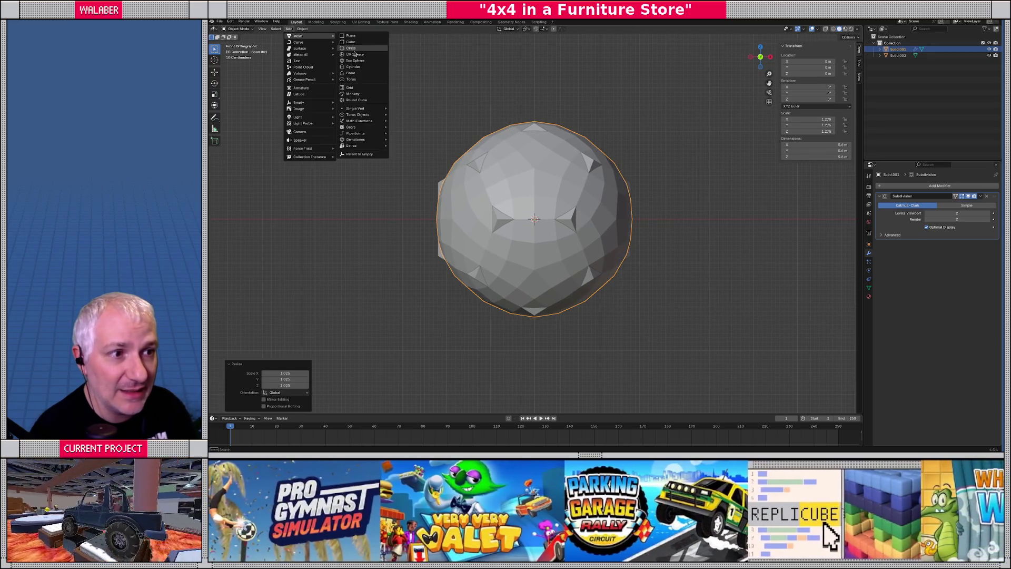
{"action": "left_click", "coordinate": [362, 68]}
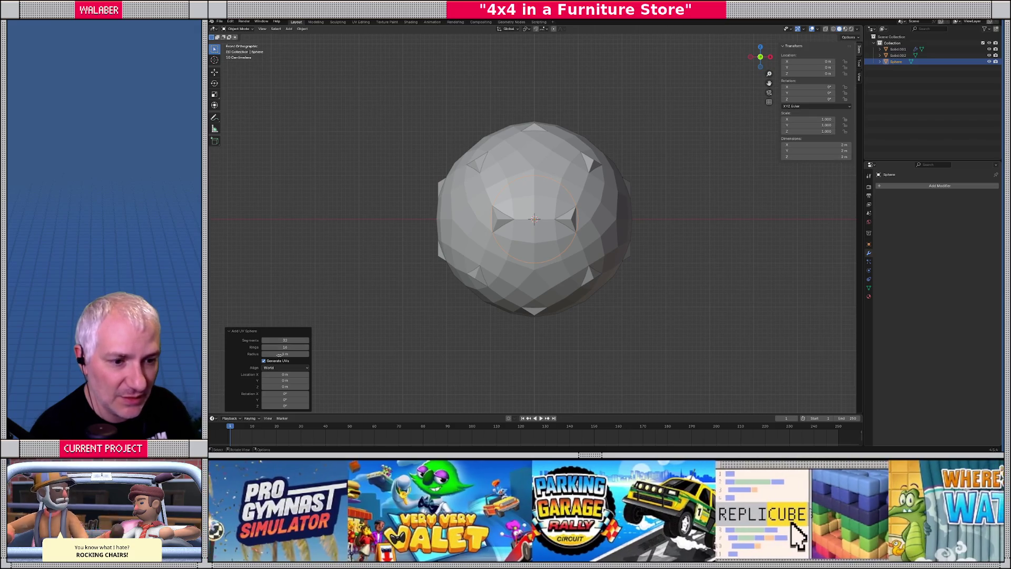
{"action": "left_click_drag", "start_coordinate": [280, 355], "coordinate": [280, 354]}
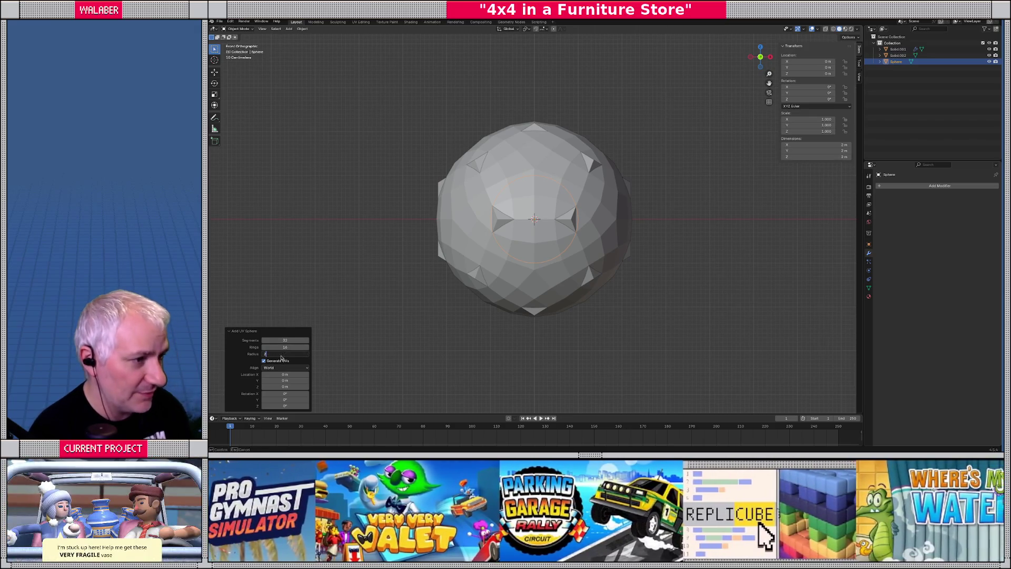
{"action": "type", "text": ".35"}
{"action": "key", "text": "Return"}
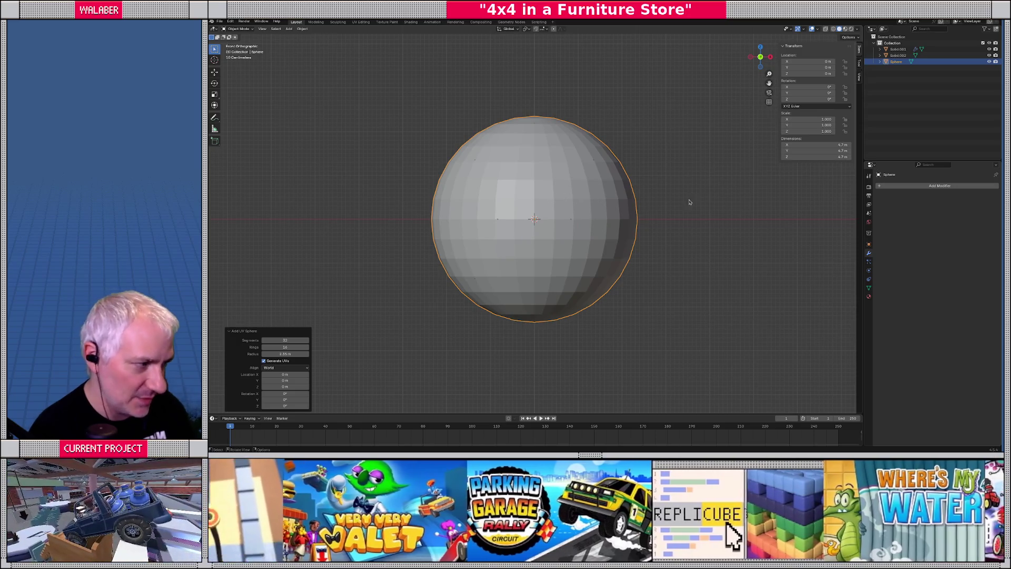
Step: Scale the rounded shell Solid.001 up by about 1.05 to match the reference sphere
{"action": "left_click", "coordinate": [647, 235]}
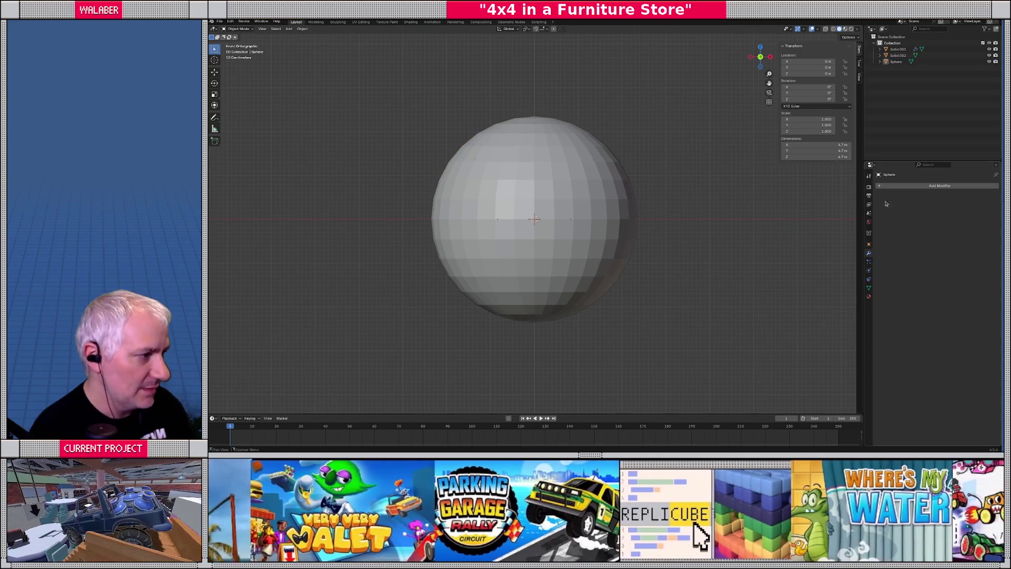
{"action": "left_click", "coordinate": [869, 244]}
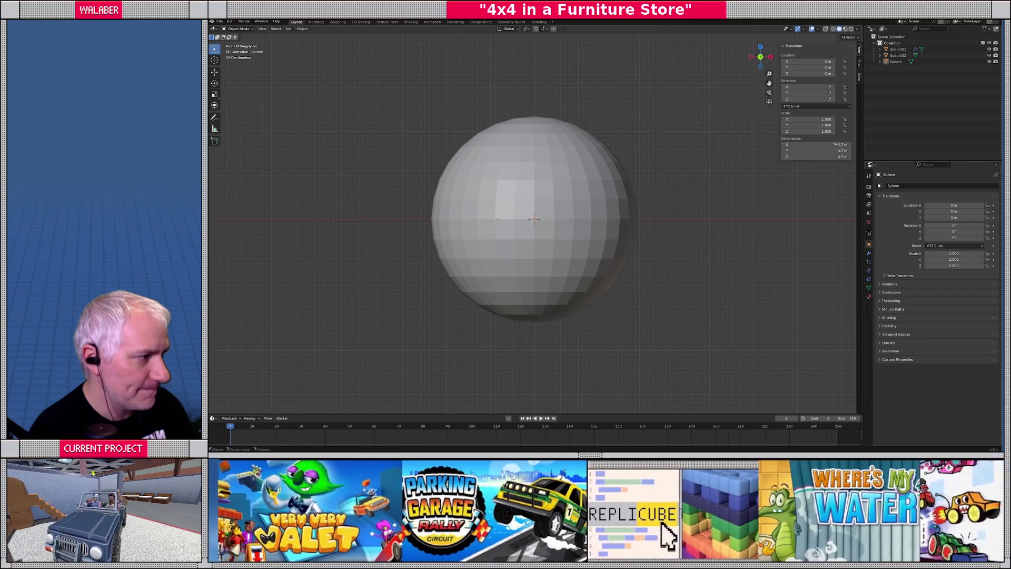
{"action": "left_click", "coordinate": [897, 56]}
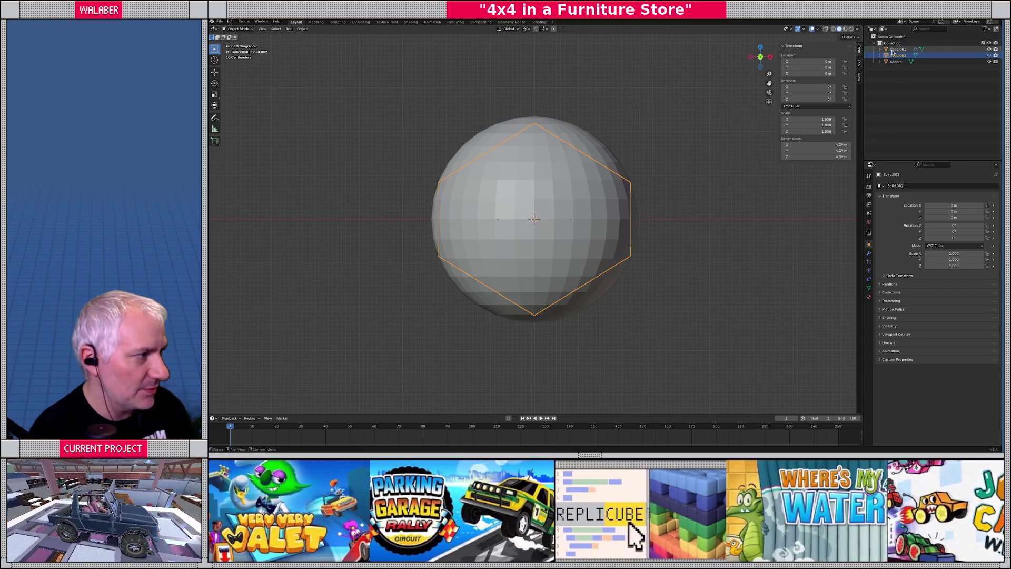
{"action": "left_click", "coordinate": [893, 50]}
{"action": "key", "text": "s"}
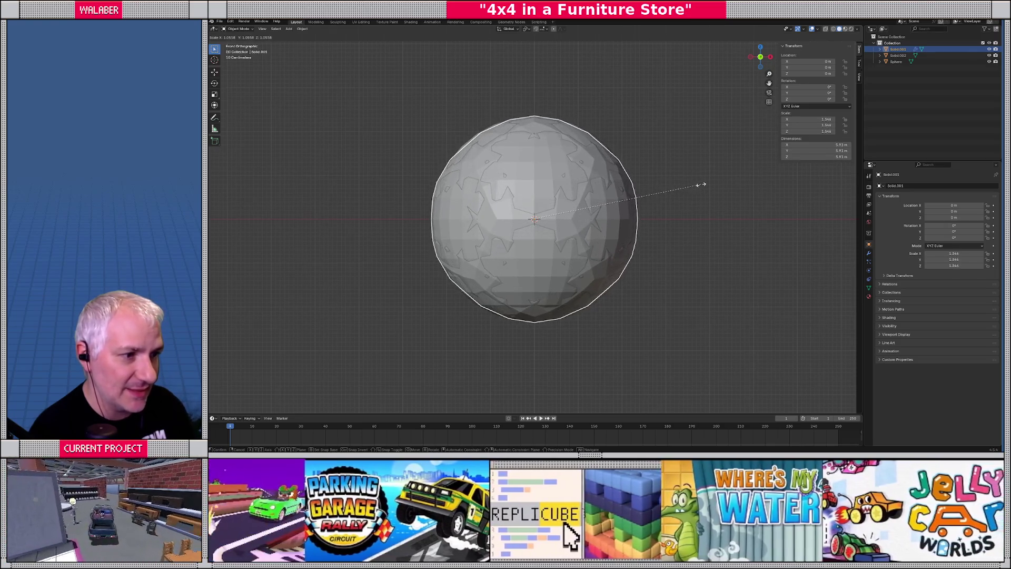
{"action": "left_click", "coordinate": [700, 185]}
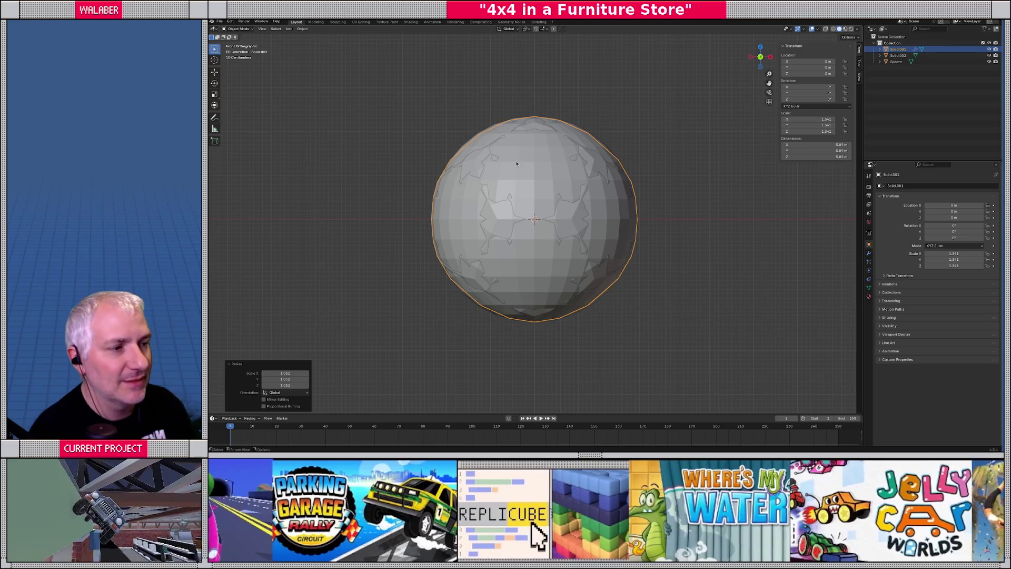
Step: Delete the reference sphere and reselect Solid.001
{"action": "left_click", "coordinate": [528, 188]}
{"action": "key", "text": "Delete"}
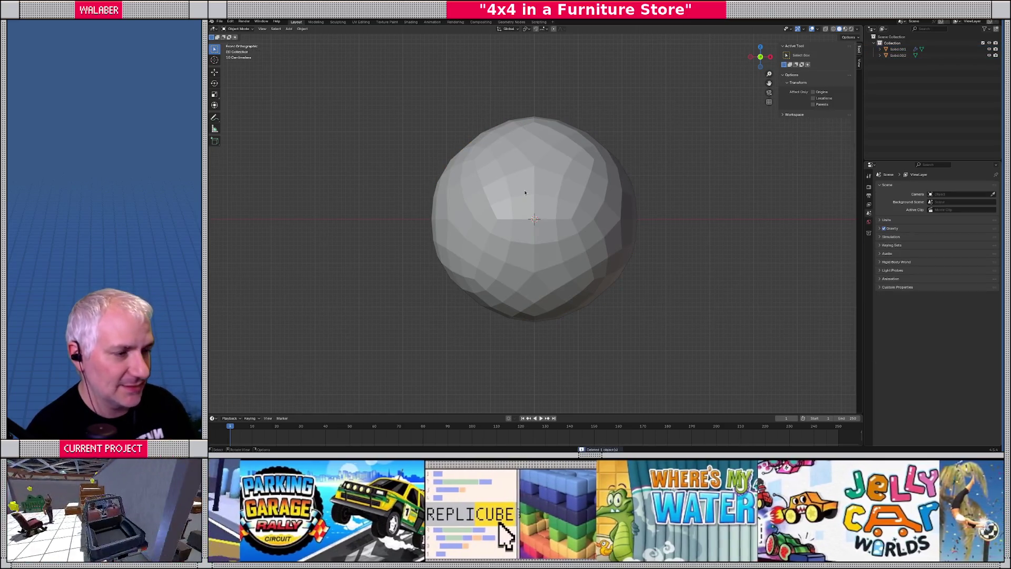
{"action": "left_click", "coordinate": [535, 177]}
Step: Rename Solid.001 to 'outer_shell' in the Object Properties name field
{"action": "left_click", "coordinate": [919, 185]}
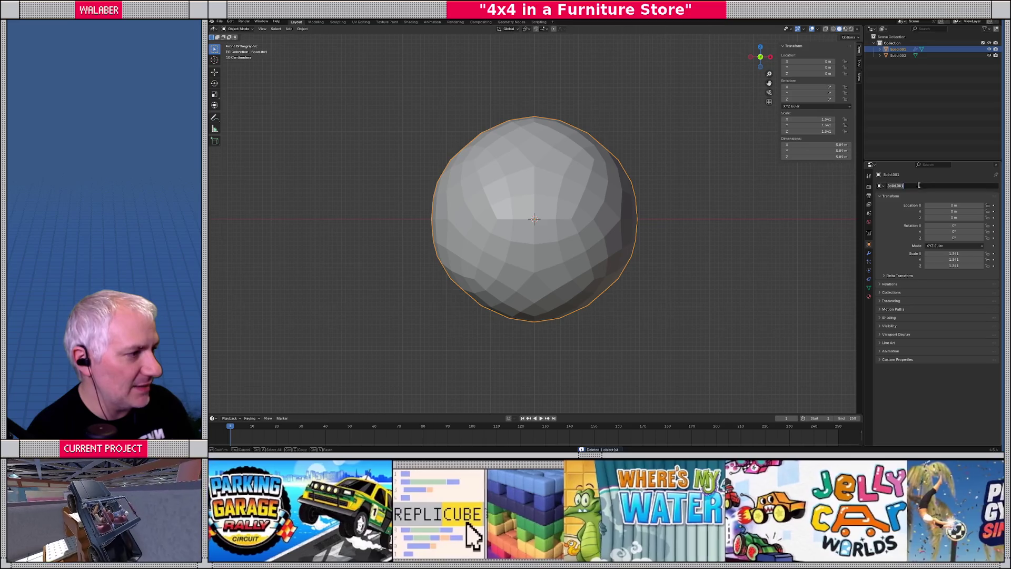
{"action": "type", "text": "outer"}
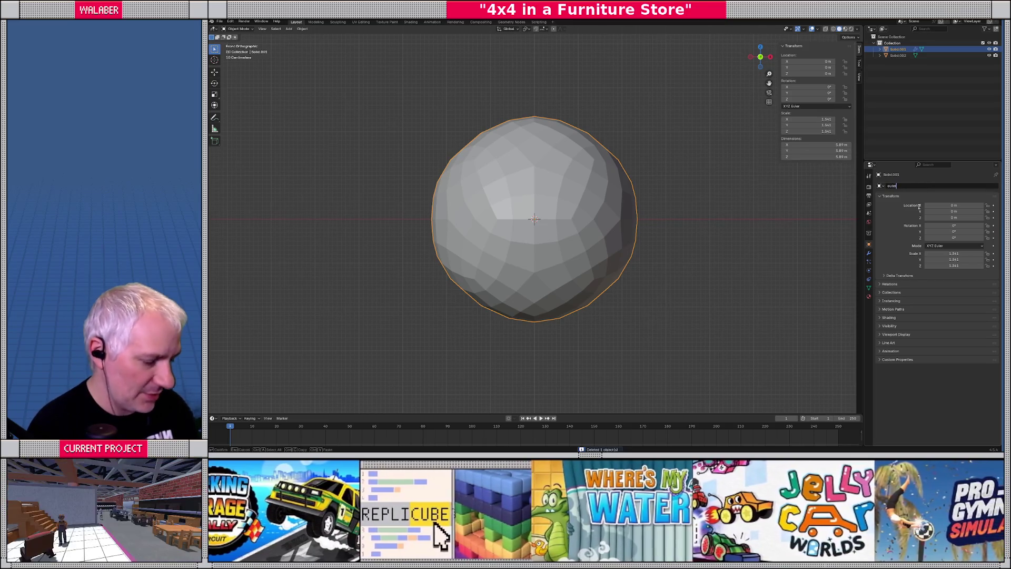
{"action": "type", "text": "_shell"}
{"action": "key", "text": "Return"}
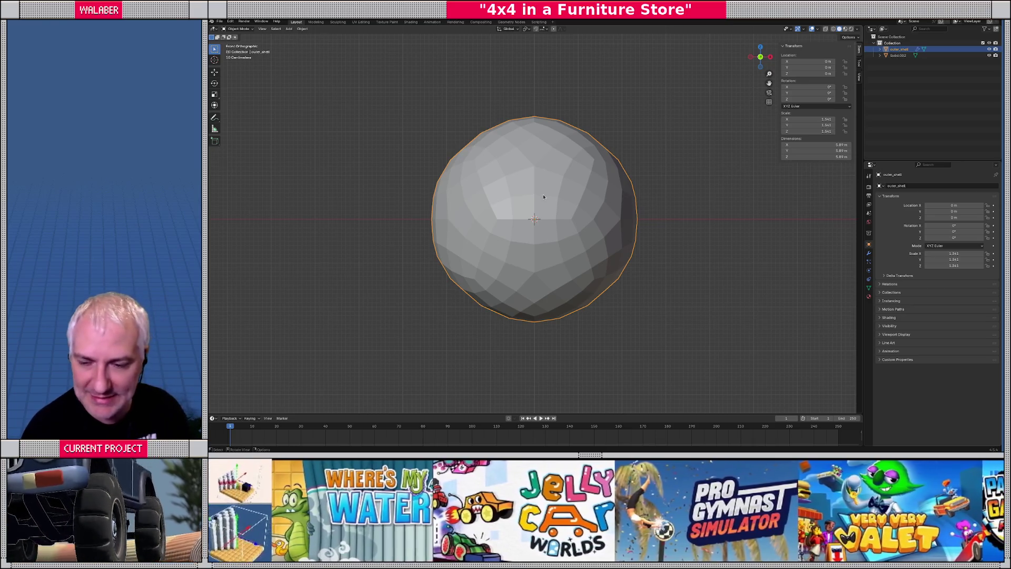
Step: In see-through view, scale Solid.002 down to 0.719 so it fits inside outer_shell
{"action": "key", "text": "shift+z"}
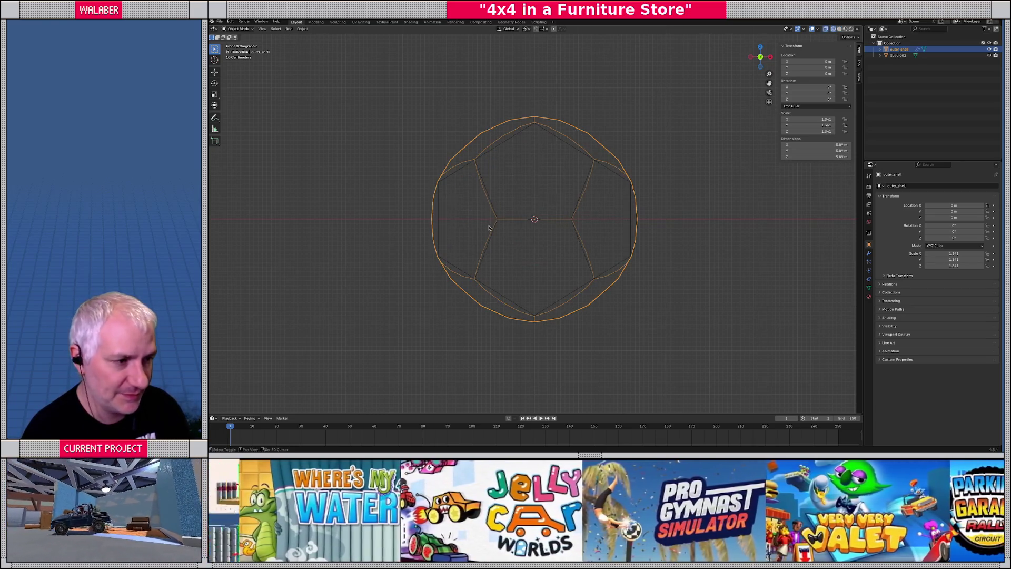
{"action": "left_click", "coordinate": [500, 152]}
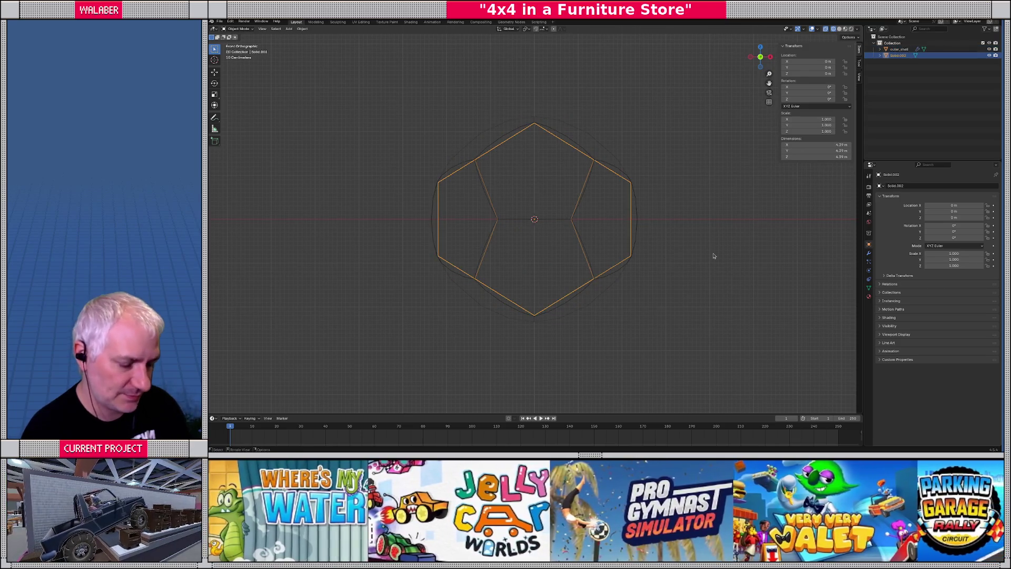
{"action": "key", "text": "shift+z"}
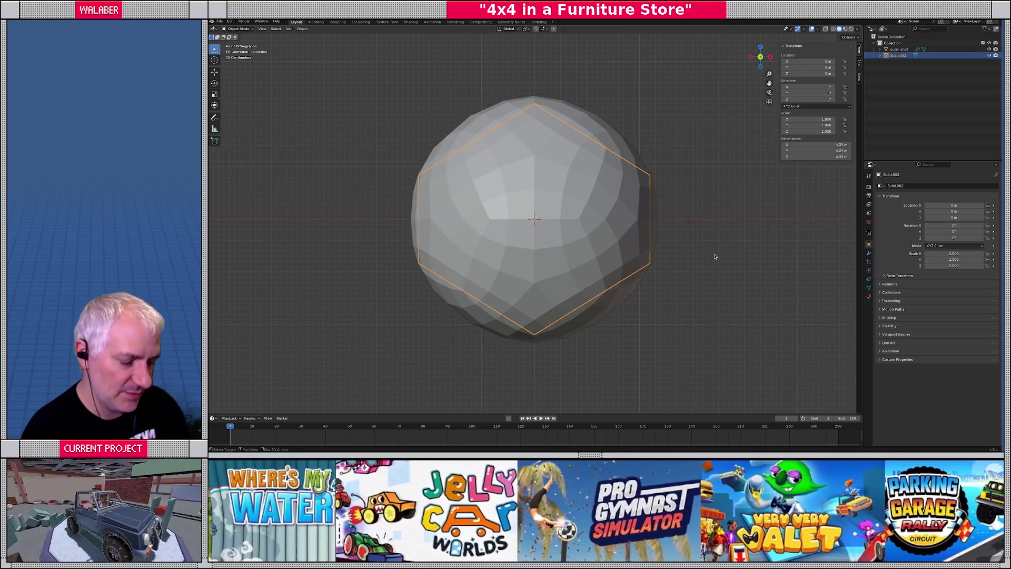
{"action": "key", "text": "shift+z"}
{"action": "key", "text": "s"}
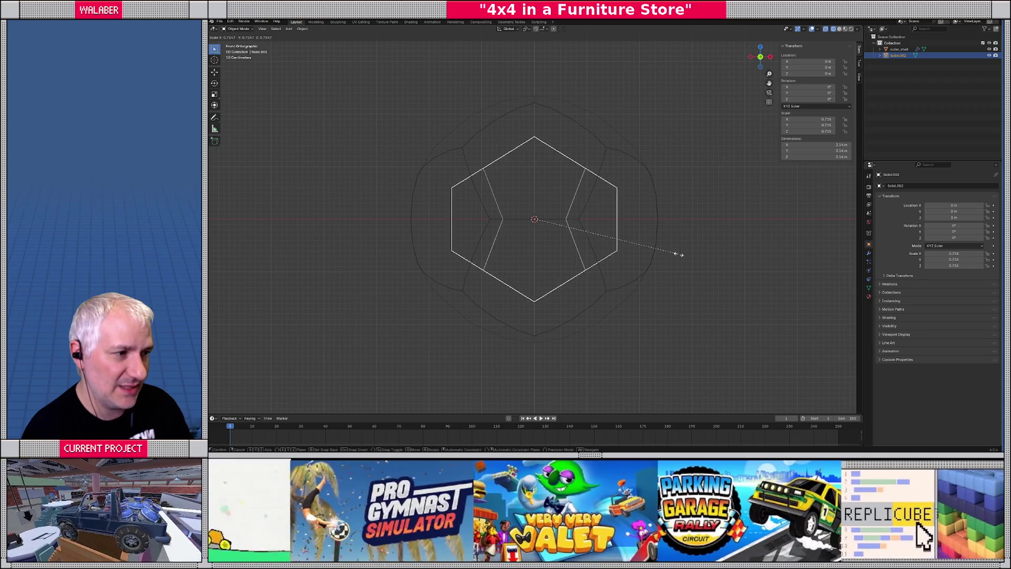
{"action": "left_click", "coordinate": [676, 253]}
{"action": "mouse_move", "coordinate": [588, 267]}
{"action": "middle_mouse_down"}
{"action": "mouse_move", "coordinate": [664, 237]}
{"action": "mouse_move", "coordinate": [672, 262]}
{"action": "mouse_move", "coordinate": [598, 289]}
{"action": "mouse_move", "coordinate": [583, 262]}
{"action": "mouse_move", "coordinate": [542, 282]}
{"action": "mouse_move", "coordinate": [520, 277]}
{"action": "mouse_move", "coordinate": [584, 259]}
{"action": "middle_mouse_up"}
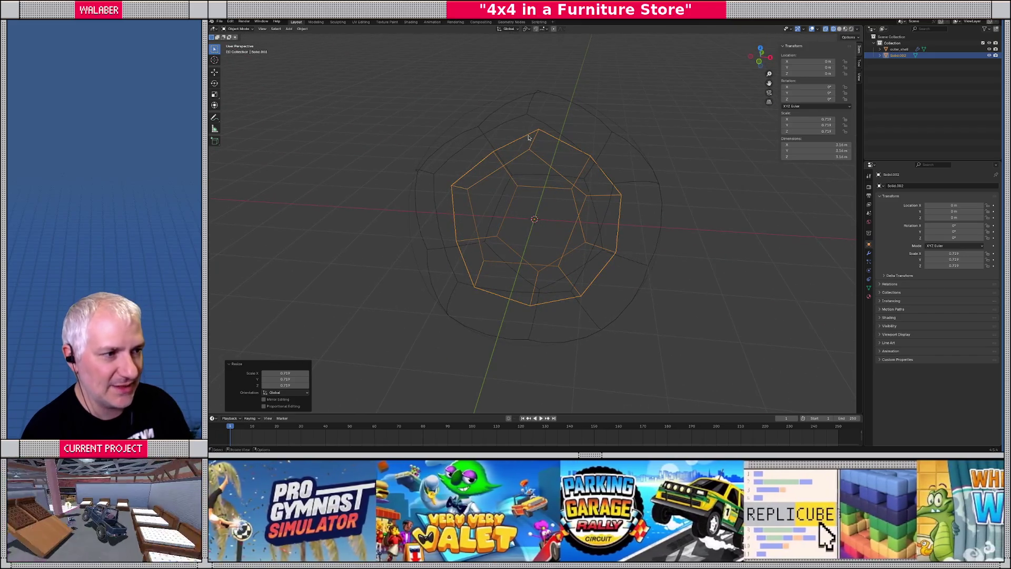
{"action": "middle_click_drag", "start_coordinate": [537, 156], "coordinate": [505, 137]}
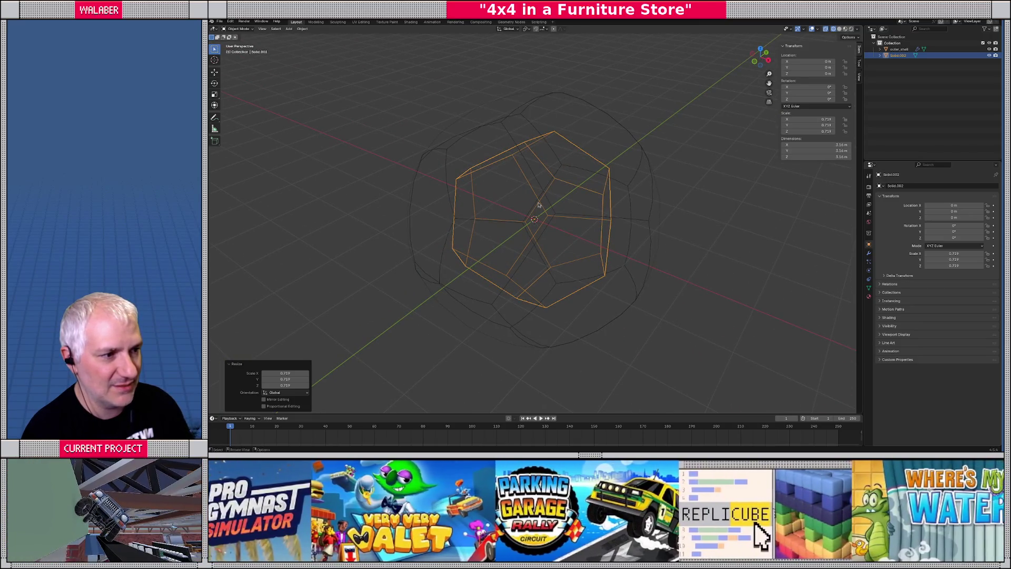
{"action": "middle_click_drag", "start_coordinate": [622, 152], "coordinate": [544, 176]}
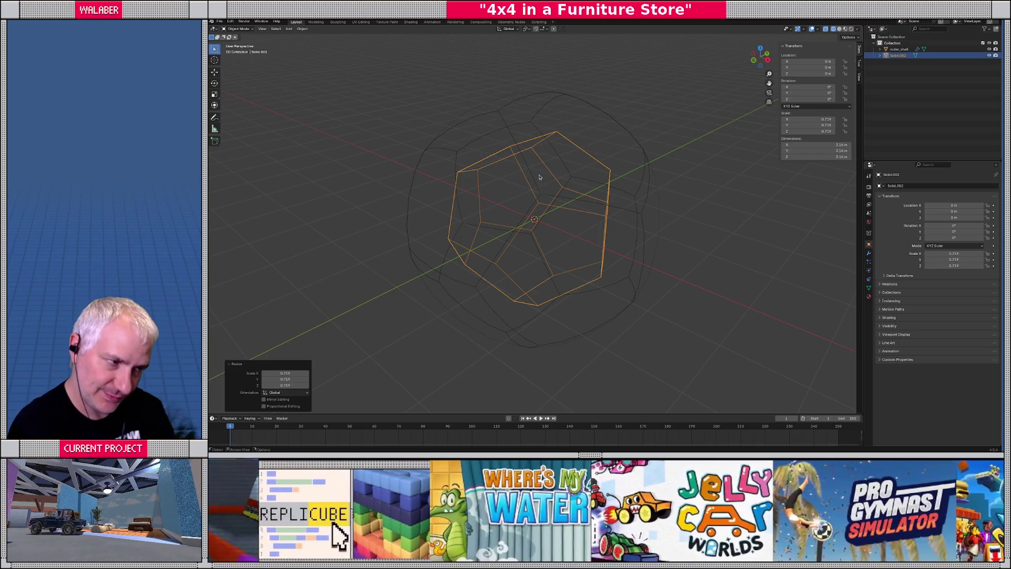
Step: Duplicate the inner dodecahedron in place and scale the copy up to 2.151
{"action": "key", "text": "KP_3"}
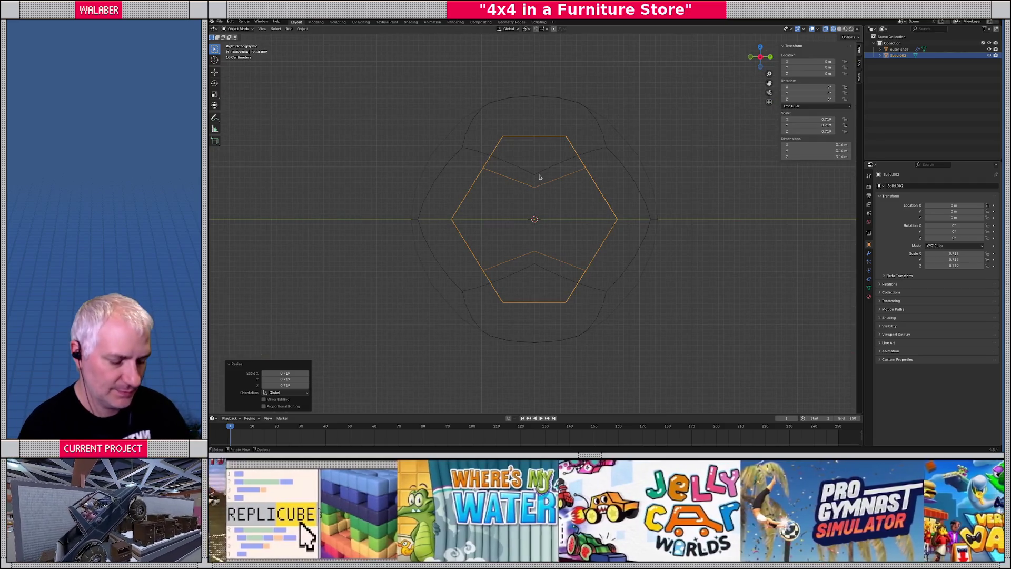
{"action": "key", "text": "shift+d"}
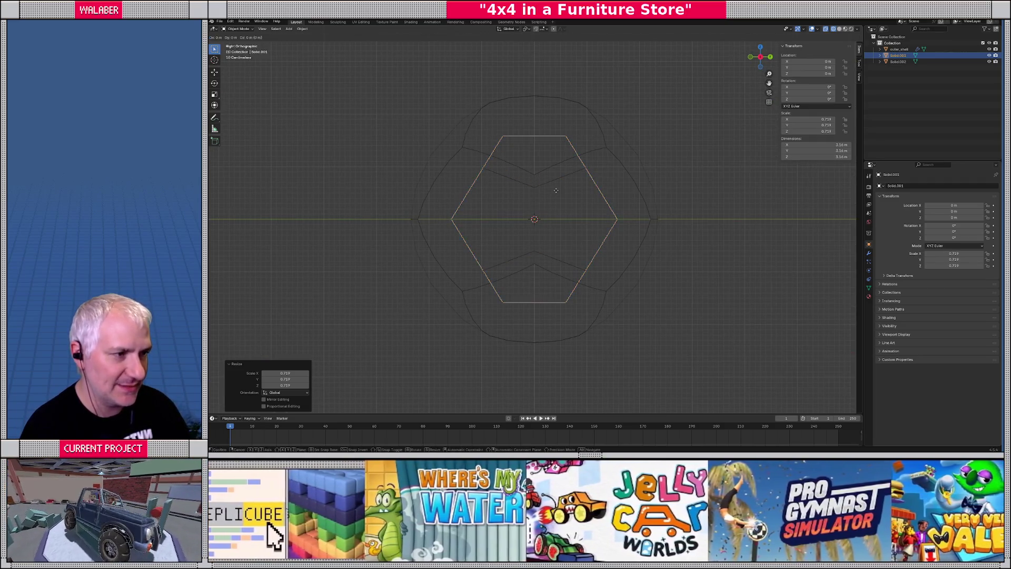
{"action": "key", "text": "Escape"}
{"action": "key", "text": "s"}
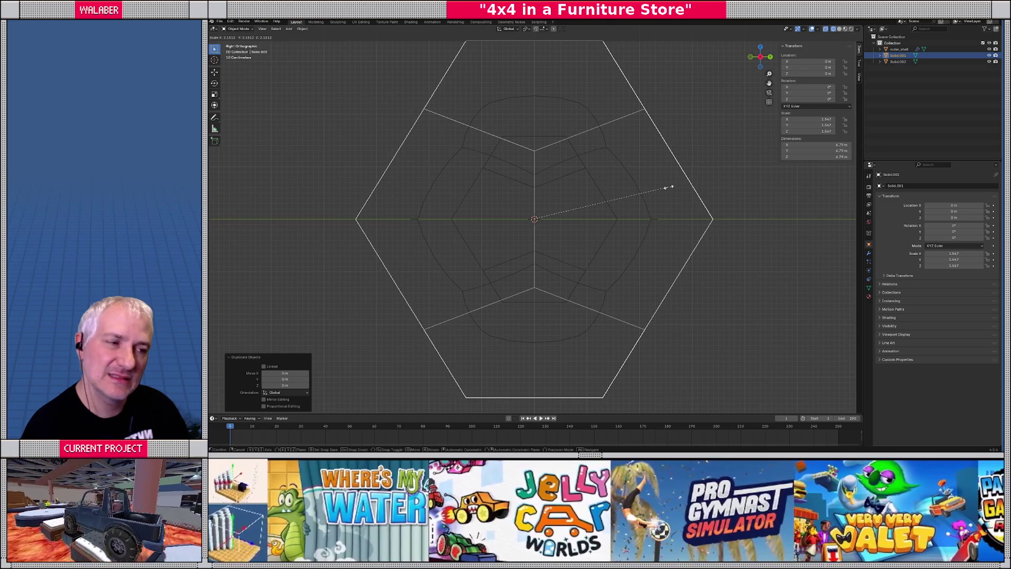
{"action": "left_click", "coordinate": [668, 187]}
{"action": "middle_click_drag", "start_coordinate": [624, 188], "coordinate": [627, 204]}
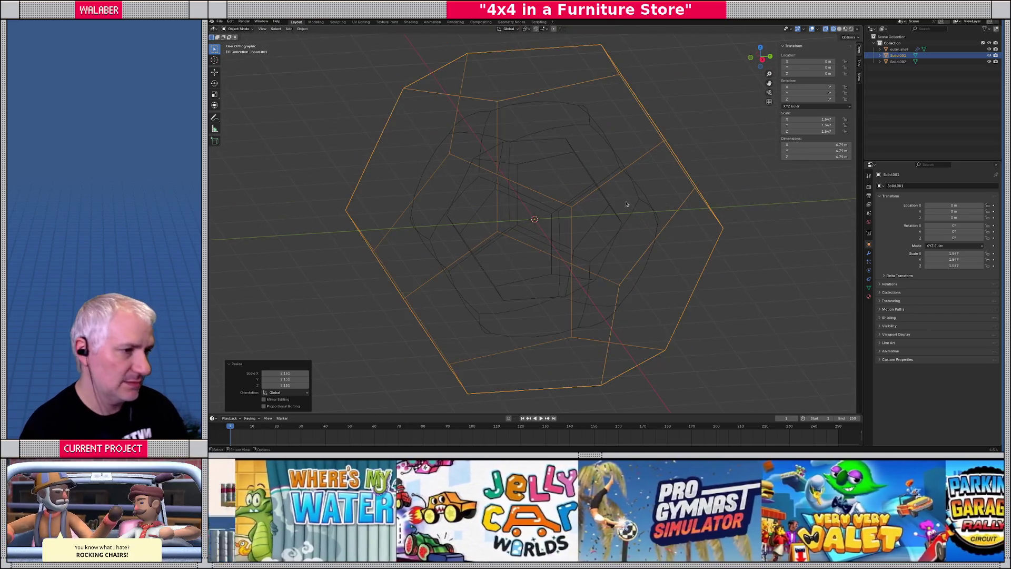
Step: Delete the enlarged duplicate from top view and select the outer shell
{"action": "key", "text": "KP_7"}
{"action": "scroll", "coordinate": [533, 207], "scroll_direction": "down", "scroll_amount": 3}
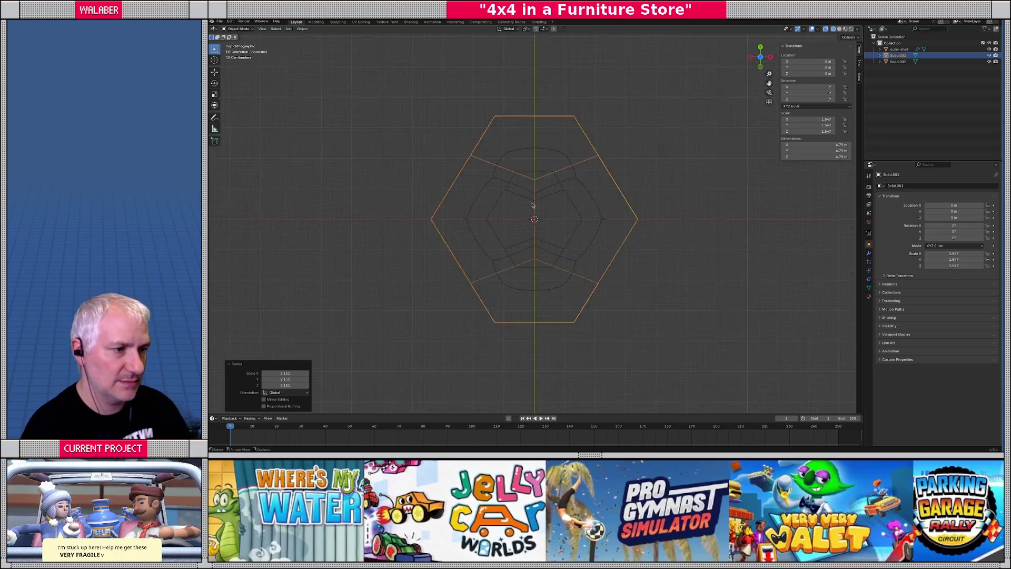
{"action": "scroll", "coordinate": [532, 205], "scroll_direction": "up", "scroll_amount": 1}
{"action": "key", "text": "Delete"}
{"action": "middle_click_drag", "start_coordinate": [495, 235], "coordinate": [520, 183]}
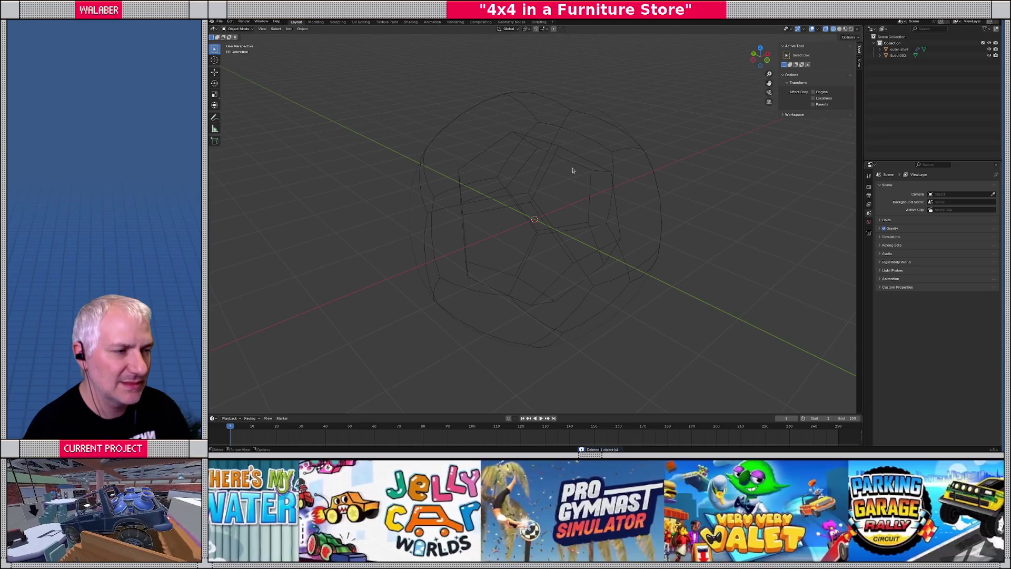
{"action": "left_click", "coordinate": [565, 157]}
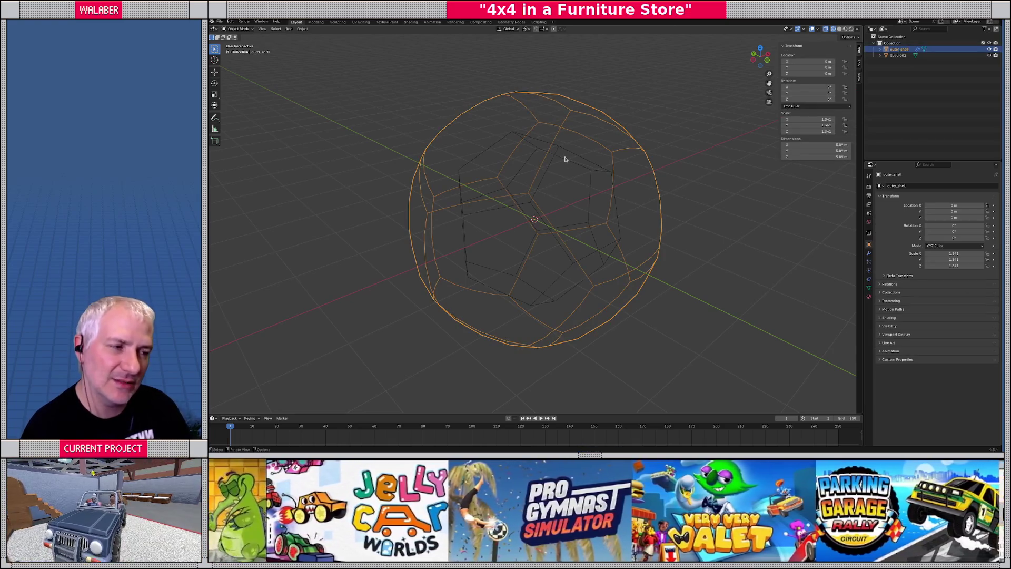
{"action": "middle_click_drag", "start_coordinate": [563, 172], "coordinate": [566, 184]}
{"action": "key", "text": "KP_1"}
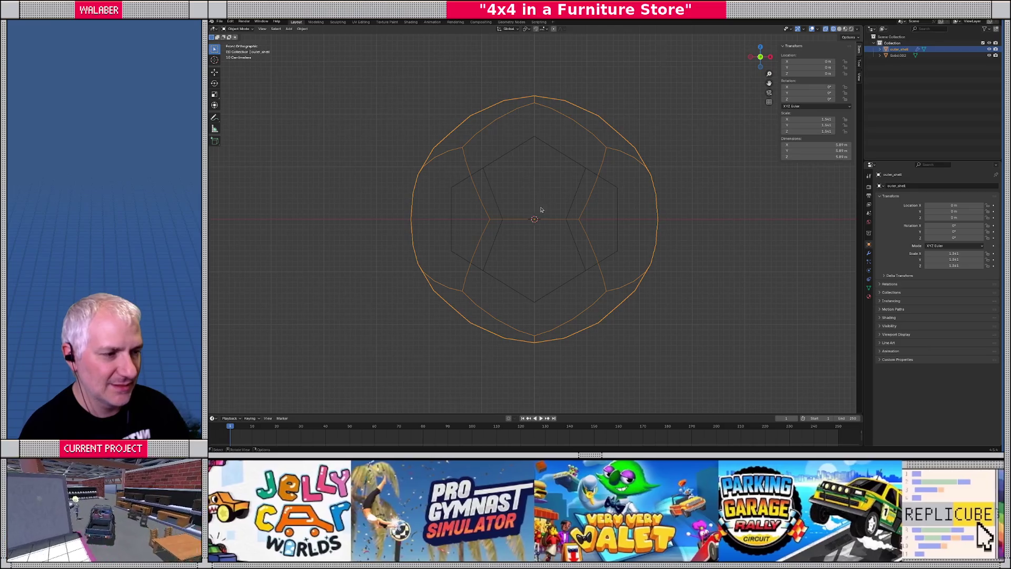
{"action": "mouse_move", "coordinate": [541, 209]}
{"action": "middle_mouse_down"}
{"action": "mouse_move", "coordinate": [544, 287]}
{"action": "mouse_move", "coordinate": [529, 207]}
{"action": "mouse_move", "coordinate": [571, 226]}
{"action": "mouse_move", "coordinate": [612, 226]}
{"action": "mouse_move", "coordinate": [592, 258]}
{"action": "middle_mouse_up"}
{"action": "key", "text": "KP_7"}
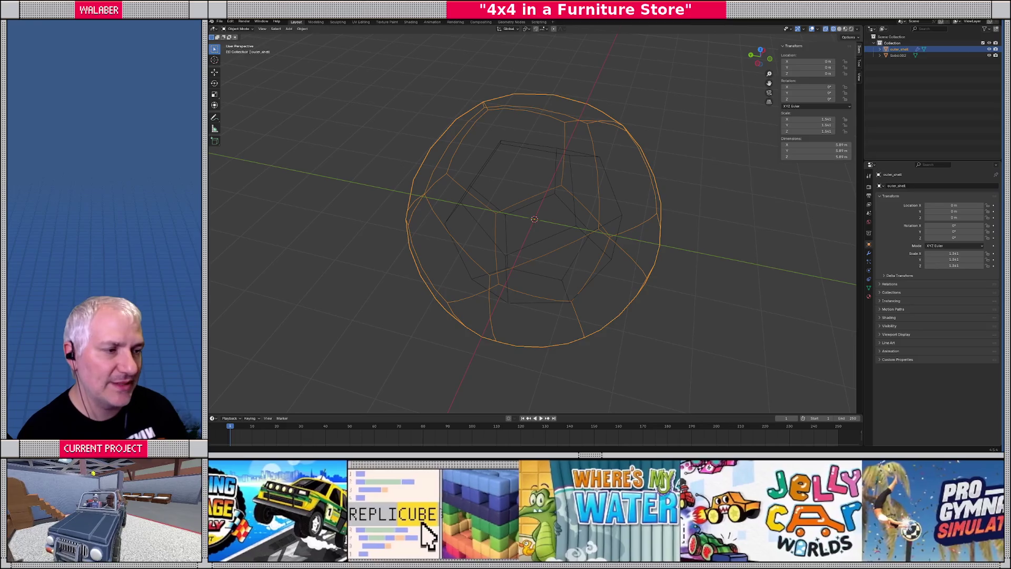
{"action": "mouse_move", "coordinate": [461, 315]}
{"action": "middle_mouse_down"}
{"action": "mouse_move", "coordinate": [501, 266]}
{"action": "mouse_move", "coordinate": [494, 280]}
{"action": "middle_mouse_up"}
Step: Delete the inner dodecahedron Solid.002, then reselect outer_shell in front view
{"action": "left_click", "coordinate": [532, 161]}
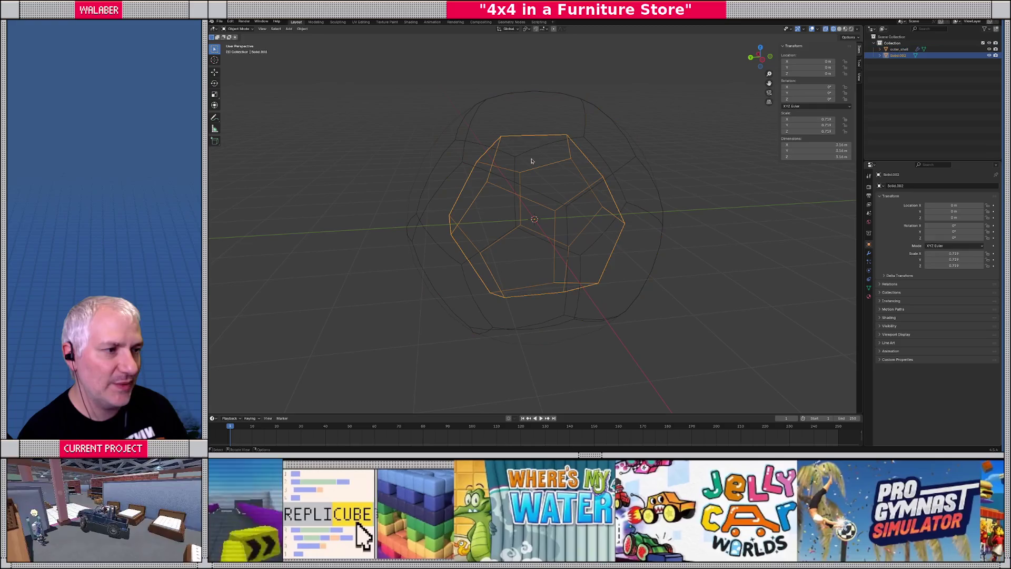
{"action": "key", "text": "Delete"}
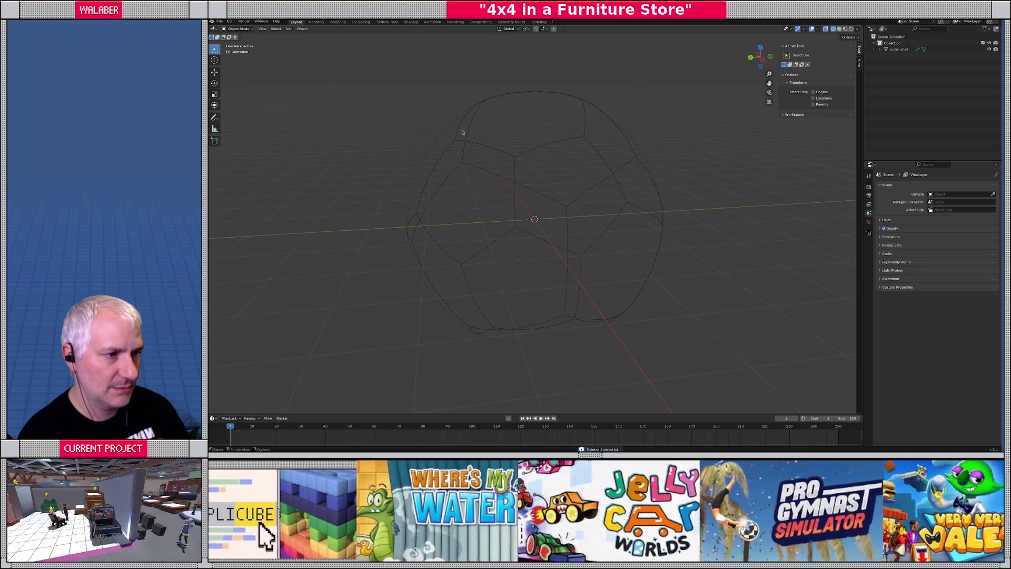
{"action": "left_click", "coordinate": [462, 132]}
{"action": "key", "text": "KP_1"}
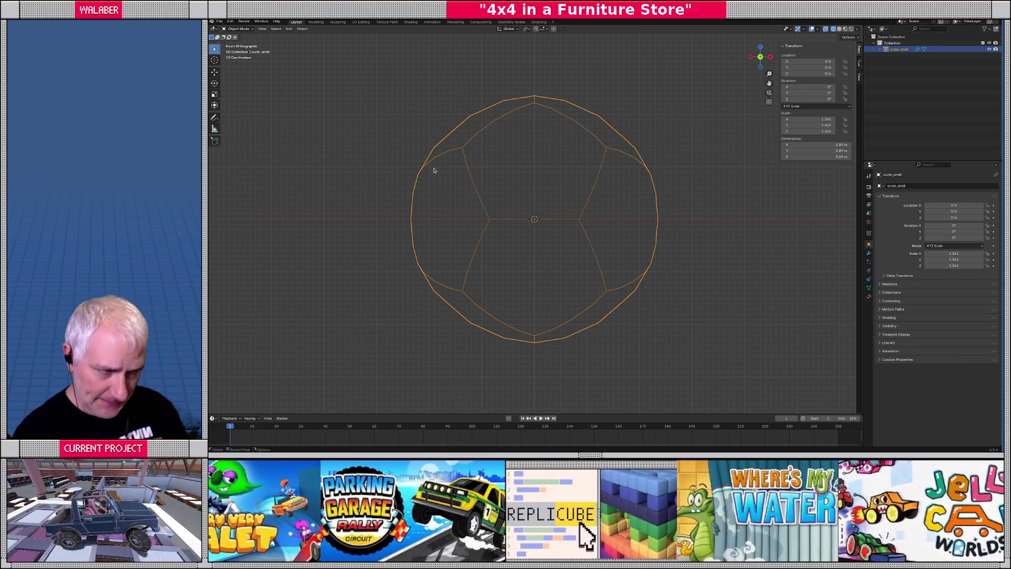
Step: Duplicate outer_shell in place and scale the copy to 0.911 inside the original
{"action": "middle_click_drag", "start_coordinate": [456, 199], "coordinate": [484, 217]}
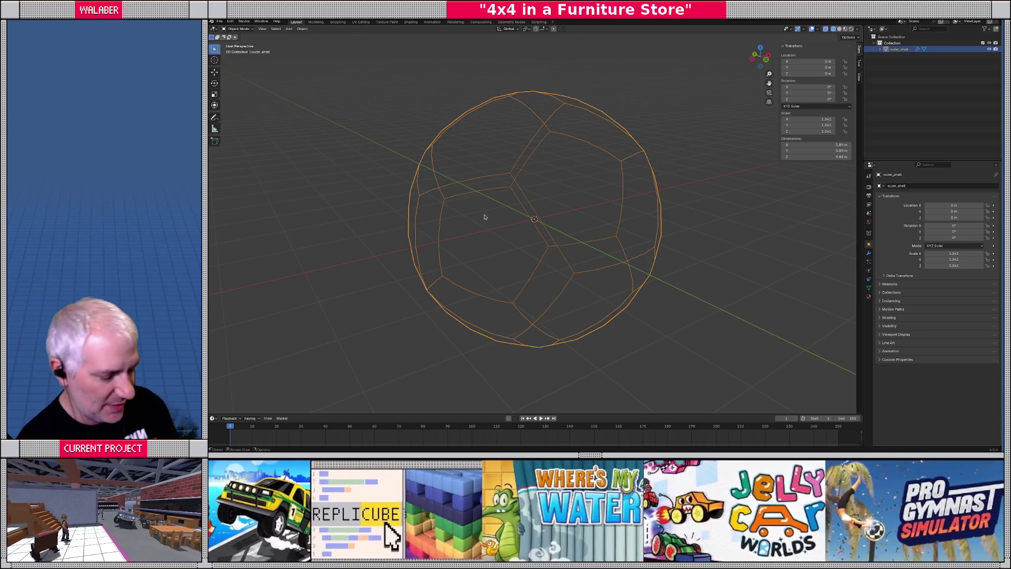
{"action": "key", "text": "KP_1"}
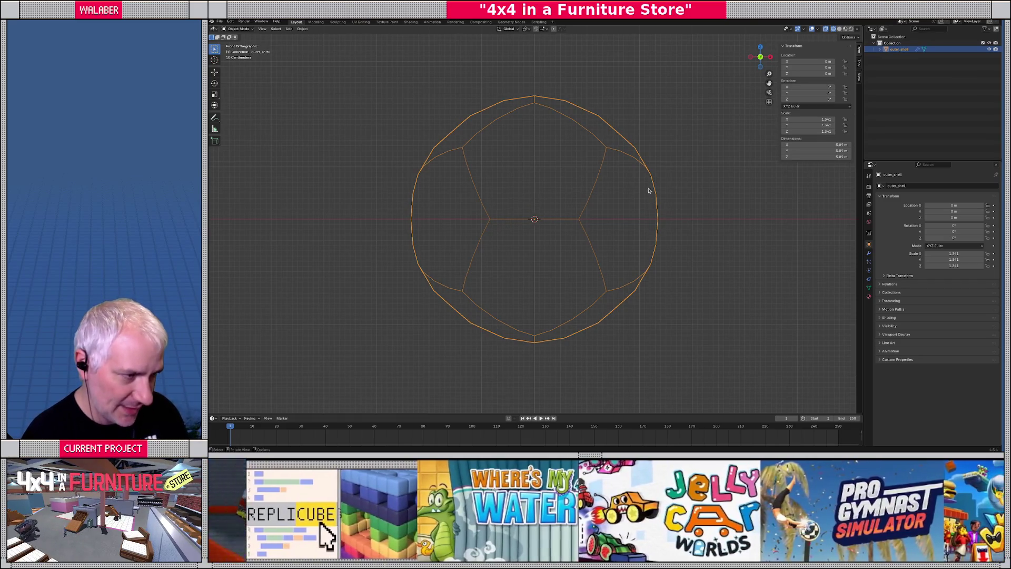
{"action": "key", "text": "shift+d"}
{"action": "right_click", "coordinate": [698, 187]}
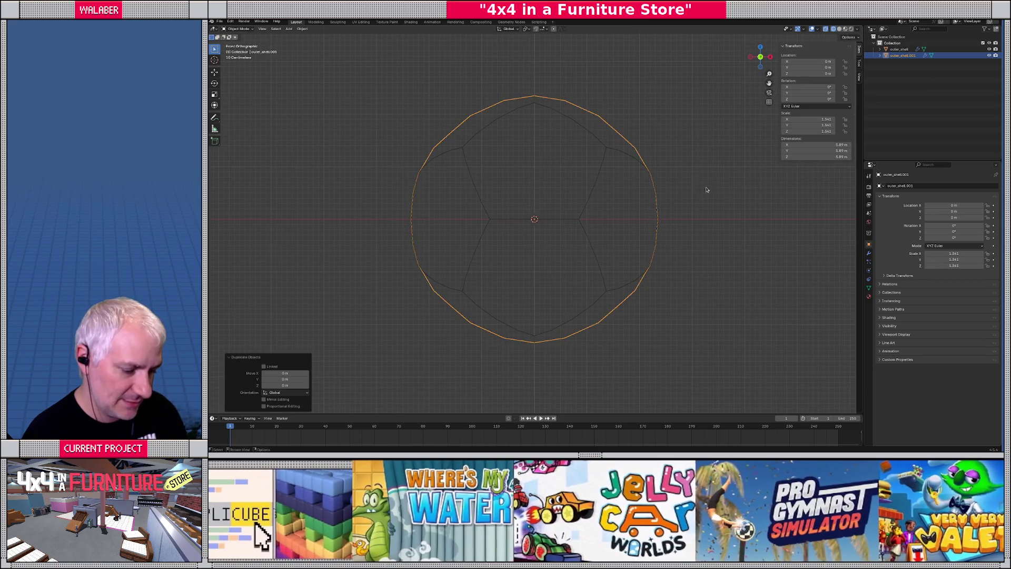
{"action": "key", "text": "s"}
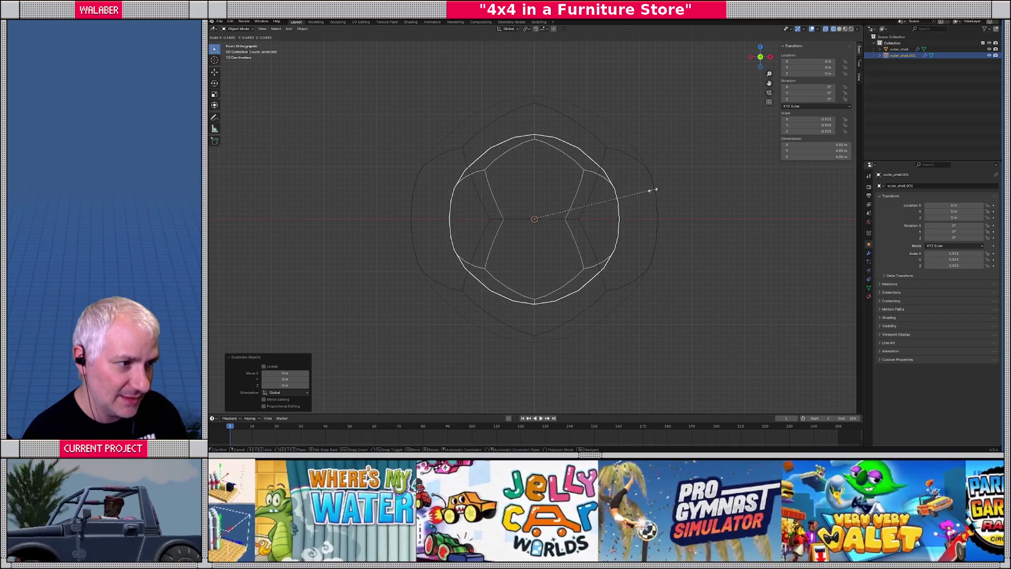
{"action": "left_click", "coordinate": [651, 191]}
{"action": "mouse_move", "coordinate": [534, 223]}
{"action": "middle_mouse_down"}
{"action": "mouse_move", "coordinate": [553, 241]}
{"action": "mouse_move", "coordinate": [587, 227]}
{"action": "mouse_move", "coordinate": [548, 211]}
{"action": "middle_mouse_up"}
Step: Apply the Subdivision modifier on the inner copy outer_shell.001
{"action": "key", "text": "shift+z"}
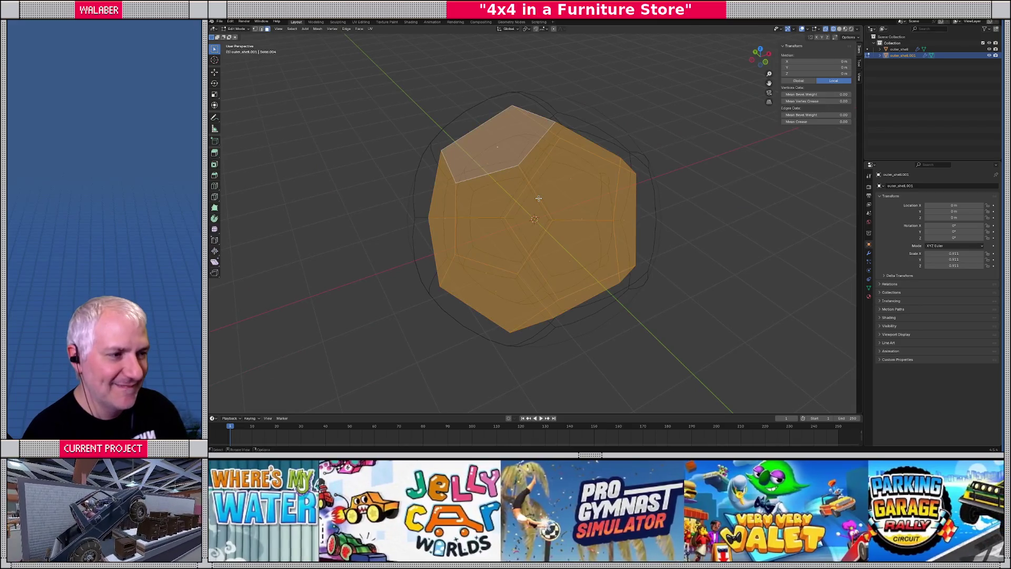
{"action": "key", "text": "shift+z"}
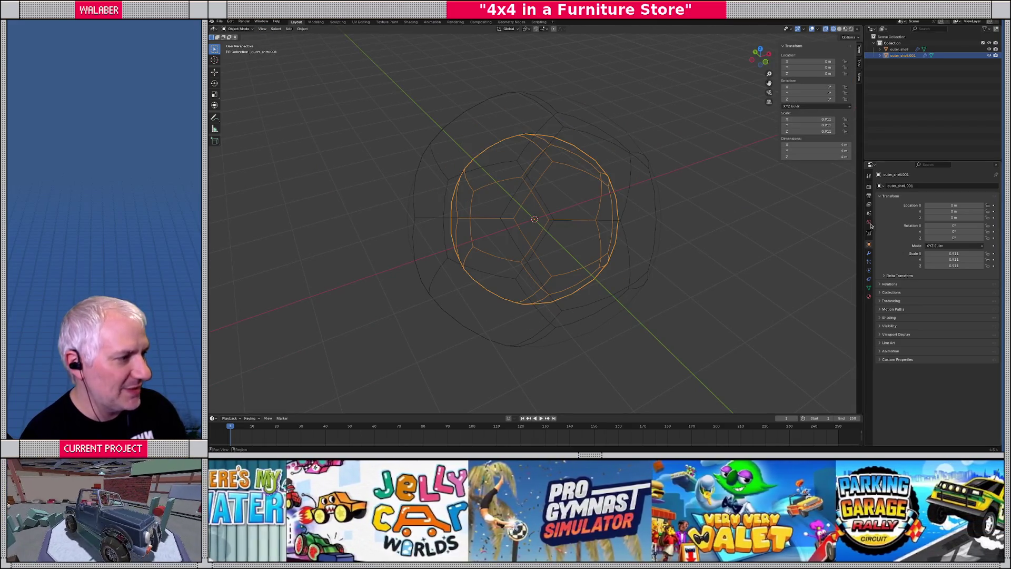
{"action": "left_click", "coordinate": [869, 255]}
{"action": "left_click", "coordinate": [981, 198]}
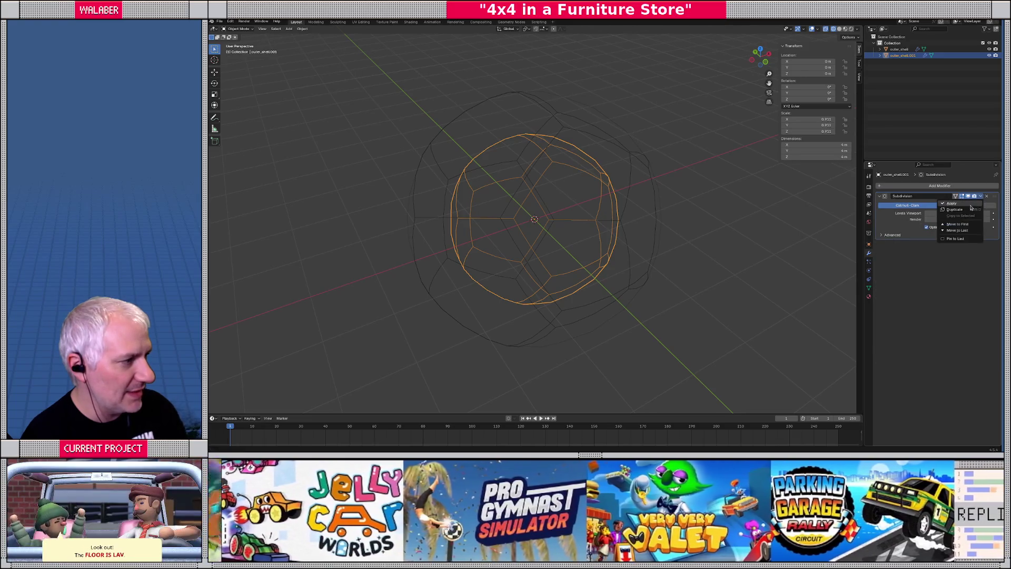
{"action": "left_click", "coordinate": [970, 207]}
Step: Apply outer_shell's Subdivision modifier, then isolate it in local view with see-through off
{"action": "left_click", "coordinate": [639, 162]}
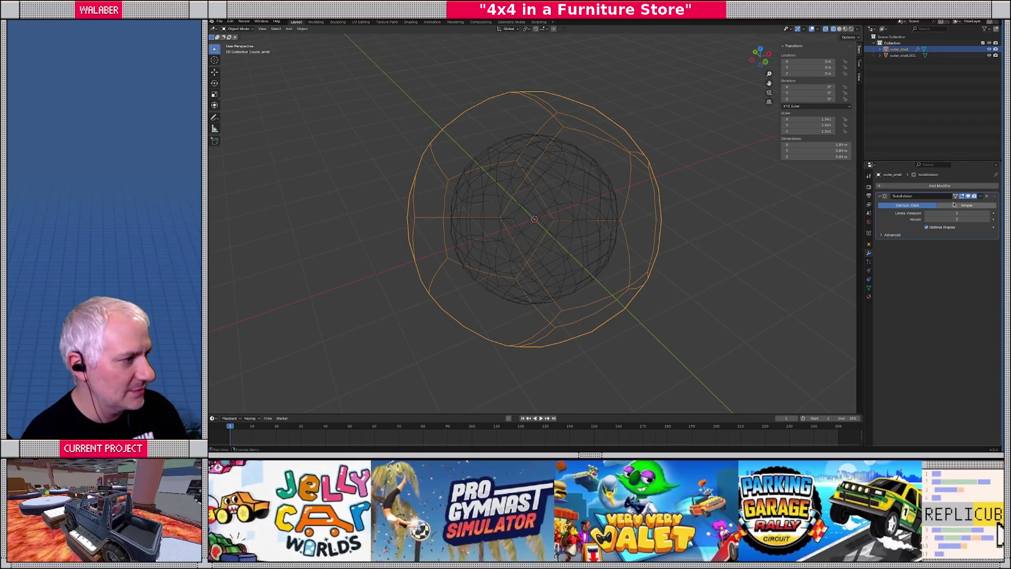
{"action": "left_click", "coordinate": [980, 196]}
{"action": "left_click", "coordinate": [952, 204]}
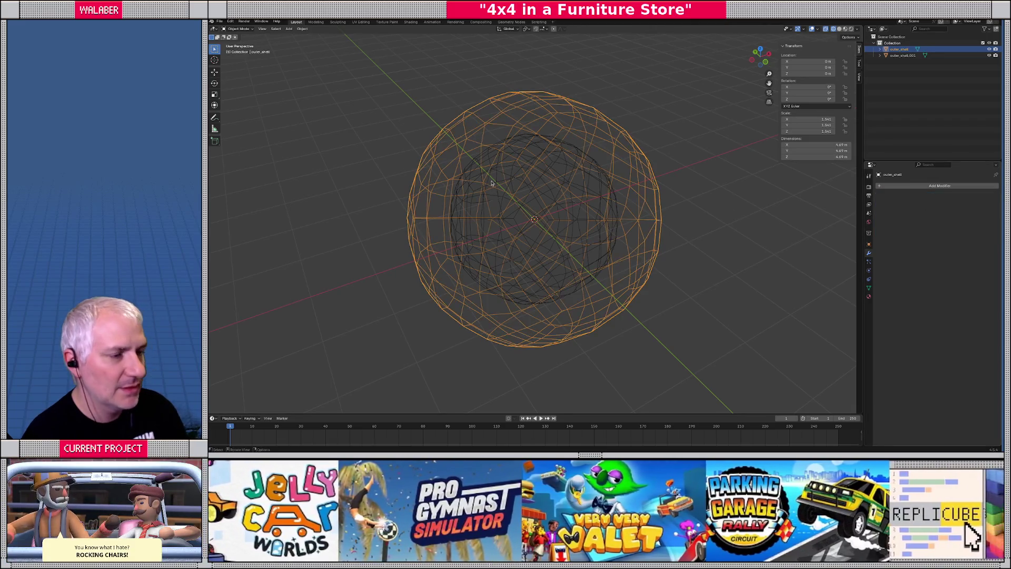
{"action": "key", "text": "Tab"}
{"action": "key", "text": "Tab"}
{"action": "key", "text": "KP_Divide"}
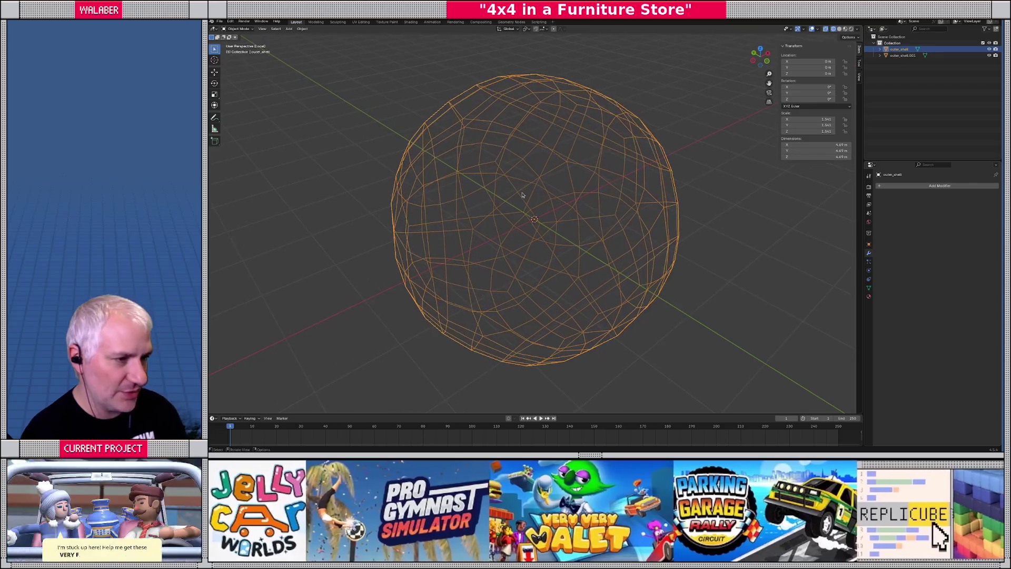
{"action": "key", "text": "Tab"}
{"action": "mouse_move", "coordinate": [520, 179]}
{"action": "middle_mouse_down"}
{"action": "mouse_move", "coordinate": [512, 188]}
{"action": "mouse_move", "coordinate": [535, 161]}
{"action": "middle_mouse_up"}
{"action": "key", "text": "alt+z"}
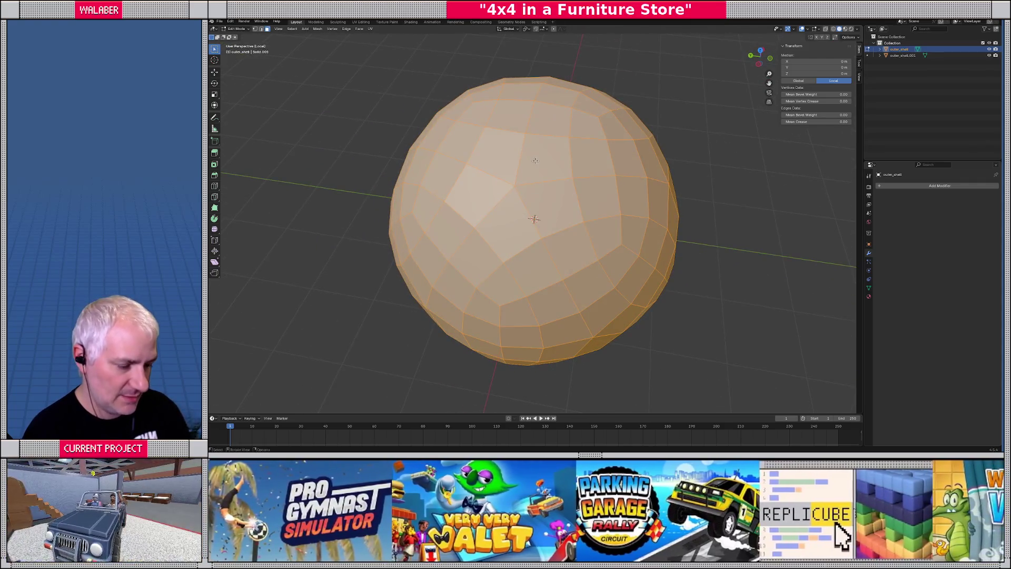
Step: Split the first two pentagonal panels, each grown by one face ring, into separate objects
{"action": "left_click_drag", "start_coordinate": [471, 120], "coordinate": [508, 148]}
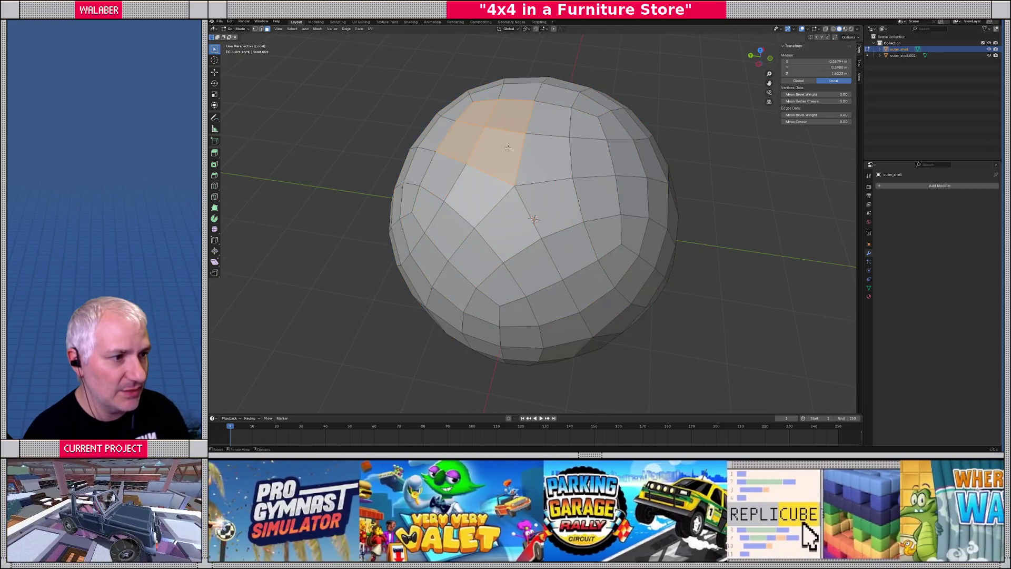
{"action": "left_click", "coordinate": [513, 185]}
{"action": "key", "text": "ctrl+KP_Add"}
{"action": "key", "text": "ctrl+KP_Add"}
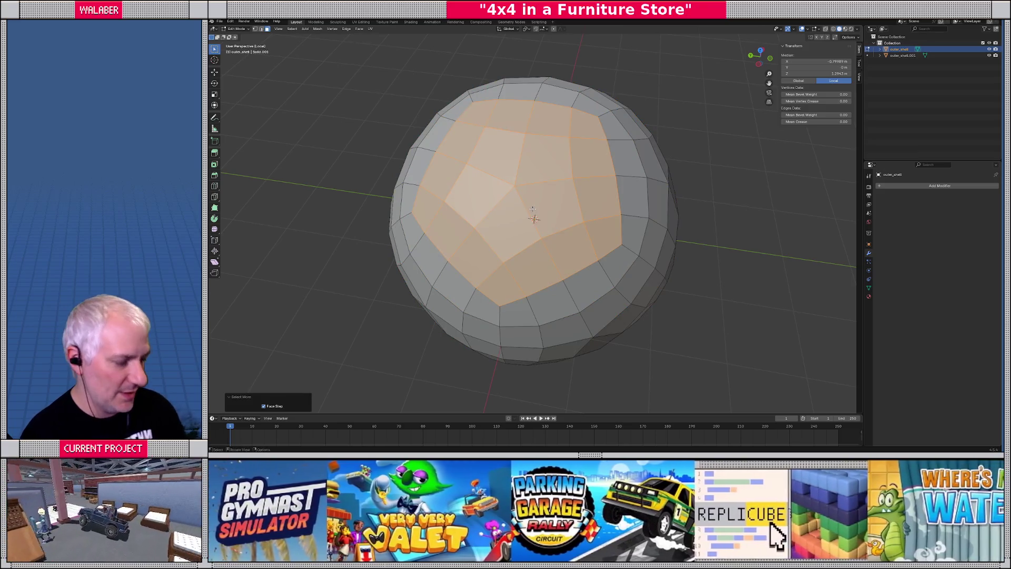
{"action": "key", "text": "p"}
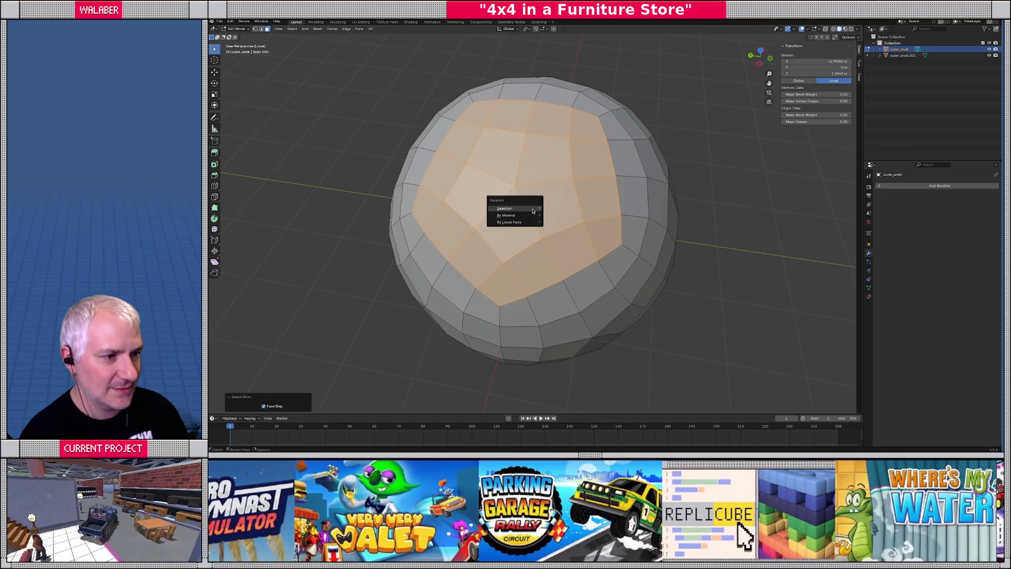
{"action": "left_click", "coordinate": [533, 210]}
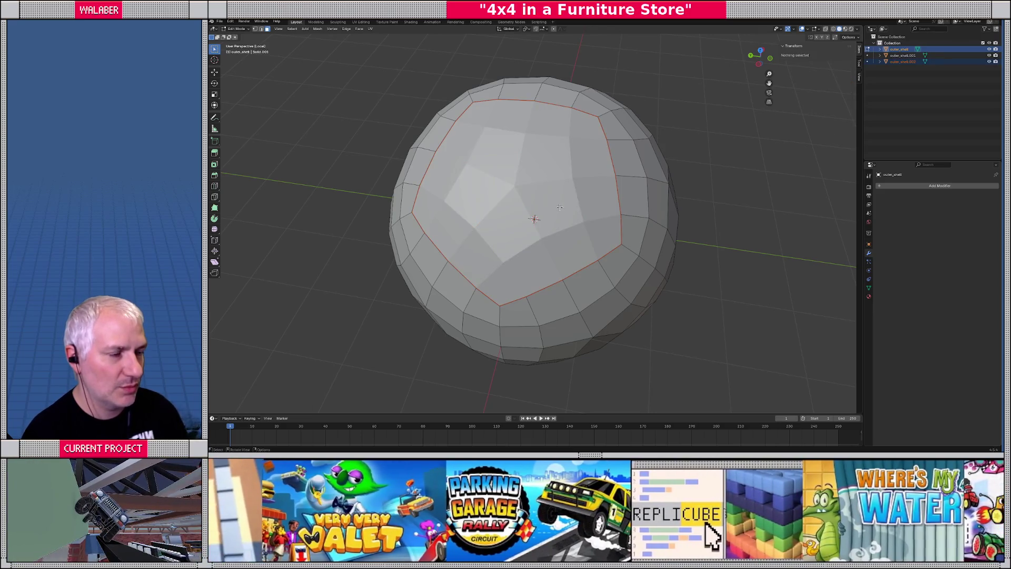
{"action": "mouse_move", "coordinate": [559, 208]}
{"action": "middle_mouse_down"}
{"action": "mouse_move", "coordinate": [508, 192]}
{"action": "mouse_move", "coordinate": [547, 221]}
{"action": "middle_mouse_up"}
{"action": "left_click", "coordinate": [548, 221]}
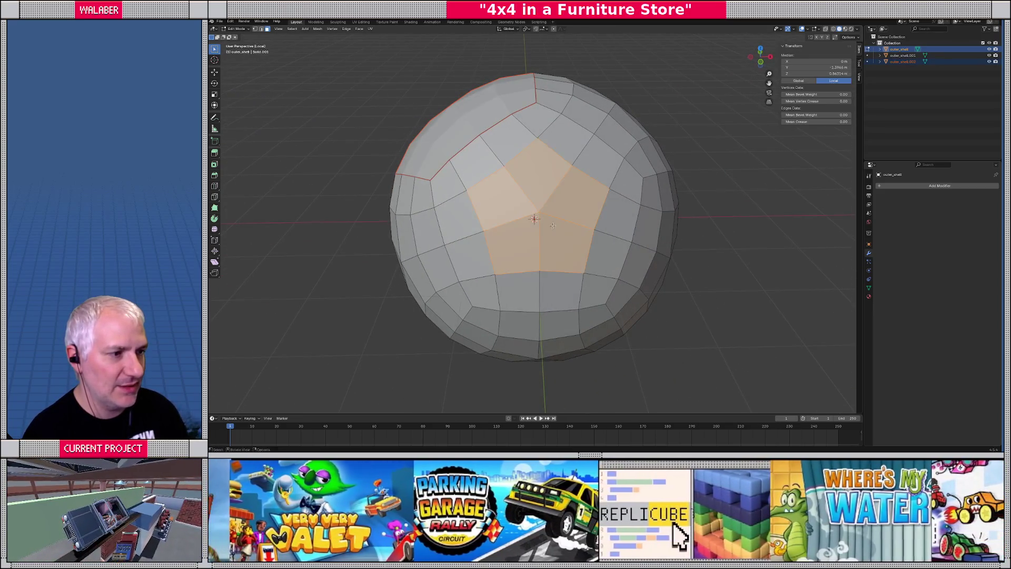
{"action": "key", "text": "ctrl+KP_Add"}
{"action": "key", "text": "p"}
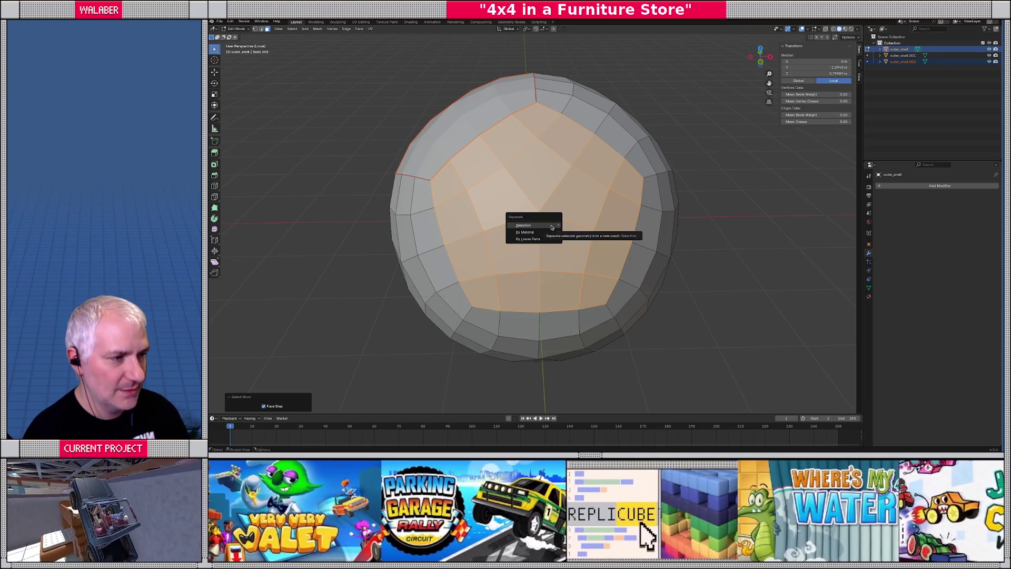
{"action": "left_click", "coordinate": [551, 225]}
Step: Separate the next two pentagonal panels of the shell into their own objects
{"action": "mouse_move", "coordinate": [551, 225]}
{"action": "middle_mouse_down"}
{"action": "mouse_move", "coordinate": [533, 189]}
{"action": "mouse_move", "coordinate": [590, 179]}
{"action": "middle_mouse_up"}
{"action": "left_click", "coordinate": [590, 179]}
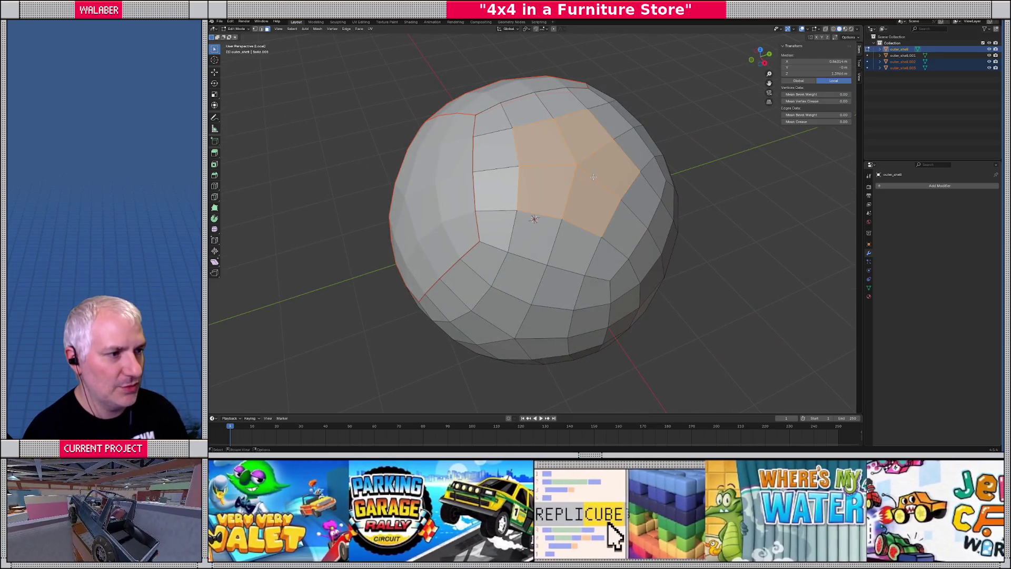
{"action": "key", "text": "ctrl+KP_Add"}
{"action": "key", "text": "p"}
{"action": "left_click", "coordinate": [593, 179]}
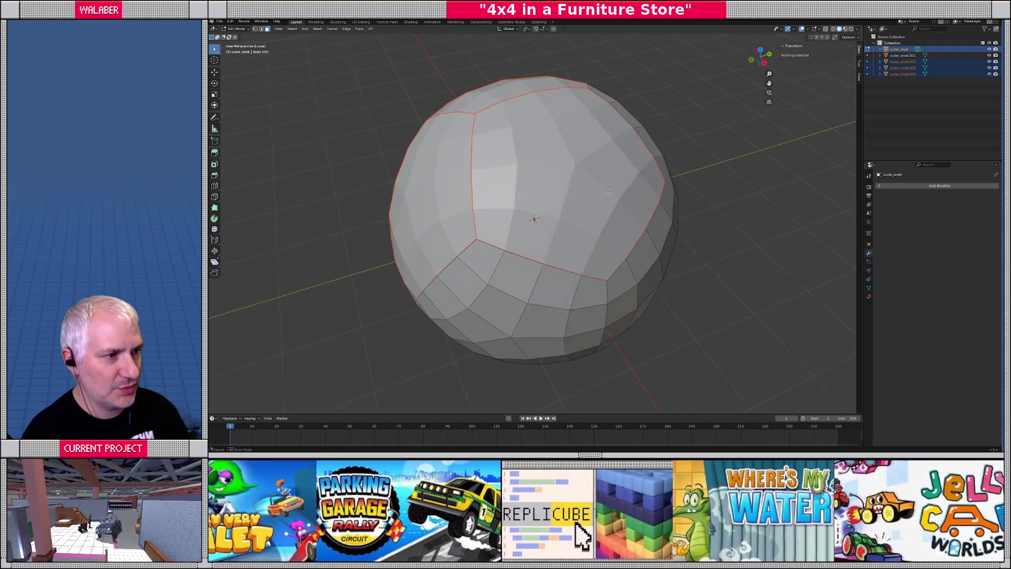
{"action": "middle_click_drag", "start_coordinate": [594, 179], "coordinate": [571, 206]}
{"action": "left_click", "coordinate": [596, 225]}
{"action": "key", "text": "ctrl+KP_Add"}
{"action": "key", "text": "ctrl+KP_Add"}
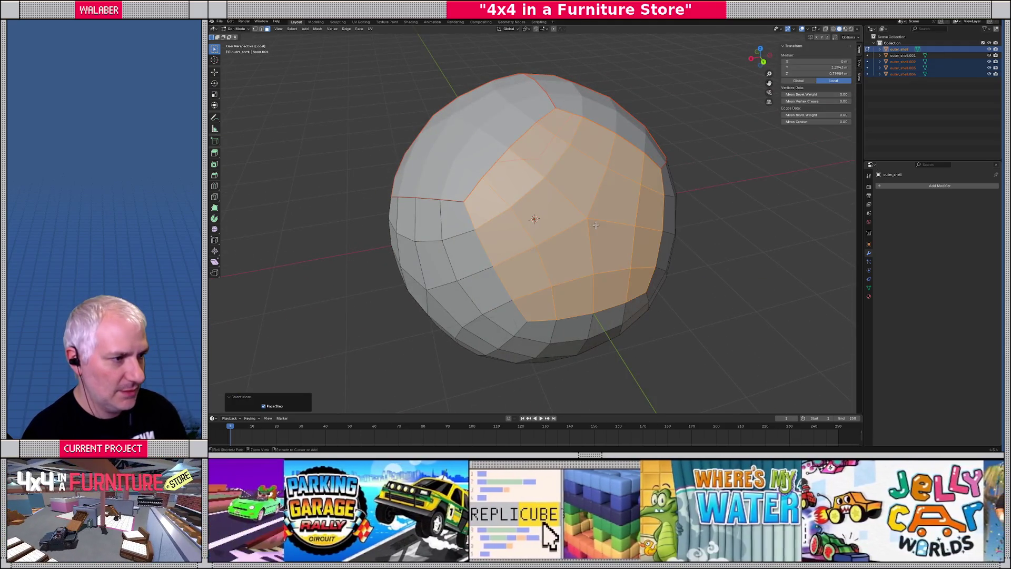
{"action": "key", "text": "p"}
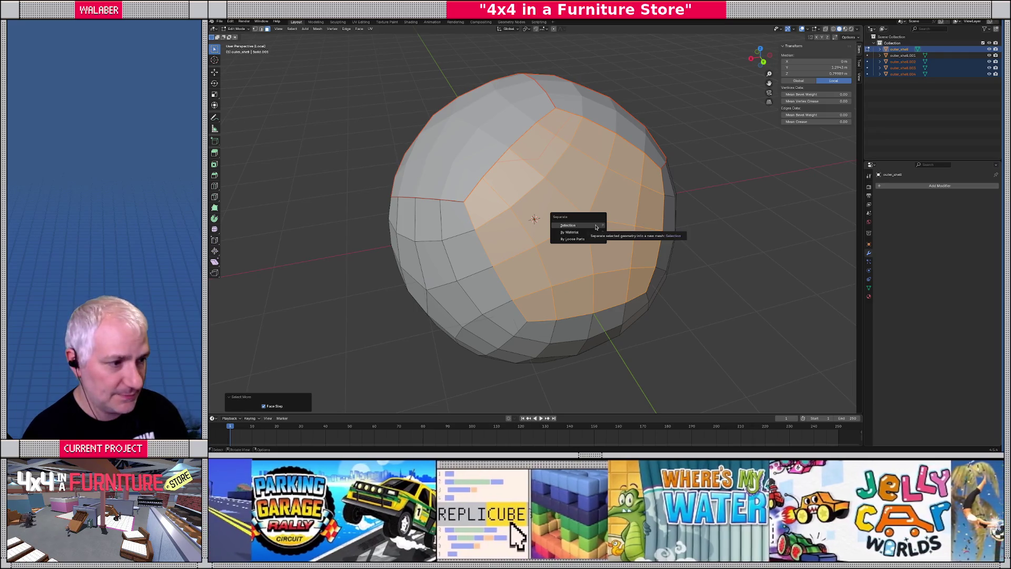
{"action": "left_click", "coordinate": [595, 225]}
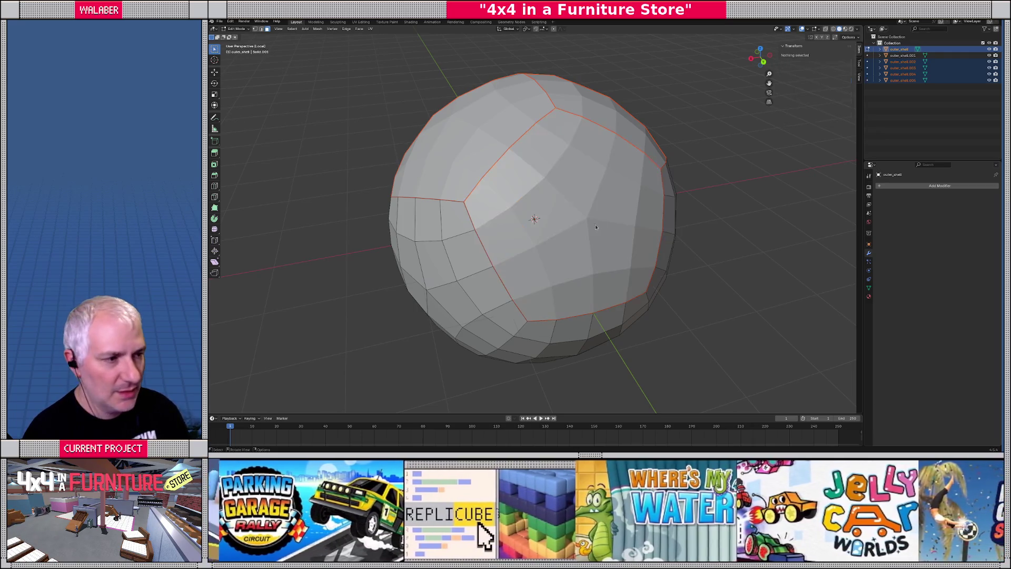
Step: From the front view, split one more pentagon patch with its face ring off as an object
{"action": "middle_click_drag", "start_coordinate": [595, 225], "coordinate": [603, 208]}
{"action": "scroll", "coordinate": [603, 208], "scroll_direction": "down", "scroll_amount": 3}
{"action": "key", "text": "KP_1"}
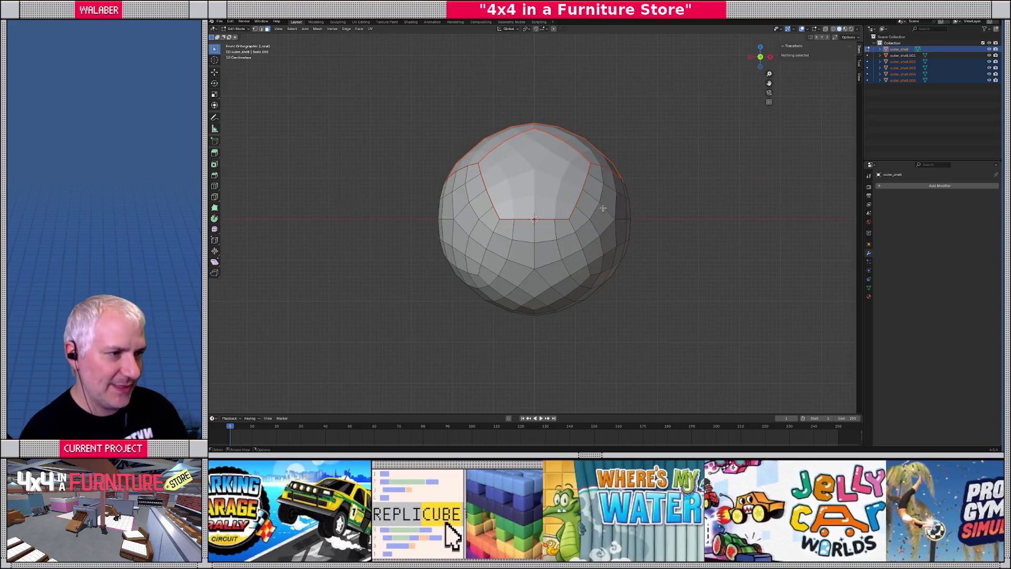
{"action": "scroll", "coordinate": [559, 195], "scroll_direction": "up", "scroll_amount": 1}
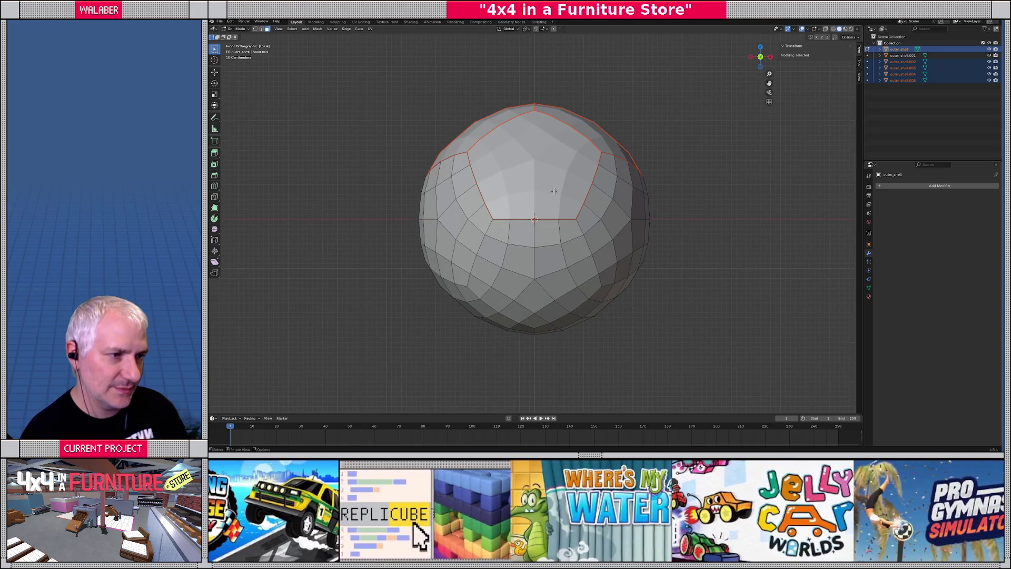
{"action": "middle_click_drag", "start_coordinate": [471, 202], "coordinate": [532, 219]}
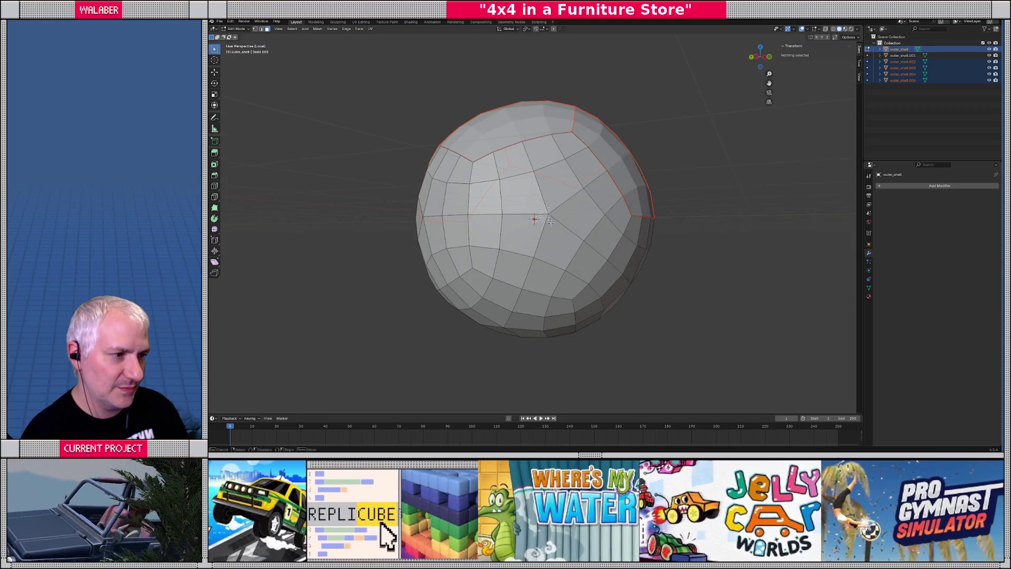
{"action": "left_click", "coordinate": [557, 221], "text": "ctrl"}
{"action": "key", "text": "ctrl+KP_Add"}
{"action": "key", "text": "p"}
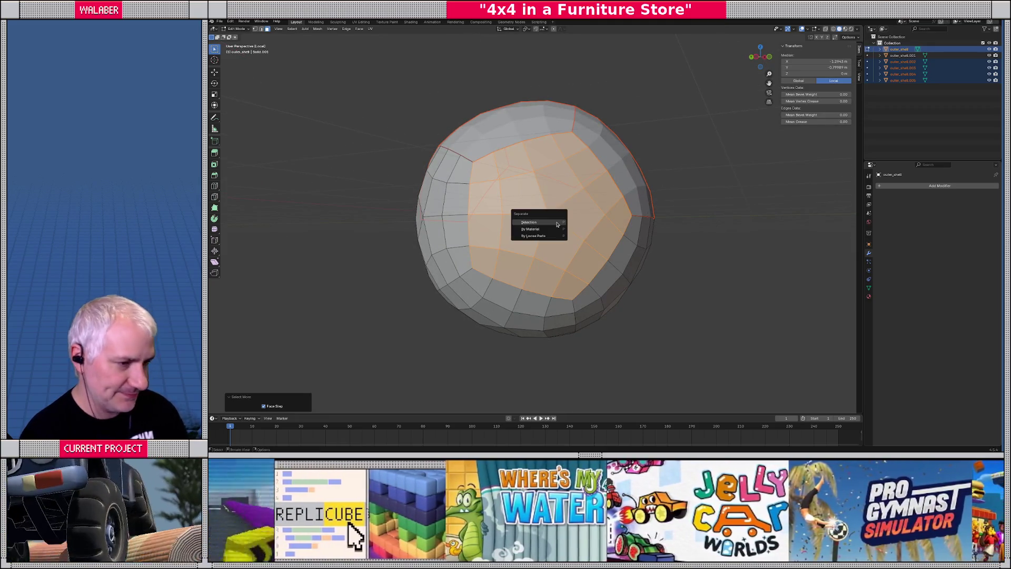
{"action": "left_click", "coordinate": [553, 221]}
{"action": "middle_click_drag", "start_coordinate": [527, 207], "coordinate": [541, 224]}
Step: Dismiss the open menus and undo three times to restore the intact outer shell, re-entering Edit Mode
{"action": "right_click", "coordinate": [543, 223]}
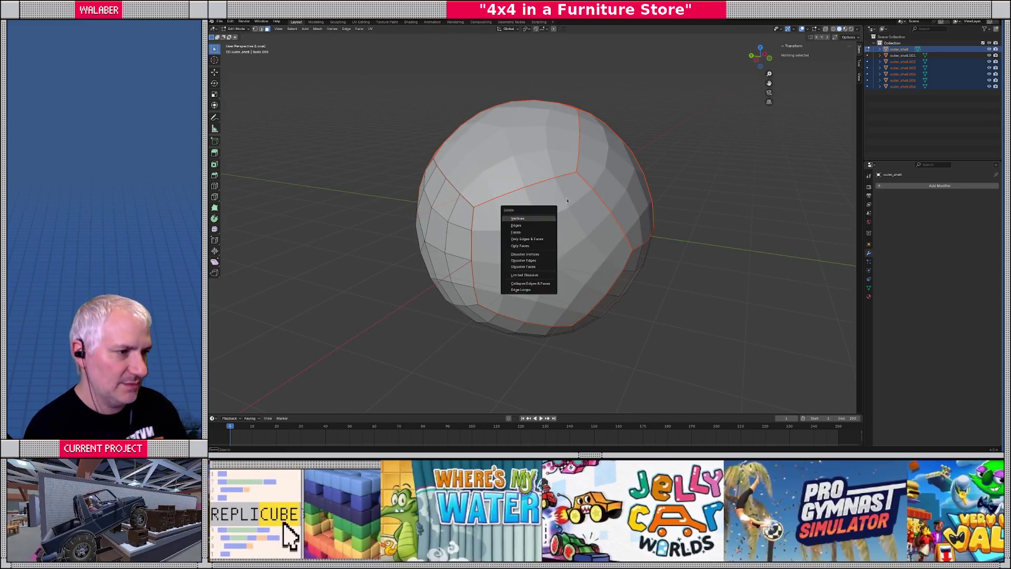
{"action": "right_click", "coordinate": [581, 198]}
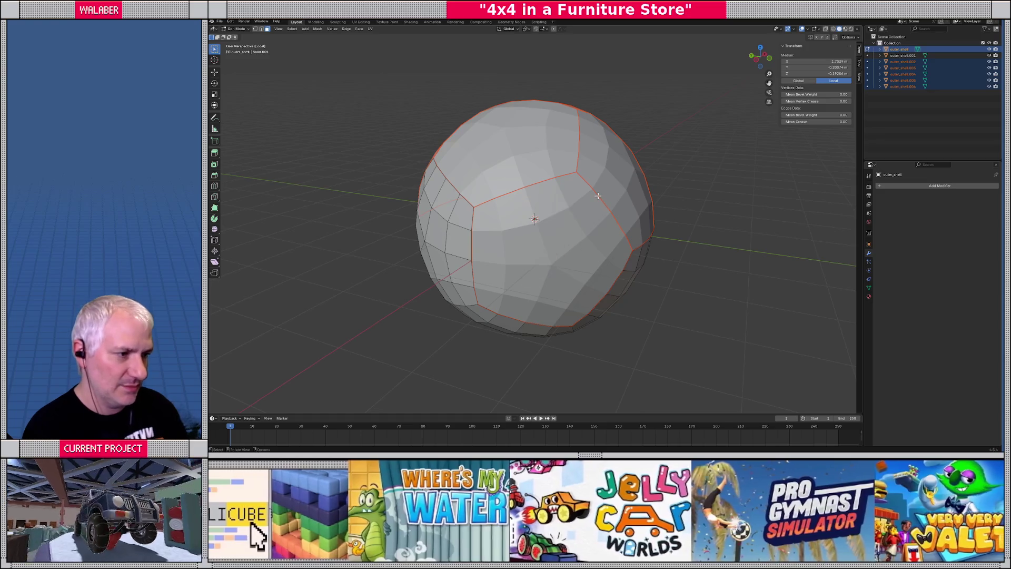
{"action": "key", "text": "ctrl+z"}
{"action": "key", "text": "ctrl+z"}
{"action": "key", "text": "ctrl+z"}
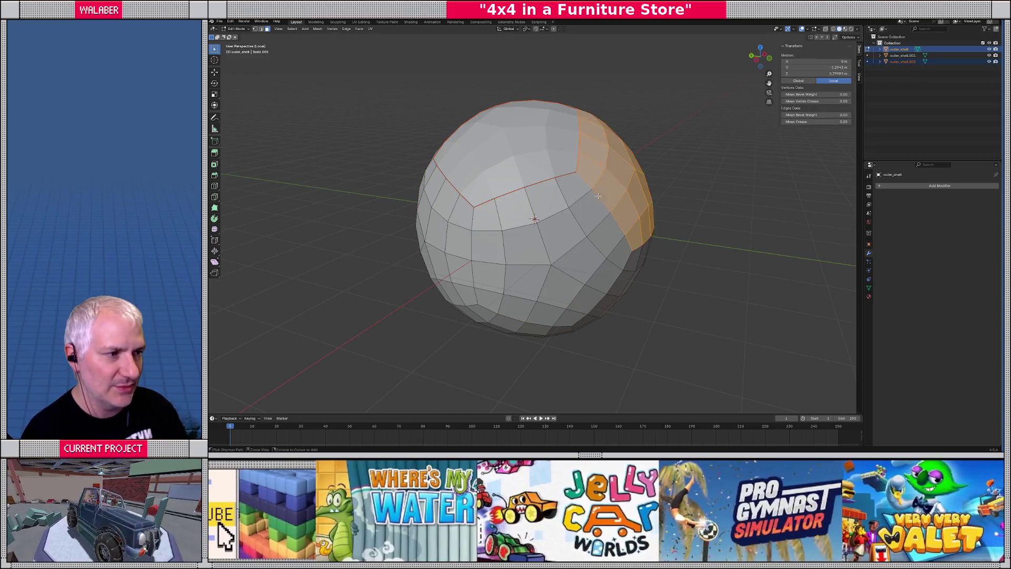
{"action": "key", "text": "ctrl+z"}
{"action": "key", "text": "ctrl+z"}
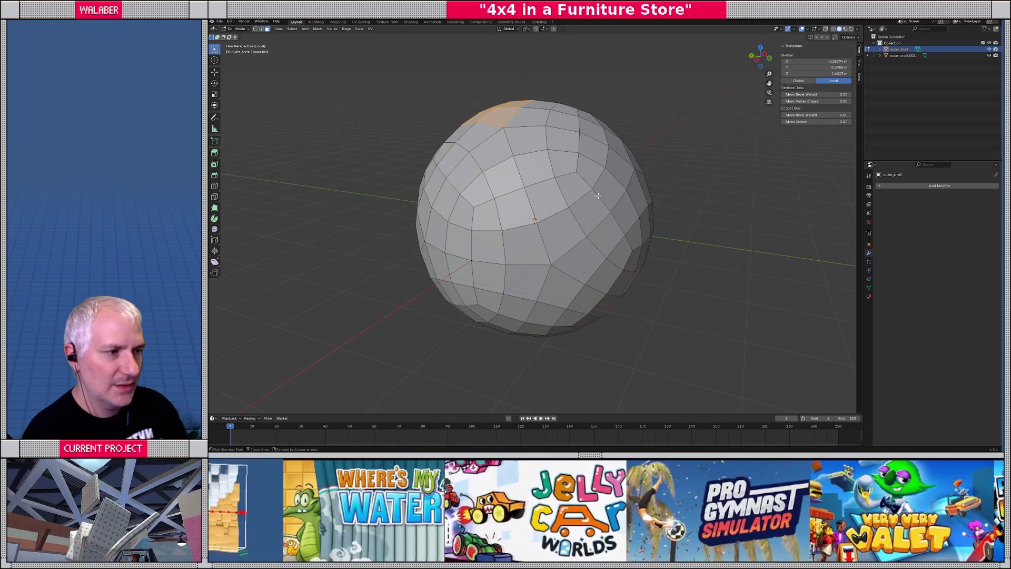
{"action": "key", "text": "ctrl+z"}
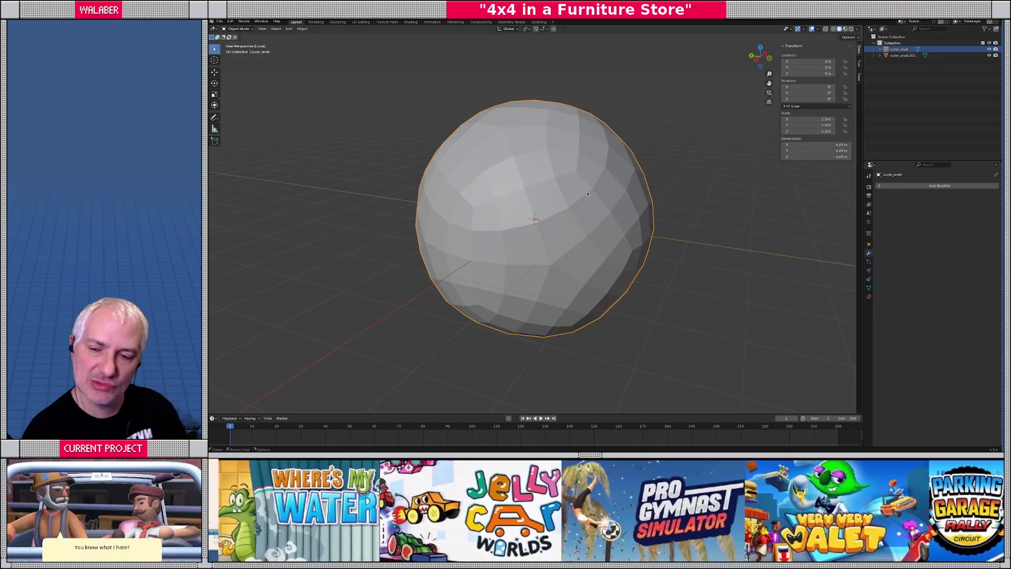
{"action": "mouse_move", "coordinate": [587, 194]}
{"action": "middle_mouse_down"}
{"action": "mouse_move", "coordinate": [566, 206]}
{"action": "mouse_move", "coordinate": [566, 188]}
{"action": "middle_mouse_up"}
{"action": "key", "text": "Tab"}
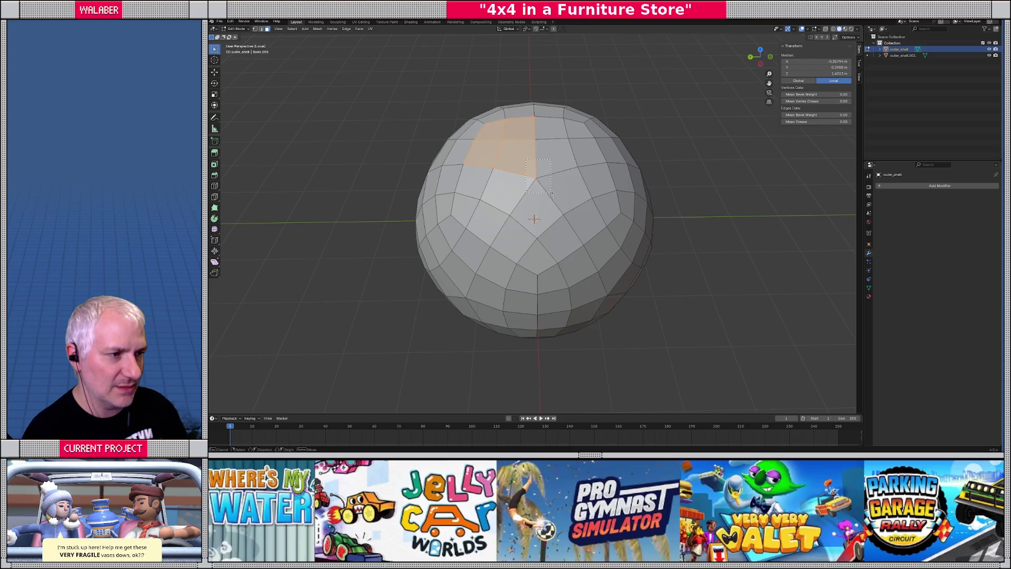
Step: Separate the first four top pentagons of the outer shell into their own panel objects
{"action": "left_click_drag", "start_coordinate": [551, 195], "coordinate": [549, 198]}
{"action": "key", "text": "ctrl+KP_Add"}
{"action": "key", "text": "ctrl+KP_Add"}
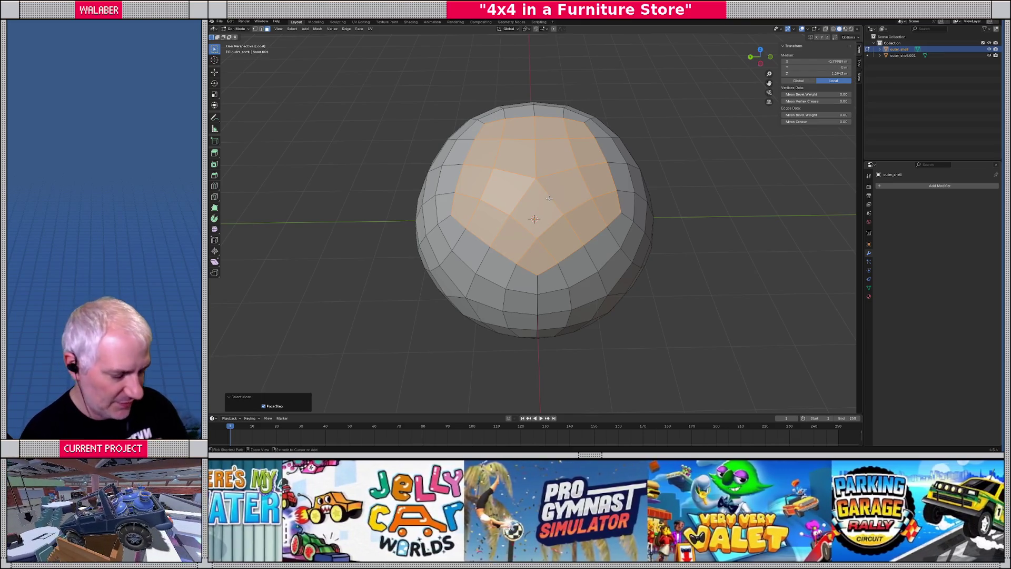
{"action": "key", "text": "p"}
{"action": "left_click", "coordinate": [550, 202]}
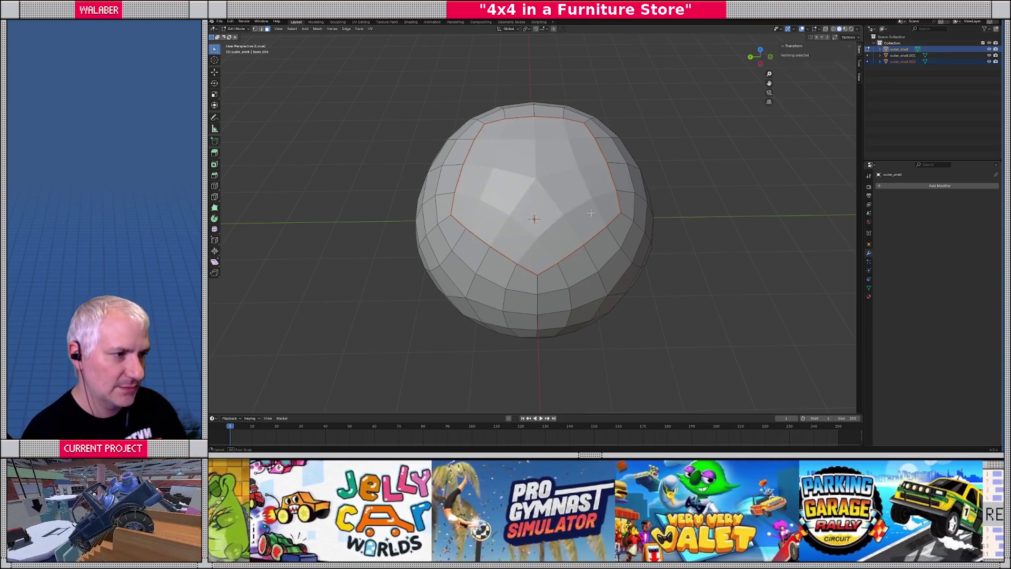
{"action": "mouse_move", "coordinate": [550, 203]}
{"action": "middle_mouse_down"}
{"action": "mouse_move", "coordinate": [569, 183]}
{"action": "mouse_move", "coordinate": [507, 185]}
{"action": "middle_mouse_up"}
{"action": "left_click", "coordinate": [590, 188]}
{"action": "key", "text": "ctrl+KP_Add"}
{"action": "key", "text": "ctrl+KP_Add"}
{"action": "key", "text": "p"}
{"action": "left_click", "coordinate": [593, 189]}
{"action": "left_click", "coordinate": [547, 171]}
{"action": "key", "text": "ctrl+KP_Add"}
{"action": "key", "text": "ctrl+KP_Add"}
{"action": "key", "text": "p"}
{"action": "left_click", "coordinate": [546, 172]}
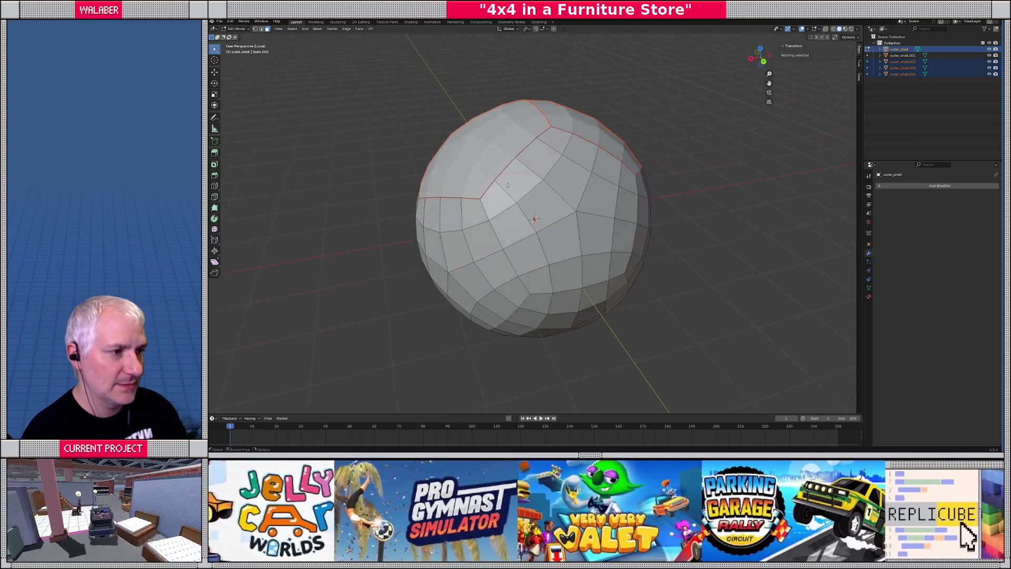
{"action": "left_click", "coordinate": [584, 214]}
{"action": "key", "text": "ctrl+KP_Add"}
{"action": "key", "text": "ctrl+KP_Add"}
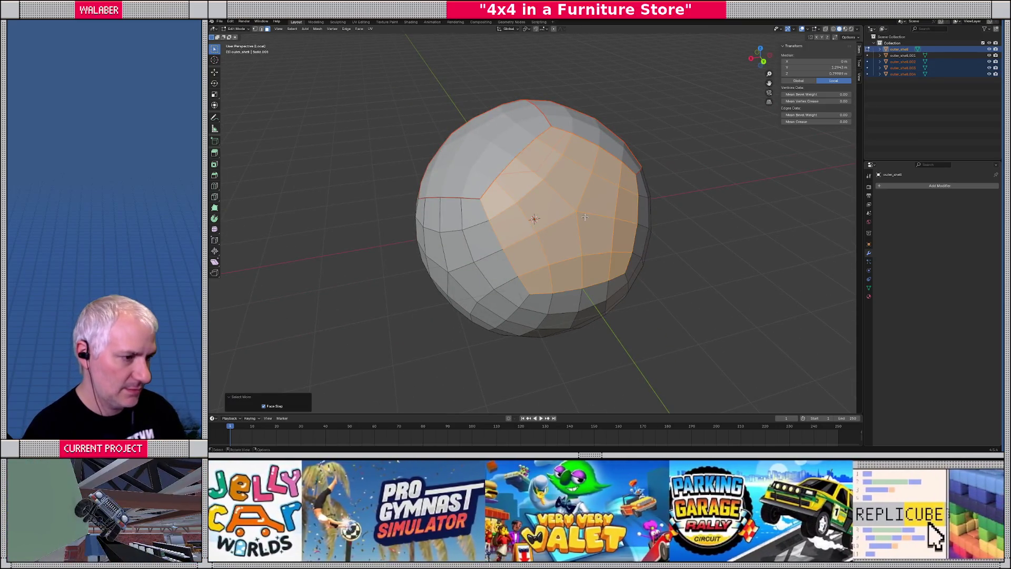
{"action": "key", "text": "p"}
{"action": "left_click", "coordinate": [584, 216]}
Step: Split four more outer-shell pentagons on the lower side into separate panel objects
{"action": "middle_click_drag", "start_coordinate": [585, 217], "coordinate": [552, 232]}
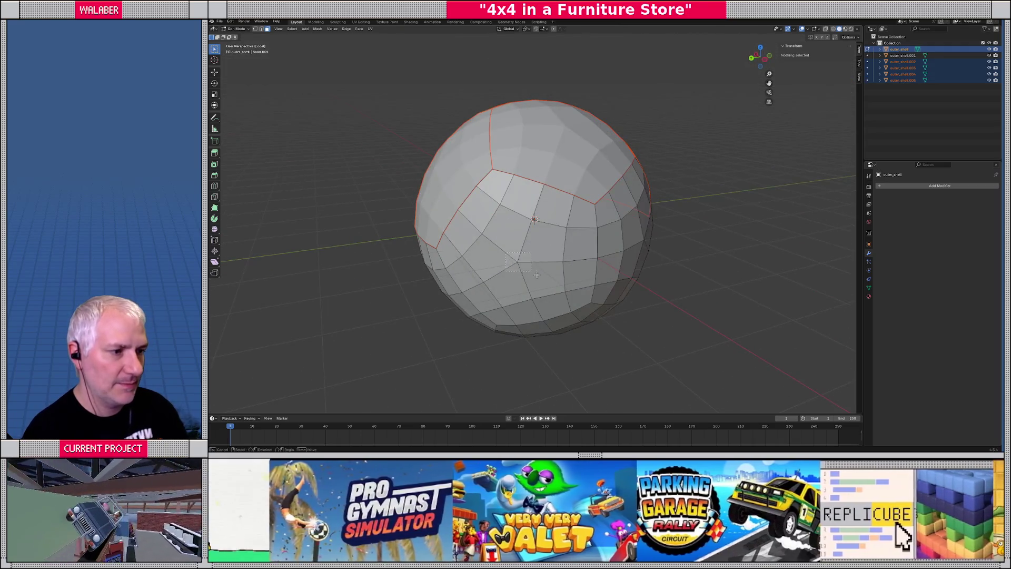
{"action": "left_click_drag", "start_coordinate": [537, 274], "coordinate": [535, 272]}
{"action": "scroll", "coordinate": [535, 271], "scroll_direction": "up", "scroll_amount": 2}
{"action": "scroll", "coordinate": [535, 272], "scroll_direction": "down", "scroll_amount": 1}
{"action": "key", "text": "ctrl+KP_Add"}
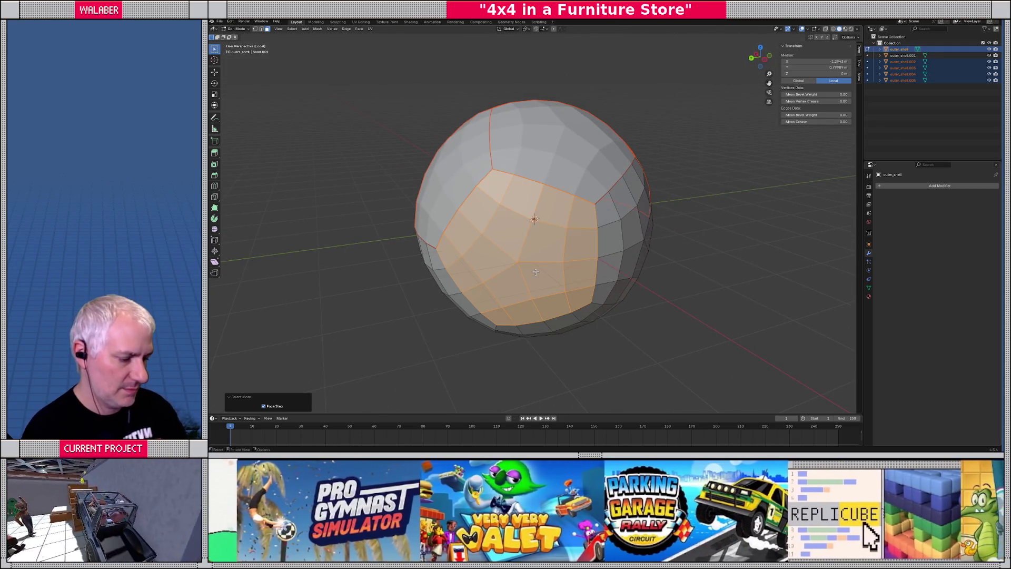
{"action": "key", "text": "p"}
{"action": "left_click", "coordinate": [536, 272]}
{"action": "middle_click_drag", "start_coordinate": [536, 272], "coordinate": [569, 232]}
{"action": "left_click_drag", "start_coordinate": [568, 232], "coordinate": [571, 228]}
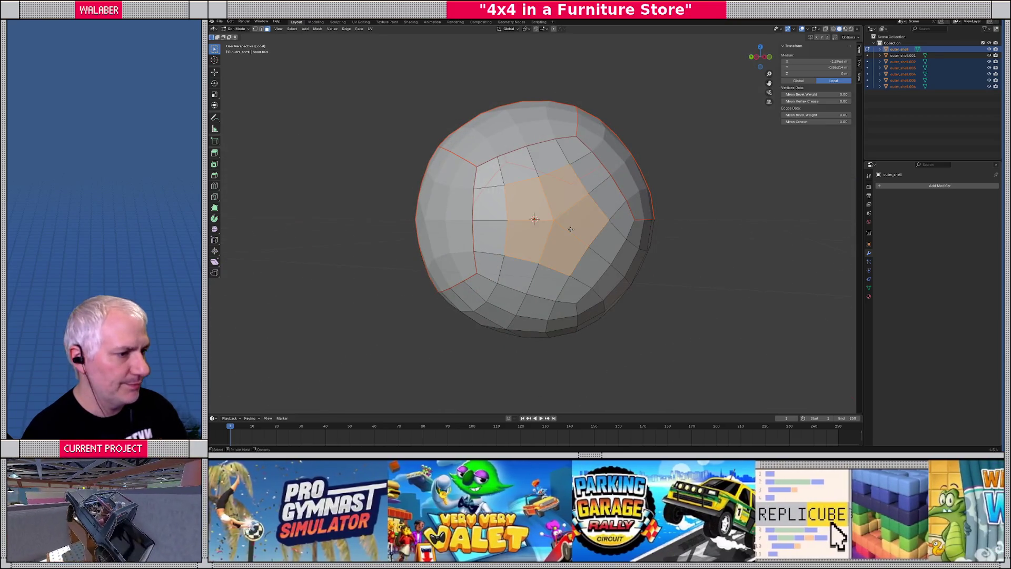
{"action": "key", "text": "ctrl+KP_Add"}
{"action": "key", "text": "p"}
{"action": "left_click", "coordinate": [571, 229]}
{"action": "mouse_move", "coordinate": [571, 228]}
{"action": "middle_mouse_down"}
{"action": "mouse_move", "coordinate": [543, 245]}
{"action": "mouse_move", "coordinate": [550, 227]}
{"action": "mouse_move", "coordinate": [531, 191]}
{"action": "middle_mouse_up"}
{"action": "left_click", "coordinate": [565, 262]}
{"action": "key", "text": "ctrl+KP_Add"}
{"action": "key", "text": "ctrl+KP_Add"}
{"action": "key", "text": "p"}
{"action": "left_click", "coordinate": [568, 259]}
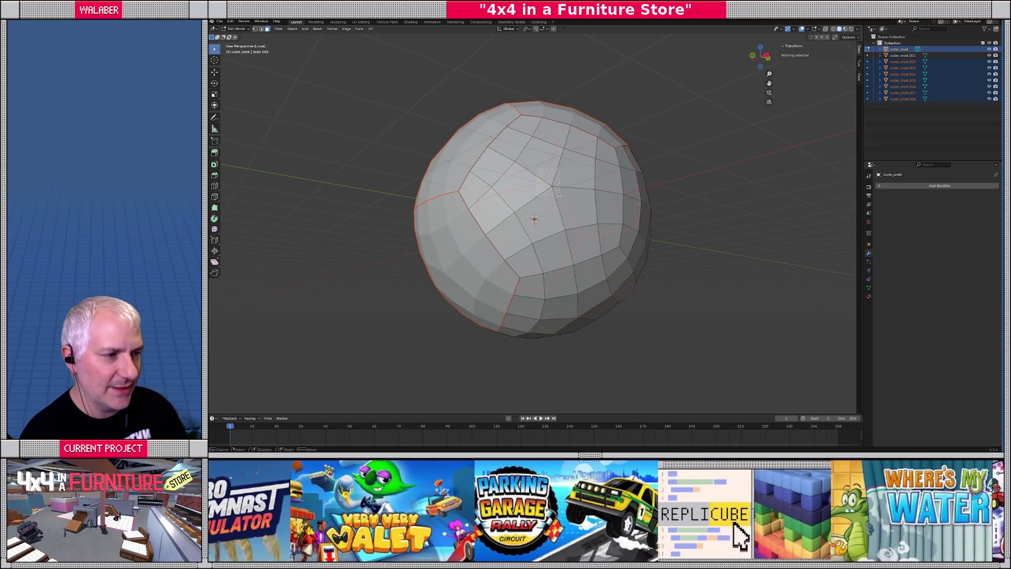
{"action": "left_click", "coordinate": [560, 195]}
{"action": "key", "text": "ctrl+KP_Add"}
{"action": "key", "text": "ctrl+KP_Add"}
{"action": "key", "text": "p"}
{"action": "left_click", "coordinate": [559, 197]}
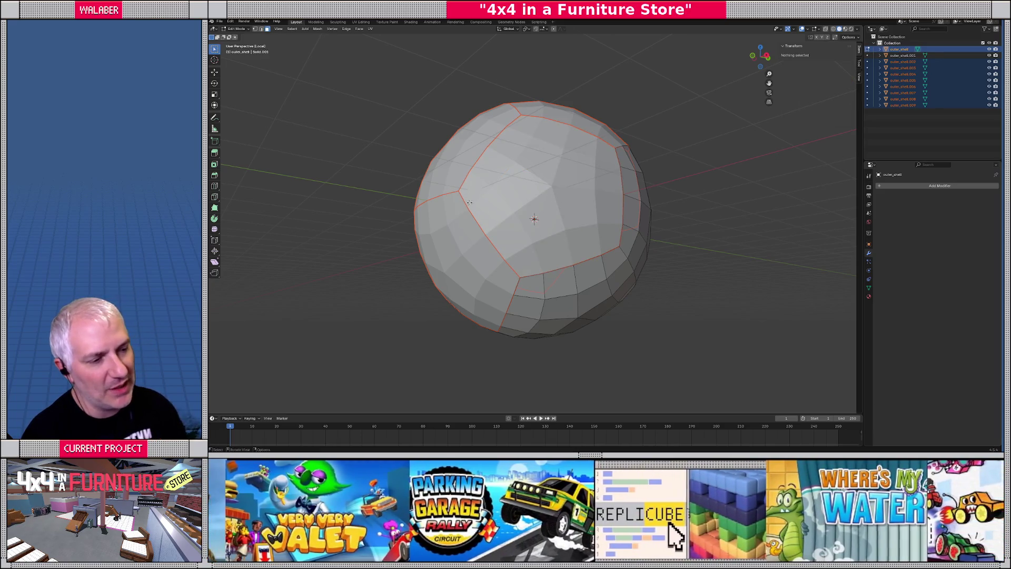
Step: Separate the last four remaining outer-shell pentagons into their own panel objects
{"action": "middle_click_drag", "start_coordinate": [471, 216], "coordinate": [569, 237]}
{"action": "left_click", "coordinate": [588, 222]}
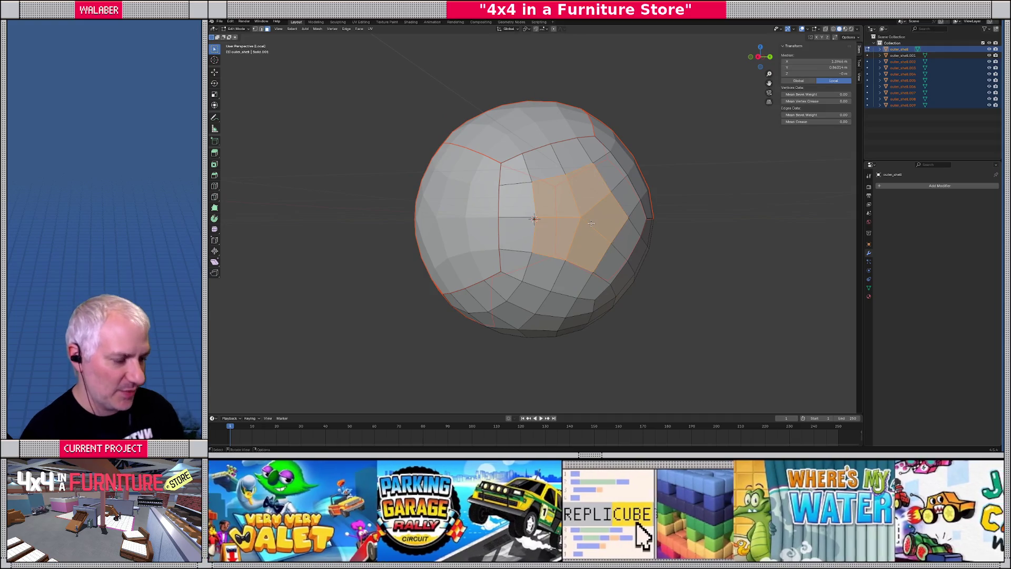
{"action": "key", "text": "ctrl+KP_Add"}
{"action": "key", "text": "p"}
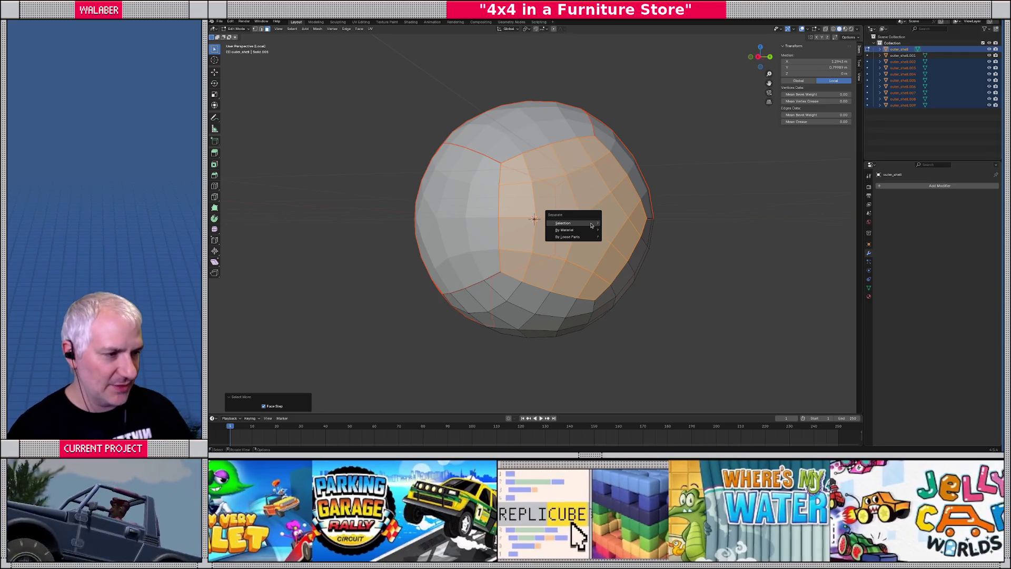
{"action": "left_click", "coordinate": [591, 225]}
{"action": "mouse_move", "coordinate": [591, 226]}
{"action": "middle_mouse_down"}
{"action": "mouse_move", "coordinate": [524, 272]}
{"action": "mouse_move", "coordinate": [599, 230]}
{"action": "mouse_move", "coordinate": [531, 241]}
{"action": "mouse_move", "coordinate": [558, 264]}
{"action": "mouse_move", "coordinate": [497, 299]}
{"action": "mouse_move", "coordinate": [681, 199]}
{"action": "mouse_move", "coordinate": [637, 231]}
{"action": "mouse_move", "coordinate": [518, 204]}
{"action": "middle_mouse_up"}
{"action": "left_click", "coordinate": [523, 272]}
{"action": "key", "text": "ctrl+KP_Add"}
{"action": "key", "text": "p"}
{"action": "left_click", "coordinate": [523, 273]}
{"action": "left_click", "coordinate": [610, 231]}
{"action": "key", "text": "ctrl+KP_Add"}
{"action": "key", "text": "p"}
{"action": "left_click", "coordinate": [606, 232]}
{"action": "left_click", "coordinate": [563, 269]}
{"action": "key", "text": "ctrl+KP_Add"}
{"action": "key", "text": "p"}
{"action": "left_click", "coordinate": [562, 269]}
{"action": "scroll", "coordinate": [496, 299], "scroll_direction": "down", "scroll_amount": 4}
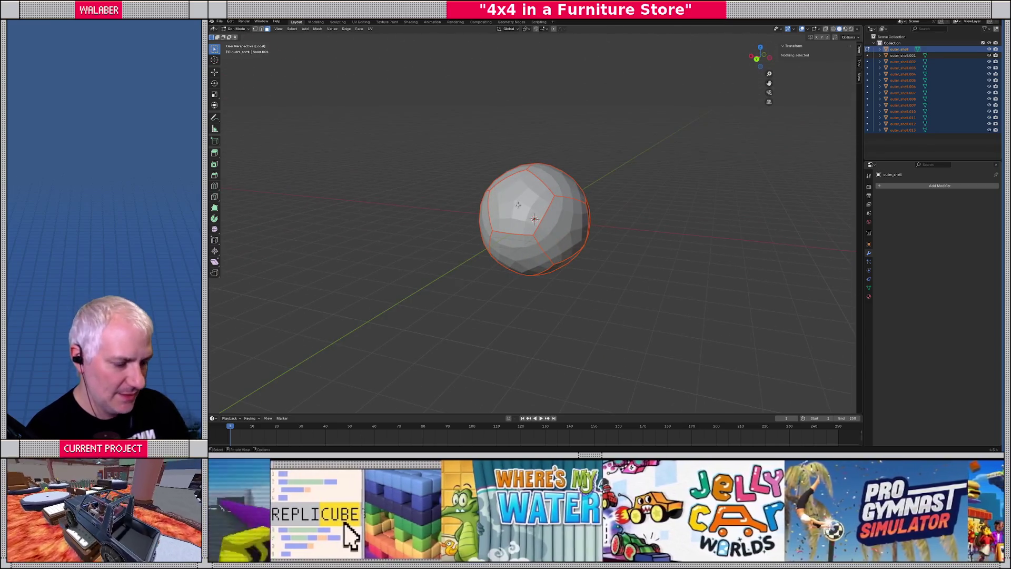
Step: In Object Mode, hide panel outer_shell.005, briefly unhiding it to check the split
{"action": "scroll", "coordinate": [532, 205], "scroll_direction": "up", "scroll_amount": 1}
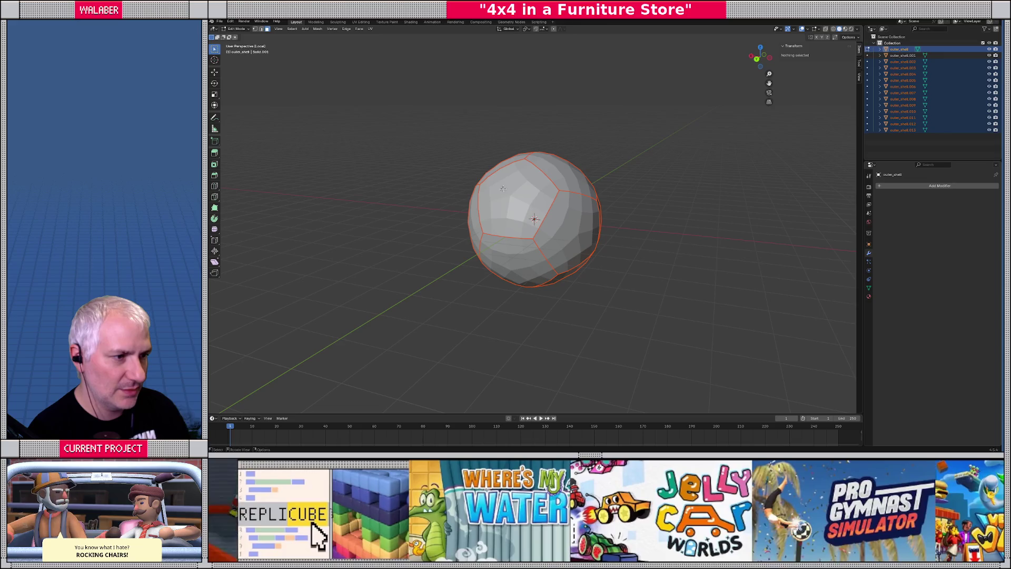
{"action": "key", "text": "Tab"}
{"action": "left_click", "coordinate": [524, 200]}
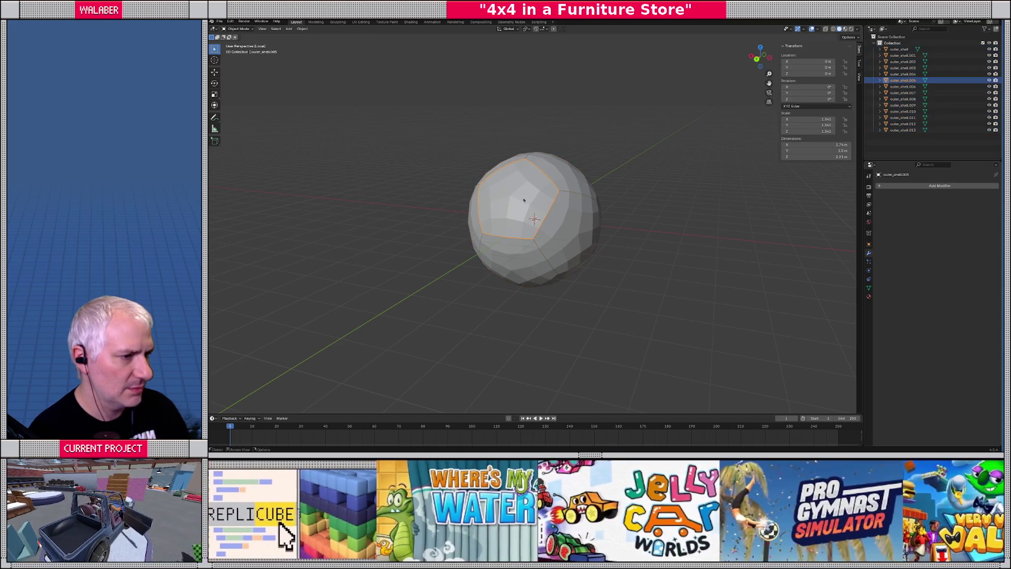
{"action": "key", "text": "h"}
{"action": "middle_click_drag", "start_coordinate": [524, 200], "coordinate": [562, 191]}
{"action": "key", "text": "alt+h"}
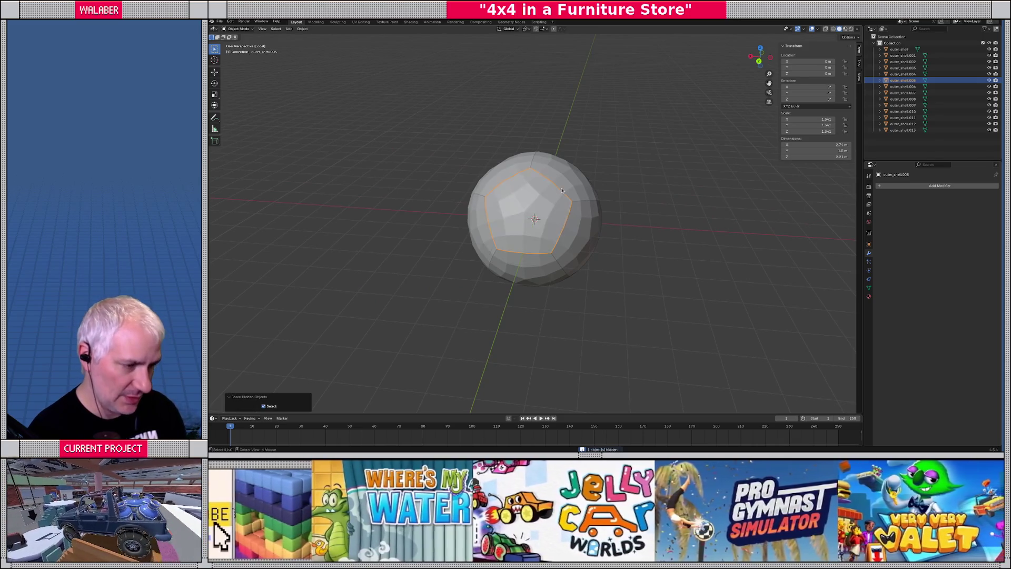
{"action": "key", "text": "h"}
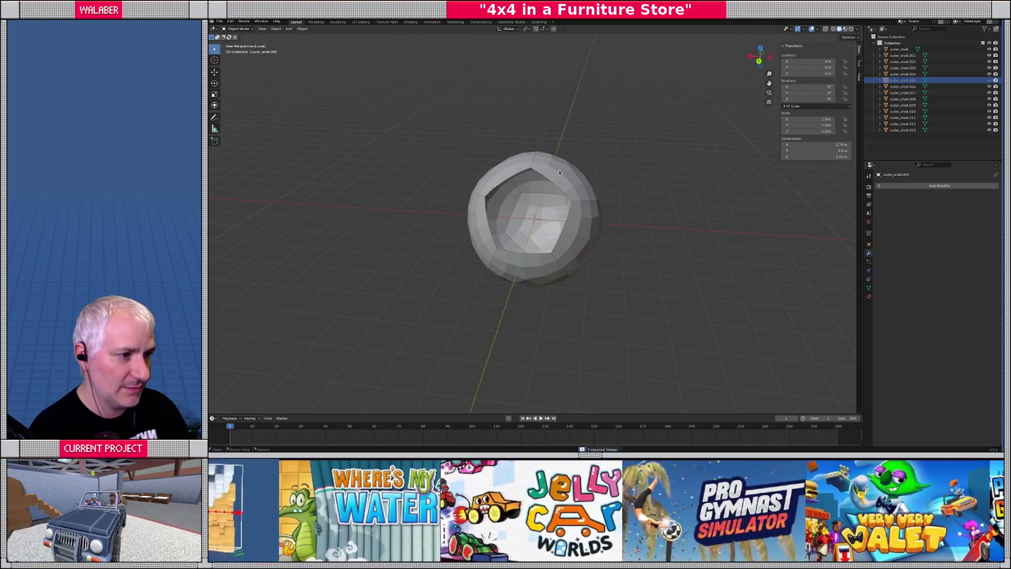
Step: Hide outer_shell.002 and the other upper and right shell panels, including outer_shell.010
{"action": "left_click", "coordinate": [559, 173]}
{"action": "key", "text": "KP_Divide"}
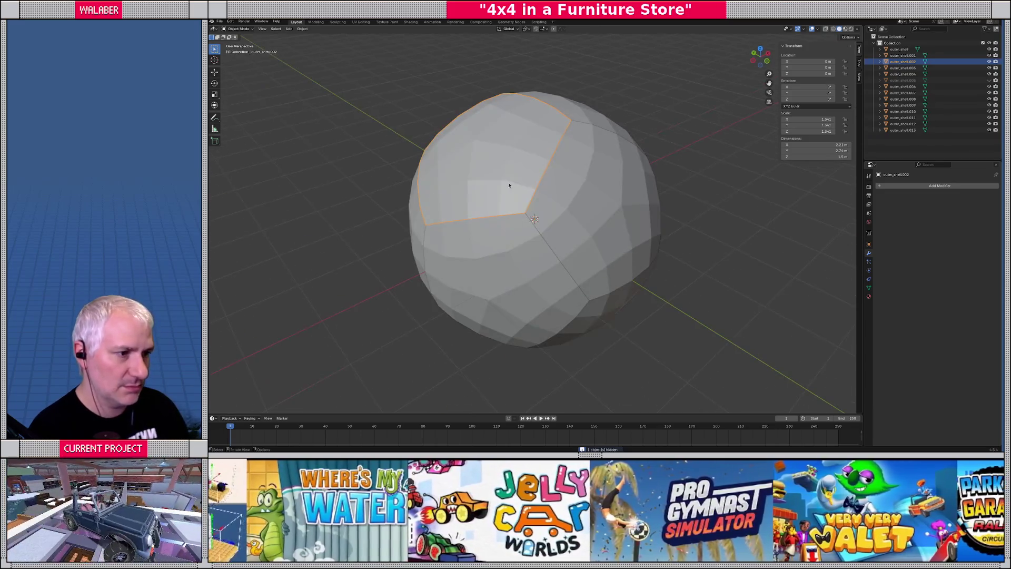
{"action": "key", "text": "h"}
{"action": "left_click", "coordinate": [621, 211]}
{"action": "key", "text": "h"}
{"action": "left_click", "coordinate": [579, 127]}
{"action": "key", "text": "h"}
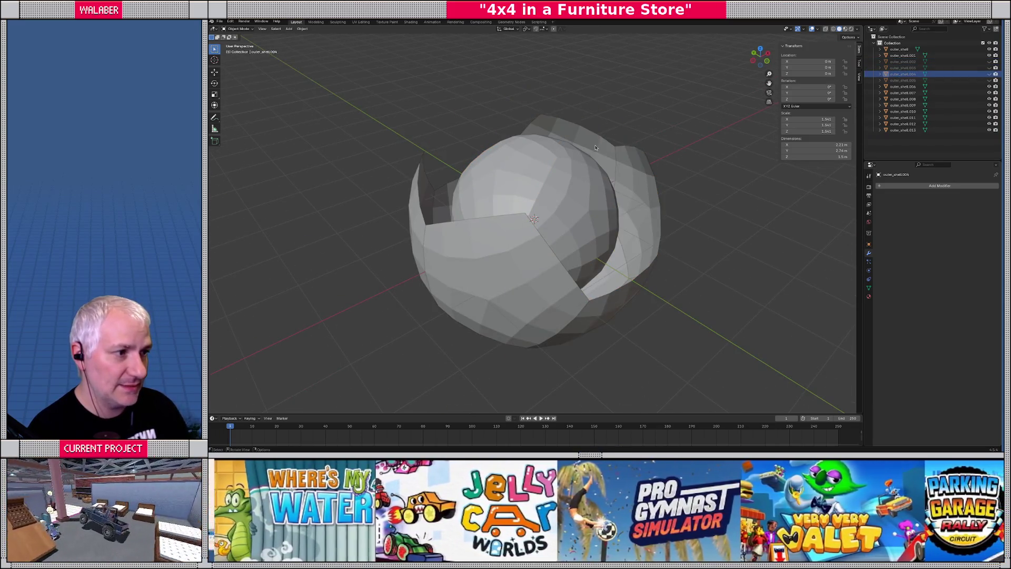
{"action": "left_click", "coordinate": [606, 158]}
{"action": "key", "text": "h"}
{"action": "key", "text": "h"}
{"action": "left_click", "coordinate": [622, 216]}
{"action": "key", "text": "h"}
{"action": "left_click", "coordinate": [606, 295]}
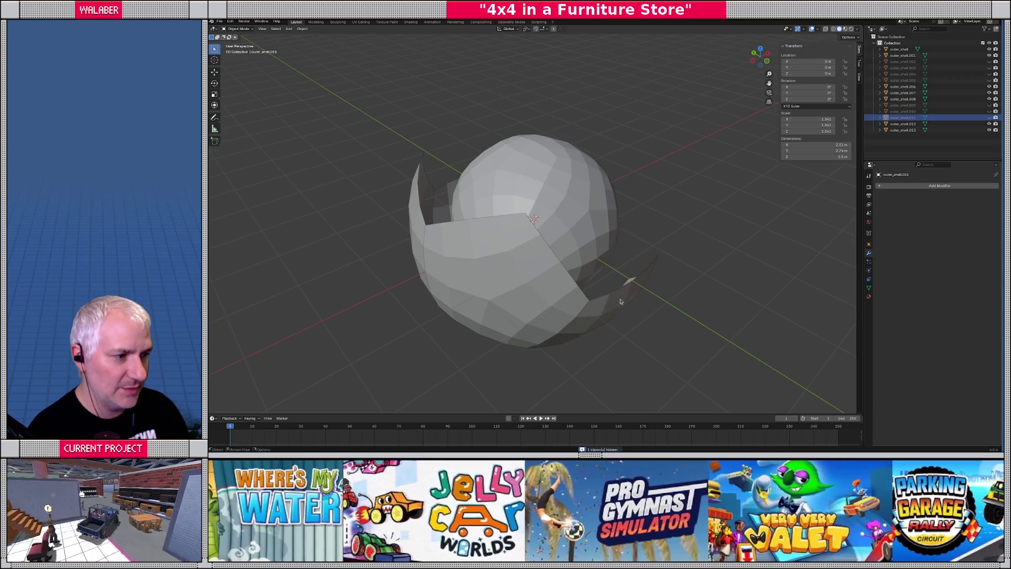
Step: Hide the remaining lower and left shell pieces, then select the inner sphere outer_shell.001
{"action": "key", "text": "h"}
{"action": "left_click", "coordinate": [590, 316]}
{"action": "key", "text": "h"}
{"action": "left_click", "coordinate": [501, 290]}
{"action": "key", "text": "h"}
{"action": "left_click", "coordinate": [432, 254]}
{"action": "key", "text": "h"}
{"action": "left_click", "coordinate": [453, 237]}
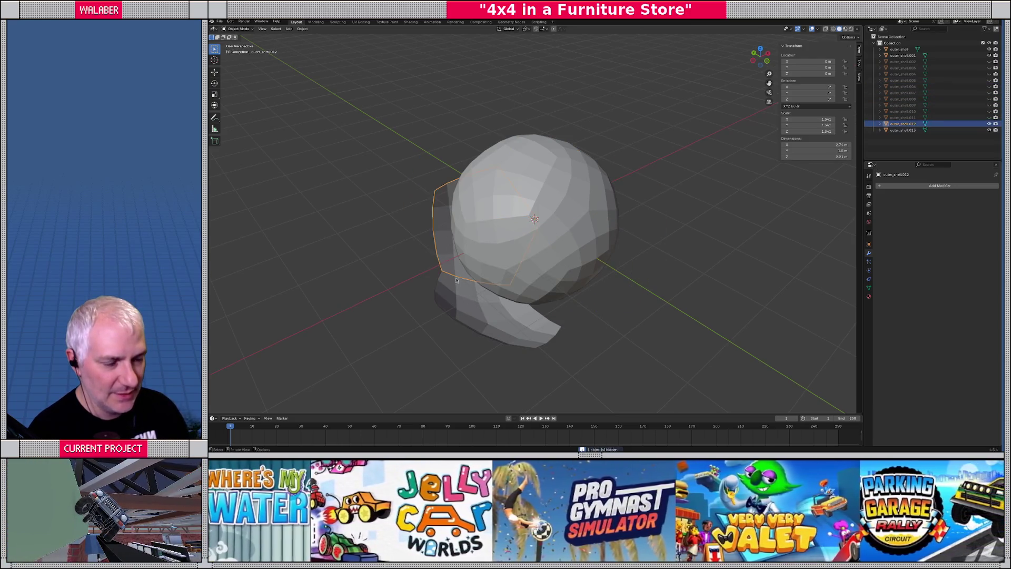
{"action": "key", "text": "h"}
{"action": "left_click", "coordinate": [501, 316]}
{"action": "key", "text": "h"}
{"action": "left_click", "coordinate": [516, 258]}
Step: In Edit Mode, split the first two inner-sphere pentagons into separate objects
{"action": "key", "text": "Tab"}
{"action": "middle_click_drag", "start_coordinate": [535, 230], "coordinate": [519, 200]}
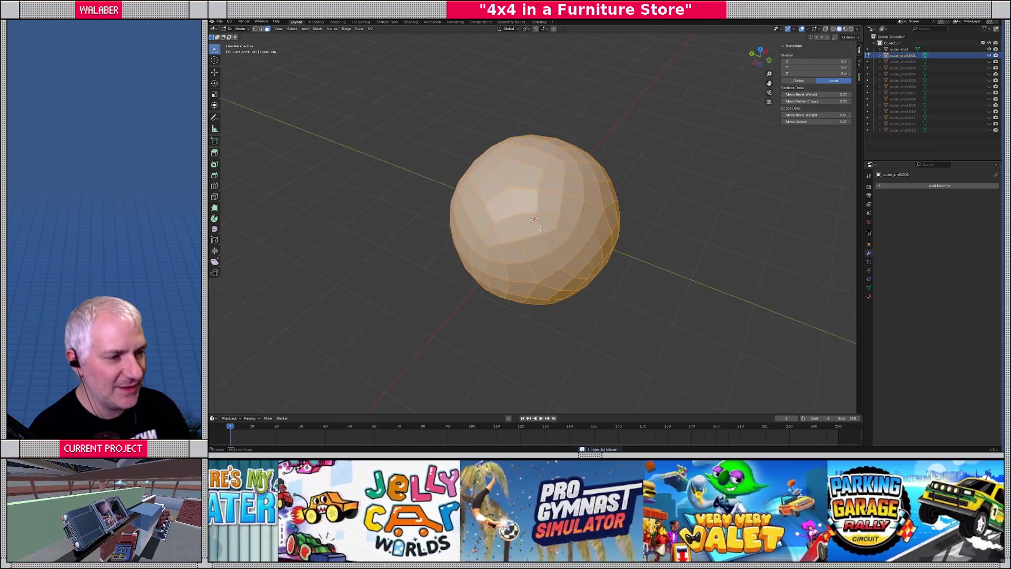
{"action": "left_click", "coordinate": [516, 196]}
{"action": "key", "text": "ctrl+KP_Add"}
{"action": "key", "text": "ctrl+KP_Add"}
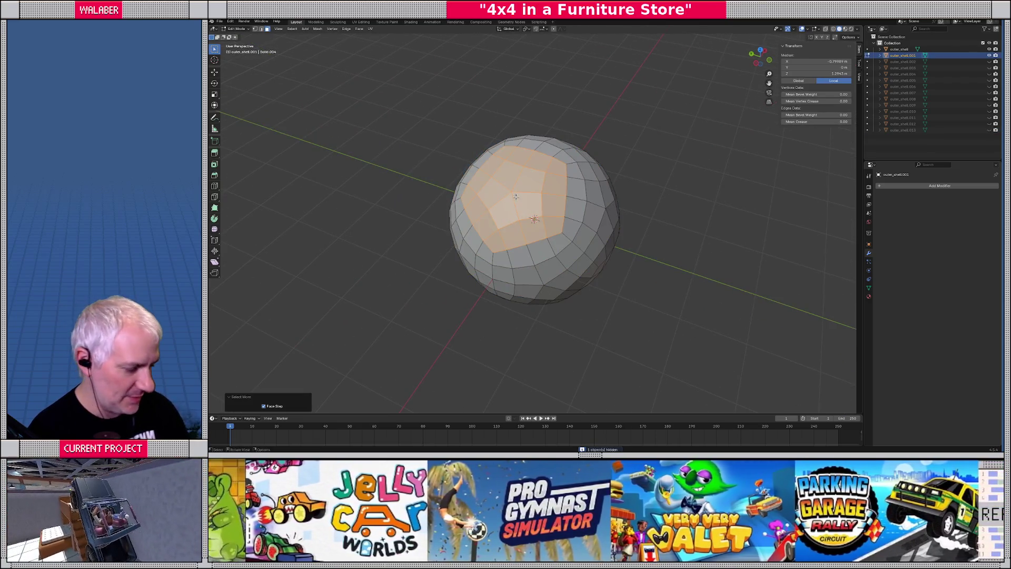
{"action": "key", "text": "p"}
{"action": "left_click", "coordinate": [516, 199]}
{"action": "middle_click_drag", "start_coordinate": [517, 200], "coordinate": [536, 205]}
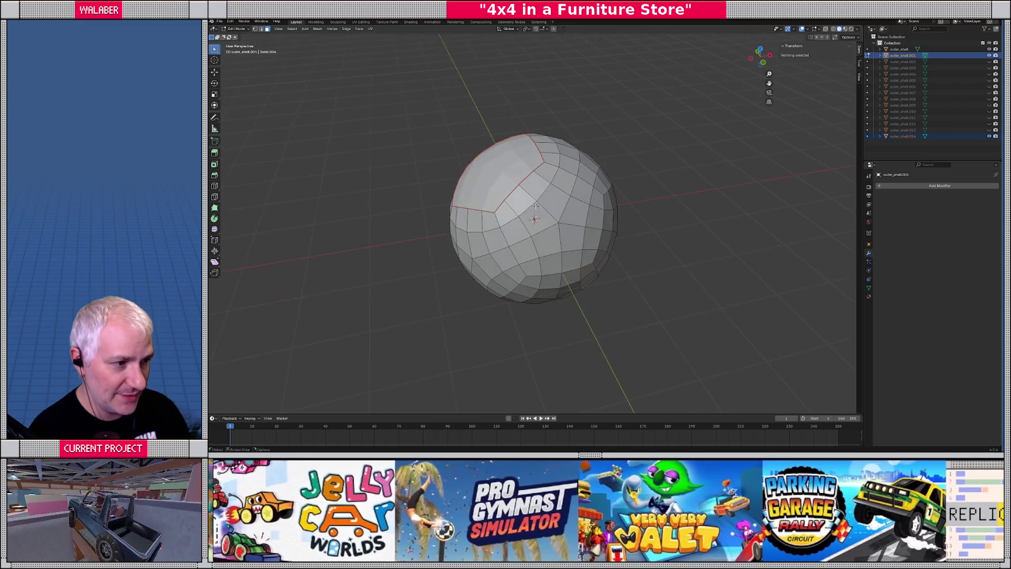
{"action": "left_click", "coordinate": [565, 232]}
{"action": "key", "text": "ctrl+p"}
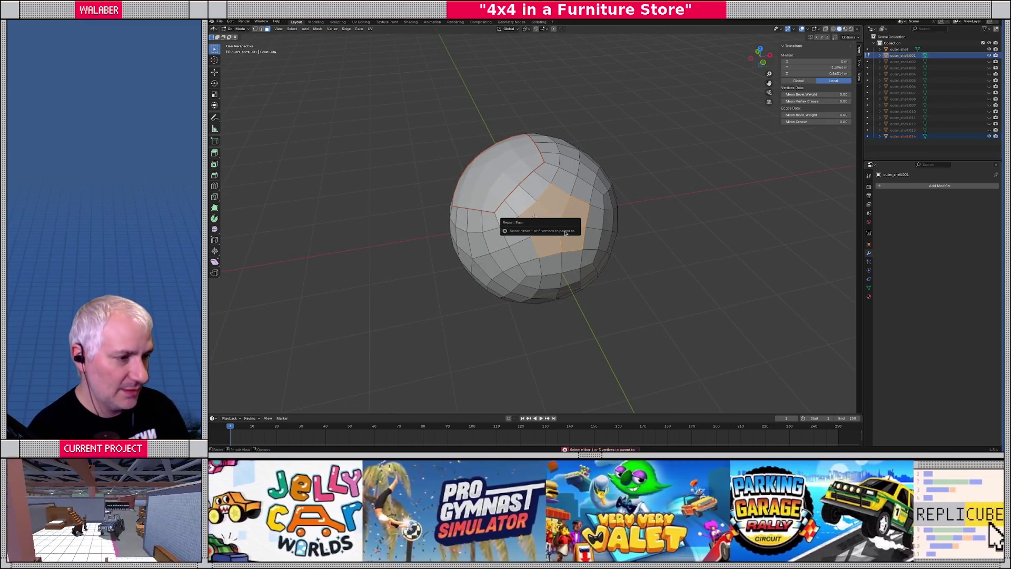
{"action": "key", "text": "ctrl+KP_Add"}
{"action": "key", "text": "p"}
{"action": "key", "text": "Return"}
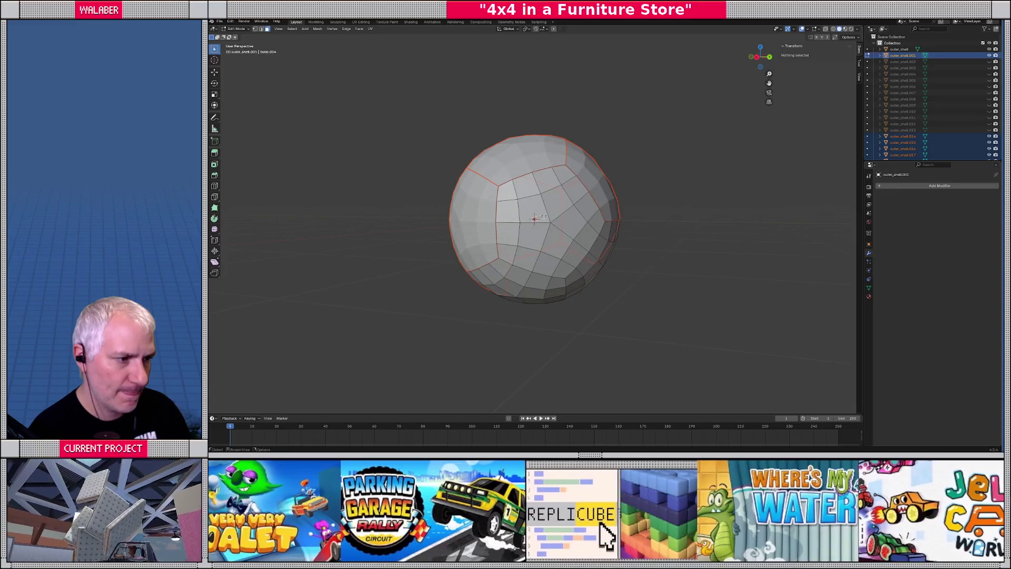
Step: Separate two more inner pentagons, including the one facing the viewer
{"action": "left_click", "coordinate": [536, 216]}
{"action": "key", "text": "ctrl+KP_Add"}
{"action": "key", "text": "p"}
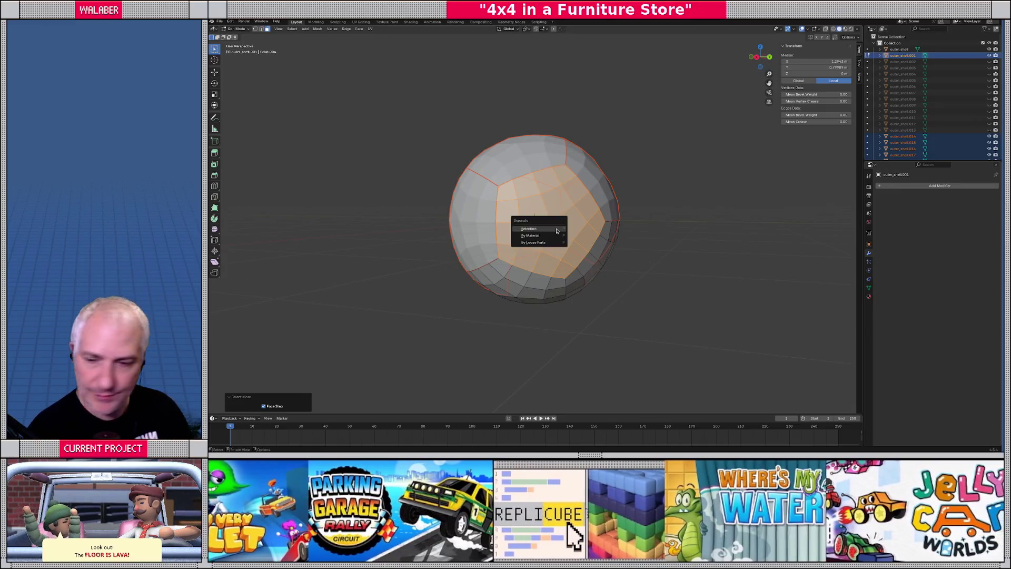
{"action": "key", "text": "Return"}
{"action": "mouse_move", "coordinate": [563, 267]}
{"action": "middle_mouse_down"}
{"action": "mouse_move", "coordinate": [541, 239]}
{"action": "mouse_move", "coordinate": [485, 239]}
{"action": "middle_mouse_up"}
{"action": "left_click", "coordinate": [541, 239]}
{"action": "key", "text": "ctrl+KP_Add"}
{"action": "key", "text": "p"}
{"action": "key", "text": "Return"}
Step: Split the left and right inner pentagons into their own panel objects
{"action": "left_click", "coordinate": [479, 229]}
{"action": "key", "text": "ctrl+KP_Add"}
{"action": "key", "text": "ctrl+KP_Add"}
{"action": "key", "text": "ctrl+KP_Add"}
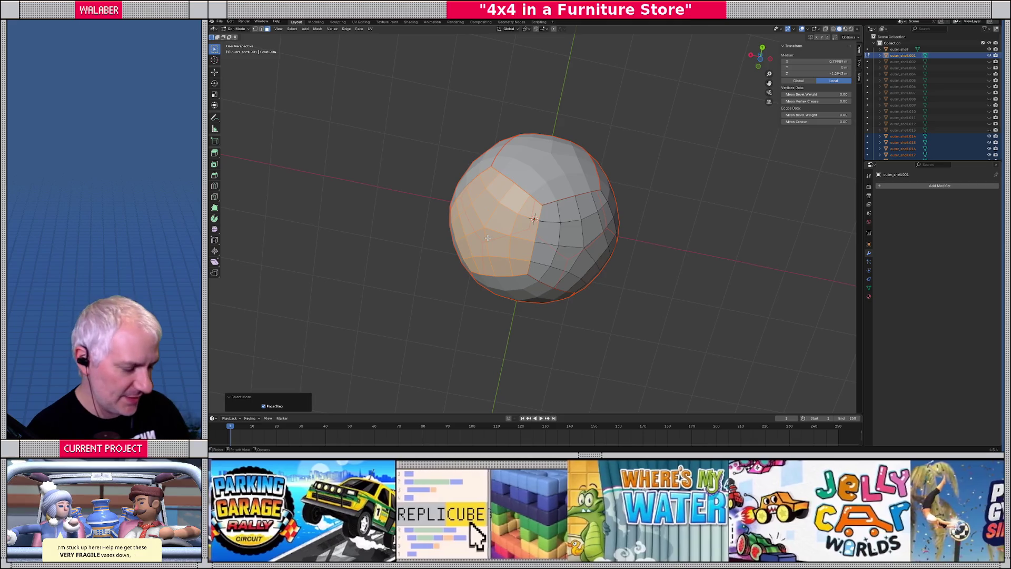
{"action": "key", "text": "p"}
{"action": "key", "text": "Return"}
{"action": "left_click", "coordinate": [586, 248]}
{"action": "key", "text": "ctrl+KP_Add"}
{"action": "key", "text": "ctrl+KP_Add"}
{"action": "key", "text": "ctrl+KP_Add"}
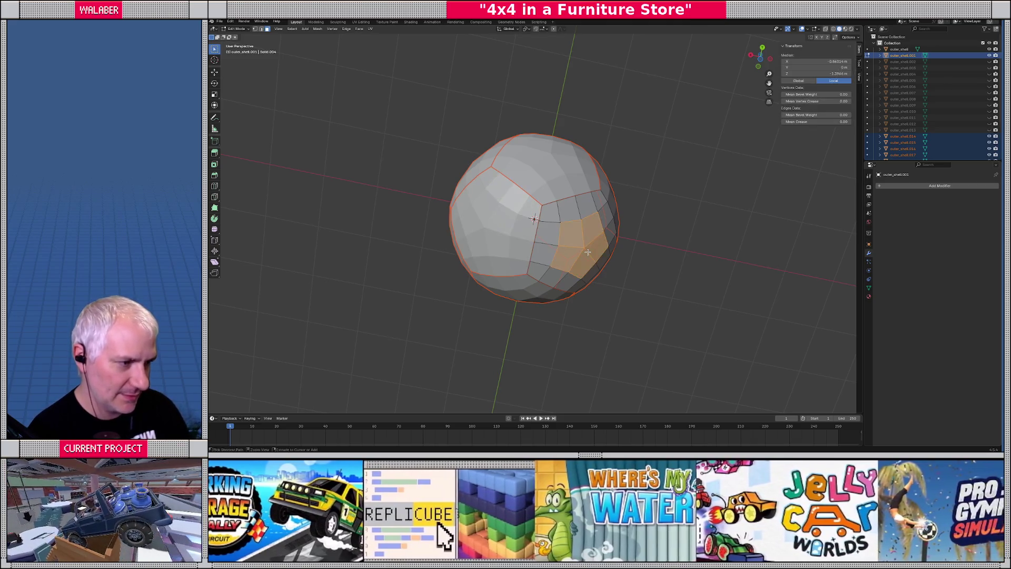
{"action": "key", "text": "p"}
{"action": "key", "text": "Return"}
Step: Back in Object Mode, hide one split panel to look inside, then unhide all pieces
{"action": "middle_click_drag", "start_coordinate": [587, 252], "coordinate": [542, 238]}
{"action": "key", "text": "KP_Divide"}
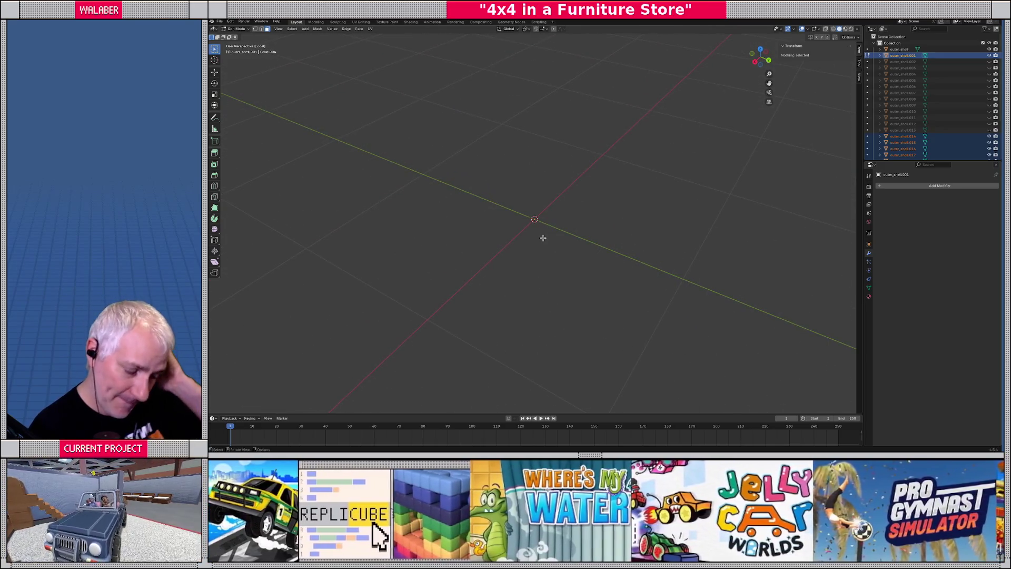
{"action": "key", "text": "KP_Divide"}
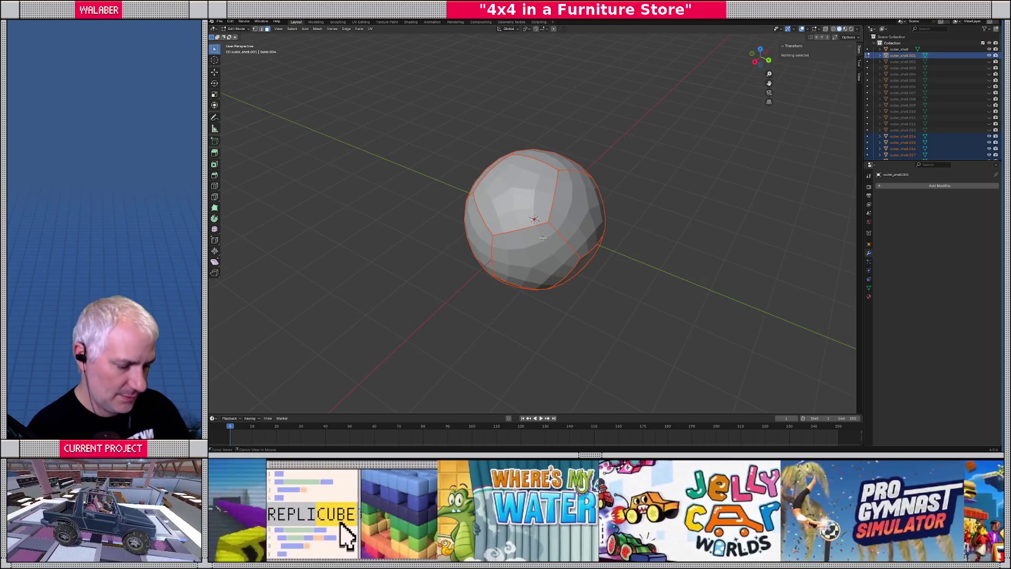
{"action": "scroll", "coordinate": [543, 238], "scroll_direction": "up", "scroll_amount": 2}
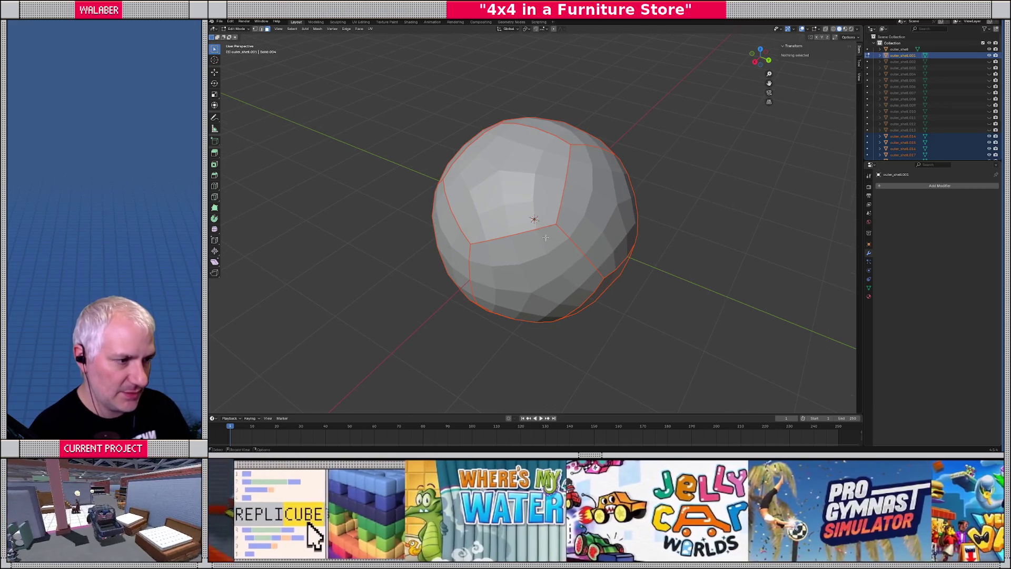
{"action": "middle_click_drag", "start_coordinate": [545, 237], "coordinate": [490, 167]}
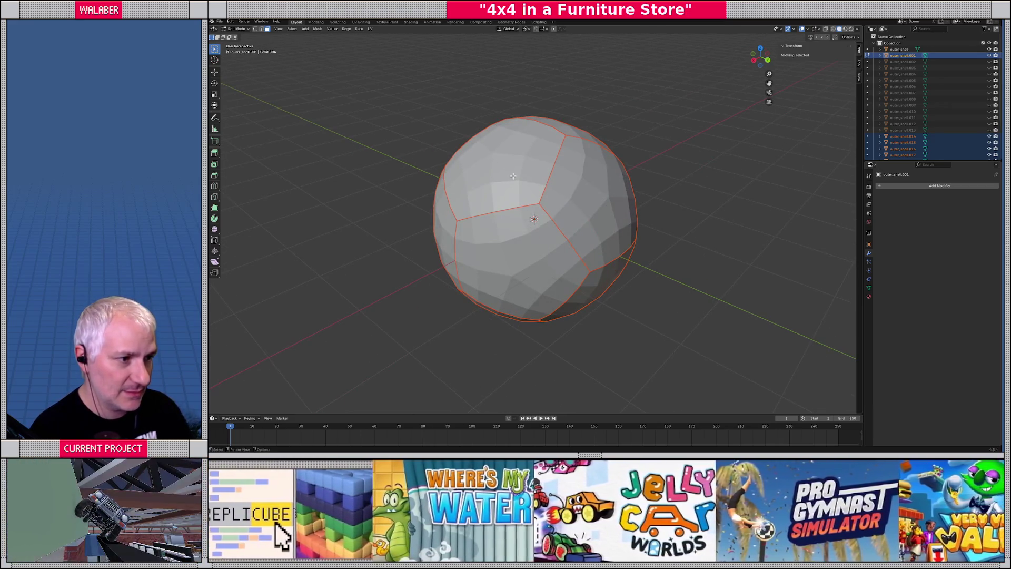
{"action": "key", "text": "Tab"}
{"action": "left_click", "coordinate": [507, 176]}
{"action": "key", "text": "h"}
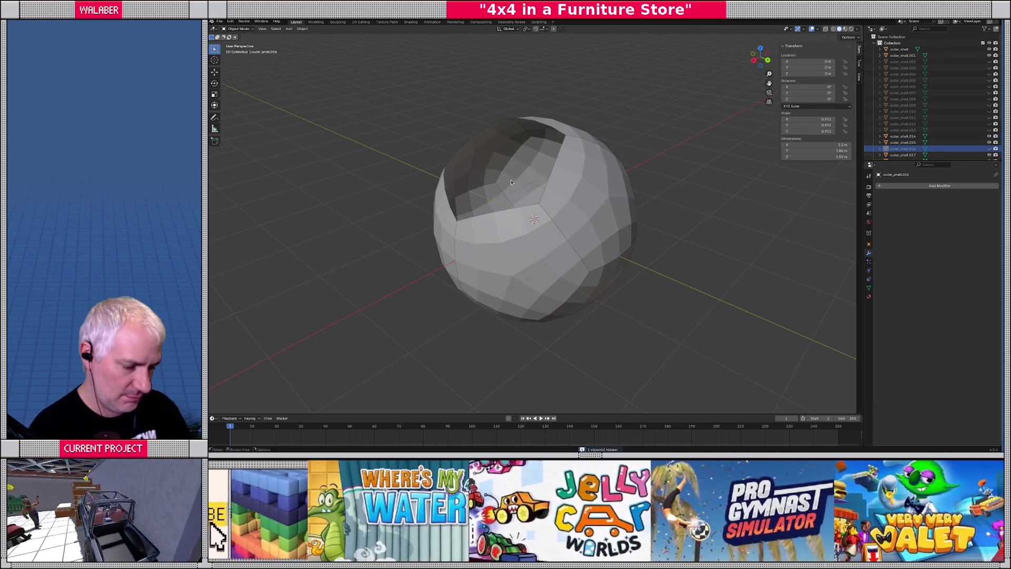
{"action": "key", "text": "alt+h"}
{"action": "left_click", "coordinate": [513, 169]}
Step: Hide most of the surrounding shell pieces, leaving only a small cluster of panels
{"action": "key", "text": "h"}
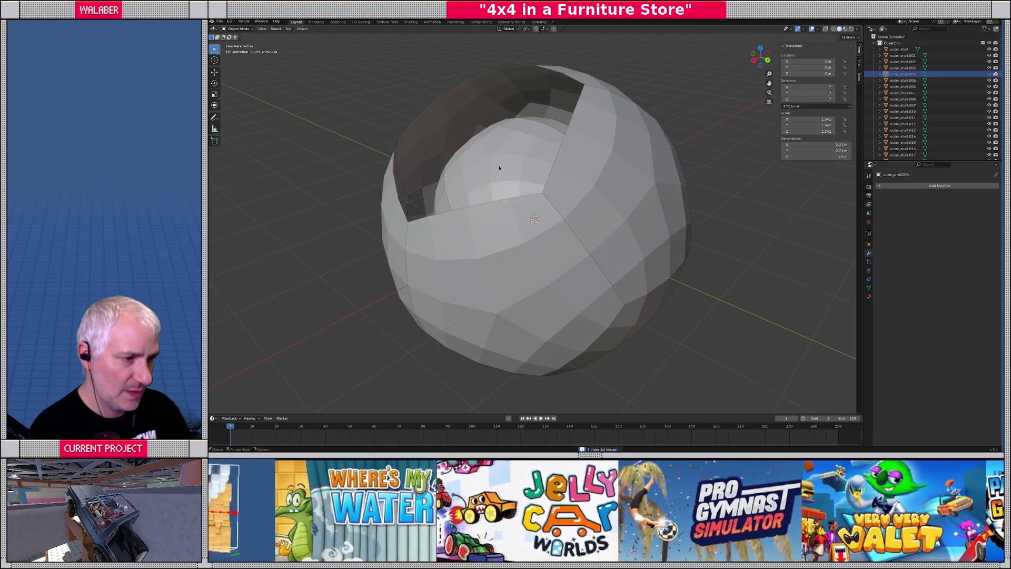
{"action": "mouse_move", "coordinate": [499, 165]}
{"action": "middle_mouse_down"}
{"action": "mouse_move", "coordinate": [544, 176]}
{"action": "mouse_move", "coordinate": [567, 196]}
{"action": "mouse_move", "coordinate": [519, 181]}
{"action": "mouse_move", "coordinate": [532, 185]}
{"action": "middle_mouse_up"}
{"action": "key", "text": "h"}
{"action": "scroll", "coordinate": [532, 186], "scroll_direction": "down", "scroll_amount": 3}
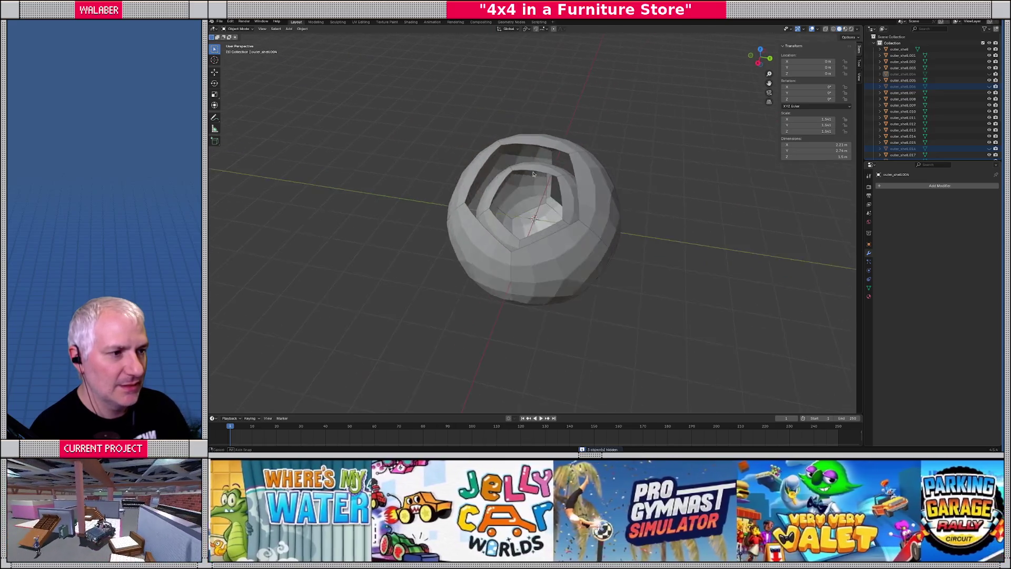
{"action": "key", "text": "a"}
{"action": "key", "text": "h"}
{"action": "middle_click_drag", "start_coordinate": [611, 233], "coordinate": [553, 222]}
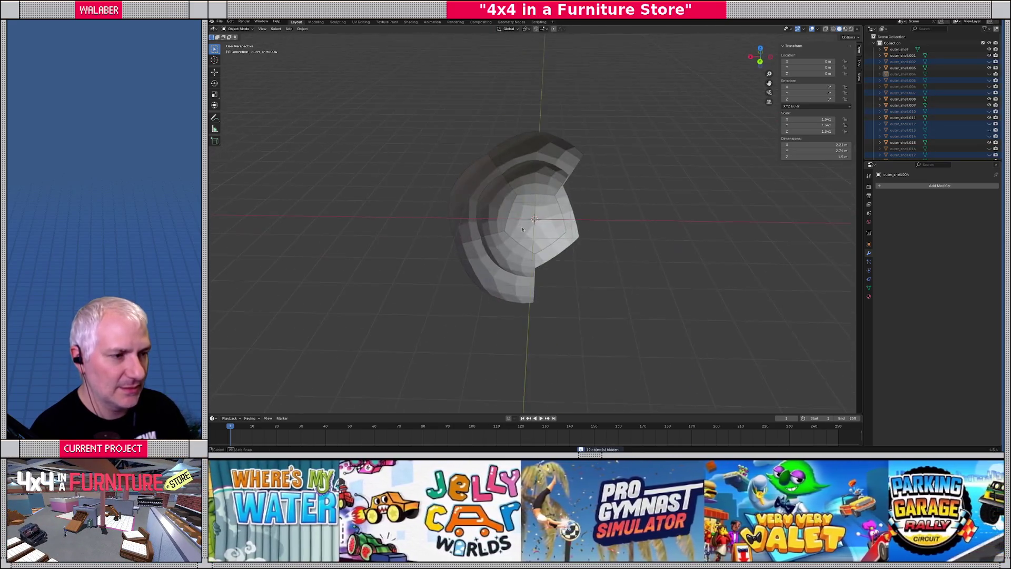
{"action": "mouse_move", "coordinate": [412, 148]}
{"action": "left_mouse_down"}
{"action": "mouse_move", "coordinate": [494, 211]}
{"action": "mouse_move", "coordinate": [494, 182]}
{"action": "left_mouse_up"}
{"action": "key", "text": "h"}
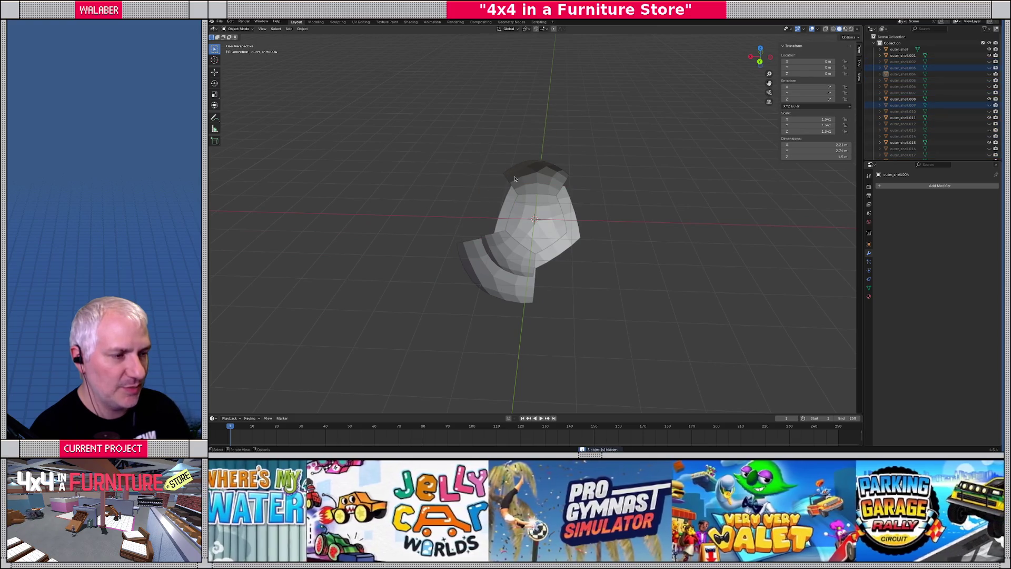
Step: Hide the remaining top and lower pieces, then select the inner panel together with outer_shell.008
{"action": "left_click", "coordinate": [515, 179]}
{"action": "key", "text": "h"}
{"action": "left_click", "coordinate": [504, 258]}
{"action": "key", "text": "h"}
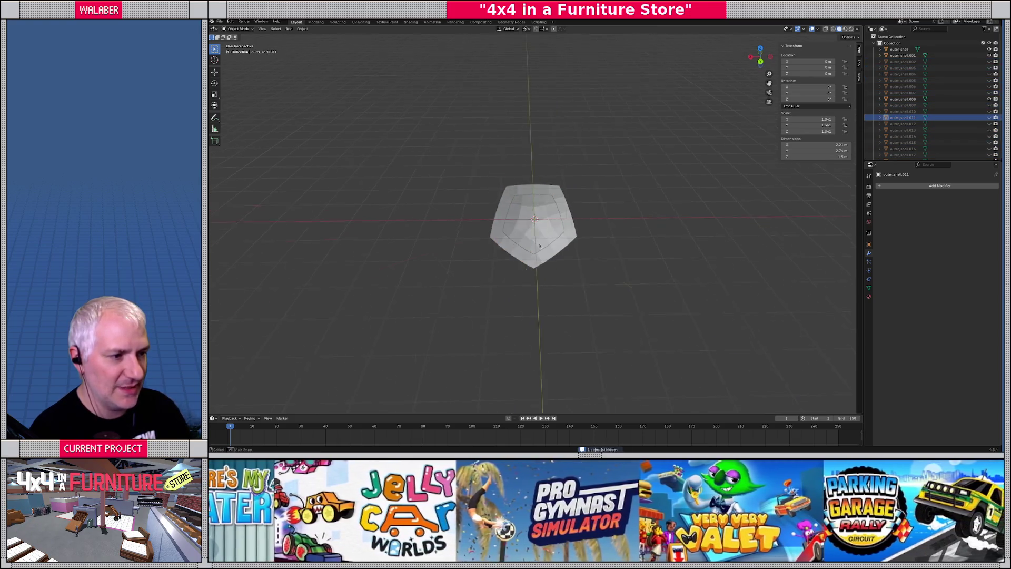
{"action": "mouse_move", "coordinate": [505, 259]}
{"action": "middle_mouse_down"}
{"action": "mouse_move", "coordinate": [516, 243]}
{"action": "mouse_move", "coordinate": [583, 232]}
{"action": "mouse_move", "coordinate": [590, 210]}
{"action": "mouse_move", "coordinate": [572, 241]}
{"action": "middle_mouse_up"}
{"action": "scroll", "coordinate": [590, 211], "scroll_direction": "up", "scroll_amount": 3}
{"action": "left_click", "coordinate": [627, 200]}
{"action": "left_click", "coordinate": [578, 242], "text": "shift"}
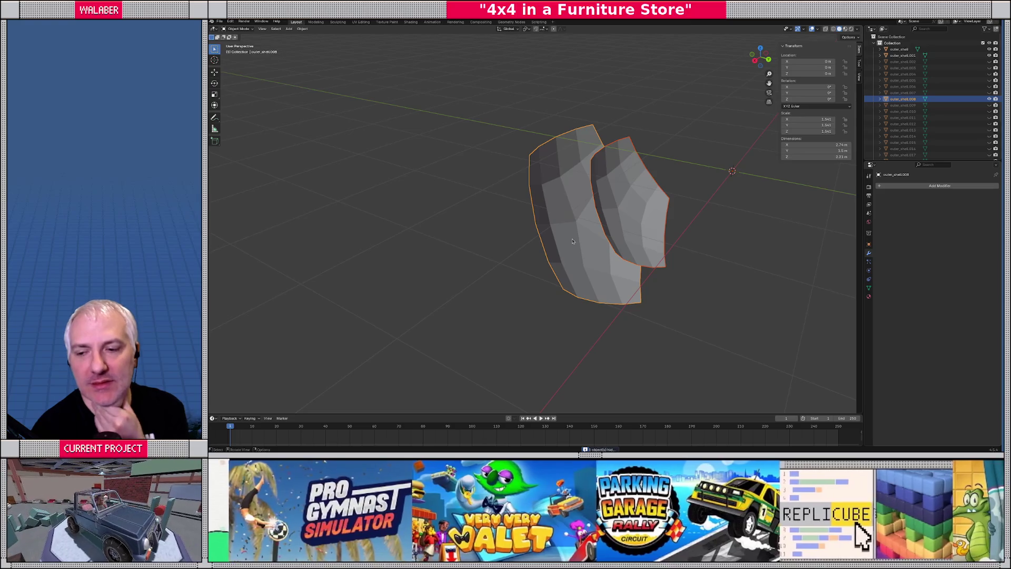
Step: In edge mode, select the inner and outer panels' boundary edges and bridge them
{"action": "key", "text": "Tab"}
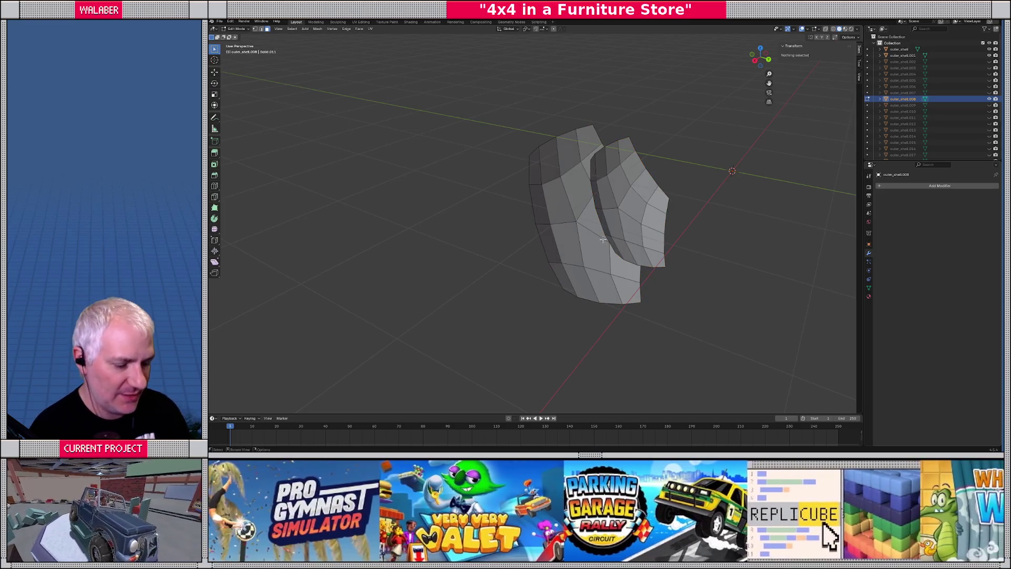
{"action": "key", "text": "2"}
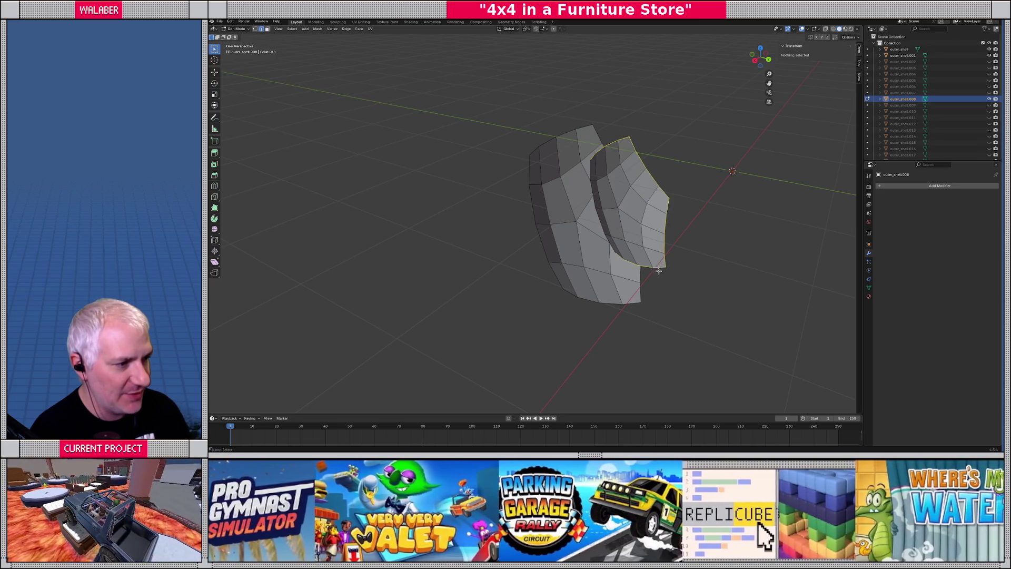
{"action": "middle_click_drag", "start_coordinate": [658, 266], "coordinate": [568, 220]}
{"action": "left_click", "coordinate": [529, 203], "text": "alt"}
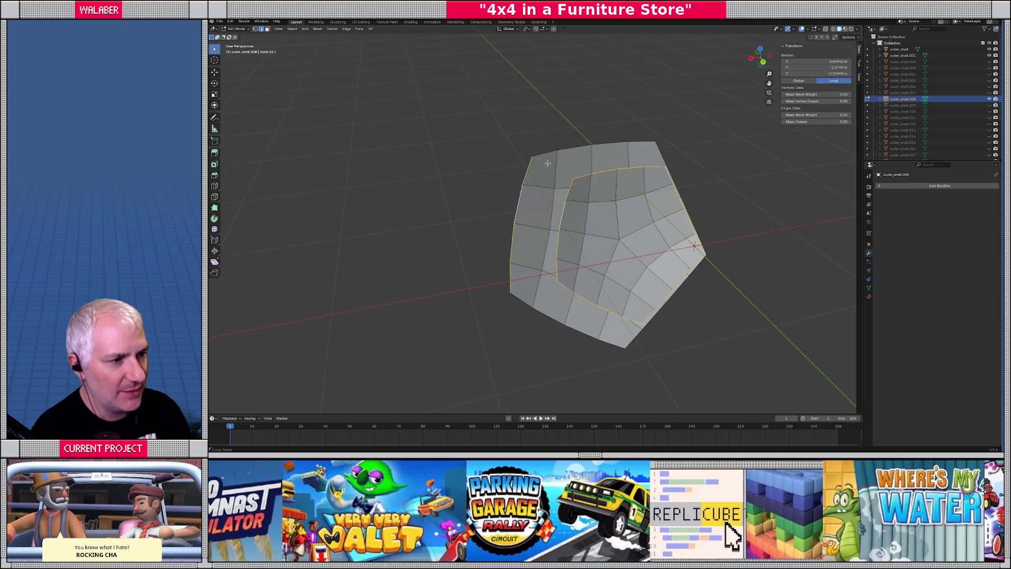
{"action": "left_click", "coordinate": [663, 154], "text": "alt+shift"}
{"action": "left_click", "coordinate": [633, 341], "text": "alt+shift"}
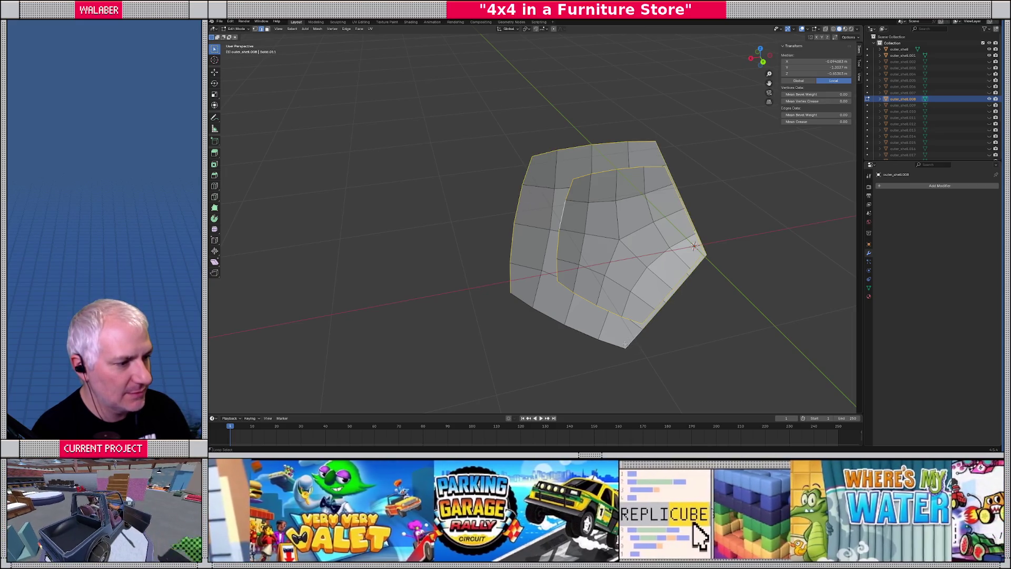
{"action": "left_click", "coordinate": [612, 343], "text": "alt+shift"}
{"action": "middle_click_drag", "start_coordinate": [612, 342], "coordinate": [480, 190]}
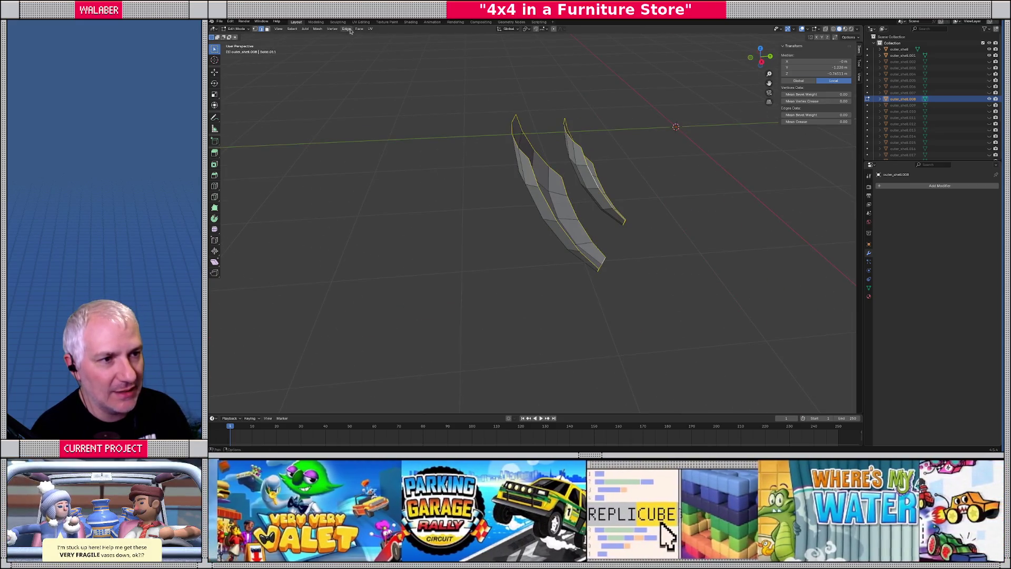
{"action": "left_click", "coordinate": [347, 29]}
{"action": "left_click", "coordinate": [359, 47]}
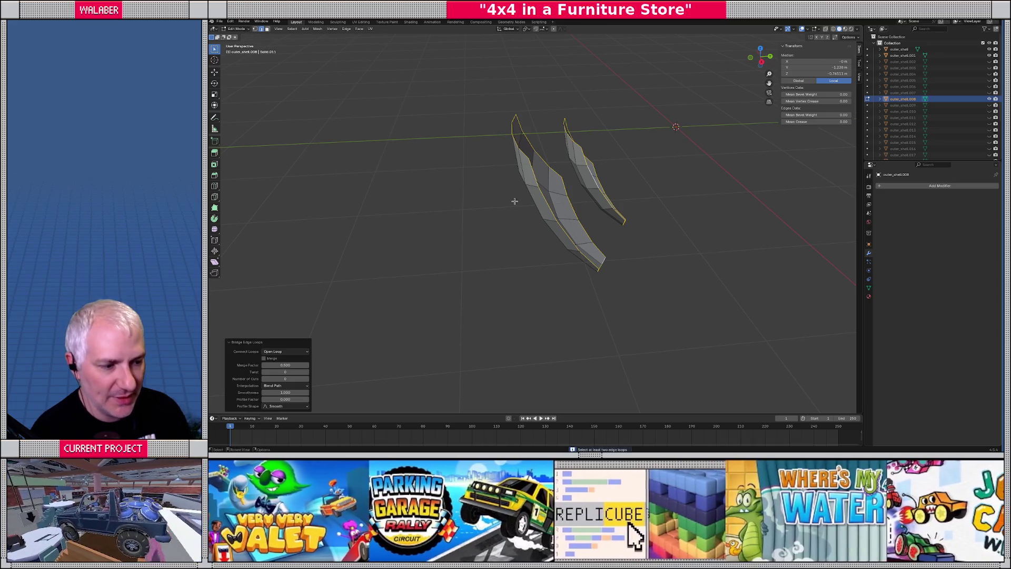
Step: Reselect the outer panel's top edge loop and bridge the edge loops again
{"action": "middle_click_drag", "start_coordinate": [505, 209], "coordinate": [508, 242]}
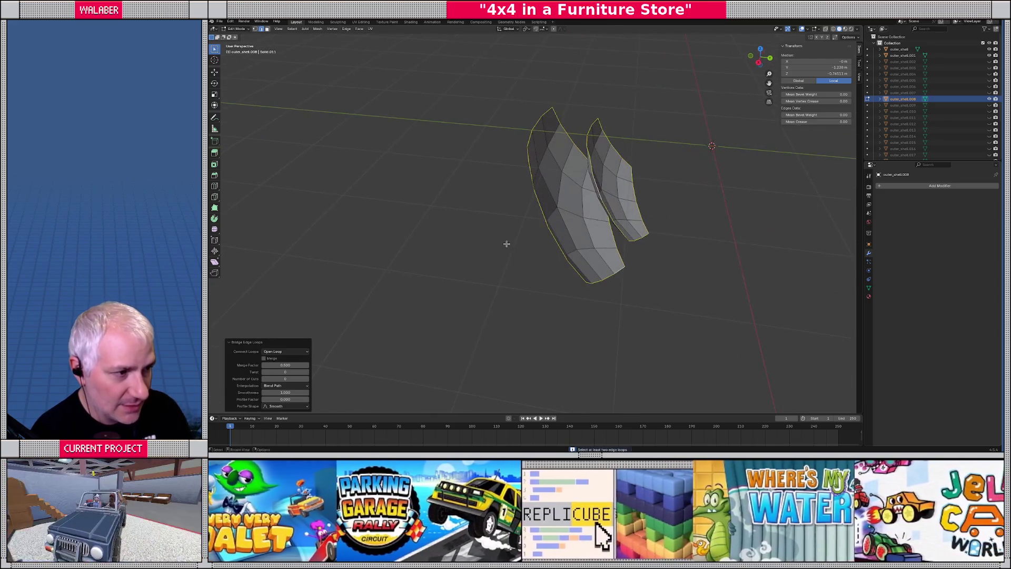
{"action": "scroll", "coordinate": [590, 197], "scroll_direction": "up", "scroll_amount": 3}
{"action": "left_click", "coordinate": [634, 147]}
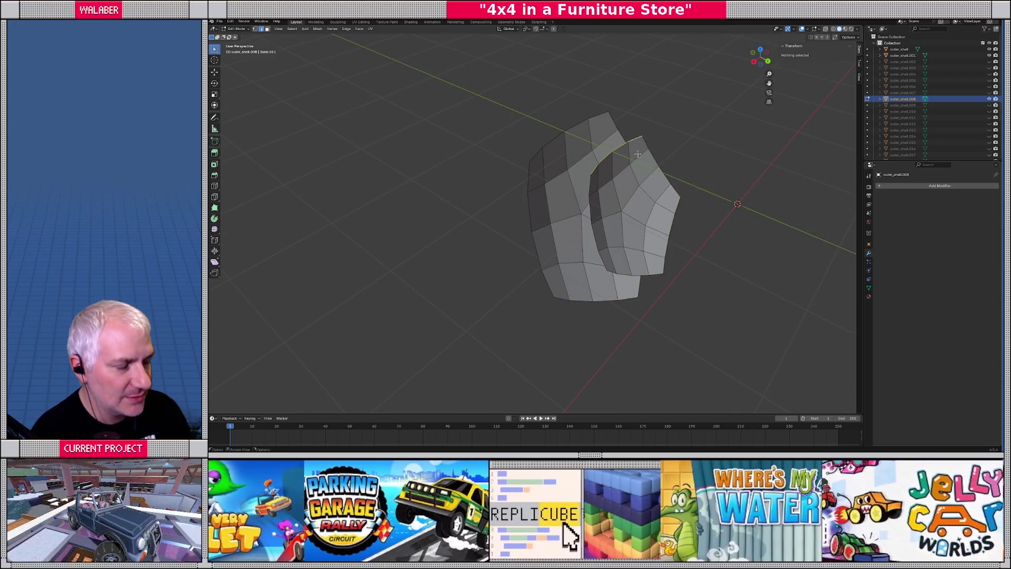
{"action": "left_click", "coordinate": [601, 116], "text": "alt"}
{"action": "left_click", "coordinate": [346, 28]}
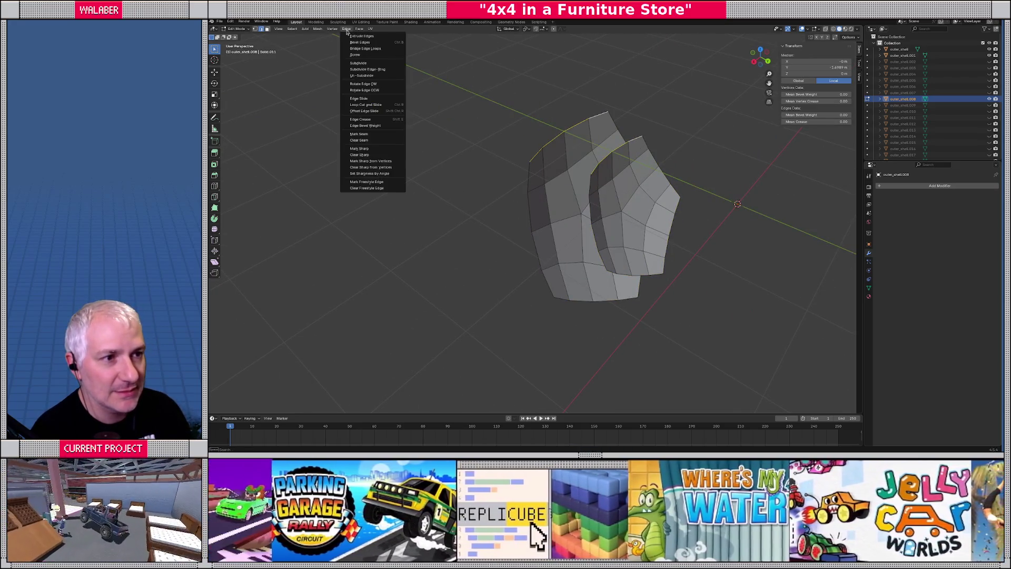
{"action": "left_click", "coordinate": [369, 48]}
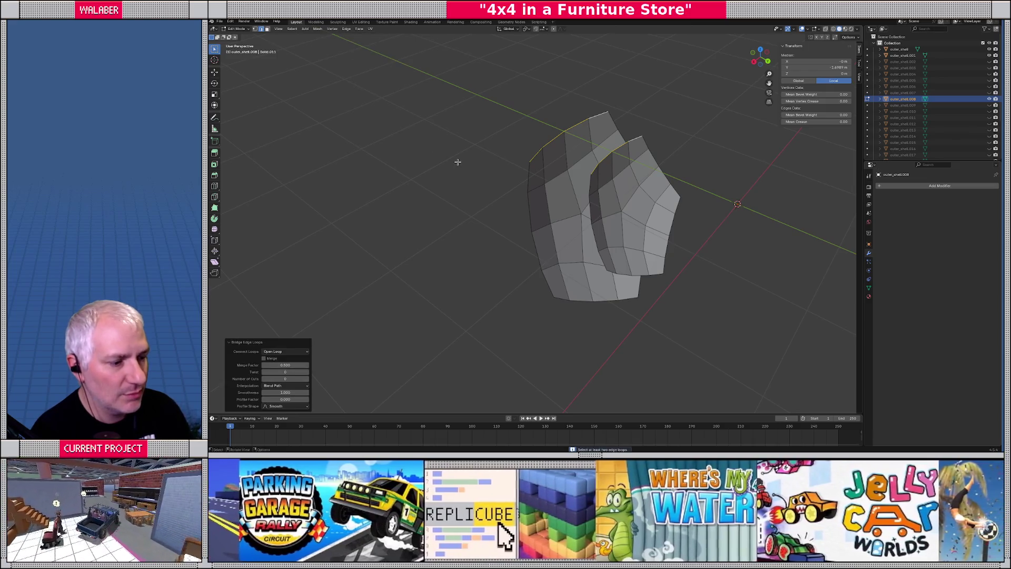
{"action": "left_click", "coordinate": [347, 31]}
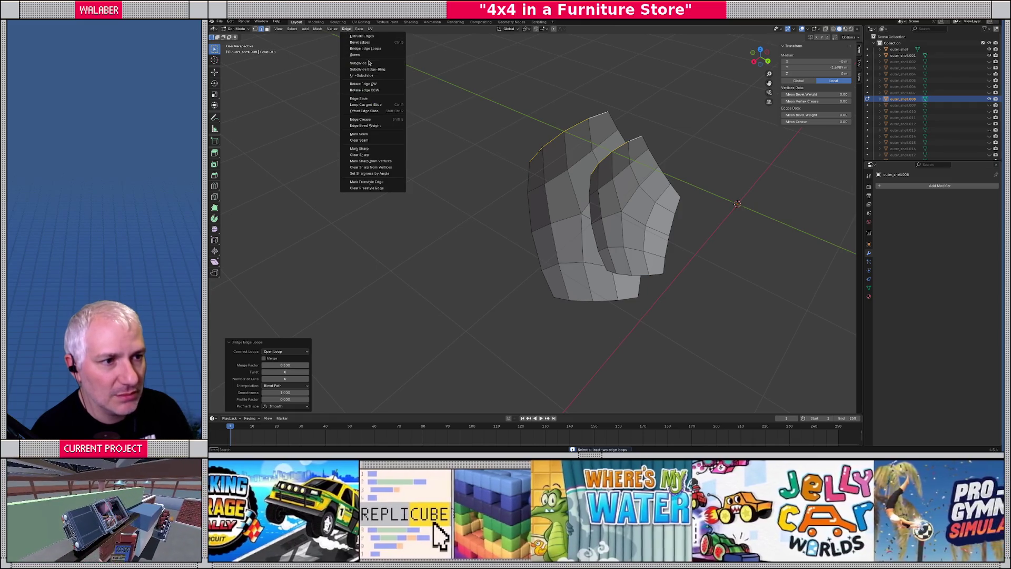
{"action": "mouse_move", "coordinate": [505, 178]}
{"action": "middle_mouse_down"}
{"action": "mouse_move", "coordinate": [462, 176]}
{"action": "mouse_move", "coordinate": [475, 175]}
{"action": "middle_mouse_up"}
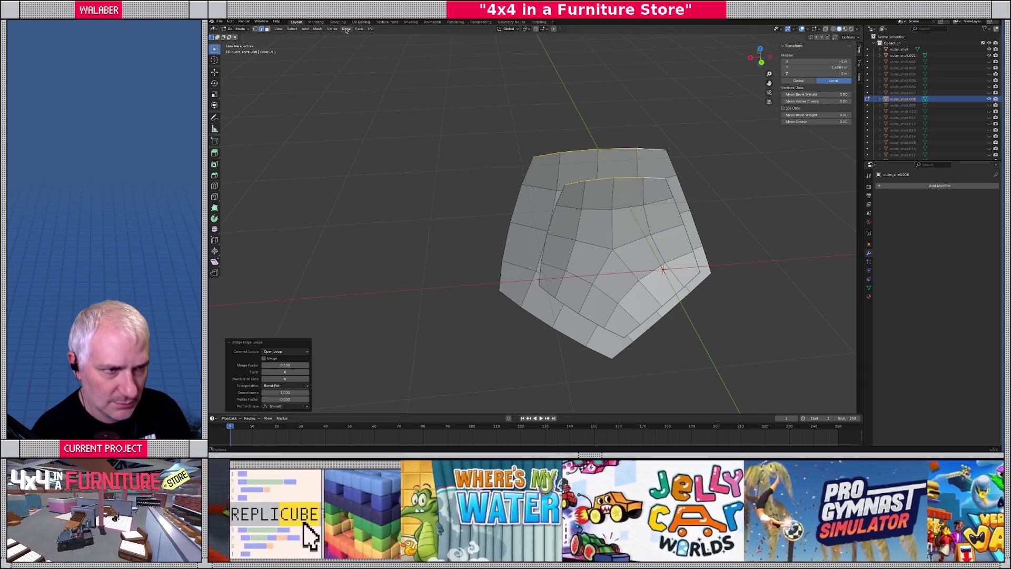
Step: Move a single rim vertex with G to a corrected position
{"action": "key", "text": "1"}
{"action": "left_click", "coordinate": [564, 188]}
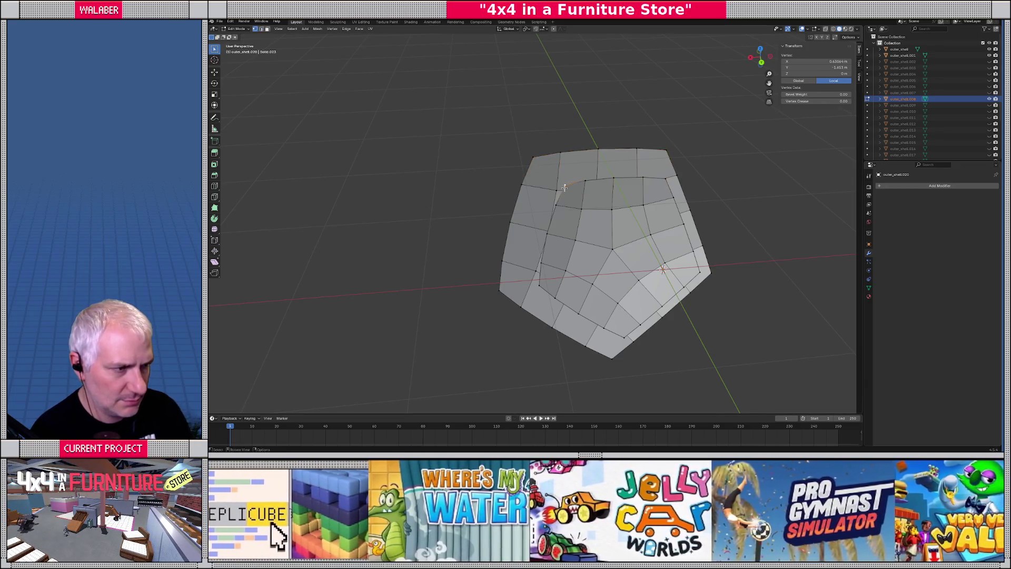
{"action": "key", "text": "g"}
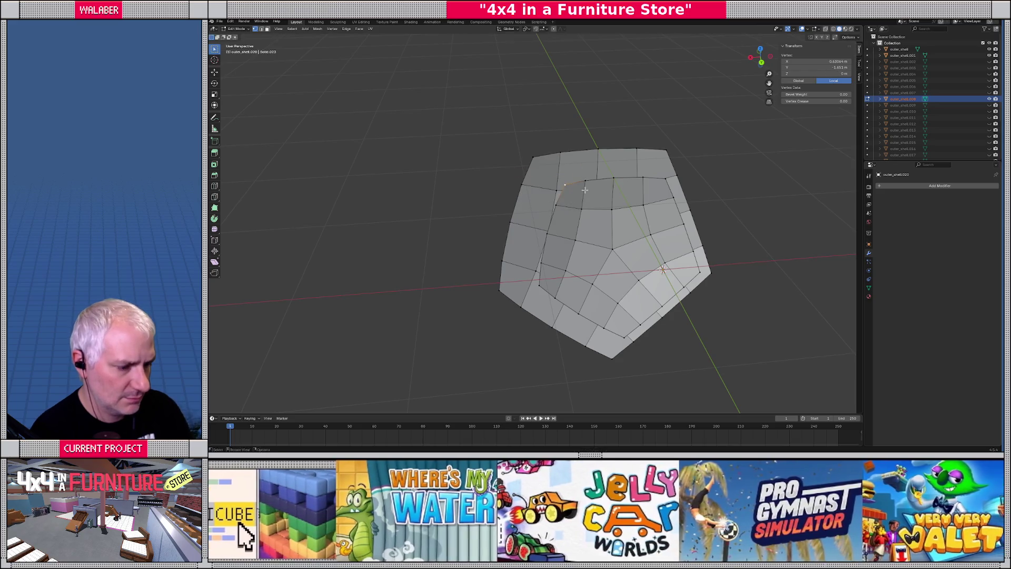
{"action": "left_click", "coordinate": [580, 190]}
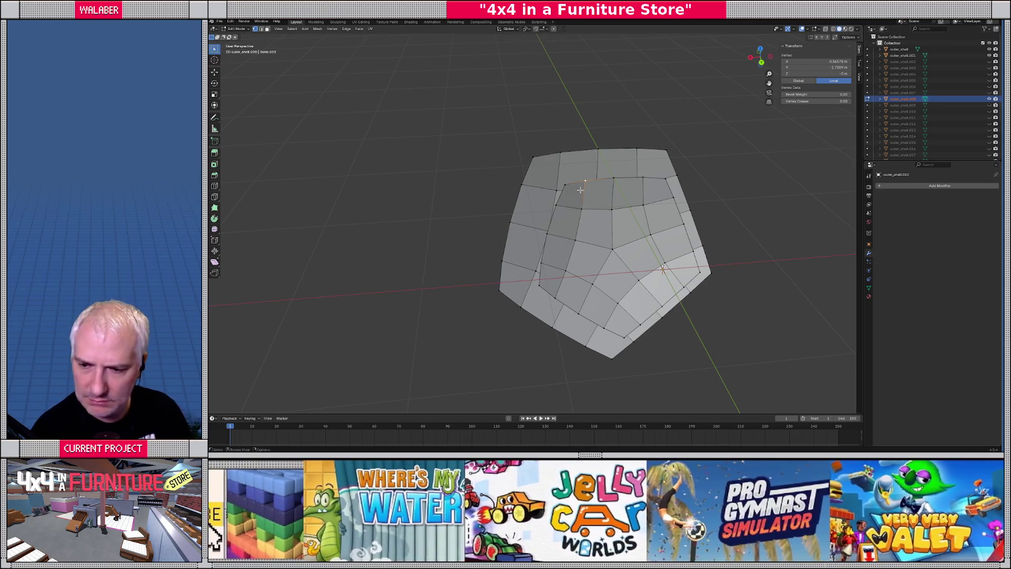
Step: Select the nine top rim edges on both layers, delete them as Faces, and leave Edit Mode
{"action": "key", "text": "2"}
{"action": "left_click", "coordinate": [547, 156]}
{"action": "left_click", "coordinate": [574, 183], "text": "shift"}
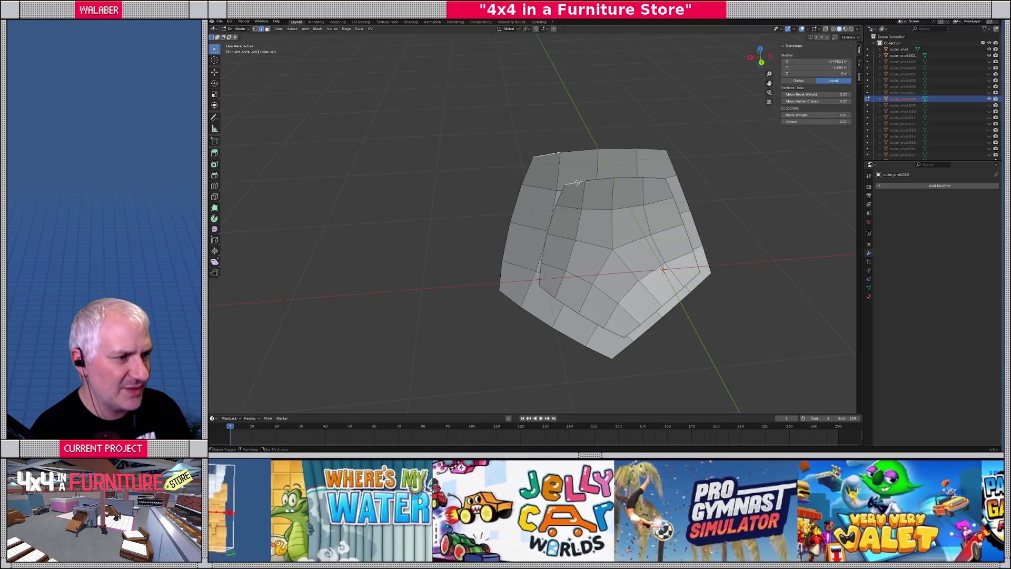
{"action": "left_click", "coordinate": [598, 179], "text": "shift"}
{"action": "left_click", "coordinate": [581, 152], "text": "shift"}
{"action": "left_click", "coordinate": [616, 149], "text": "shift"}
{"action": "left_click", "coordinate": [629, 178], "text": "shift"}
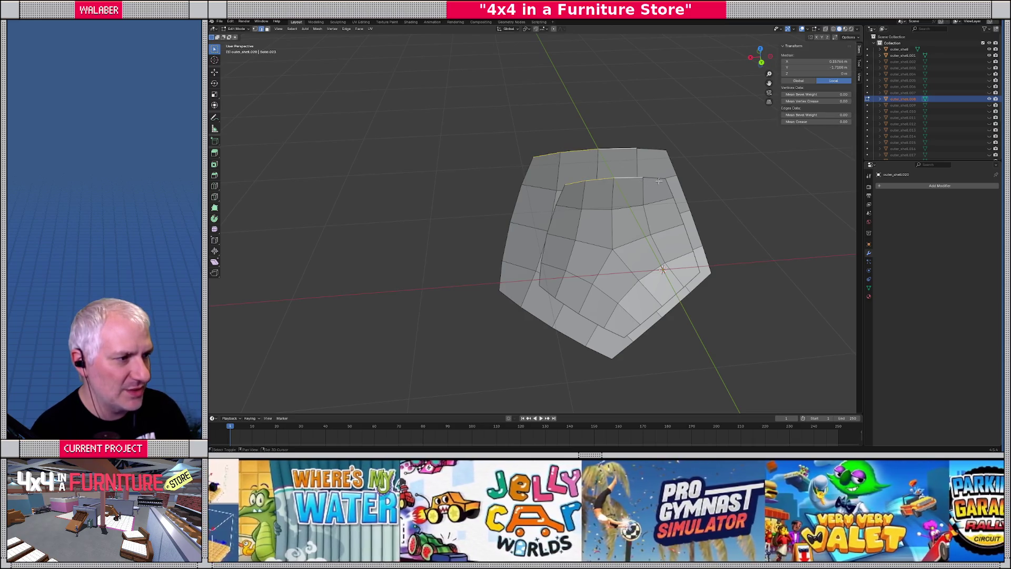
{"action": "left_click", "coordinate": [655, 179], "text": "shift"}
{"action": "left_click", "coordinate": [656, 151], "text": "shift"}
{"action": "left_click", "coordinate": [653, 155], "text": "shift"}
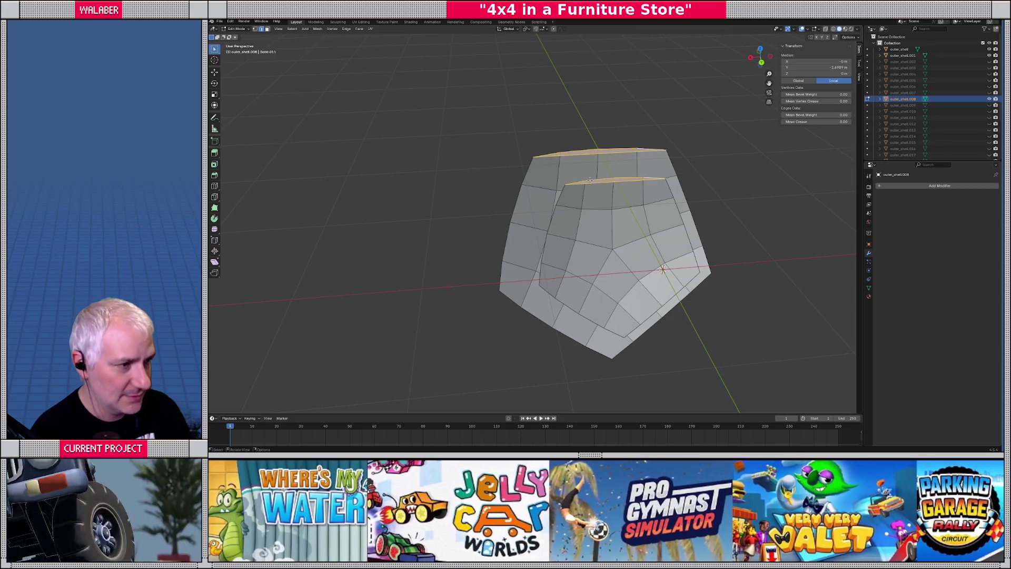
{"action": "middle_click_drag", "start_coordinate": [652, 155], "coordinate": [599, 194]}
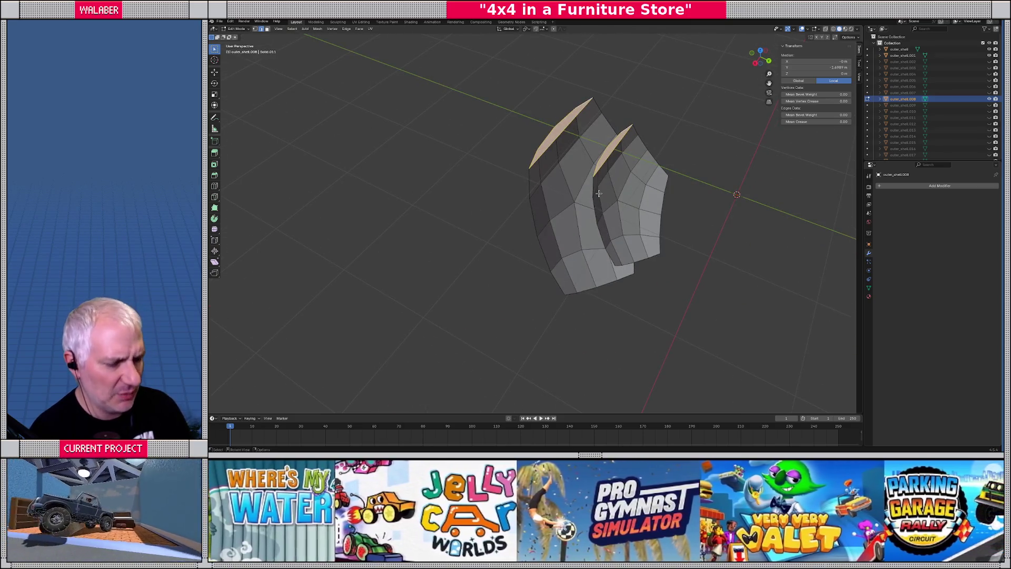
{"action": "key", "text": "x"}
{"action": "left_click", "coordinate": [599, 193]}
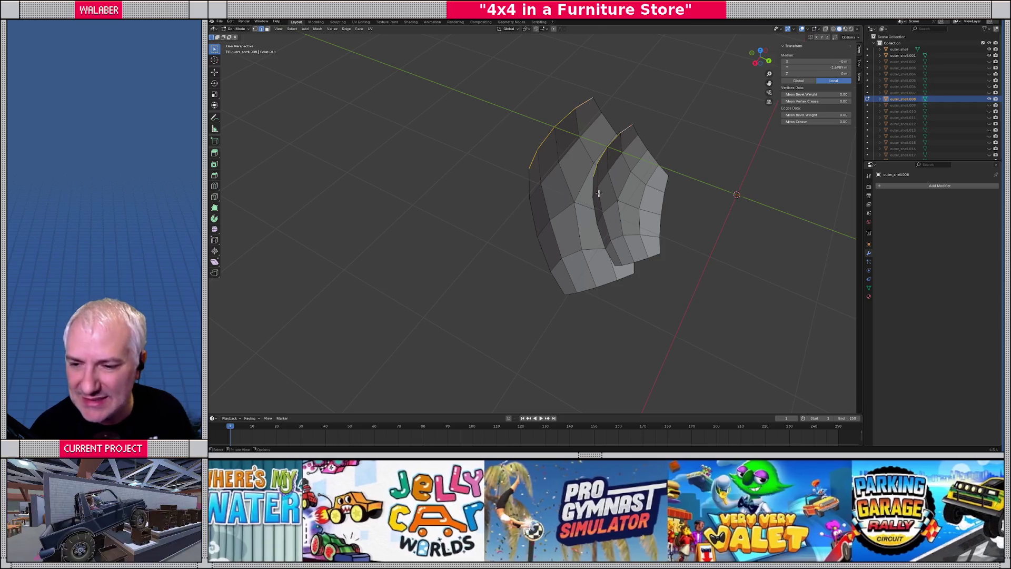
{"action": "key", "text": "Tab"}
{"action": "middle_click_drag", "start_coordinate": [600, 192], "coordinate": [604, 190]}
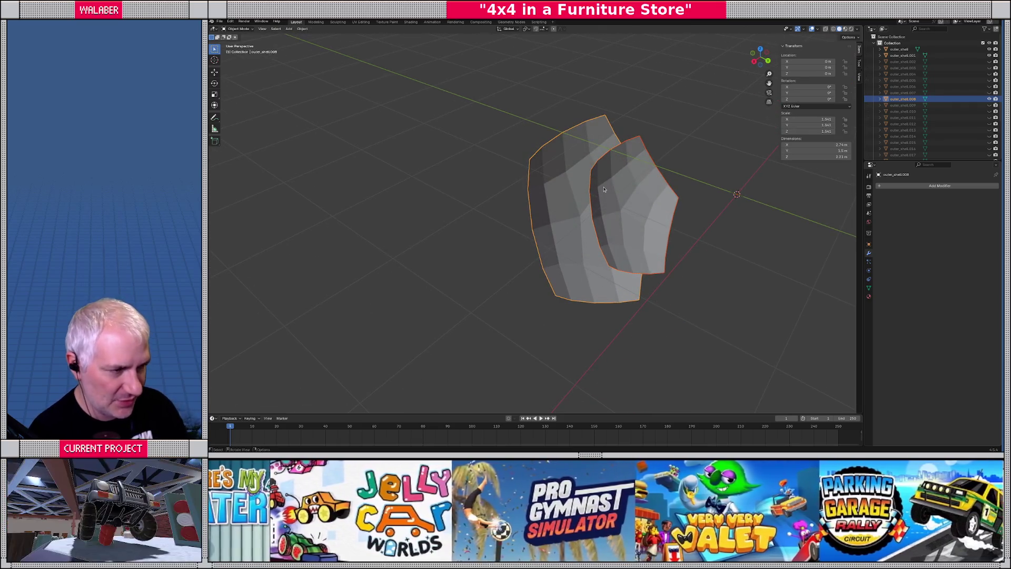
Step: Add the second shell to the selection and join both layers into one object
{"action": "middle_click_drag", "start_coordinate": [604, 190], "coordinate": [570, 221]}
{"action": "left_click", "coordinate": [629, 187], "text": "shift"}
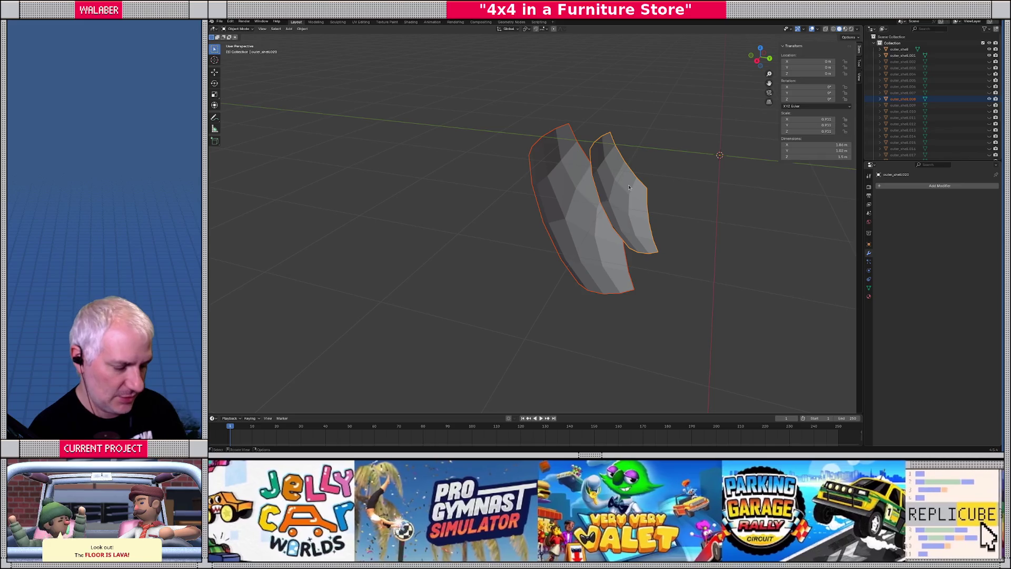
{"action": "key", "text": "ctrl+j"}
Step: Select the outer and inner boundary loops and bridge them into rim walls
{"action": "key", "text": "Tab"}
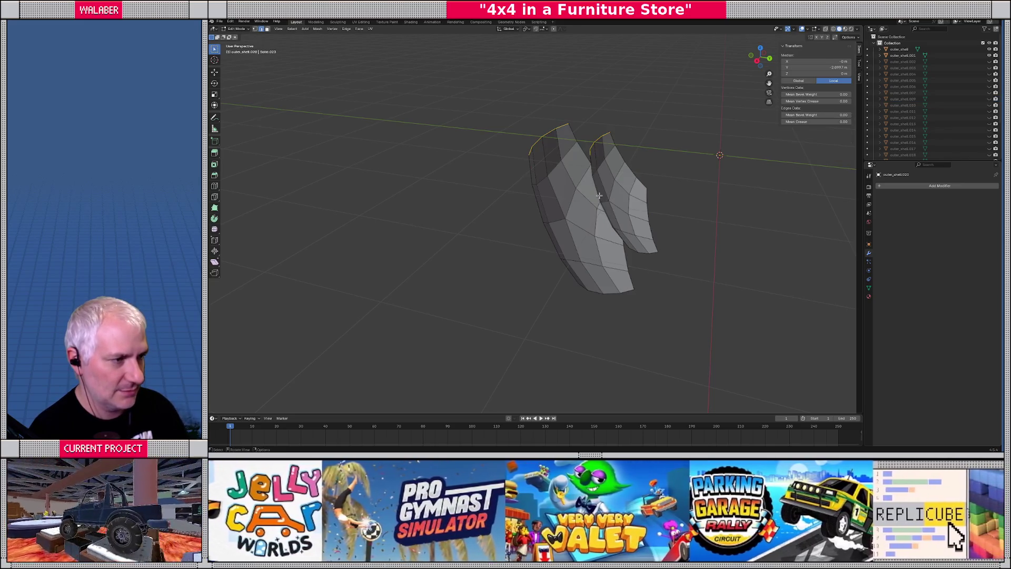
{"action": "left_click", "coordinate": [530, 164], "text": "alt"}
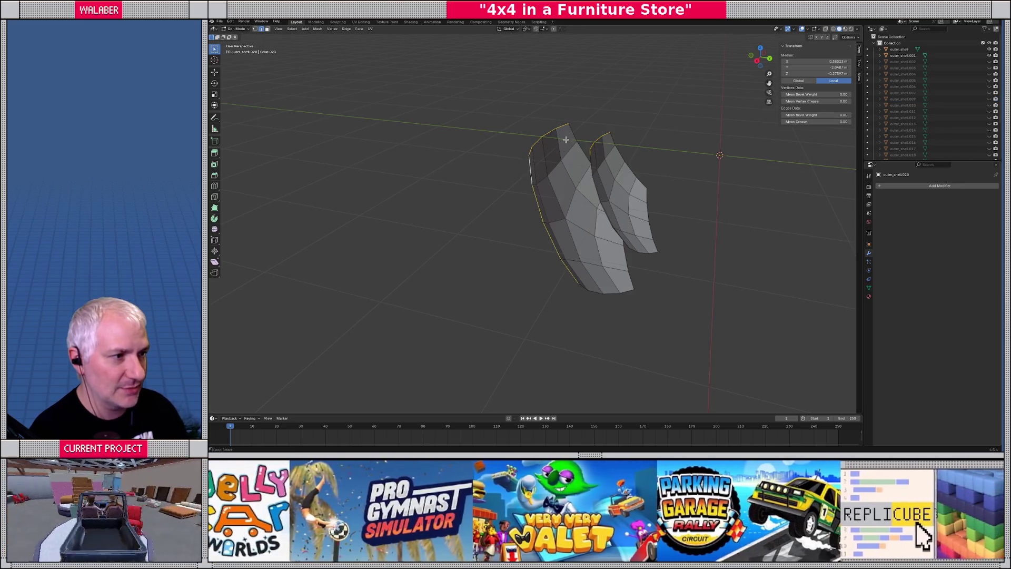
{"action": "left_click", "coordinate": [584, 182], "text": "alt+shift"}
{"action": "left_click", "coordinate": [592, 287], "text": "alt+shift"}
{"action": "left_click", "coordinate": [630, 280], "text": "alt+shift"}
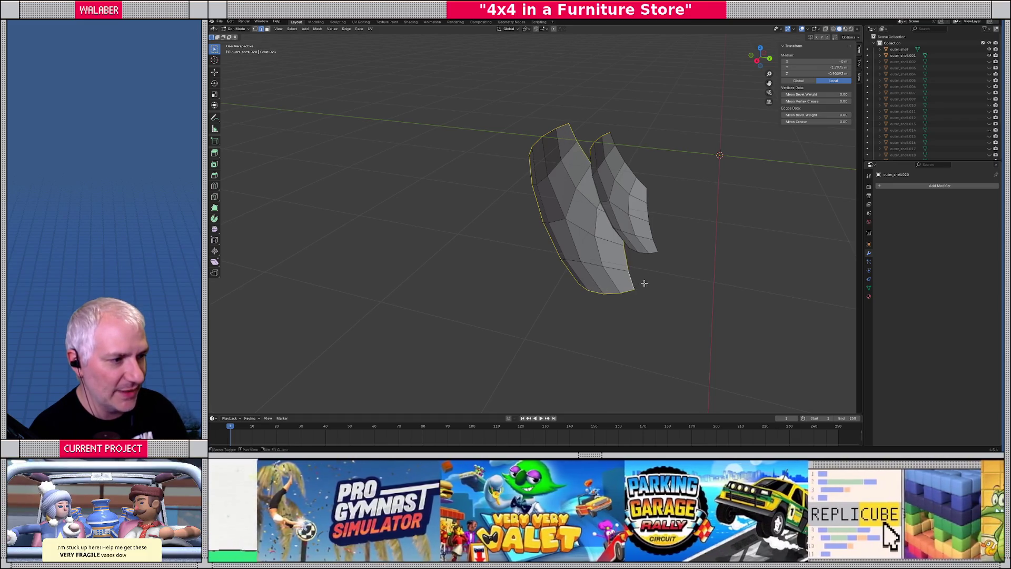
{"action": "middle_click_drag", "start_coordinate": [643, 284], "coordinate": [578, 273]}
{"action": "left_click", "coordinate": [666, 268], "text": "alt+shift"}
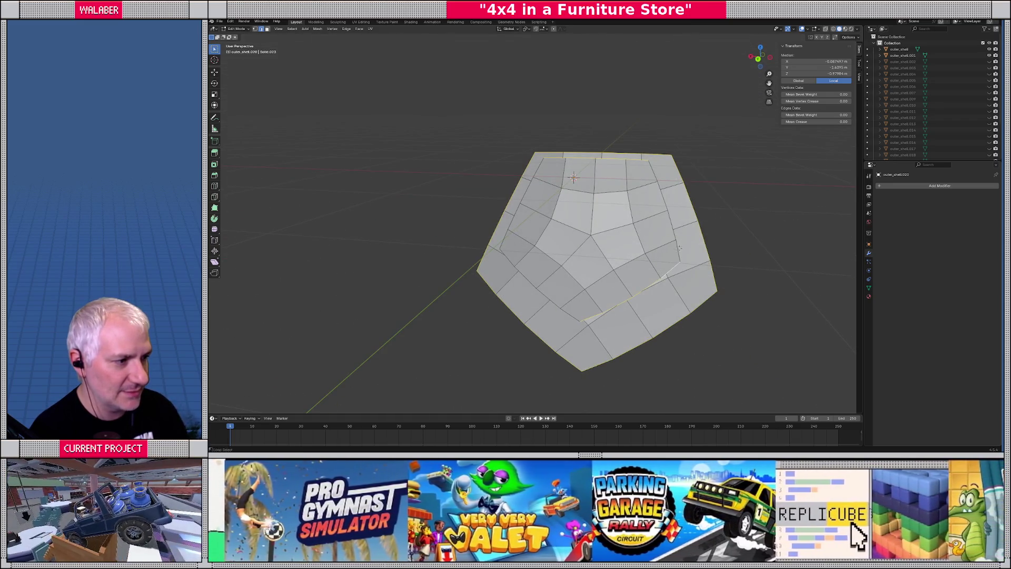
{"action": "left_click", "coordinate": [670, 216], "text": "alt+shift"}
{"action": "left_click", "coordinate": [550, 296], "text": "alt+shift"}
{"action": "left_click", "coordinate": [508, 235], "text": "alt+shift"}
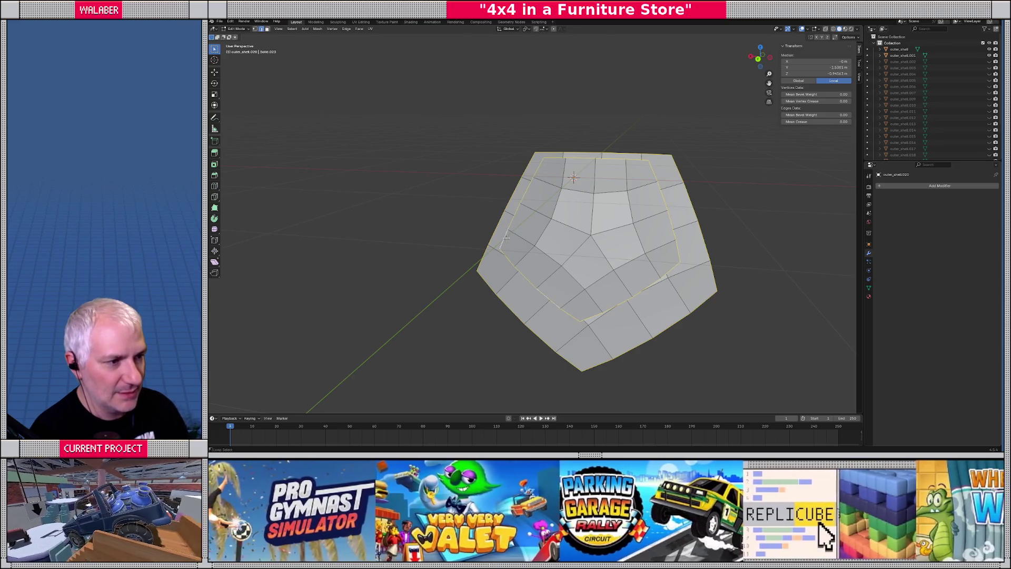
{"action": "left_click", "coordinate": [346, 29]}
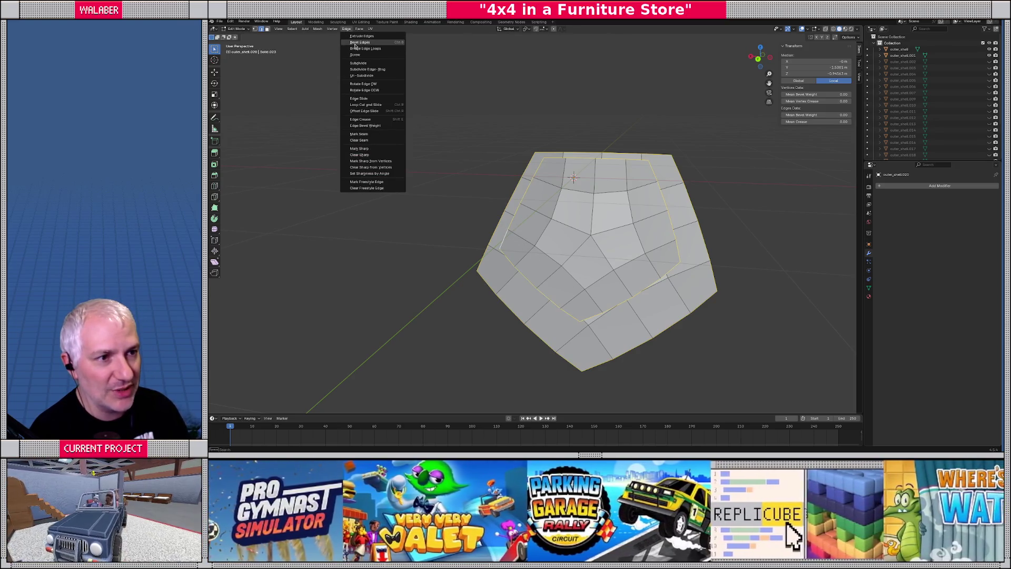
{"action": "left_click", "coordinate": [365, 49]}
{"action": "mouse_move", "coordinate": [462, 170]}
{"action": "middle_mouse_down"}
{"action": "mouse_move", "coordinate": [513, 186]}
{"action": "mouse_move", "coordinate": [417, 152]}
{"action": "mouse_move", "coordinate": [495, 174]}
{"action": "mouse_move", "coordinate": [464, 132]}
{"action": "mouse_move", "coordinate": [523, 208]}
{"action": "mouse_move", "coordinate": [460, 213]}
{"action": "middle_mouse_up"}
{"action": "key", "text": "Tab"}
{"action": "key", "text": "Tab"}
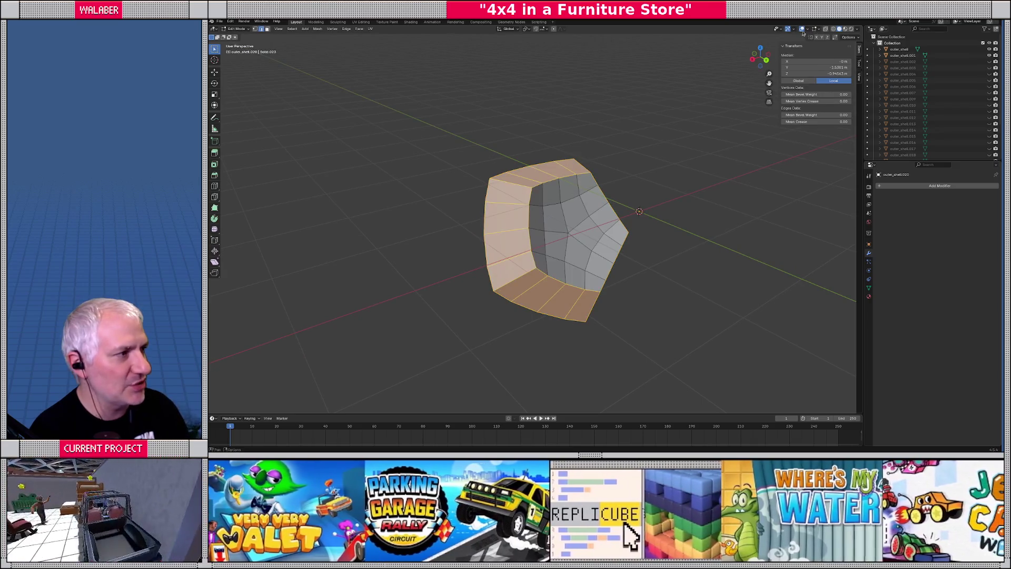
Step: Turn on the Face Orientation overlay to reveal the red inside-out faces
{"action": "left_click", "coordinate": [807, 30]}
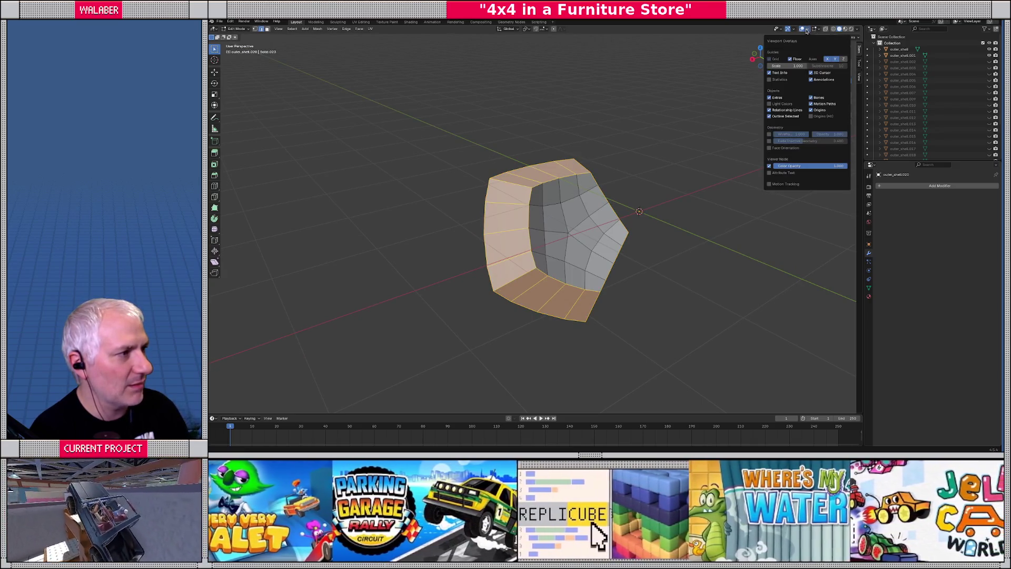
{"action": "left_click", "coordinate": [769, 148]}
{"action": "key", "text": "Tab"}
{"action": "mouse_move", "coordinate": [591, 208]}
{"action": "middle_mouse_down"}
{"action": "mouse_move", "coordinate": [588, 190]}
{"action": "mouse_move", "coordinate": [549, 202]}
{"action": "middle_mouse_up"}
Step: Select the red faces, grow the selection, and recalculate the normals outside
{"action": "key", "text": "Tab"}
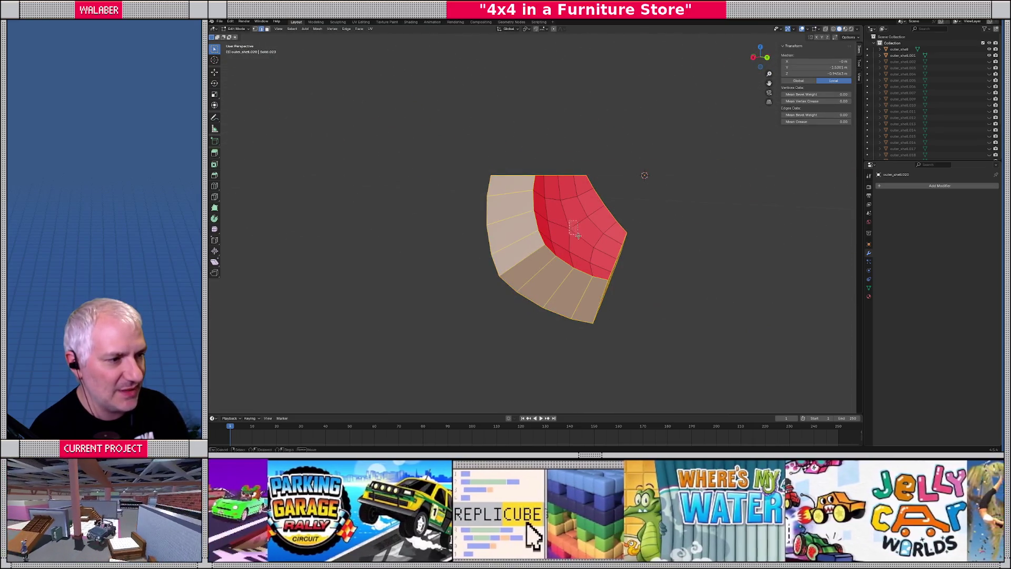
{"action": "left_click_drag", "start_coordinate": [577, 235], "coordinate": [576, 239]}
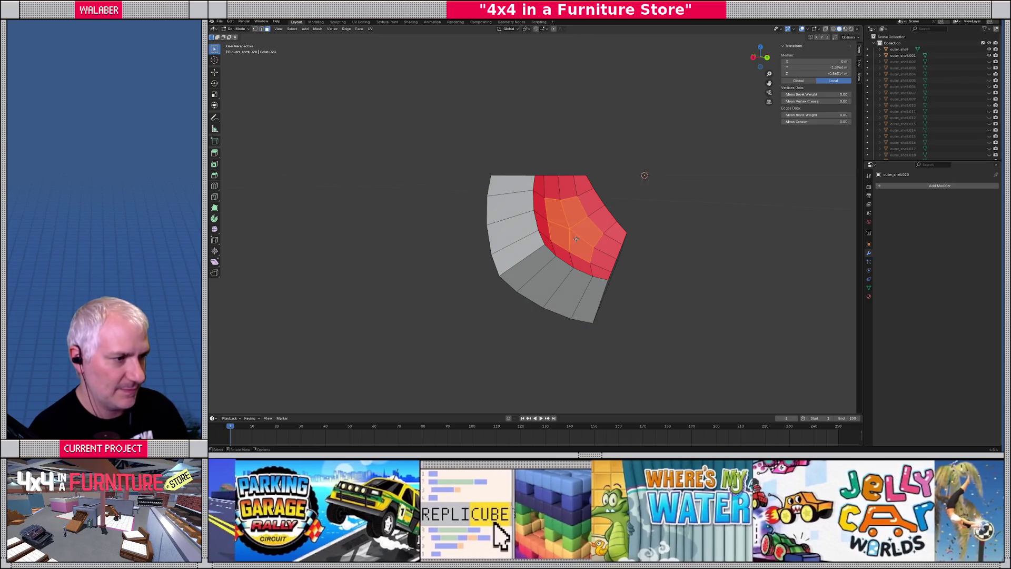
{"action": "key", "text": "ctrl+KP_Add"}
{"action": "left_click", "coordinate": [360, 29]}
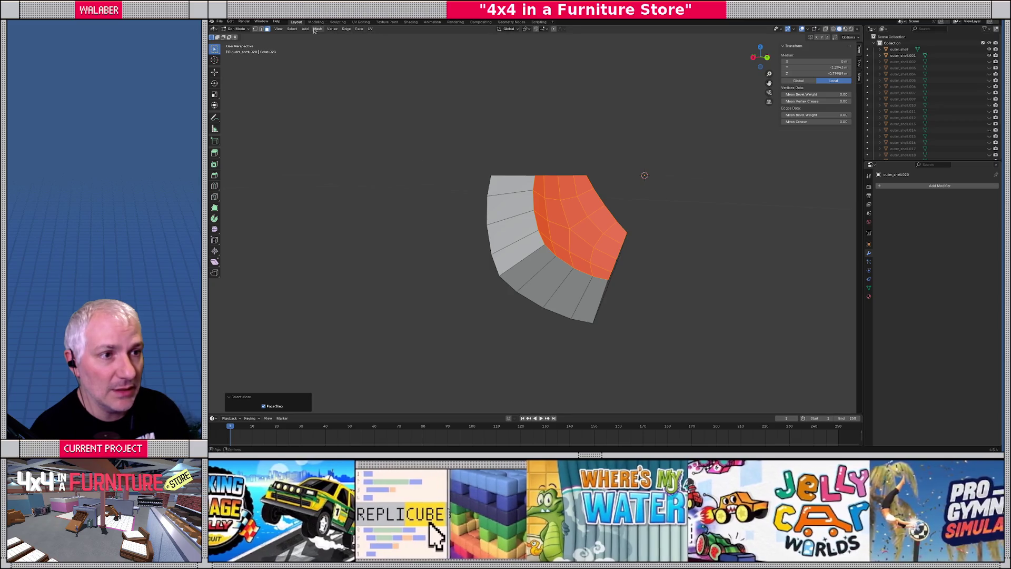
{"action": "left_click", "coordinate": [317, 29]}
{"action": "mouse_move", "coordinate": [342, 136]}
{"action": "left_click", "coordinate": [385, 138]}
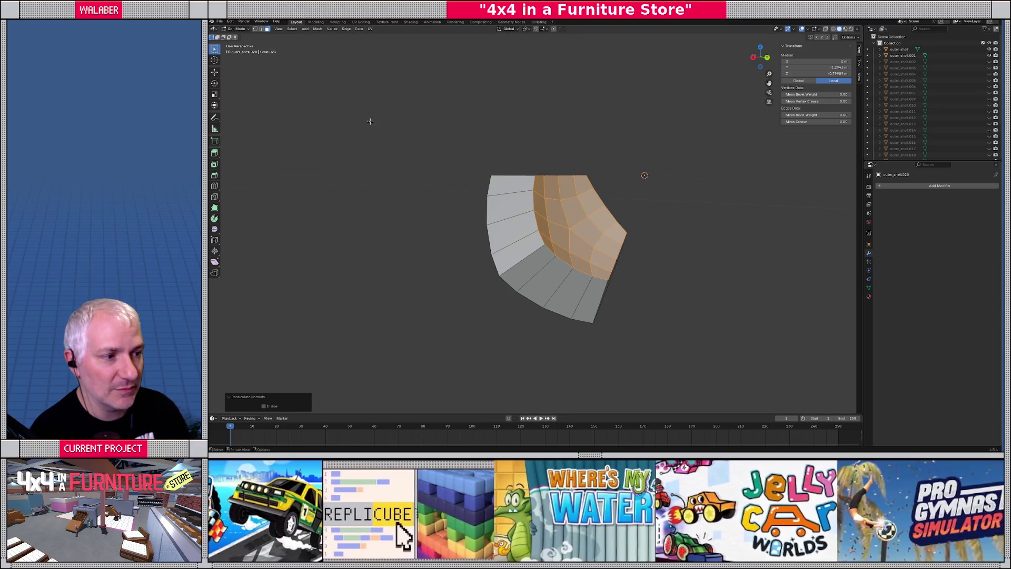
{"action": "key", "text": "Tab"}
Step: Orbit around the corrected tile to check it, then open the Add menu
{"action": "middle_click_drag", "start_coordinate": [413, 149], "coordinate": [467, 184]}
{"action": "mouse_move", "coordinate": [543, 239]}
{"action": "middle_mouse_down"}
{"action": "mouse_move", "coordinate": [544, 219]}
{"action": "mouse_move", "coordinate": [604, 210]}
{"action": "mouse_move", "coordinate": [549, 237]}
{"action": "mouse_move", "coordinate": [500, 231]}
{"action": "middle_mouse_up"}
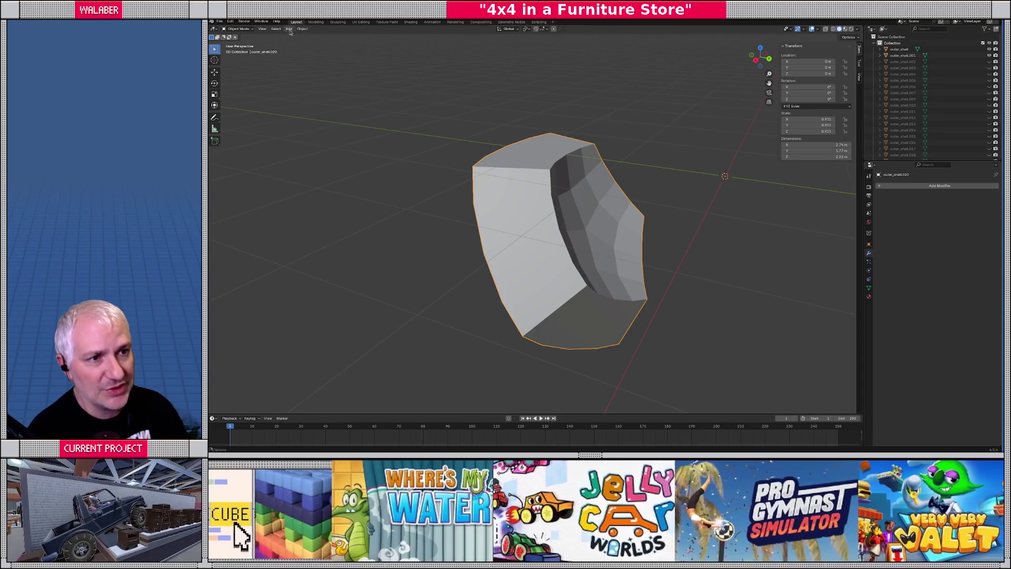
{"action": "left_click", "coordinate": [289, 30]}
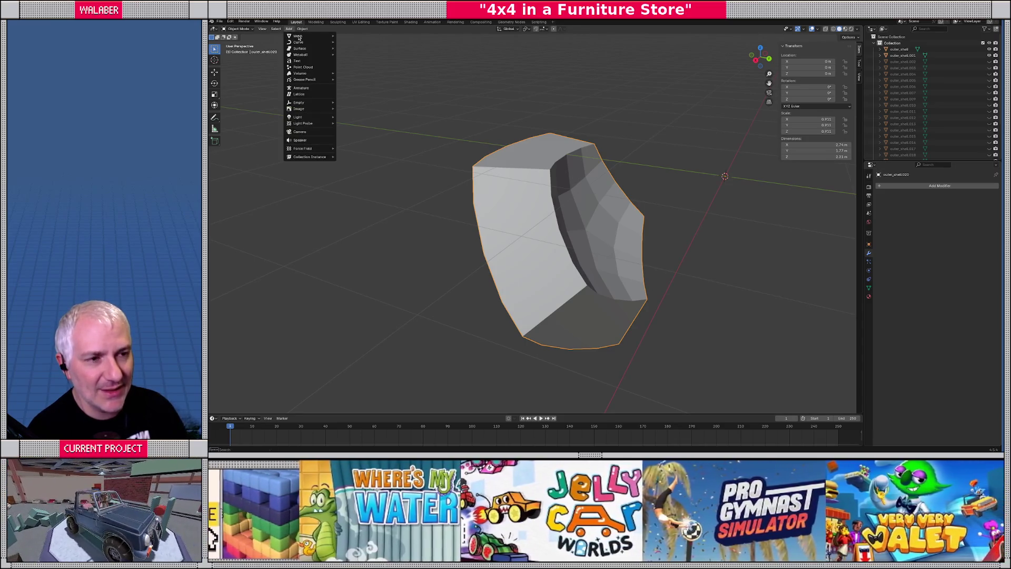
{"action": "mouse_move", "coordinate": [301, 44]}
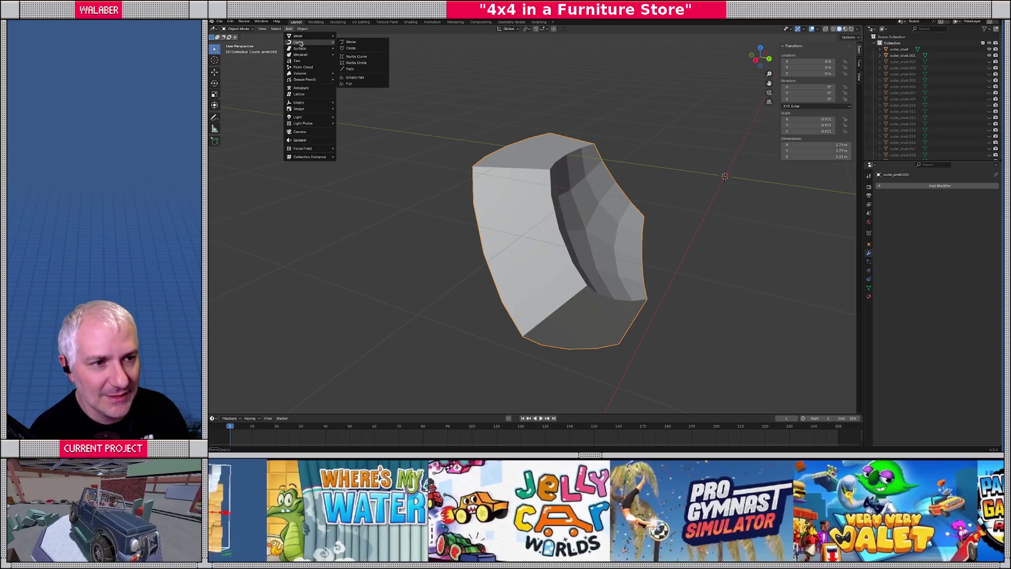
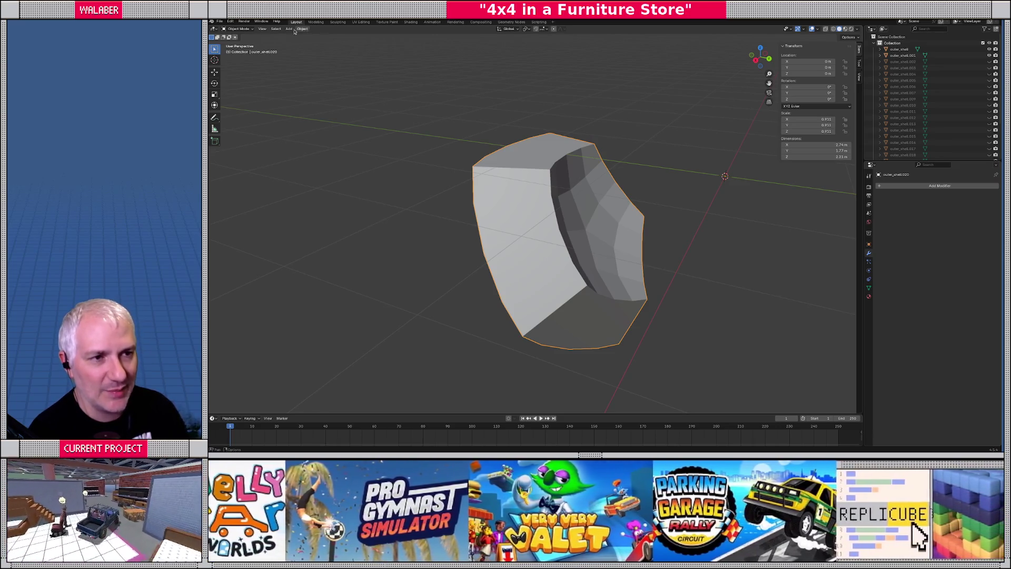
Step: Select all of the shell piece's mesh and rebuild it as a convex hull, reapplying after an undo
{"action": "left_click", "coordinate": [293, 29]}
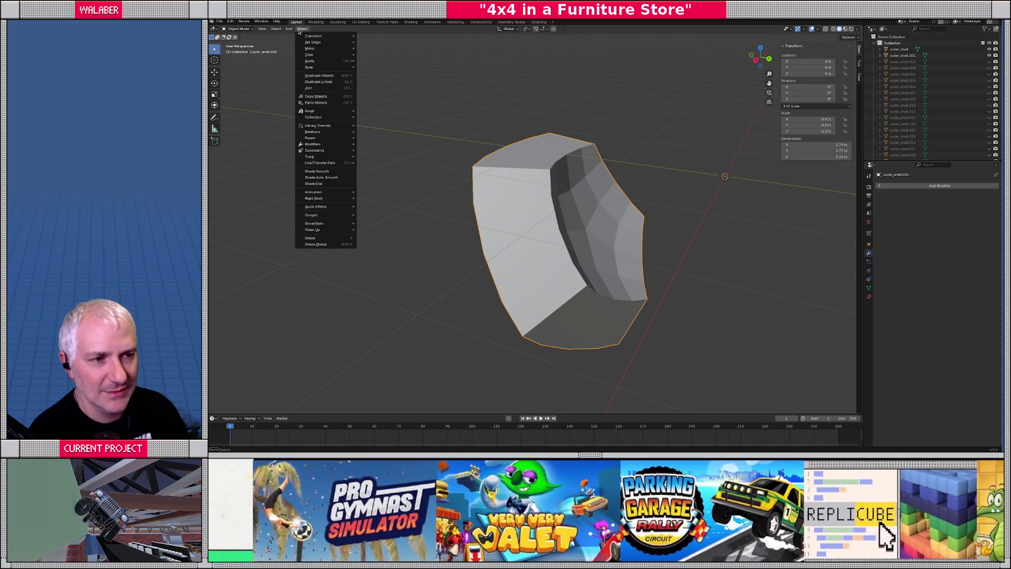
{"action": "key", "text": "Escape"}
{"action": "key", "text": "Tab"}
{"action": "key", "text": "a"}
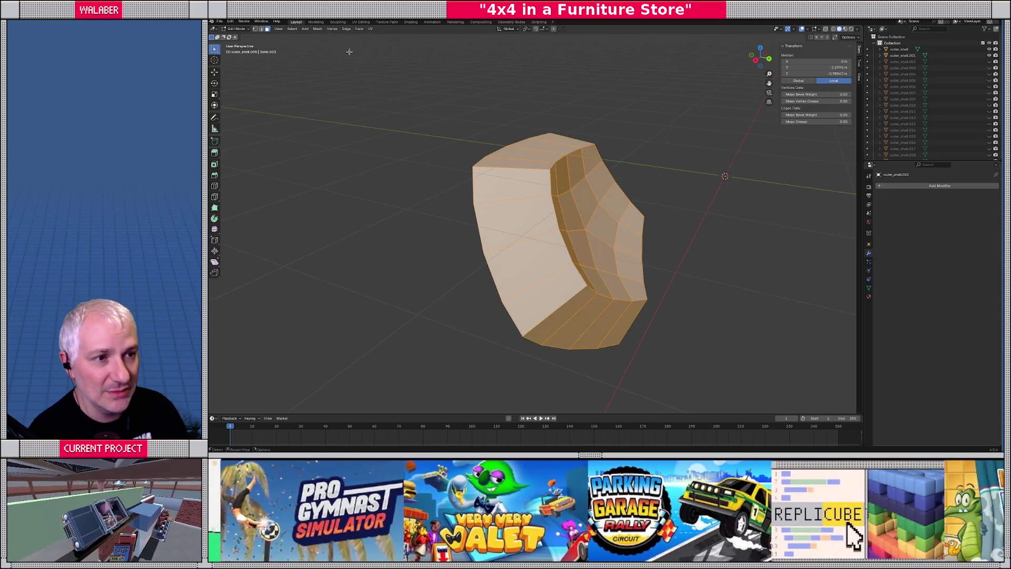
{"action": "left_click", "coordinate": [331, 29]}
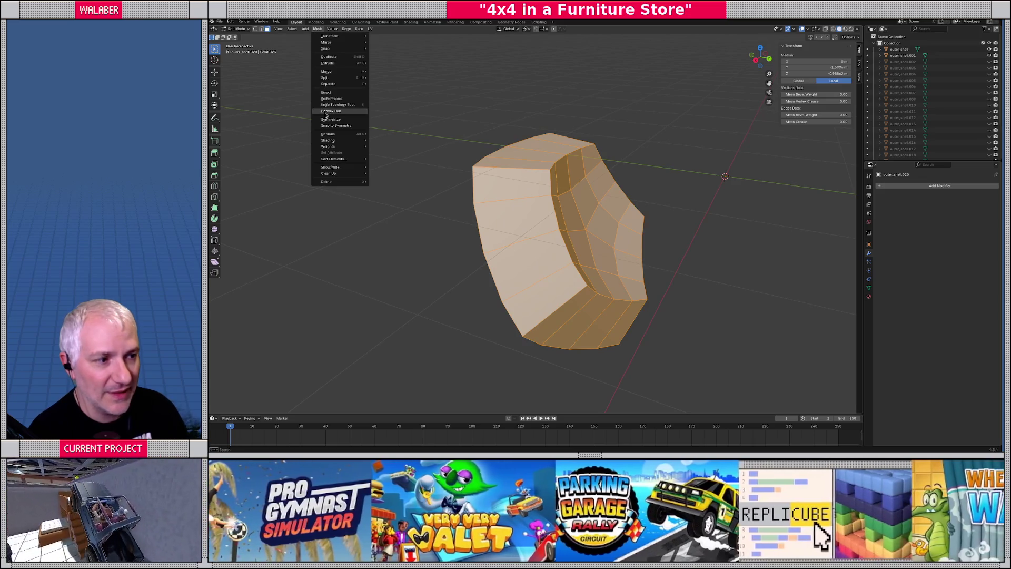
{"action": "left_click", "coordinate": [326, 113]}
{"action": "mouse_move", "coordinate": [462, 222]}
{"action": "middle_mouse_down"}
{"action": "mouse_move", "coordinate": [432, 203]}
{"action": "mouse_move", "coordinate": [460, 196]}
{"action": "mouse_move", "coordinate": [399, 198]}
{"action": "mouse_move", "coordinate": [476, 191]}
{"action": "mouse_move", "coordinate": [488, 200]}
{"action": "mouse_move", "coordinate": [481, 219]}
{"action": "mouse_move", "coordinate": [443, 237]}
{"action": "mouse_move", "coordinate": [323, 216]}
{"action": "mouse_move", "coordinate": [364, 194]}
{"action": "mouse_move", "coordinate": [458, 207]}
{"action": "mouse_move", "coordinate": [502, 195]}
{"action": "mouse_move", "coordinate": [450, 219]}
{"action": "mouse_move", "coordinate": [568, 219]}
{"action": "mouse_move", "coordinate": [425, 210]}
{"action": "middle_mouse_up"}
{"action": "key", "text": "ctrl+z"}
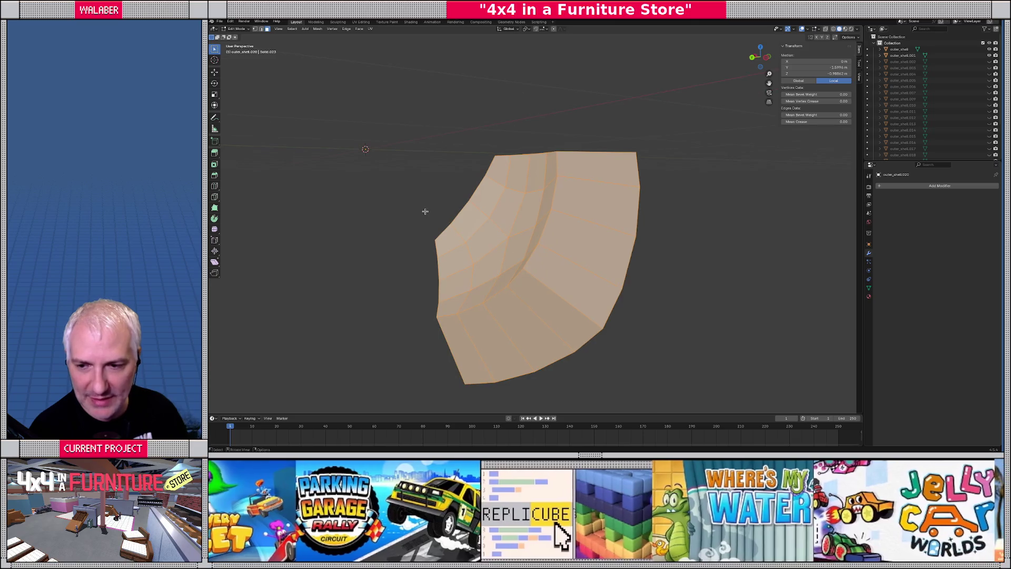
{"action": "left_click", "coordinate": [318, 29]}
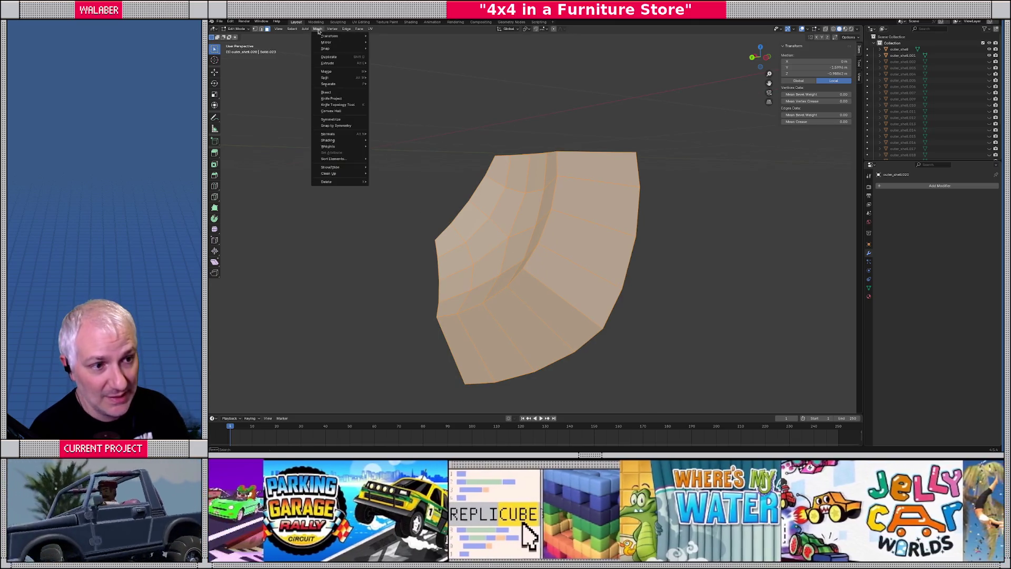
{"action": "left_click", "coordinate": [331, 111]}
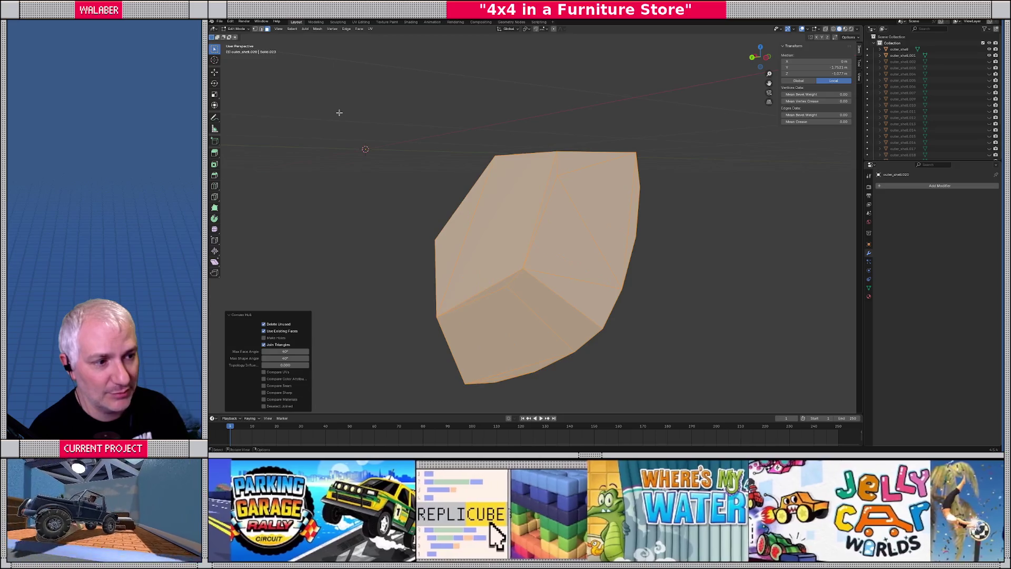
{"action": "mouse_move", "coordinate": [406, 209]}
{"action": "middle_mouse_down"}
{"action": "mouse_move", "coordinate": [490, 204]}
{"action": "mouse_move", "coordinate": [393, 181]}
{"action": "mouse_move", "coordinate": [362, 188]}
{"action": "mouse_move", "coordinate": [394, 210]}
{"action": "mouse_move", "coordinate": [512, 212]}
{"action": "mouse_move", "coordinate": [500, 220]}
{"action": "mouse_move", "coordinate": [545, 232]}
{"action": "mouse_move", "coordinate": [475, 241]}
{"action": "mouse_move", "coordinate": [487, 219]}
{"action": "mouse_move", "coordinate": [480, 226]}
{"action": "mouse_move", "coordinate": [517, 234]}
{"action": "middle_mouse_up"}
Step: In Object Mode, rotate outer_shell.008 by 1/3600 and cancel a second rotation
{"action": "key", "text": "Tab"}
{"action": "left_click", "coordinate": [605, 203]}
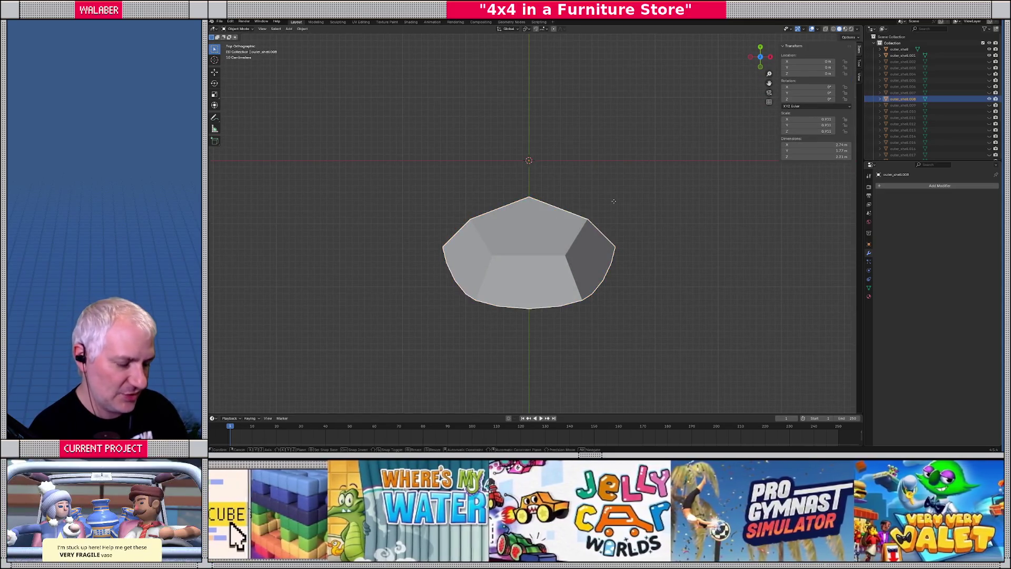
{"action": "key", "text": "r"}
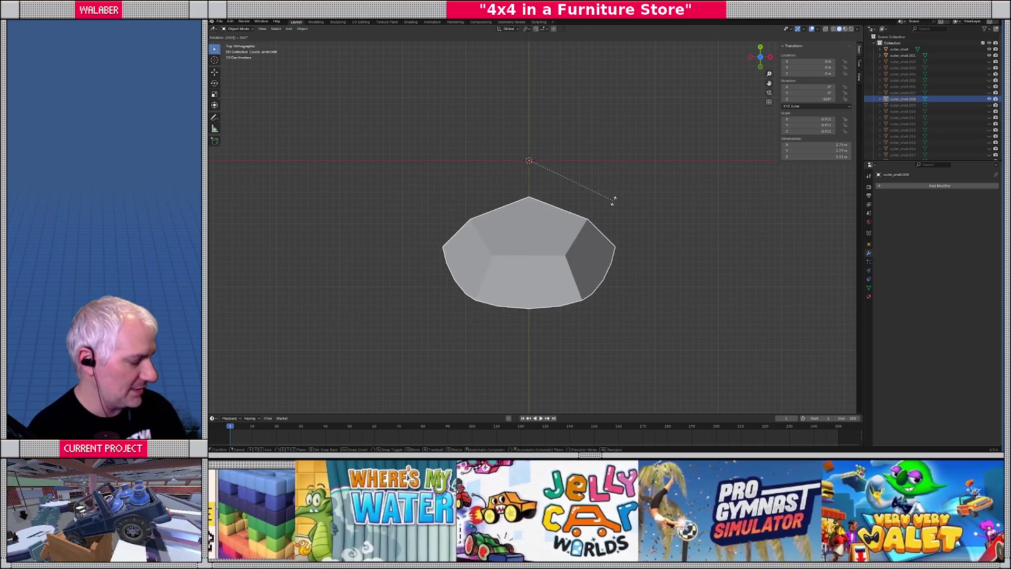
{"action": "type", "text": "1/3600"}
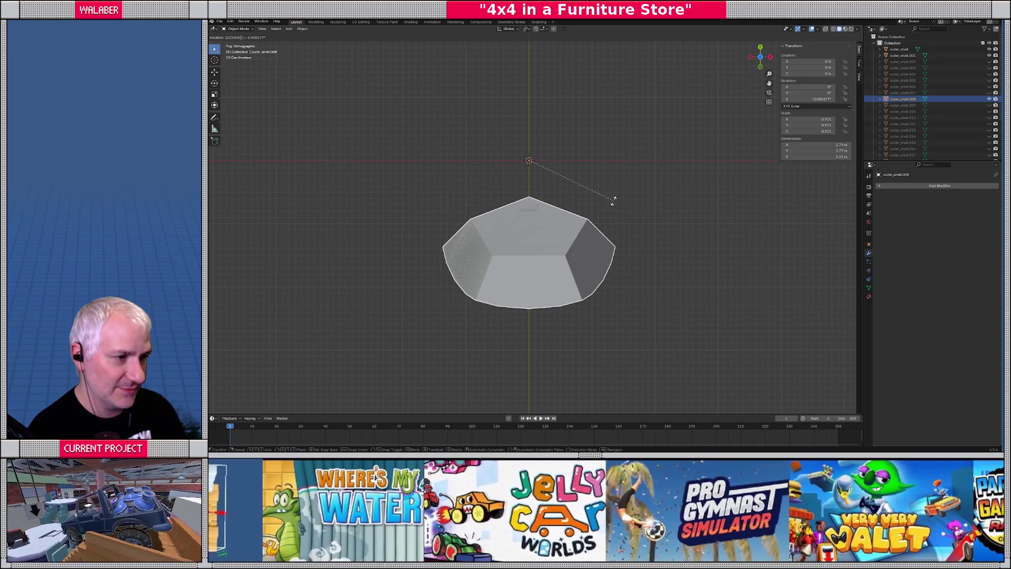
{"action": "key", "text": "Return"}
{"action": "key", "text": "r"}
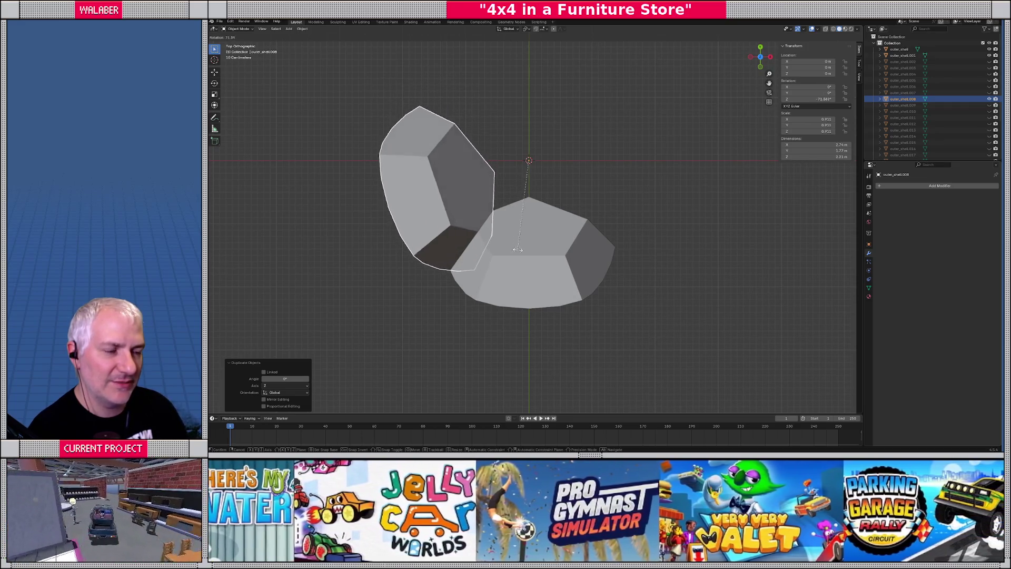
{"action": "key", "text": "Escape"}
{"action": "mouse_move", "coordinate": [522, 250]}
{"action": "middle_mouse_down"}
{"action": "mouse_move", "coordinate": [554, 256]}
{"action": "mouse_move", "coordinate": [505, 198]}
{"action": "mouse_move", "coordinate": [543, 201]}
{"action": "middle_mouse_up"}
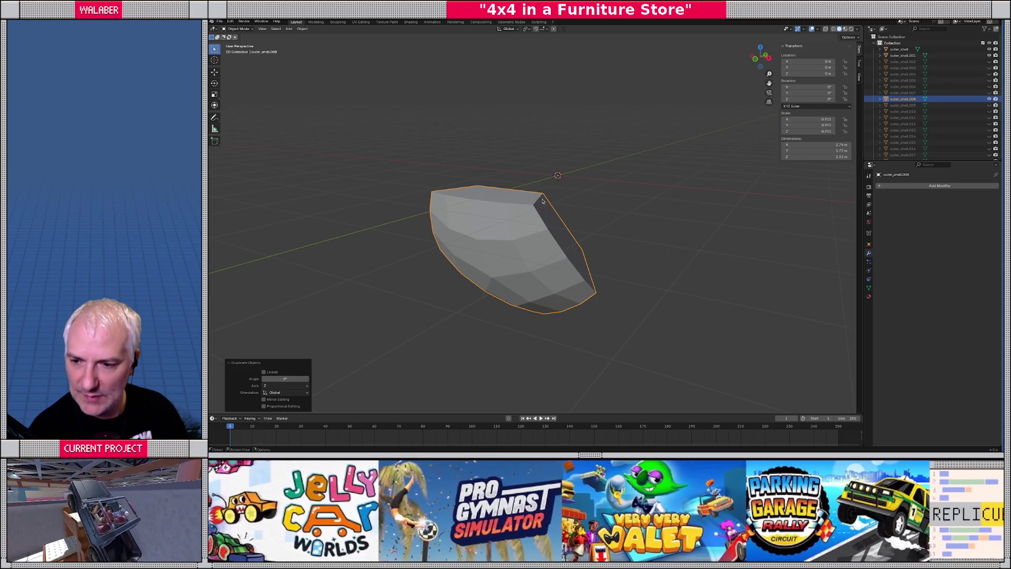
{"action": "key", "text": "KP_7"}
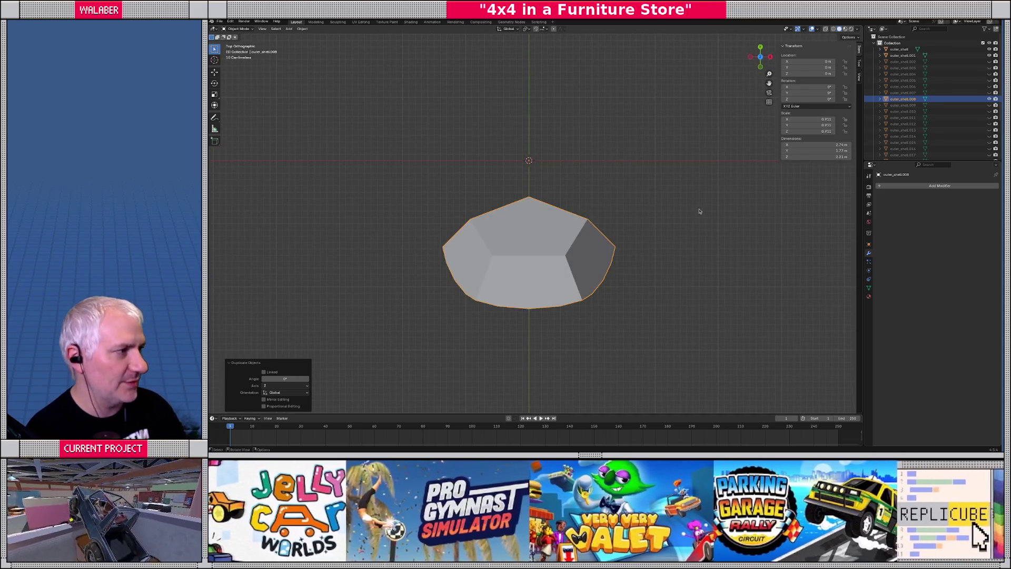
{"action": "mouse_move", "coordinate": [685, 201]}
{"action": "middle_mouse_down"}
{"action": "mouse_move", "coordinate": [600, 223]}
{"action": "mouse_move", "coordinate": [579, 195]}
{"action": "mouse_move", "coordinate": [515, 250]}
{"action": "mouse_move", "coordinate": [552, 246]}
{"action": "middle_mouse_up"}
Step: Leave local view and unhide all shell pieces, then select outer_shell.020 and view from below
{"action": "key", "text": "KP_Divide"}
{"action": "key", "text": "alt+h"}
{"action": "scroll", "coordinate": [585, 211], "scroll_direction": "down", "scroll_amount": 3}
{"action": "left_click", "coordinate": [579, 196]}
{"action": "scroll", "coordinate": [580, 196], "scroll_direction": "up", "scroll_amount": 2}
{"action": "key", "text": "ctrl+KP_1"}
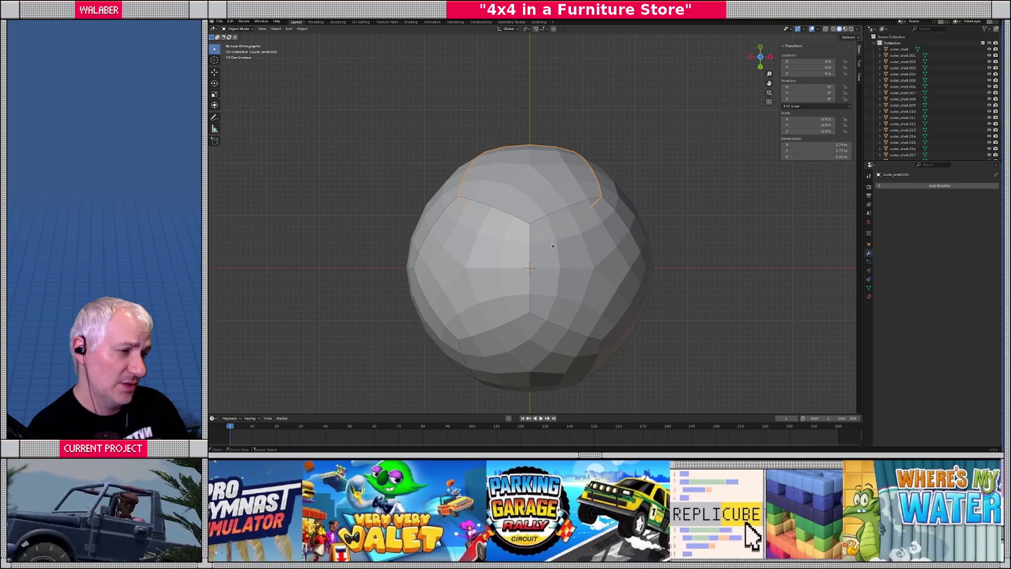
Step: Rotate outer_shell.020 by 180° from a side orthographic view
{"action": "scroll", "coordinate": [552, 246], "scroll_direction": "down", "scroll_amount": 1}
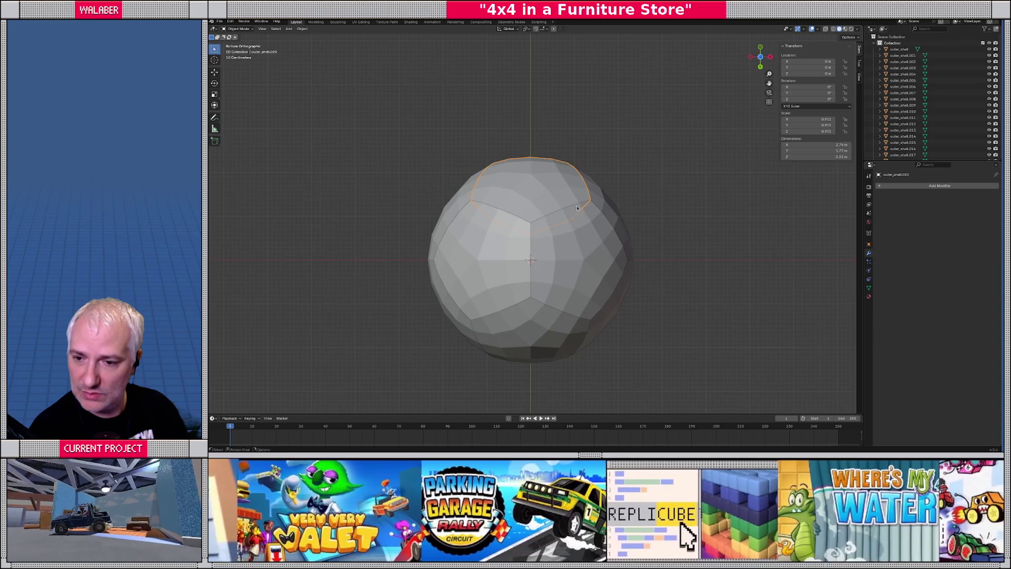
{"action": "mouse_move", "coordinate": [572, 211]}
{"action": "middle_mouse_down"}
{"action": "mouse_move", "coordinate": [542, 232]}
{"action": "mouse_move", "coordinate": [543, 248]}
{"action": "mouse_move", "coordinate": [519, 226]}
{"action": "middle_mouse_up"}
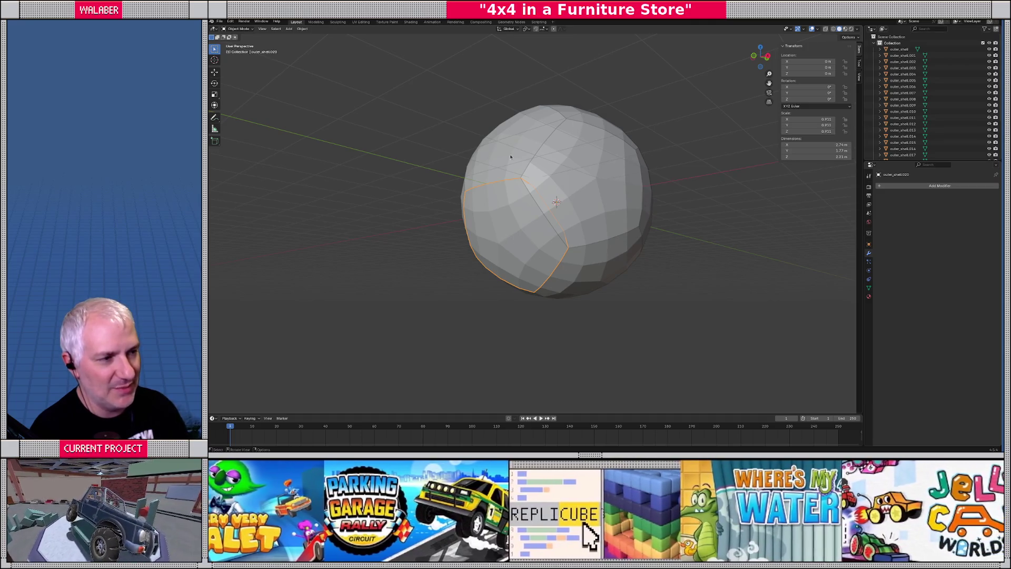
{"action": "middle_click_drag", "start_coordinate": [536, 282], "coordinate": [609, 280]}
{"action": "key", "text": "KP_5"}
{"action": "key", "text": "KP_6"}
{"action": "key", "text": "KP_6"}
{"action": "key", "text": "KP_6"}
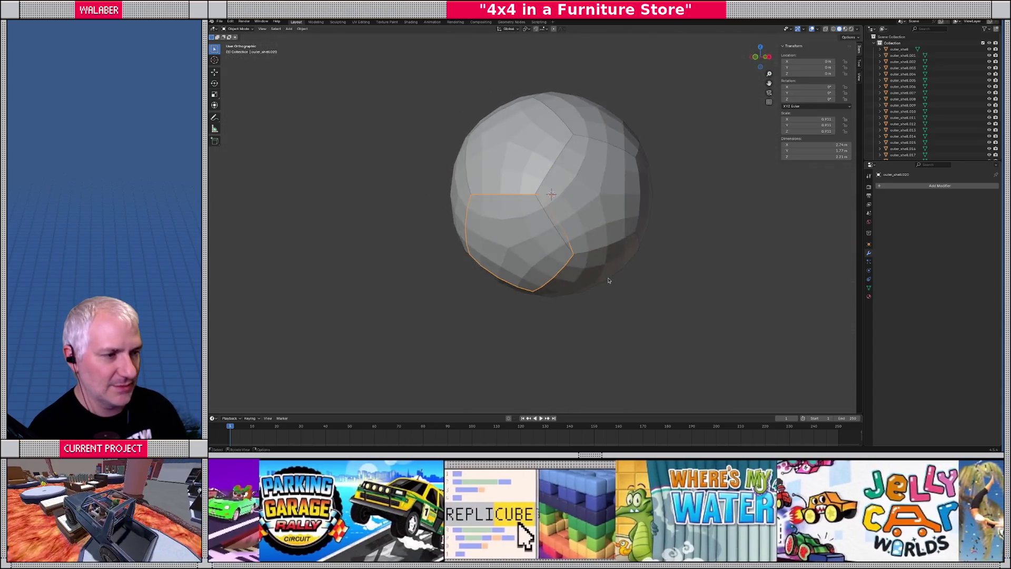
{"action": "key", "text": "KP_4"}
{"action": "key", "text": "KP_4"}
{"action": "key", "text": "KP_4"}
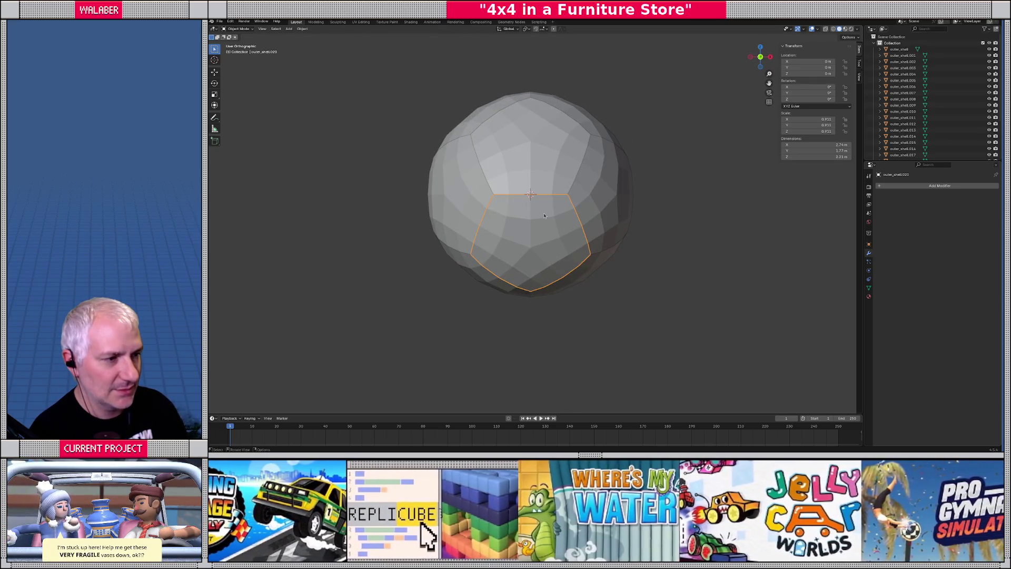
{"action": "key", "text": "r"}
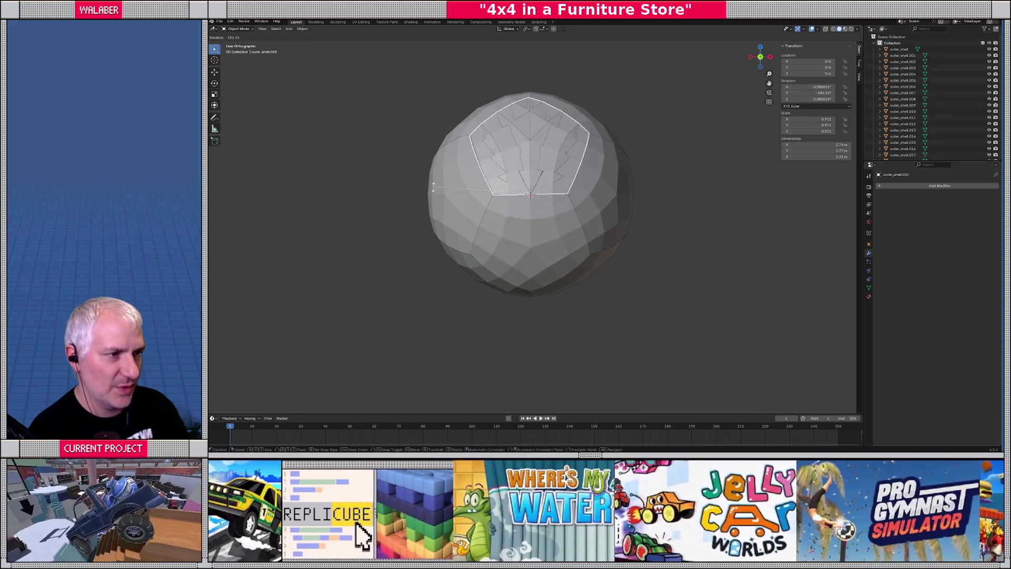
{"action": "type", "text": "180"}
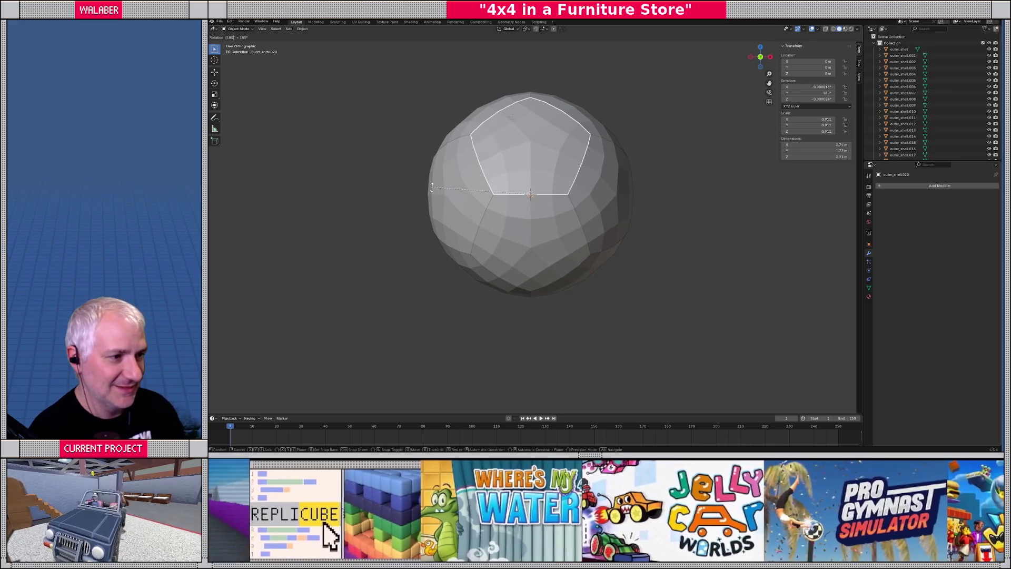
{"action": "key", "text": "Return"}
Step: Inspect outer_shell.008 in local view, then delete the overlapping top shell outer_shell.020
{"action": "left_click", "coordinate": [554, 244]}
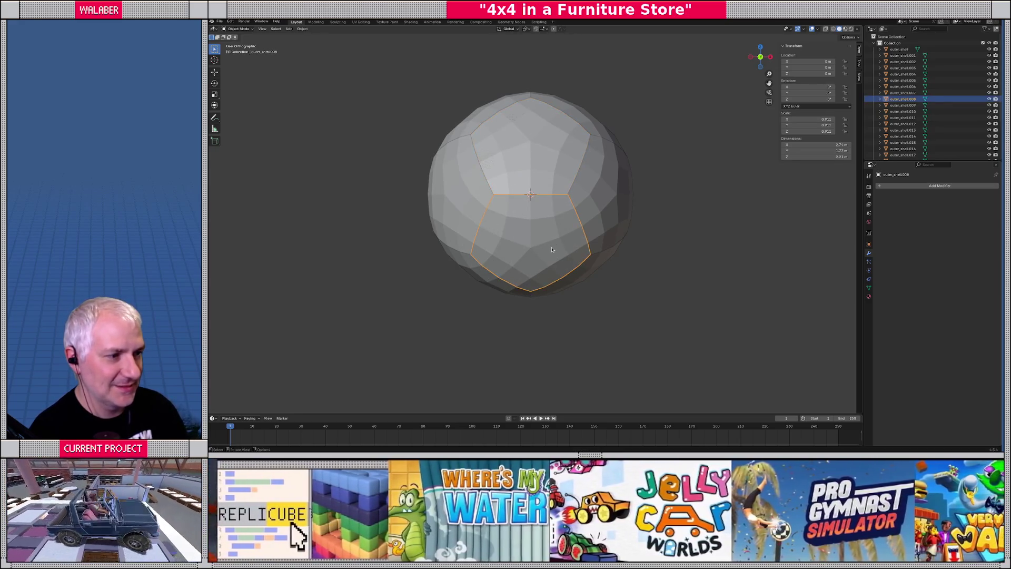
{"action": "middle_click_drag", "start_coordinate": [553, 245], "coordinate": [460, 271]}
{"action": "key", "text": "KP_Divide"}
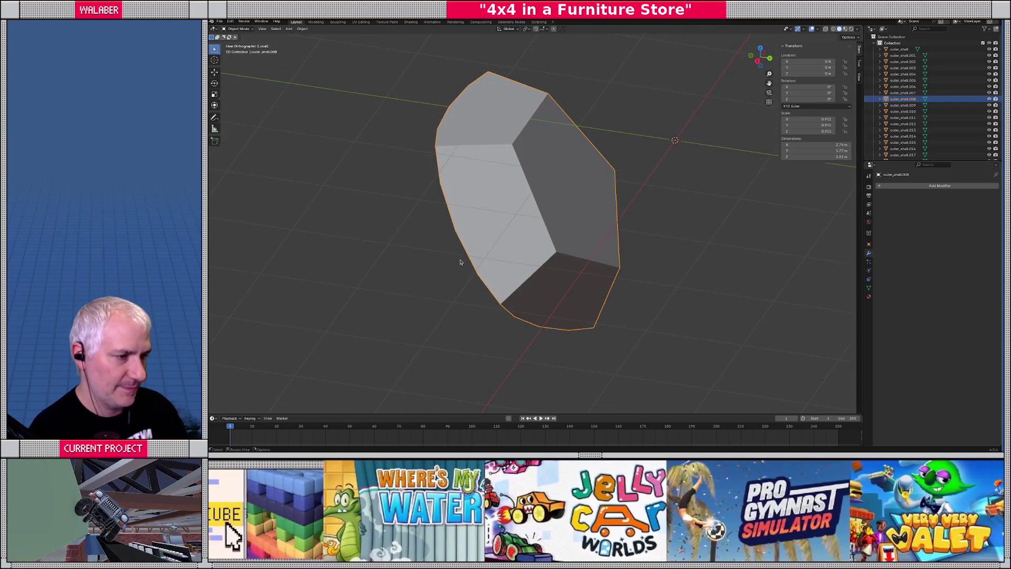
{"action": "key", "text": "KP_Divide"}
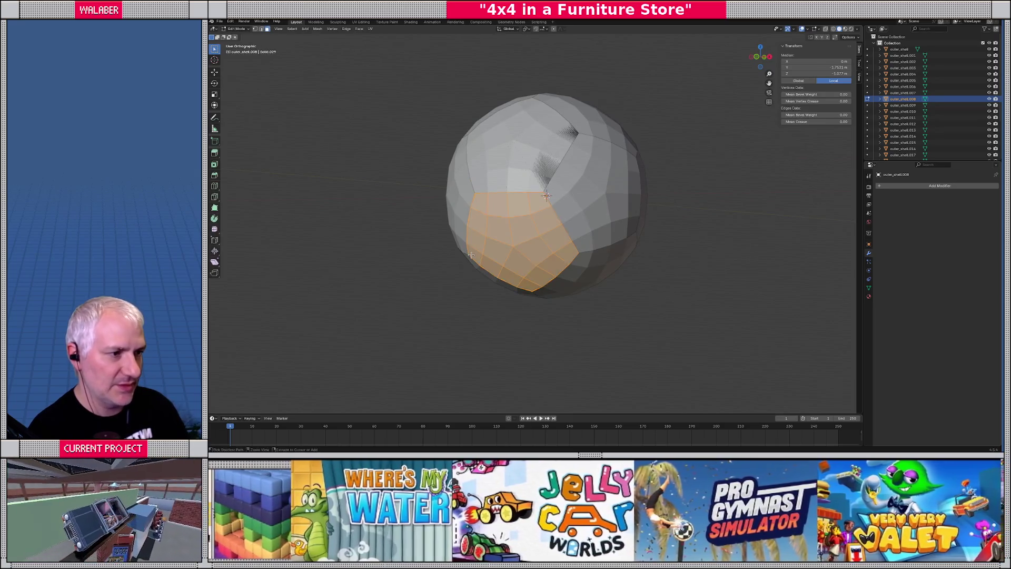
{"action": "left_click", "coordinate": [471, 257]}
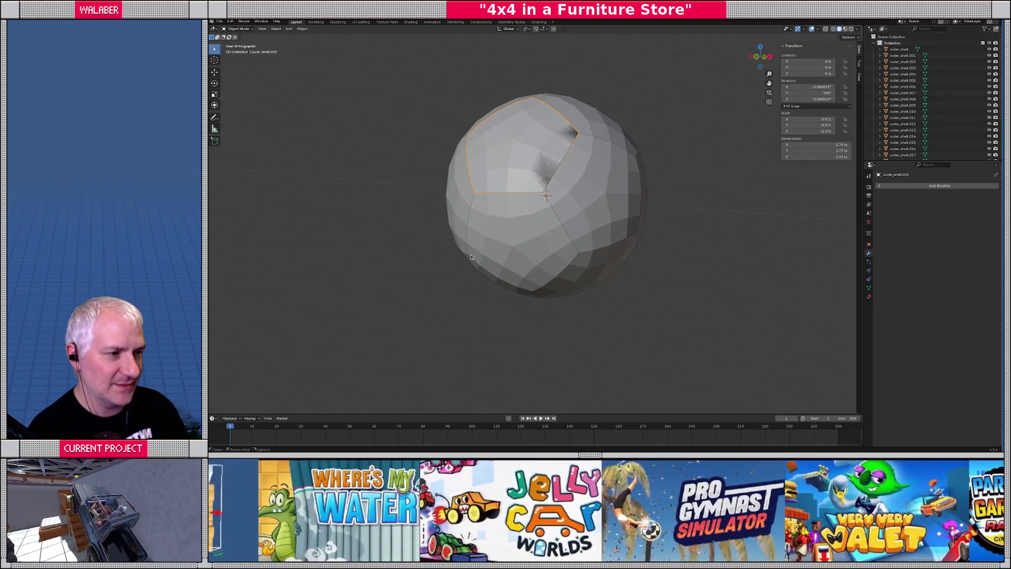
{"action": "key", "text": "Delete"}
Step: Rename the lower-left shell piece to 'convex-piece'
{"action": "left_click", "coordinate": [518, 249]}
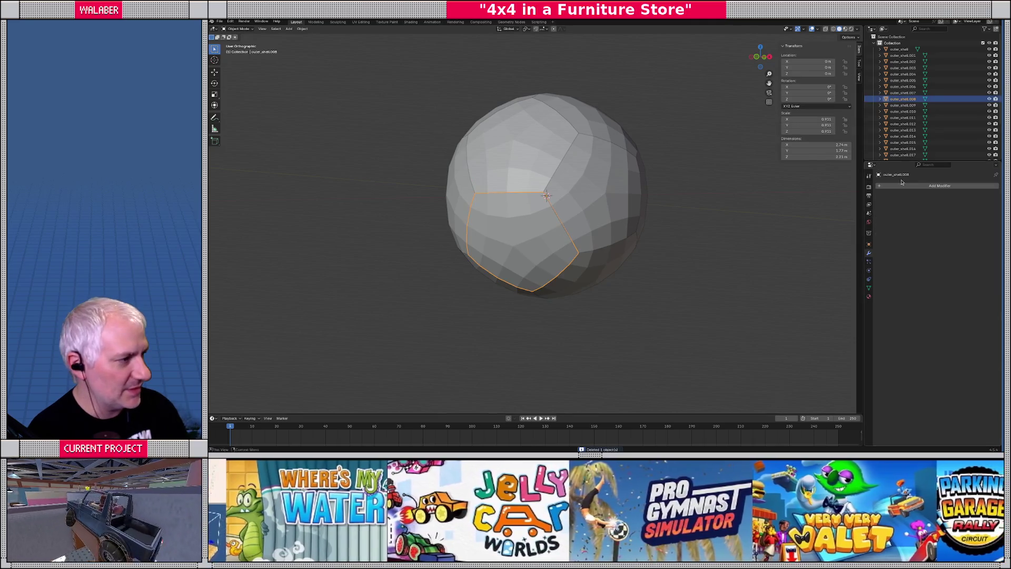
{"action": "left_click", "coordinate": [869, 243]}
{"action": "left_click", "coordinate": [932, 186]}
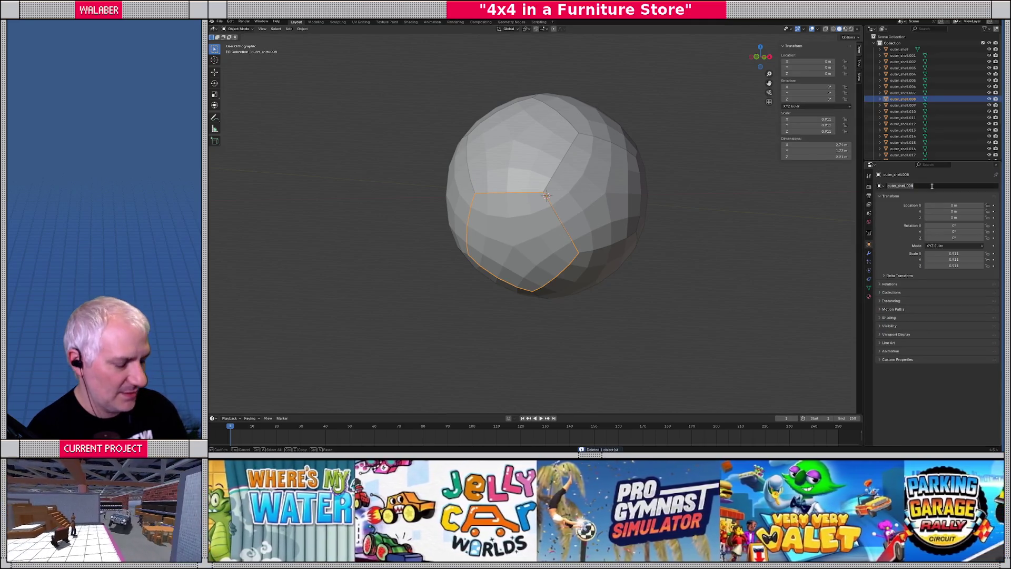
{"action": "type", "text": "convex-piec"}
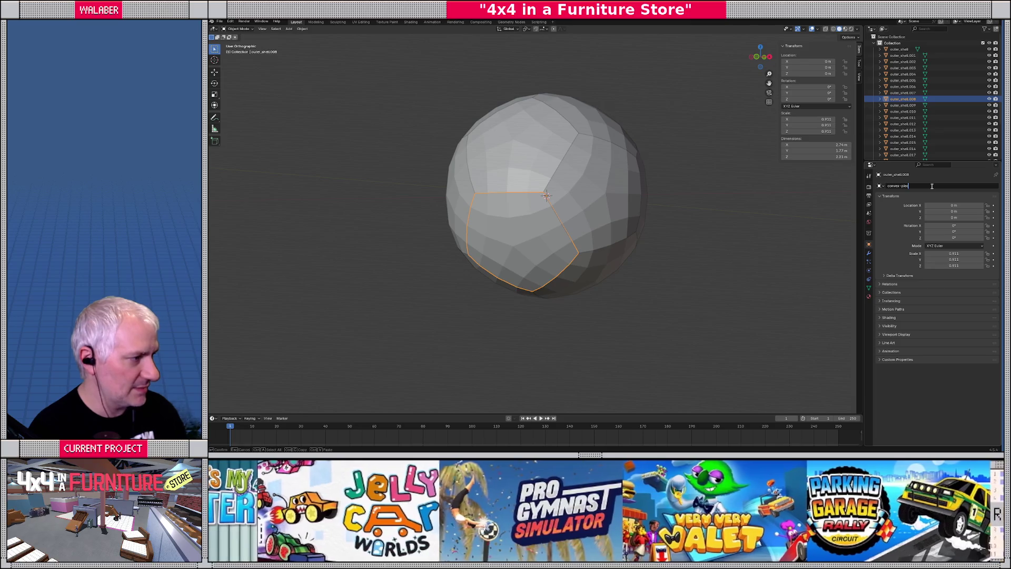
{"action": "type", "text": "e"}
{"action": "key", "text": "Return"}
Step: Duplicate convex-piece and rotate the copy 180° from the front view
{"action": "key", "text": "KP_1"}
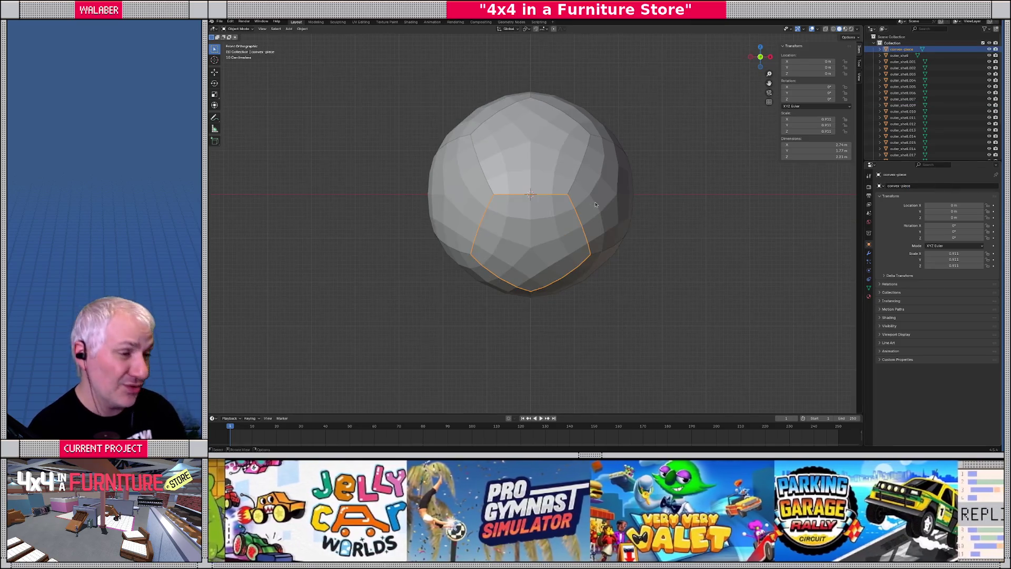
{"action": "key", "text": "shift+d"}
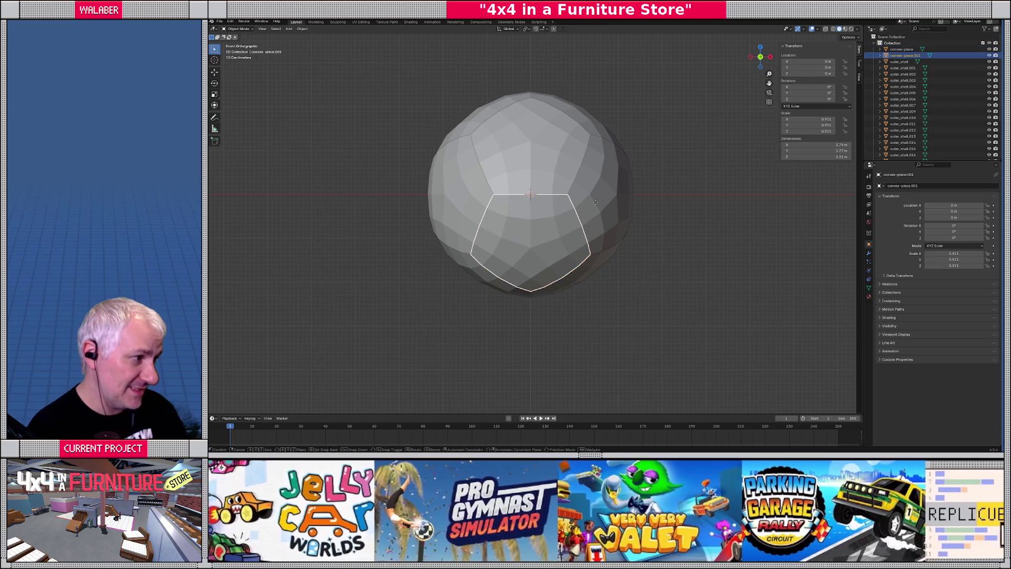
{"action": "key", "text": "r"}
{"action": "key", "text": "1"}
{"action": "key", "text": "8"}
{"action": "key", "text": "0"}
{"action": "key", "text": "Return"}
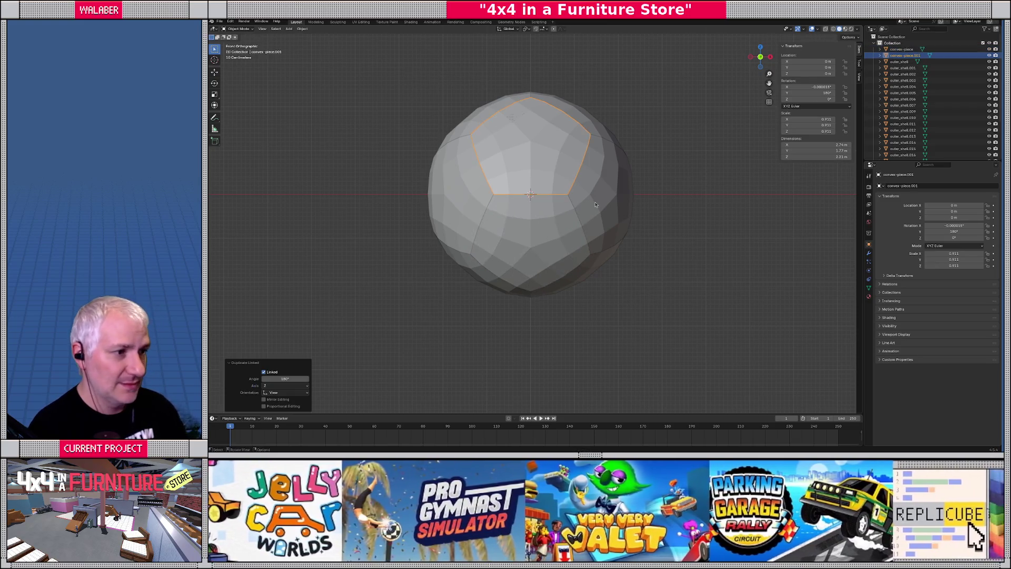
Step: Check a face of convex-piece in Edit Mode, then delete the outer shell covering the front piece
{"action": "middle_click_drag", "start_coordinate": [526, 197], "coordinate": [553, 208]}
{"action": "left_click", "coordinate": [523, 230]}
{"action": "key", "text": "Tab"}
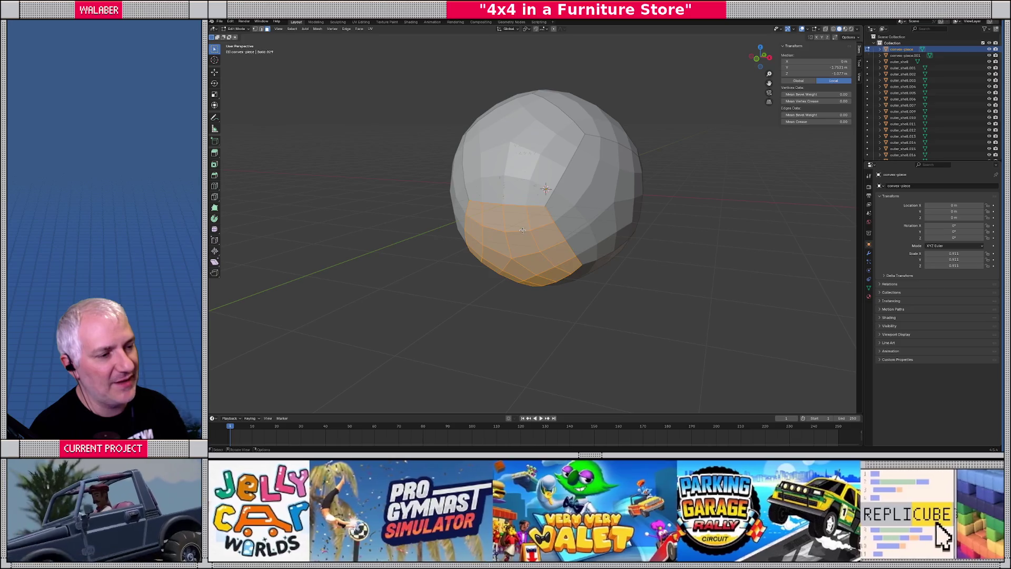
{"action": "left_click", "coordinate": [529, 234]}
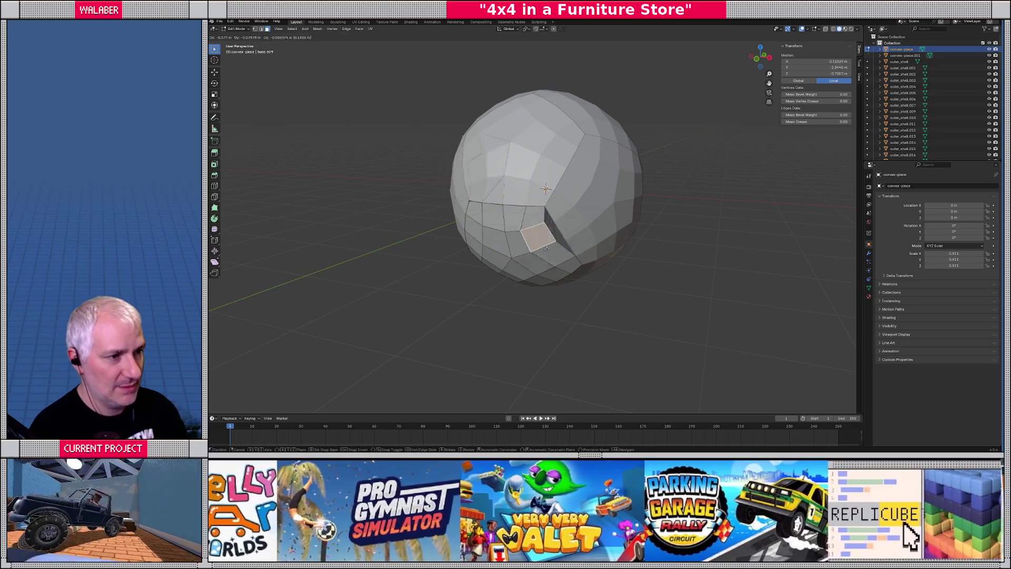
{"action": "key", "text": "Tab"}
{"action": "left_click", "coordinate": [523, 175]}
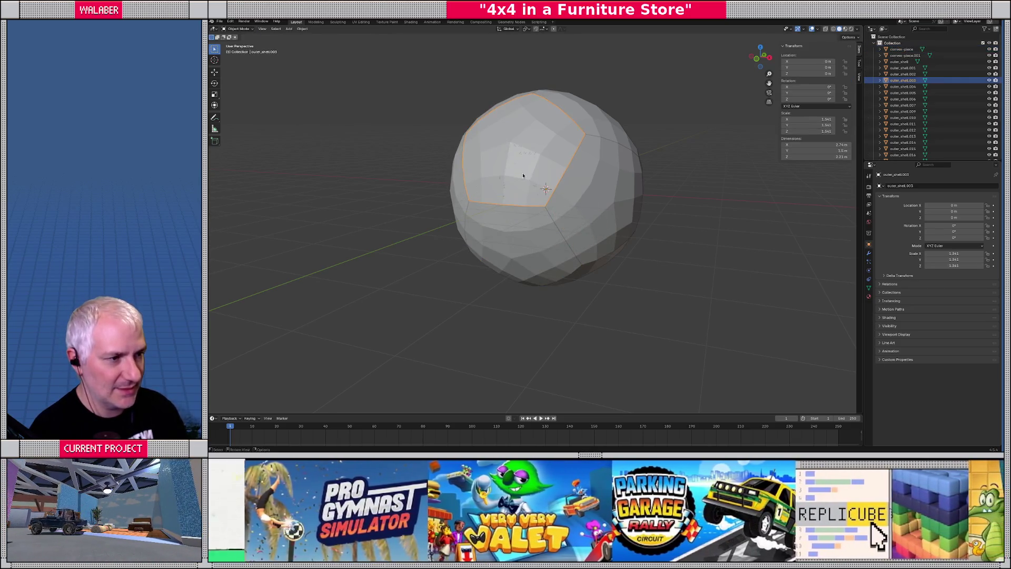
{"action": "key", "text": "Delete"}
{"action": "left_click", "coordinate": [523, 175]}
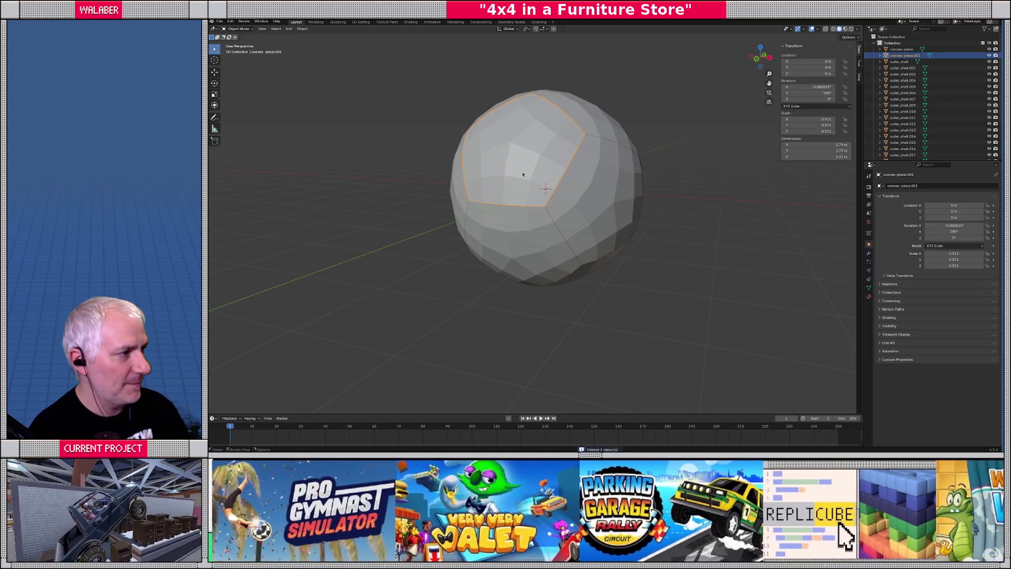
{"action": "middle_click_drag", "start_coordinate": [523, 174], "coordinate": [565, 212]}
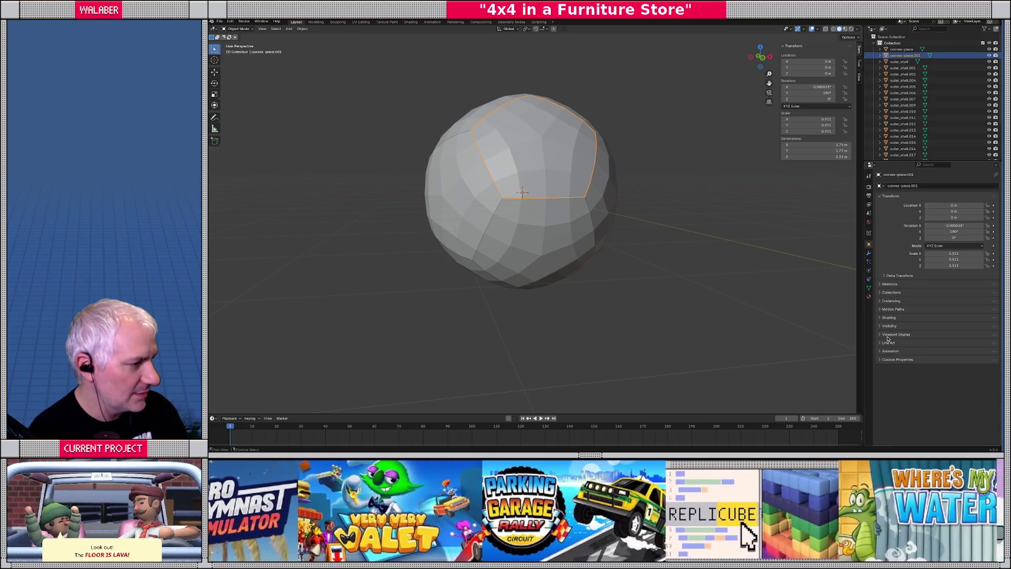
Step: Set the convex piece's viewport colour to pink and shade the viewport by Object colour
{"action": "left_click", "coordinate": [895, 335]}
{"action": "left_click", "coordinate": [947, 392]}
{"action": "mouse_move", "coordinate": [956, 340]}
{"action": "left_mouse_down"}
{"action": "mouse_move", "coordinate": [950, 358]}
{"action": "mouse_move", "coordinate": [961, 360]}
{"action": "left_mouse_up"}
{"action": "left_click", "coordinate": [845, 29]}
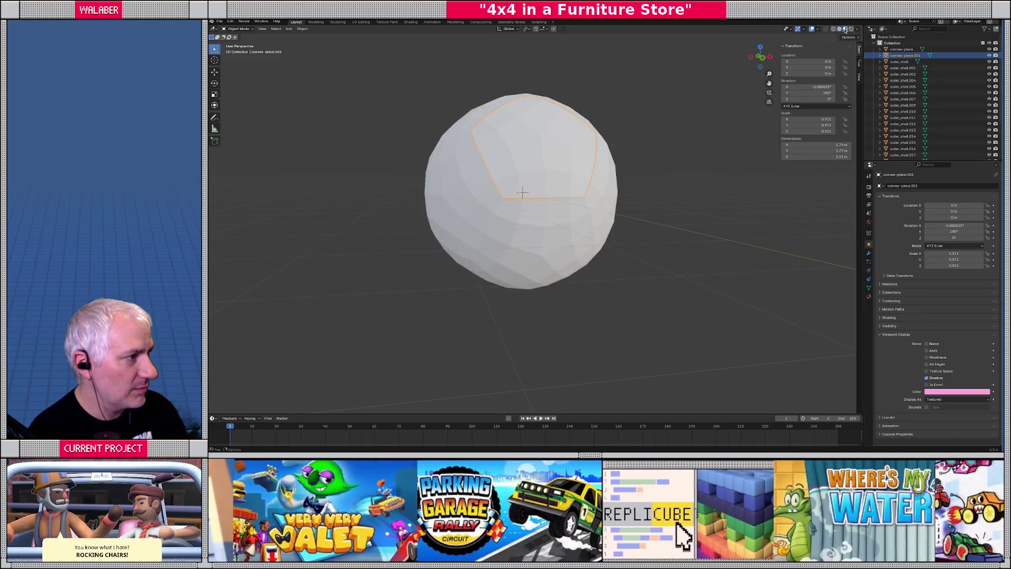
{"action": "left_click", "coordinate": [839, 29]}
{"action": "left_click", "coordinate": [856, 30]}
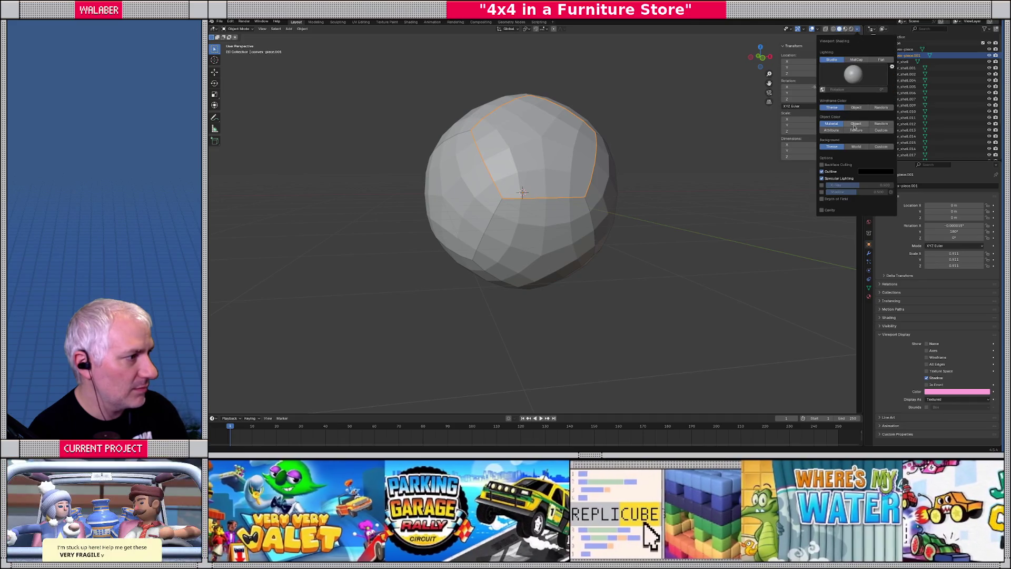
{"action": "left_click", "coordinate": [856, 108]}
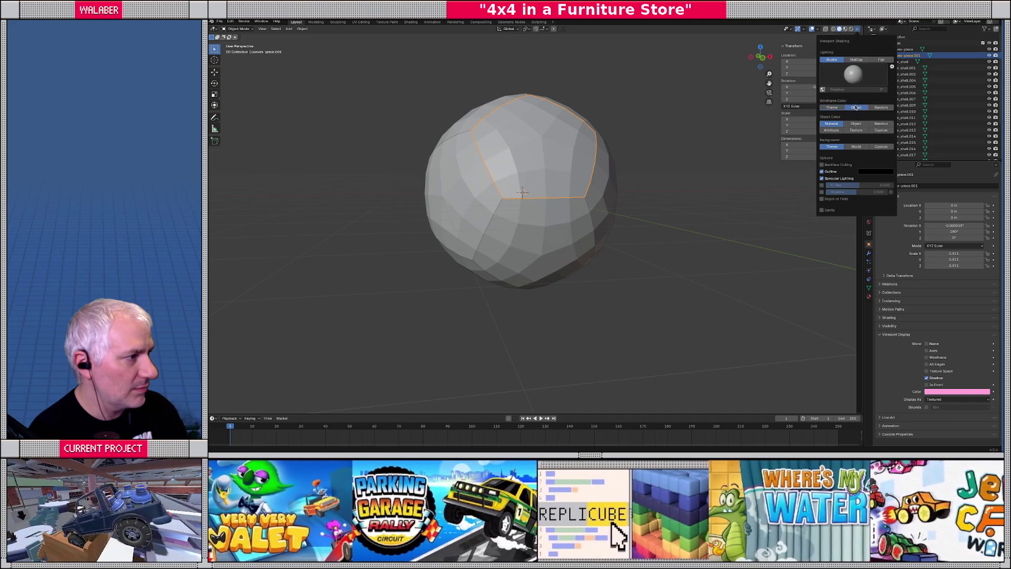
{"action": "left_click", "coordinate": [857, 125]}
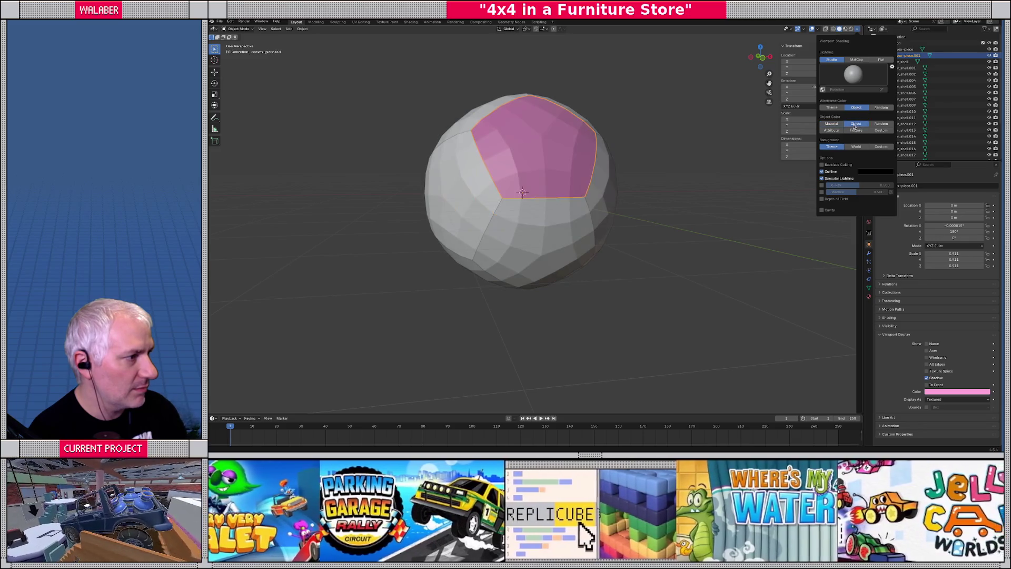
Step: Give the lower convex piece the same pink viewport colour
{"action": "left_click", "coordinate": [566, 239]}
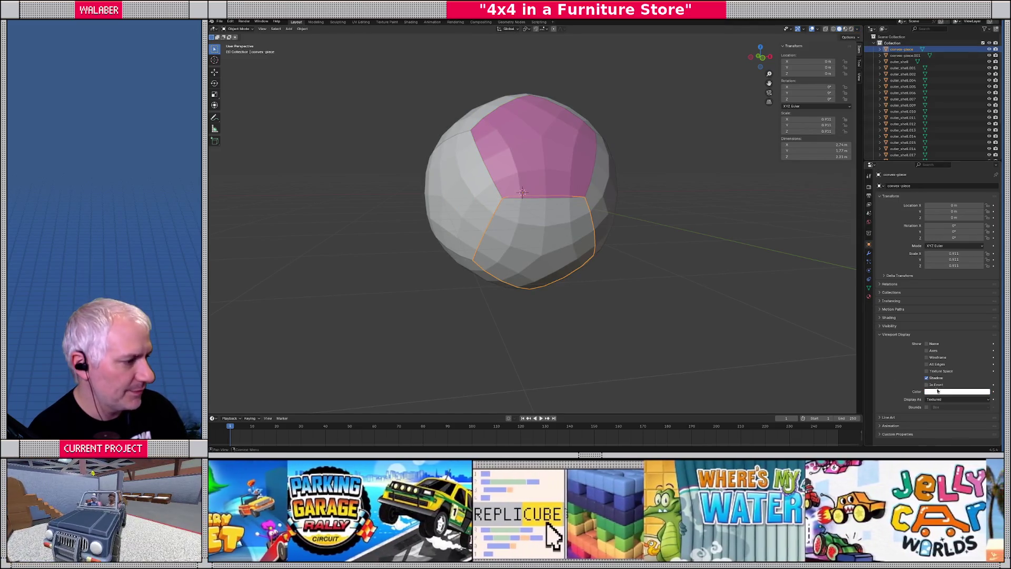
{"action": "left_click", "coordinate": [937, 390]}
{"action": "left_click", "coordinate": [962, 320]}
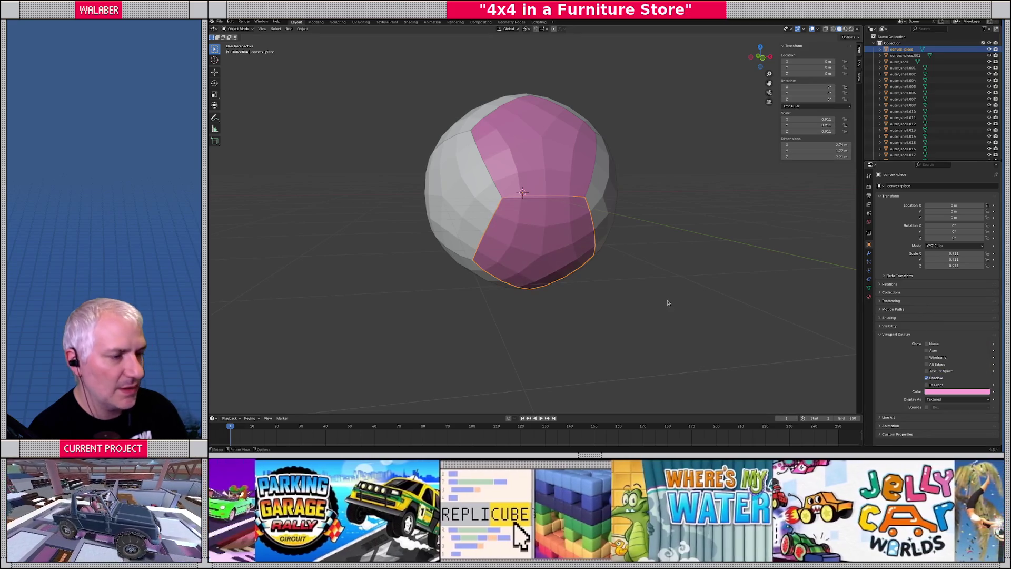
{"action": "left_click", "coordinate": [668, 300]}
Step: Delete four white outer shell pieces surrounding the pink pieces
{"action": "middle_click_drag", "start_coordinate": [668, 300], "coordinate": [577, 265]}
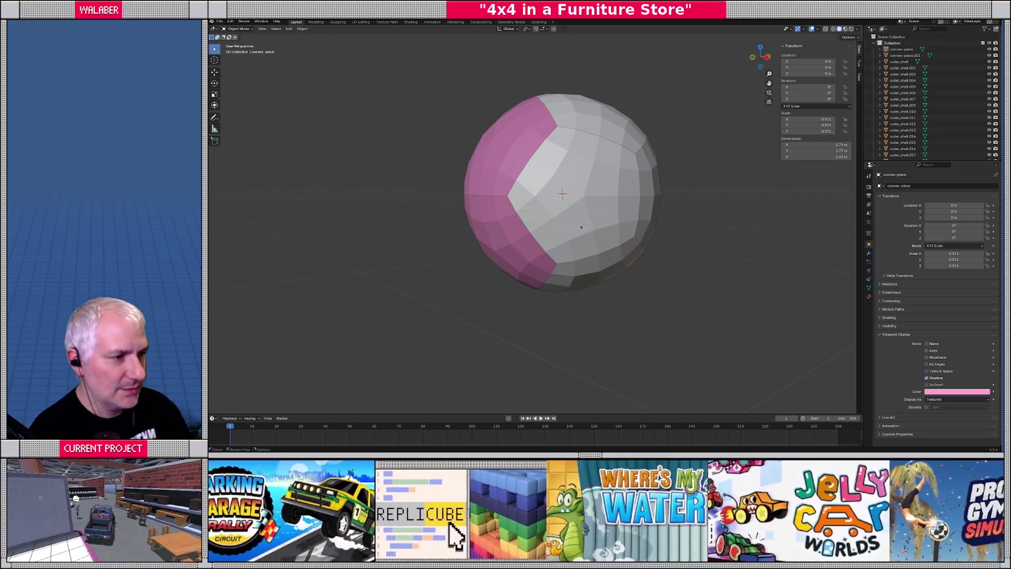
{"action": "left_click", "coordinate": [574, 252]}
{"action": "mouse_move", "coordinate": [574, 252]}
{"action": "middle_mouse_down"}
{"action": "mouse_move", "coordinate": [532, 188]}
{"action": "mouse_move", "coordinate": [622, 177]}
{"action": "mouse_move", "coordinate": [557, 209]}
{"action": "middle_mouse_up"}
{"action": "key", "text": "Delete"}
{"action": "left_click", "coordinate": [622, 178]}
{"action": "key", "text": "Delete"}
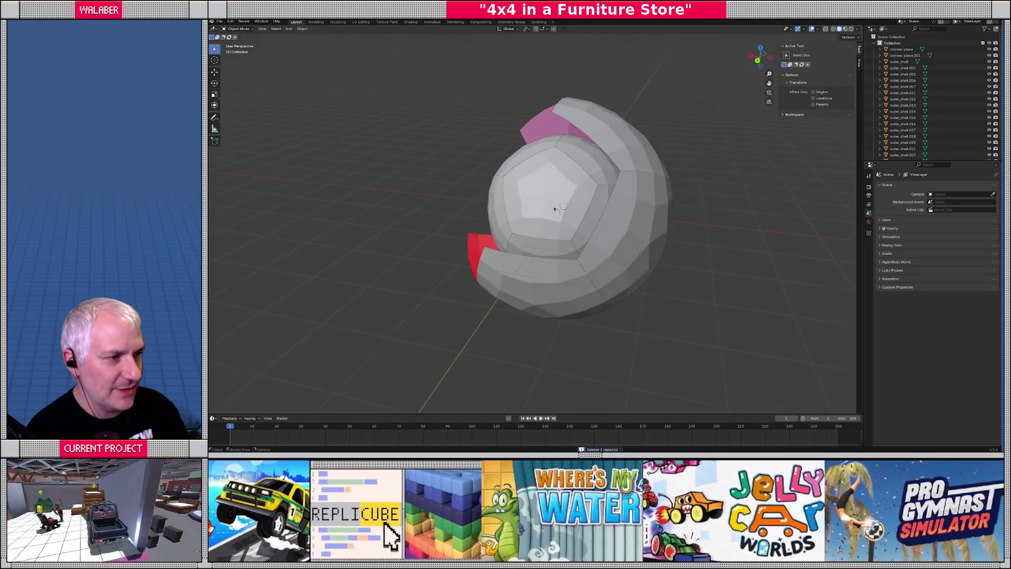
{"action": "left_click", "coordinate": [540, 281]}
{"action": "key", "text": "Delete"}
{"action": "mouse_move", "coordinate": [540, 281]}
{"action": "middle_mouse_down"}
{"action": "mouse_move", "coordinate": [527, 221]}
{"action": "mouse_move", "coordinate": [480, 158]}
{"action": "mouse_move", "coordinate": [520, 271]}
{"action": "mouse_move", "coordinate": [490, 186]}
{"action": "mouse_move", "coordinate": [519, 174]}
{"action": "mouse_move", "coordinate": [498, 209]}
{"action": "middle_mouse_up"}
{"action": "left_click", "coordinate": [519, 271]}
{"action": "key", "text": "Delete"}
Step: Delete the last two white and red shell pieces, leaving only the pink pieces
{"action": "left_click", "coordinate": [489, 183]}
{"action": "key", "text": "Delete"}
{"action": "key", "text": "Delete"}
{"action": "key", "text": "Delete"}
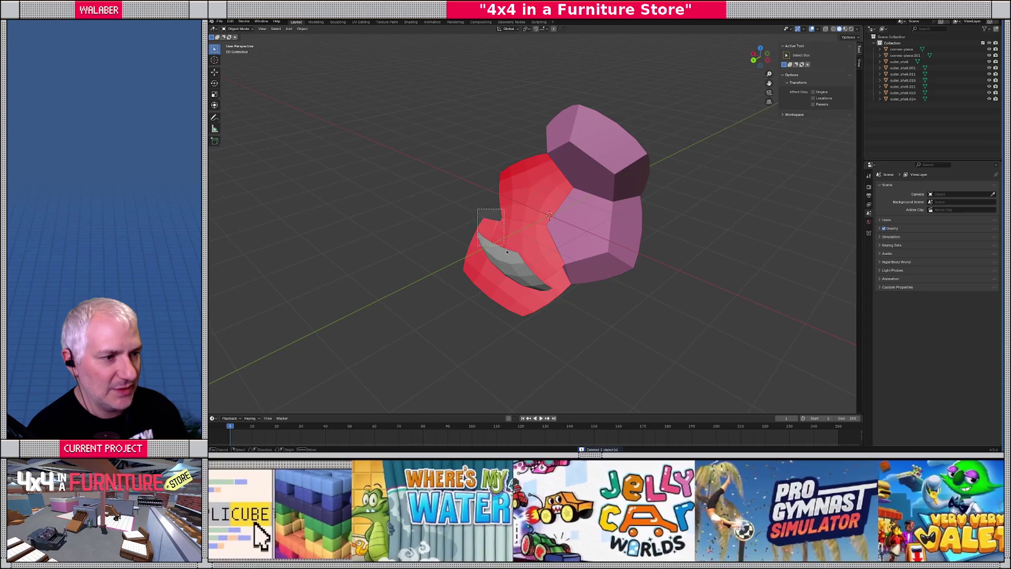
{"action": "left_click", "coordinate": [477, 232]}
{"action": "key", "text": "Delete"}
{"action": "mouse_move", "coordinate": [510, 268]}
{"action": "middle_mouse_down"}
{"action": "mouse_move", "coordinate": [585, 260]}
{"action": "mouse_move", "coordinate": [650, 235]}
{"action": "mouse_move", "coordinate": [748, 243]}
{"action": "mouse_move", "coordinate": [597, 241]}
{"action": "middle_mouse_up"}
Step: Inspect the pink pieces from above and the side, then enter Edit Mode on the lower one
{"action": "left_click", "coordinate": [520, 171]}
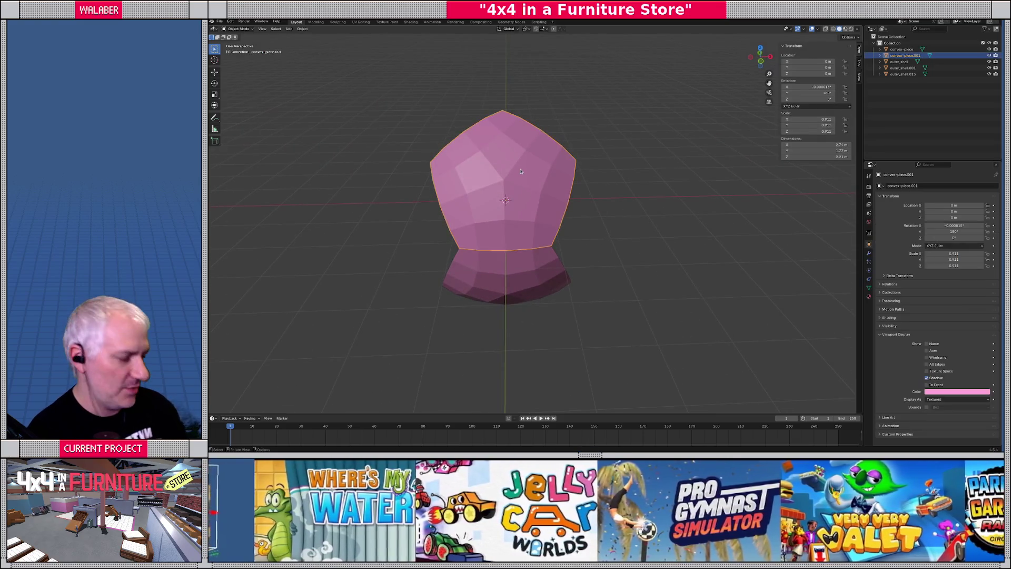
{"action": "key", "text": "KP_7"}
{"action": "middle_click_drag", "start_coordinate": [521, 171], "coordinate": [514, 278]}
{"action": "left_click", "coordinate": [487, 266]}
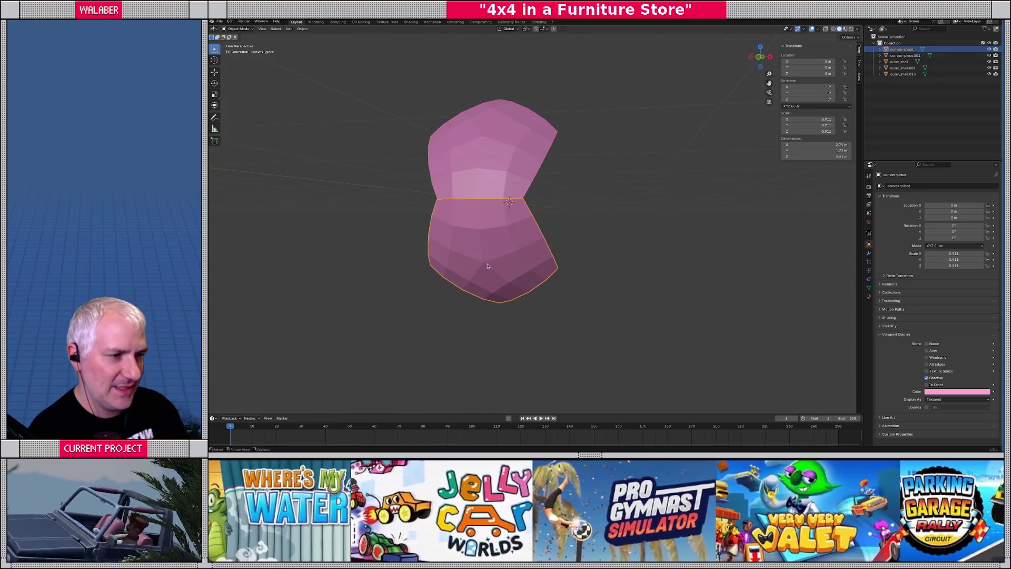
{"action": "mouse_move", "coordinate": [579, 210]}
{"action": "middle_mouse_down"}
{"action": "mouse_move", "coordinate": [556, 219]}
{"action": "mouse_move", "coordinate": [569, 255]}
{"action": "mouse_move", "coordinate": [614, 244]}
{"action": "mouse_move", "coordinate": [580, 228]}
{"action": "mouse_move", "coordinate": [639, 219]}
{"action": "mouse_move", "coordinate": [611, 243]}
{"action": "middle_mouse_up"}
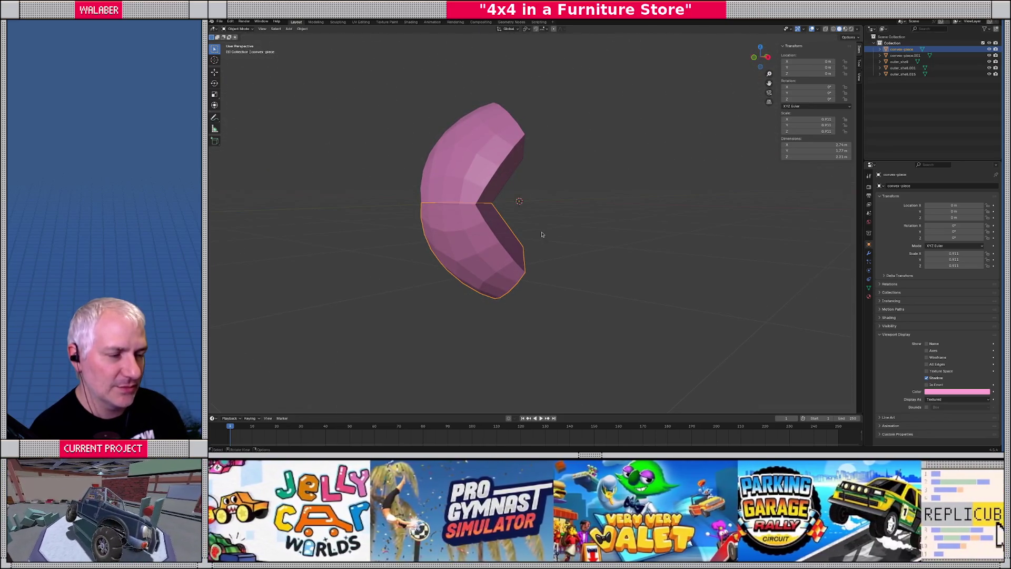
{"action": "key", "text": "Tab"}
{"action": "mouse_move", "coordinate": [533, 234]}
{"action": "middle_mouse_down"}
{"action": "mouse_move", "coordinate": [508, 230]}
{"action": "mouse_move", "coordinate": [552, 226]}
{"action": "mouse_move", "coordinate": [500, 217]}
{"action": "mouse_move", "coordinate": [522, 215]}
{"action": "middle_mouse_up"}
Step: Snap the 3D cursor to the inner tip vertex of the lower pink piece
{"action": "left_click", "coordinate": [562, 208]}
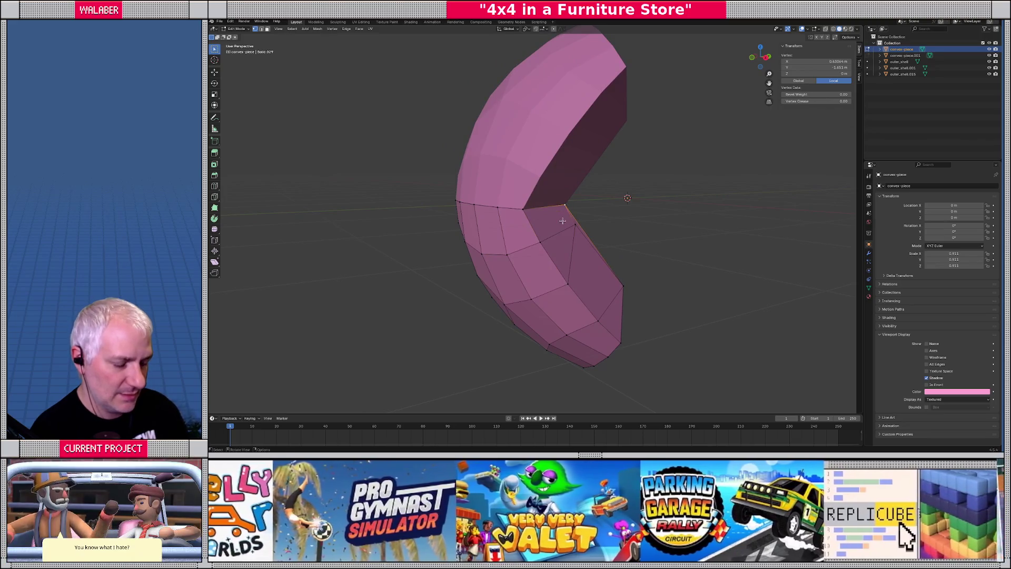
{"action": "key", "text": "shift+s"}
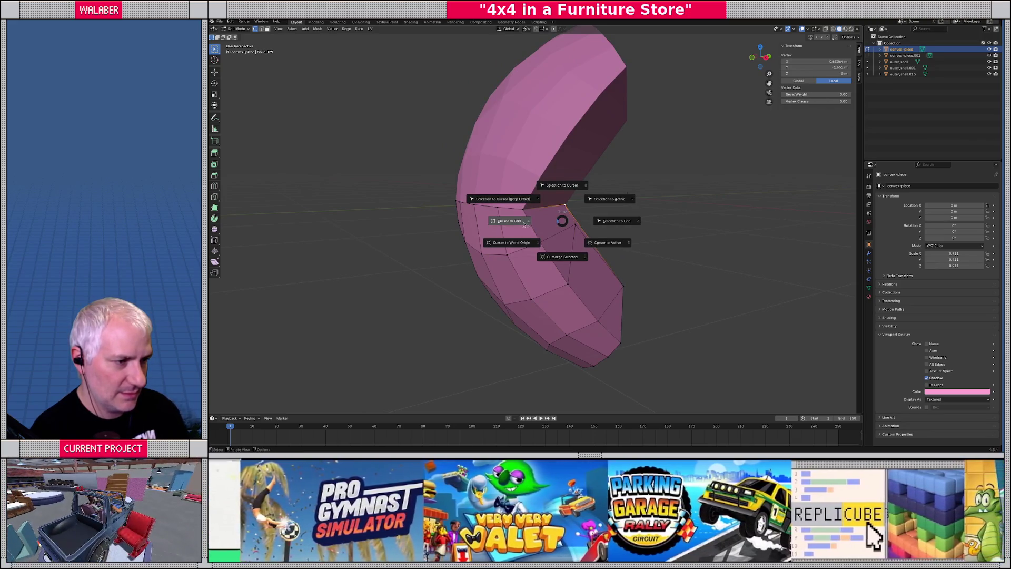
{"action": "left_click", "coordinate": [553, 258]}
Step: Return to Object Mode, view the piece edge-on and deselect it
{"action": "key", "text": "Tab"}
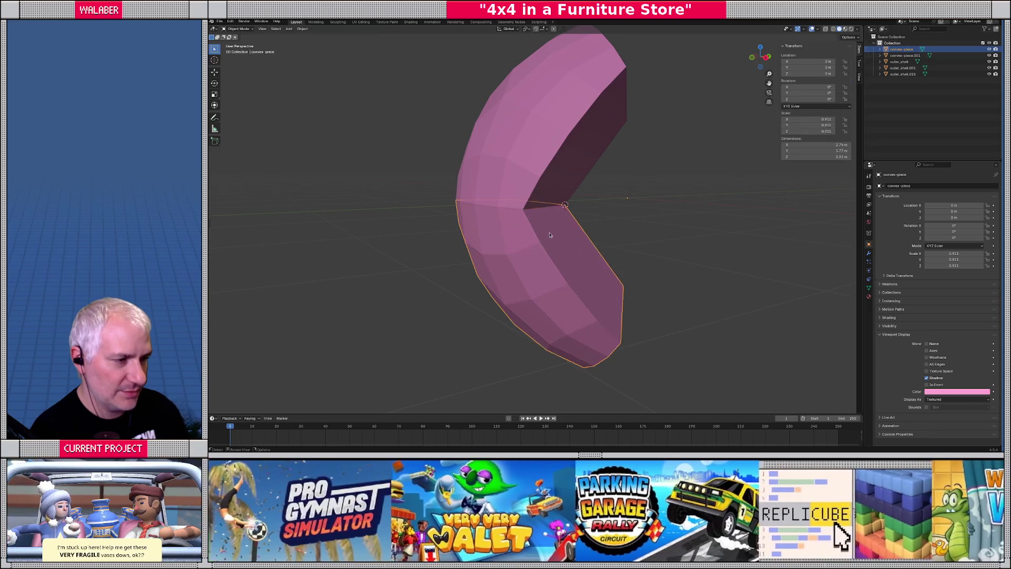
{"action": "middle_click_drag", "start_coordinate": [551, 233], "coordinate": [560, 231]}
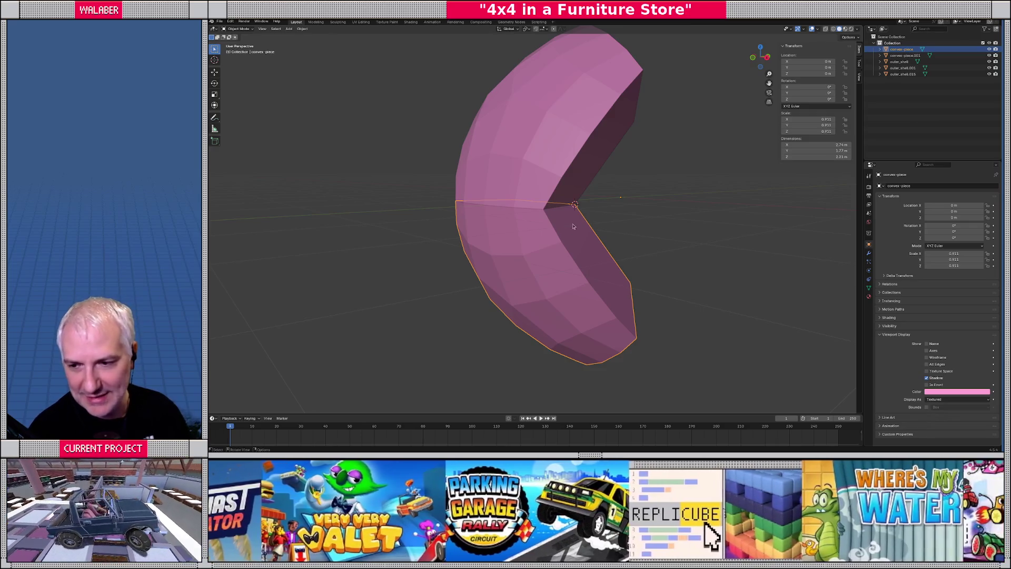
{"action": "scroll", "coordinate": [664, 203], "scroll_direction": "down", "scroll_amount": 3}
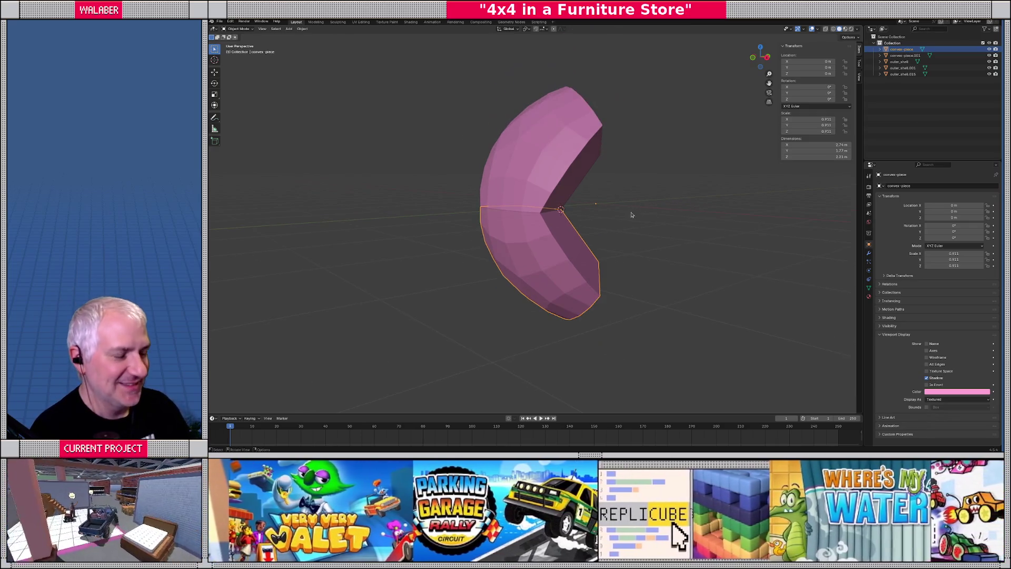
{"action": "middle_click_drag", "start_coordinate": [632, 217], "coordinate": [578, 214]}
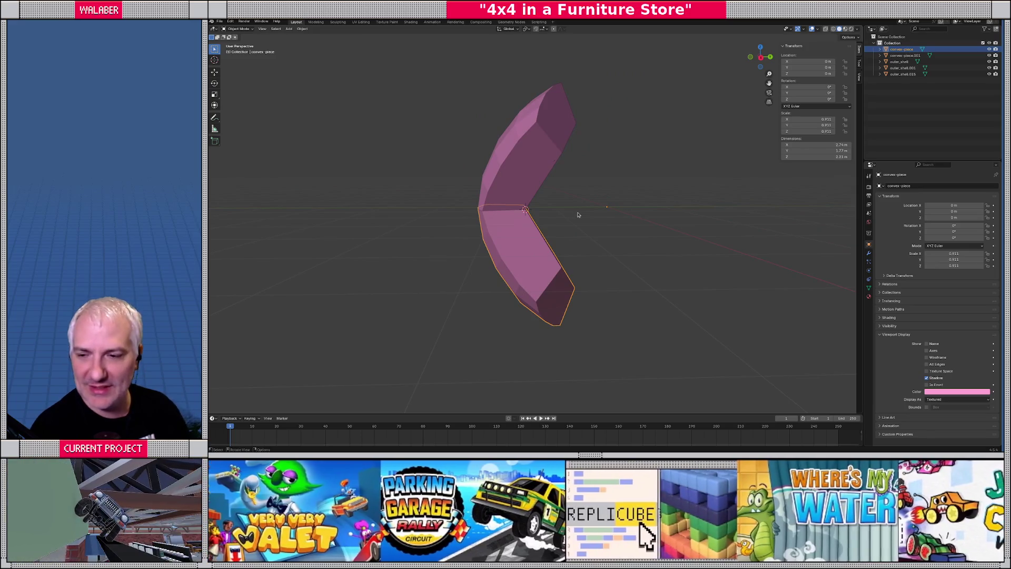
{"action": "left_click", "coordinate": [577, 214]}
Step: Unhide and undo to restore the removed shell pieces
{"action": "key", "text": "alt+h"}
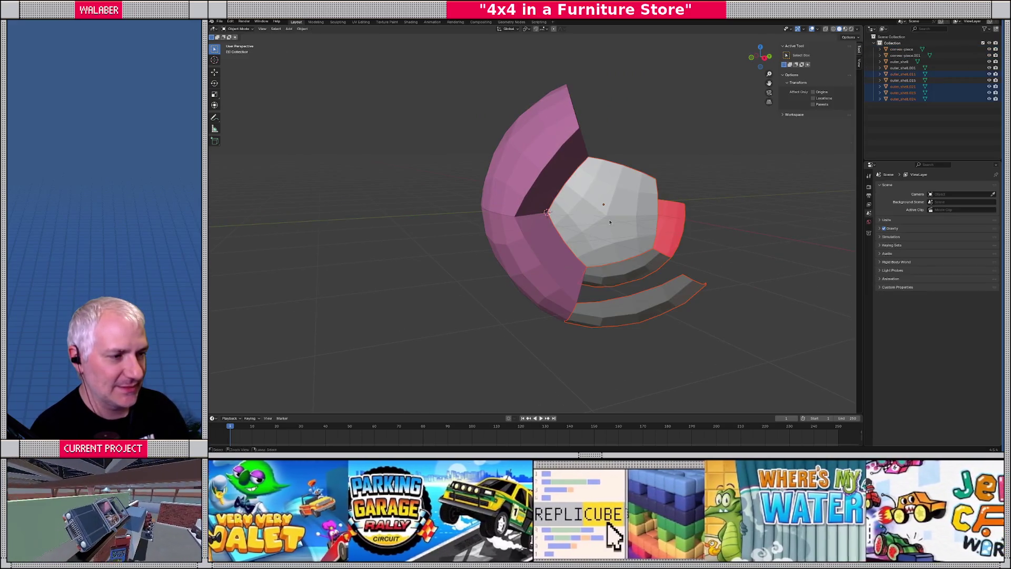
{"action": "key", "text": "ctrl+z"}
{"action": "key", "text": "ctrl+z"}
{"action": "key", "text": "ctrl+z"}
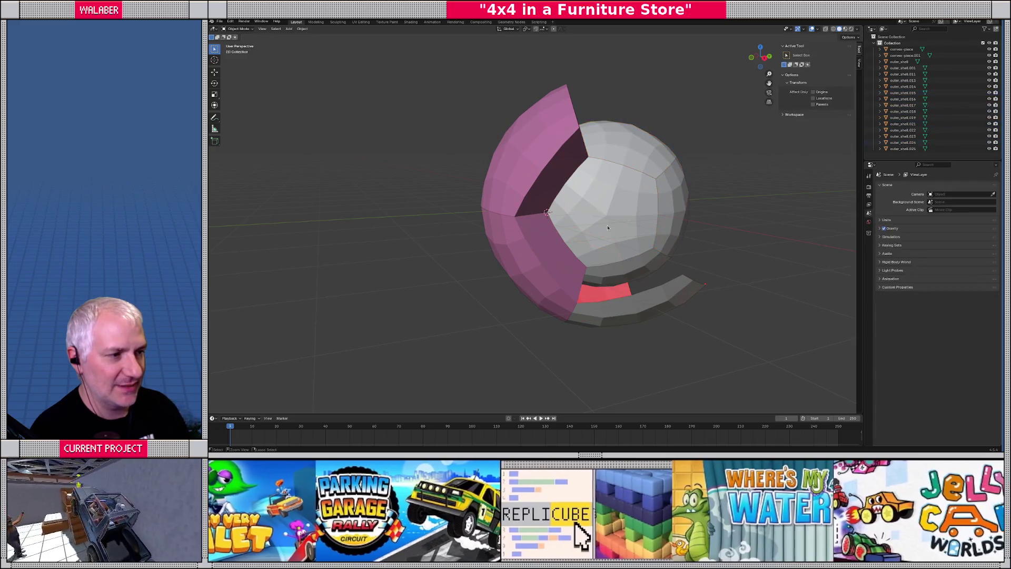
{"action": "key", "text": "ctrl+z"}
{"action": "key", "text": "ctrl+z"}
{"action": "key", "text": "ctrl+z"}
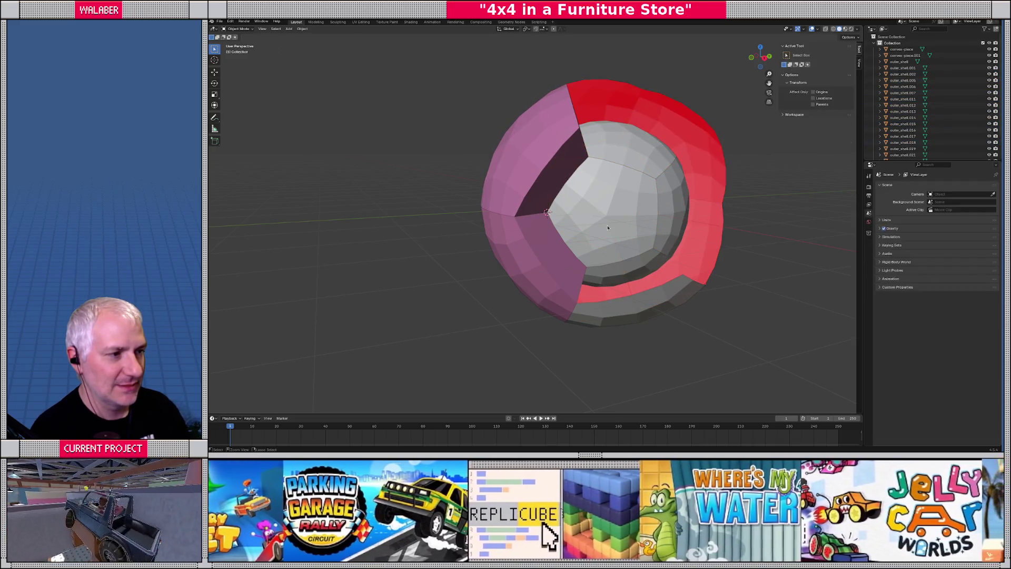
{"action": "mouse_move", "coordinate": [607, 227]}
{"action": "middle_mouse_down"}
{"action": "mouse_move", "coordinate": [642, 157]}
{"action": "mouse_move", "coordinate": [443, 188]}
{"action": "middle_mouse_up"}
Step: Delete the top shell, four grey outer shells and a red shell piece
{"action": "left_click", "coordinate": [642, 157]}
{"action": "key", "text": "Delete"}
{"action": "left_click", "coordinate": [444, 187]}
{"action": "key", "text": "Delete"}
{"action": "left_click", "coordinate": [422, 295]}
{"action": "key", "text": "Delete"}
{"action": "left_click", "coordinate": [448, 306]}
{"action": "key", "text": "Delete"}
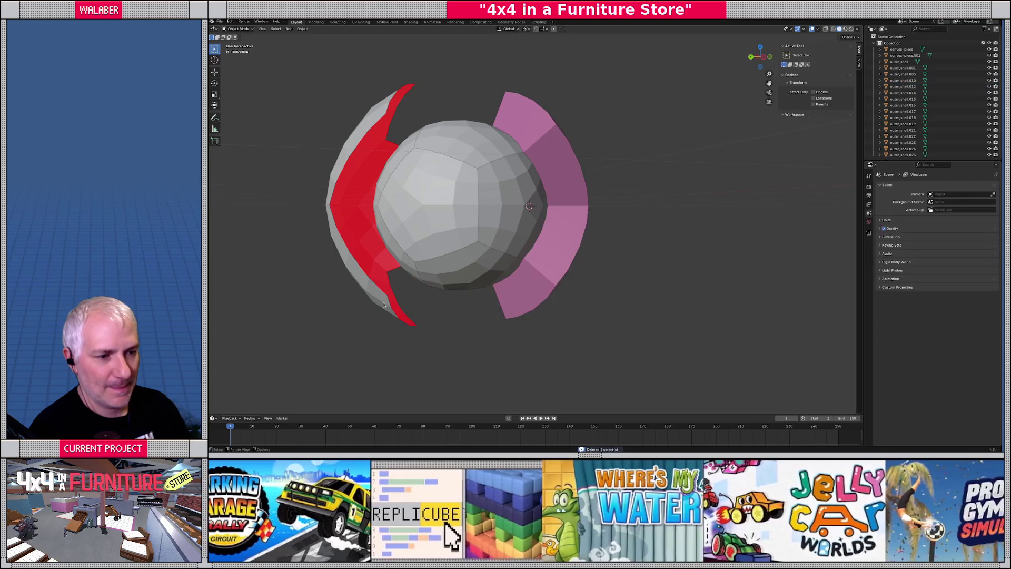
{"action": "left_click", "coordinate": [354, 235]}
{"action": "key", "text": "Delete"}
{"action": "key", "text": "Delete"}
{"action": "left_click", "coordinate": [350, 165]}
{"action": "key", "text": "Delete"}
{"action": "mouse_move", "coordinate": [350, 165]}
{"action": "middle_mouse_down"}
{"action": "mouse_move", "coordinate": [521, 178]}
{"action": "mouse_move", "coordinate": [559, 211]}
{"action": "mouse_move", "coordinate": [500, 210]}
{"action": "middle_mouse_up"}
{"action": "scroll", "coordinate": [560, 214], "scroll_direction": "up", "scroll_amount": 3}
Step: Select the inner grey sphere, then the upper pink piece, and view them together
{"action": "left_click", "coordinate": [560, 216]}
{"action": "left_click", "coordinate": [476, 186]}
{"action": "scroll", "coordinate": [506, 208], "scroll_direction": "up", "scroll_amount": 2}
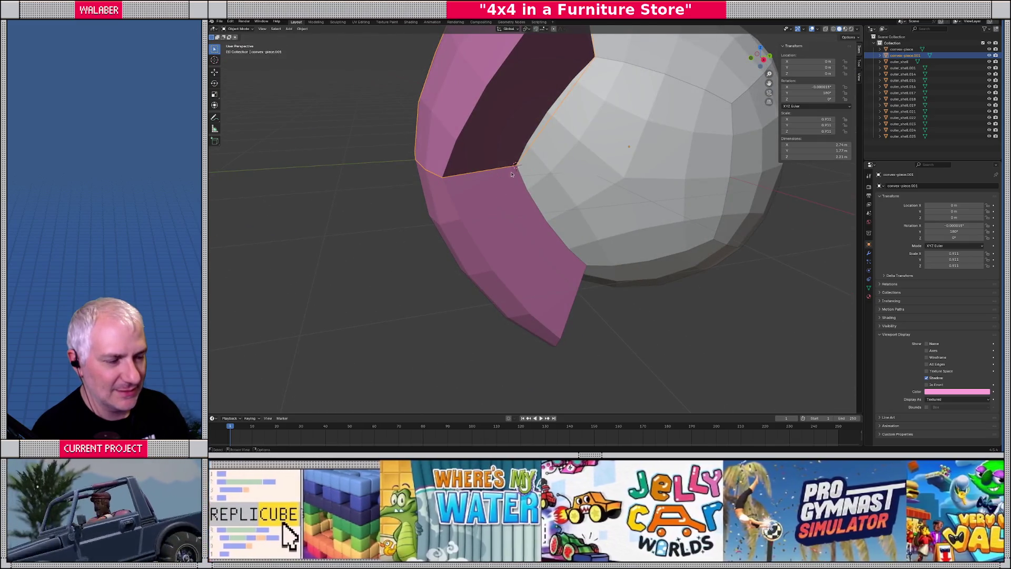
{"action": "mouse_move", "coordinate": [520, 173]}
{"action": "middle_mouse_down"}
{"action": "mouse_move", "coordinate": [543, 189]}
{"action": "mouse_move", "coordinate": [542, 180]}
{"action": "mouse_move", "coordinate": [501, 180]}
{"action": "mouse_move", "coordinate": [524, 188]}
{"action": "mouse_move", "coordinate": [517, 181]}
{"action": "middle_mouse_up"}
{"action": "scroll", "coordinate": [546, 192], "scroll_direction": "up", "scroll_amount": 3}
{"action": "scroll", "coordinate": [548, 179], "scroll_direction": "down", "scroll_amount": 3}
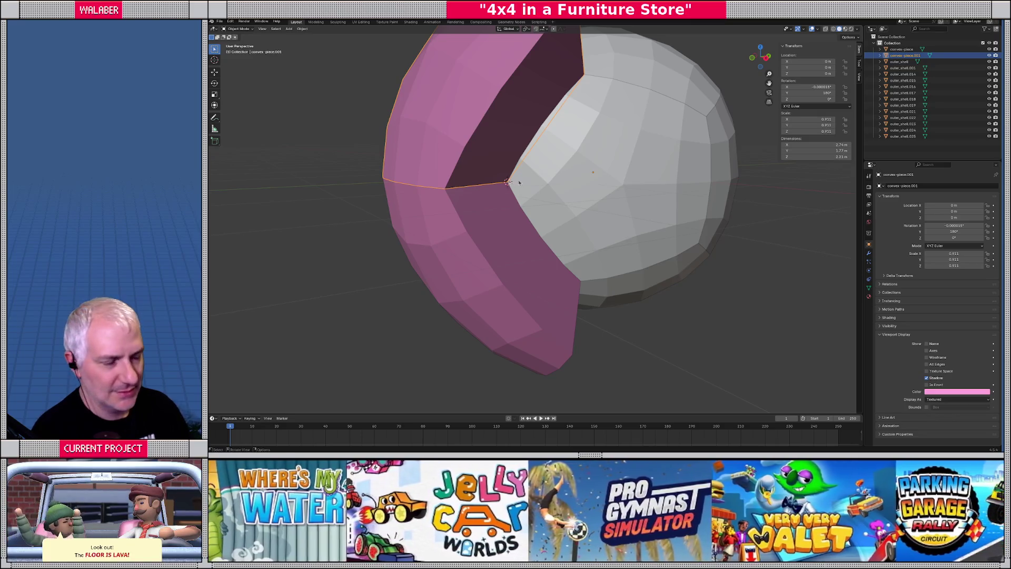
{"action": "mouse_move", "coordinate": [519, 182]}
{"action": "middle_mouse_down", "text": "shift"}
{"action": "mouse_move", "coordinate": [529, 202]}
{"action": "mouse_move", "coordinate": [581, 197]}
{"action": "middle_mouse_up", "text": "shift"}
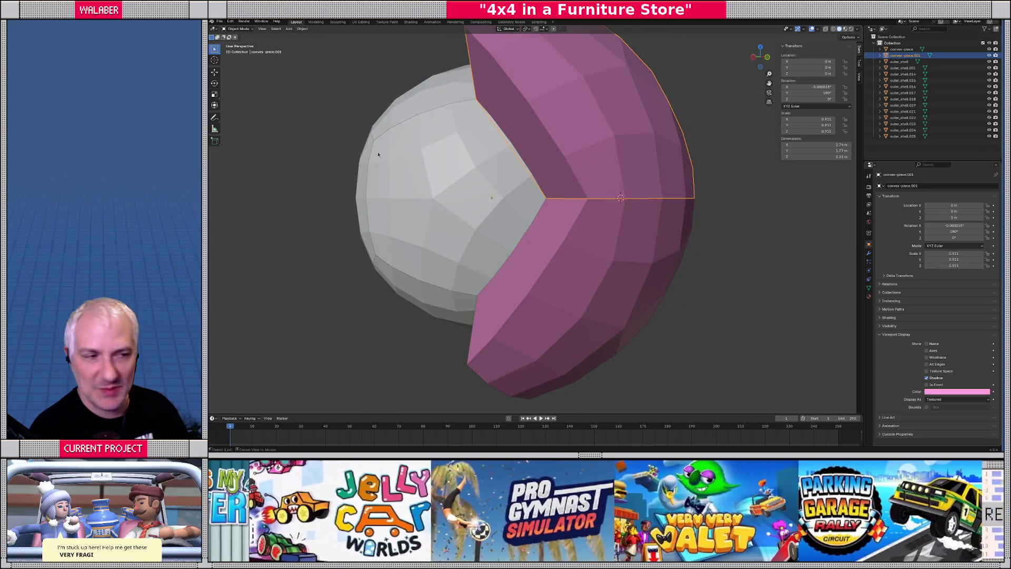
{"action": "mouse_move", "coordinate": [467, 39]}
{"action": "middle_mouse_down"}
{"action": "mouse_move", "coordinate": [488, 169]}
{"action": "mouse_move", "coordinate": [463, 172]}
{"action": "mouse_move", "coordinate": [510, 195]}
{"action": "mouse_move", "coordinate": [560, 179]}
{"action": "middle_mouse_up"}
Step: Frame the lower pink piece in view and set the transform orientation to Cursor
{"action": "left_click", "coordinate": [548, 263]}
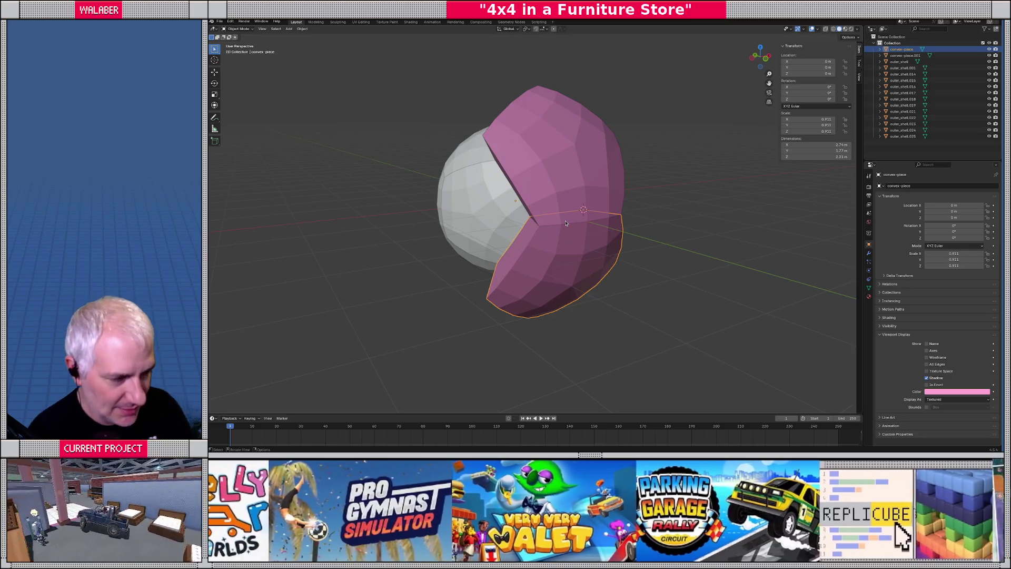
{"action": "mouse_move", "coordinate": [542, 218]}
{"action": "middle_mouse_down"}
{"action": "mouse_move", "coordinate": [505, 227]}
{"action": "mouse_move", "coordinate": [569, 234]}
{"action": "mouse_move", "coordinate": [463, 238]}
{"action": "mouse_move", "coordinate": [584, 236]}
{"action": "mouse_move", "coordinate": [585, 180]}
{"action": "mouse_move", "coordinate": [562, 158]}
{"action": "middle_mouse_up"}
{"action": "mouse_move", "coordinate": [573, 219]}
{"action": "middle_mouse_down"}
{"action": "mouse_move", "coordinate": [602, 262]}
{"action": "mouse_move", "coordinate": [516, 253]}
{"action": "middle_mouse_up"}
{"action": "key", "text": "KP_Decimal"}
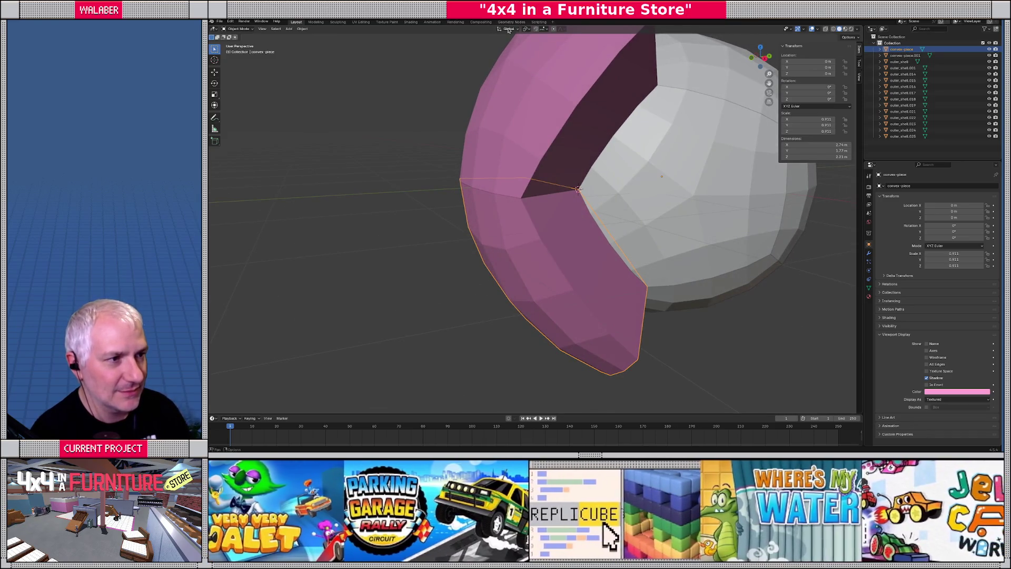
{"action": "left_click", "coordinate": [508, 29]}
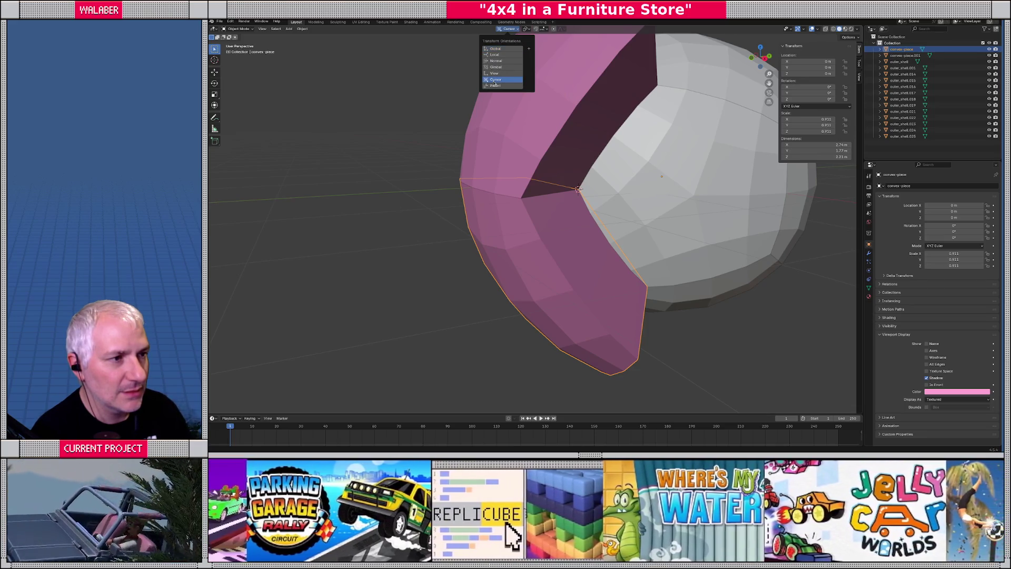
Step: Orient transforms to the 3D cursor, then add a Plain Axes empty to the scene
{"action": "left_click", "coordinate": [495, 79]}
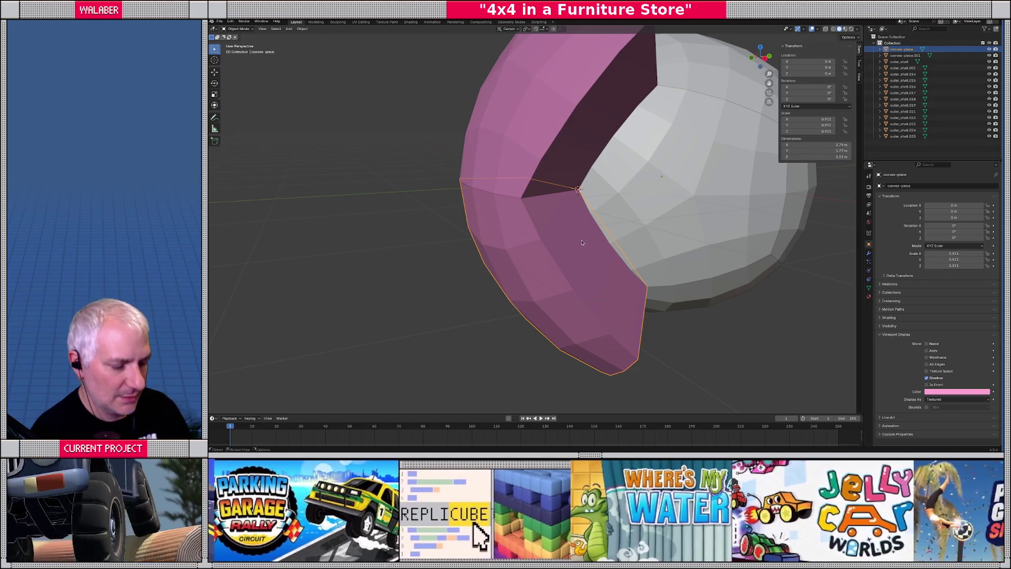
{"action": "key", "text": "r"}
{"action": "key", "text": "Escape"}
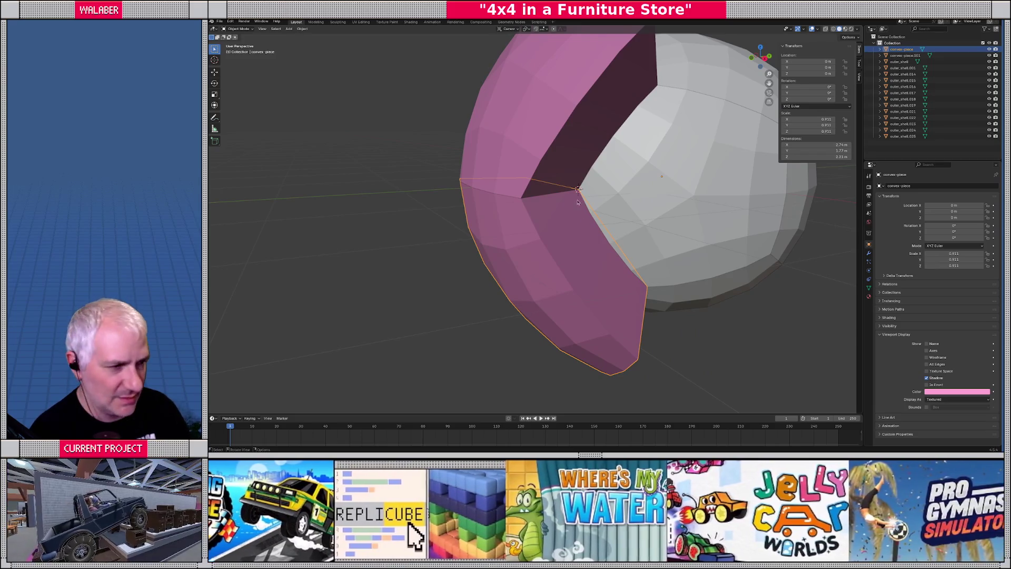
{"action": "left_click", "coordinate": [289, 29]}
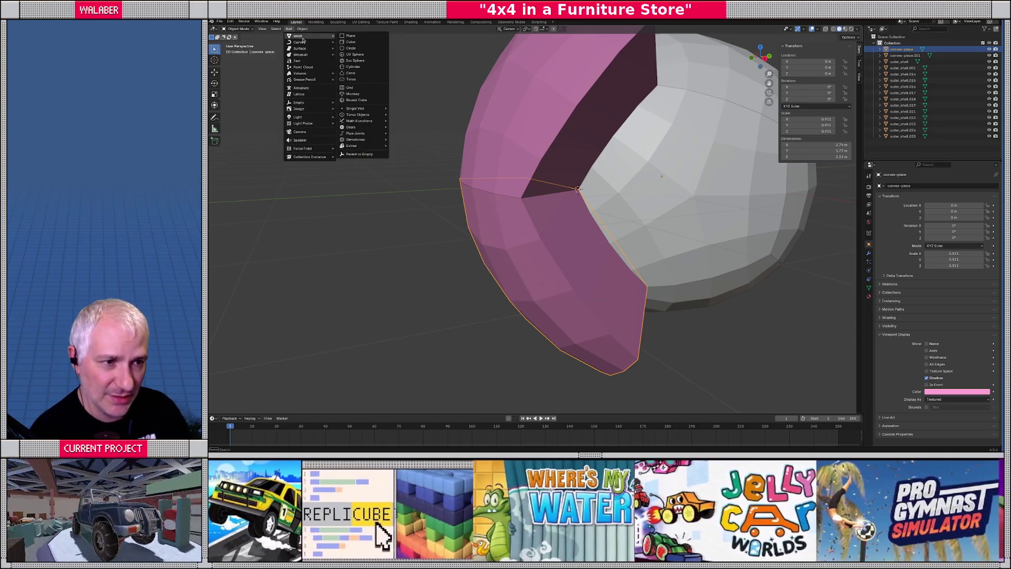
{"action": "mouse_move", "coordinate": [299, 104]}
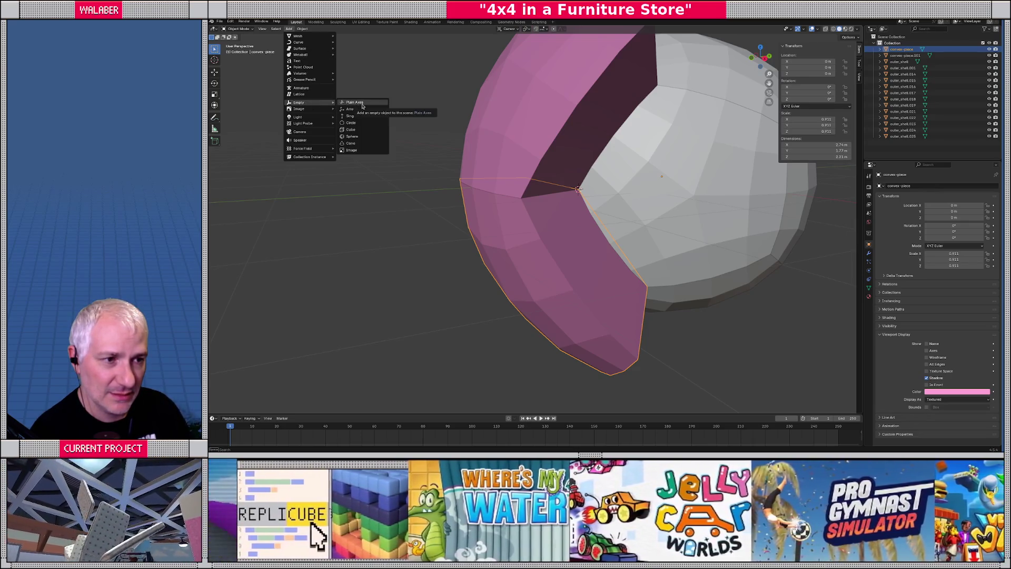
{"action": "left_click", "coordinate": [363, 107]}
Step: Inspect the sphere from several angles, then select the lower and upper pink pieces
{"action": "middle_click_drag", "start_coordinate": [511, 215], "coordinate": [592, 248]}
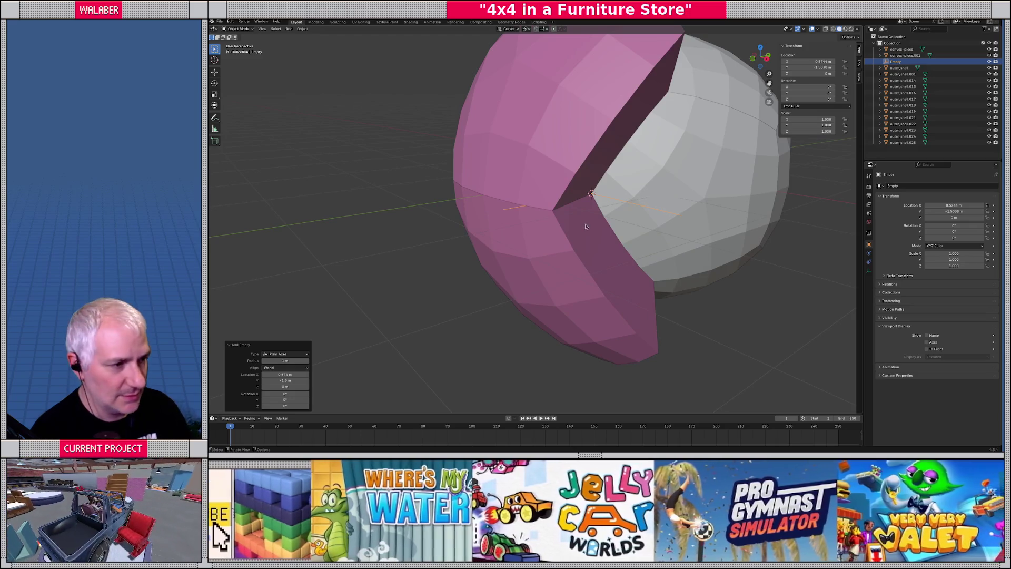
{"action": "mouse_move", "coordinate": [593, 227]}
{"action": "middle_mouse_down"}
{"action": "mouse_move", "coordinate": [576, 210]}
{"action": "mouse_move", "coordinate": [524, 227]}
{"action": "middle_mouse_up"}
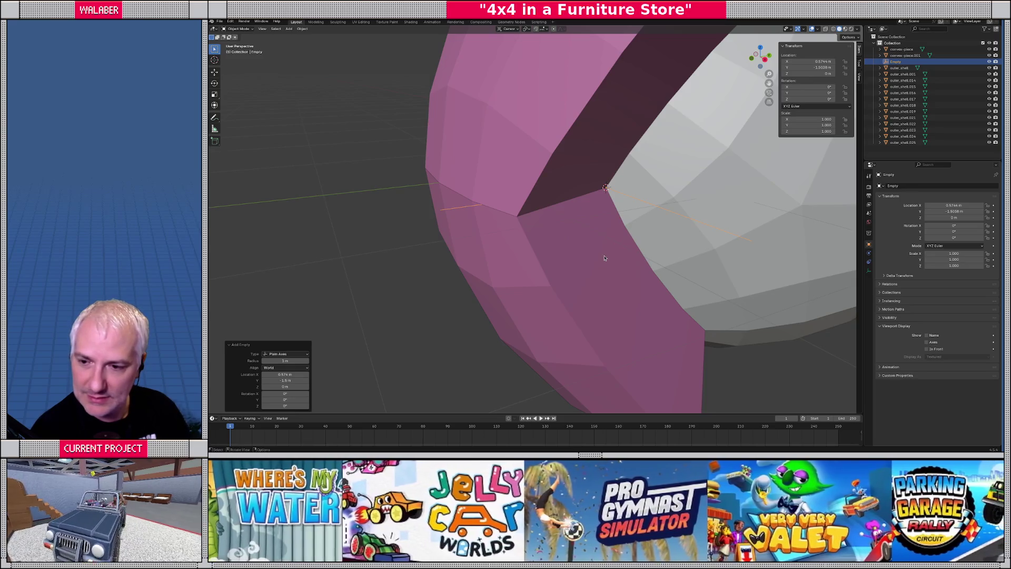
{"action": "scroll", "coordinate": [605, 258], "scroll_direction": "down", "scroll_amount": 5}
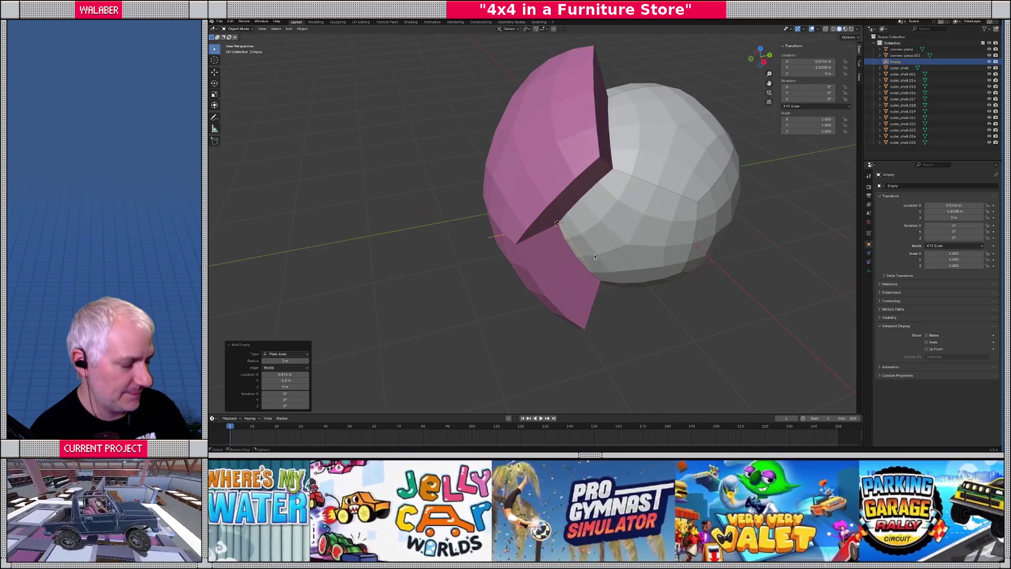
{"action": "key", "text": "KP_7"}
{"action": "scroll", "coordinate": [594, 256], "scroll_direction": "down", "scroll_amount": 2}
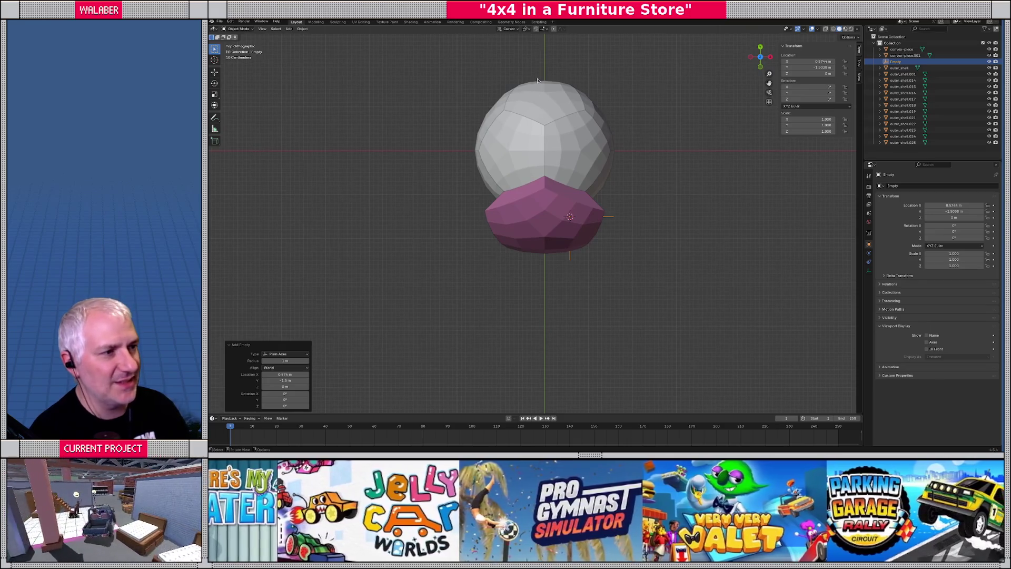
{"action": "mouse_move", "coordinate": [553, 98]}
{"action": "middle_mouse_down"}
{"action": "mouse_move", "coordinate": [512, 155]}
{"action": "mouse_move", "coordinate": [548, 237]}
{"action": "middle_mouse_up"}
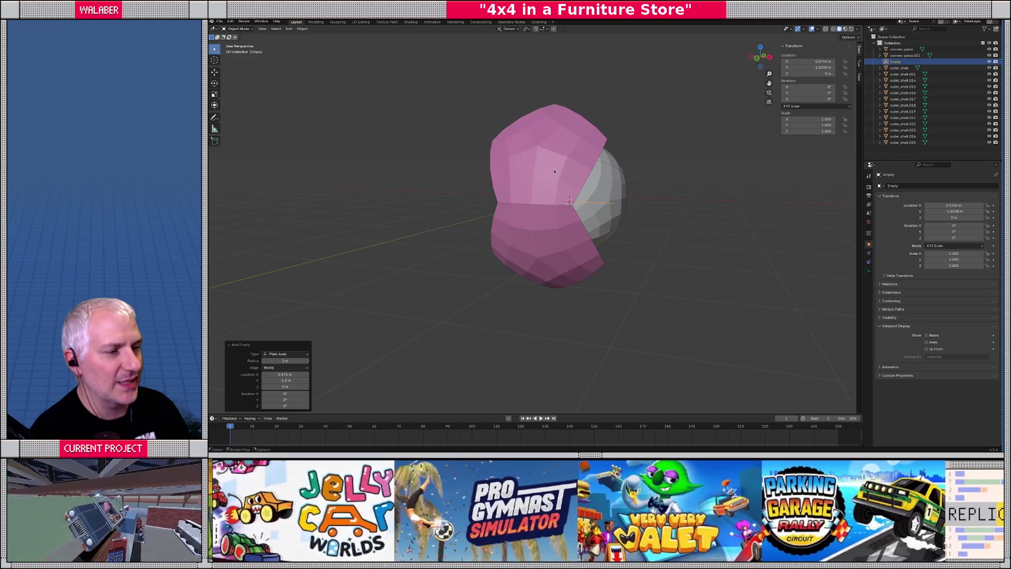
{"action": "left_click", "coordinate": [559, 270]}
{"action": "left_click", "coordinate": [536, 163], "text": "shift"}
Step: In Front view, make linked copies of both pink pieces rotated 90° about Z
{"action": "left_click", "coordinate": [559, 248], "text": "shift"}
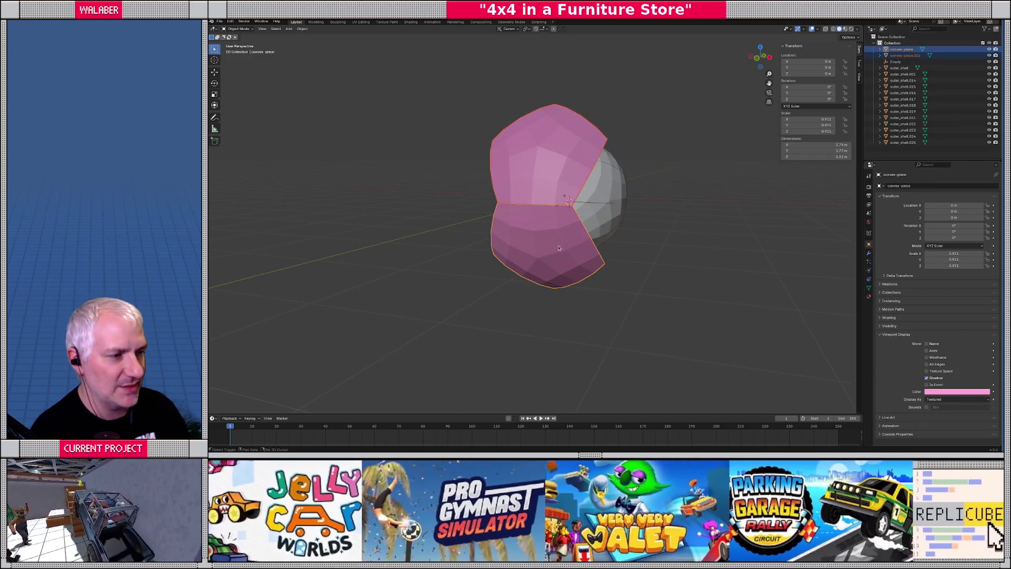
{"action": "key", "text": "KP_1"}
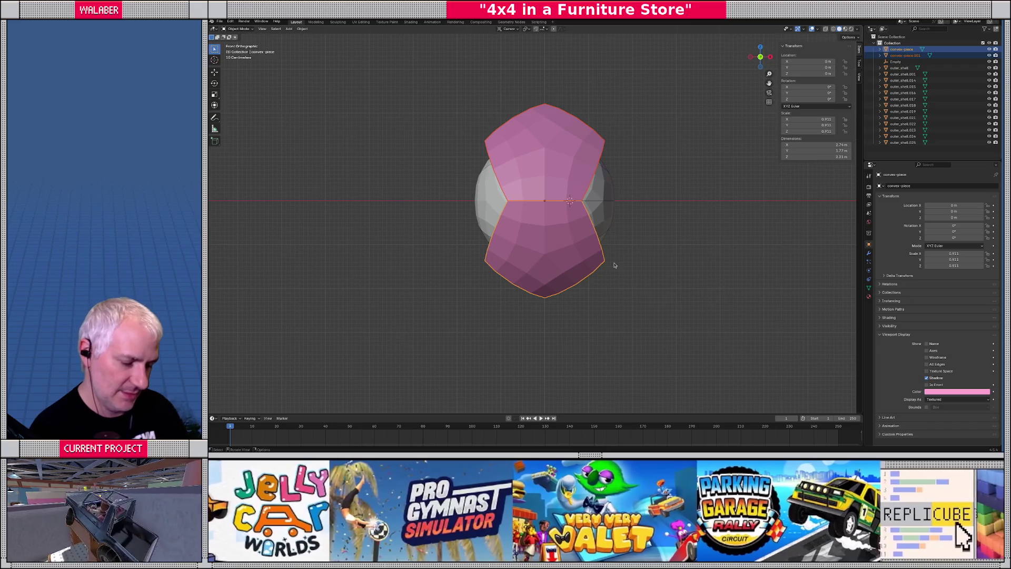
{"action": "key", "text": "alt+d"}
{"action": "key", "text": "r"}
{"action": "key", "text": "9"}
{"action": "key", "text": "0"}
{"action": "key", "text": "Return"}
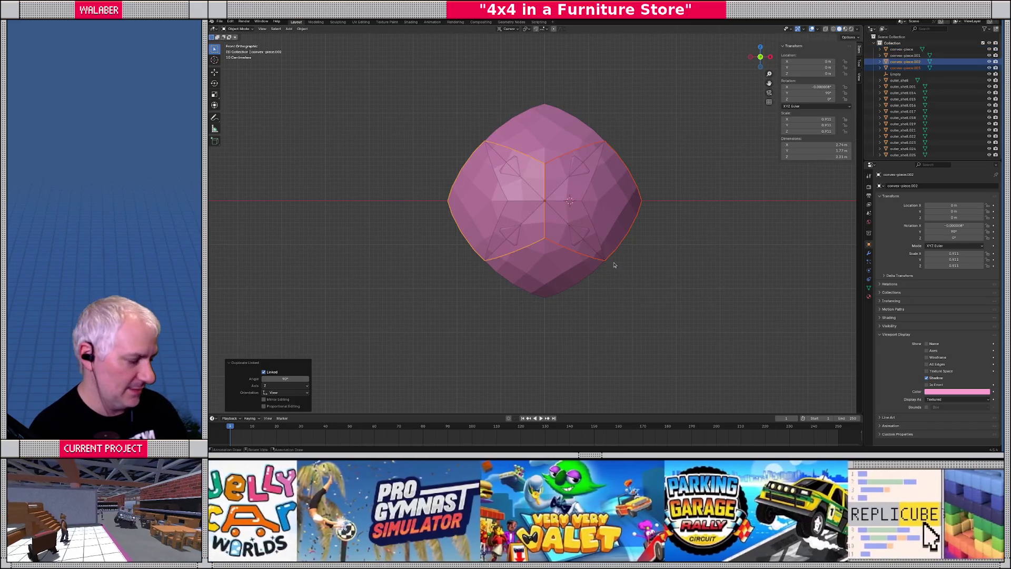
Step: In Top view, turn the side pink piece a further -90° and check it
{"action": "key", "text": "KP_7"}
{"action": "key", "text": "r"}
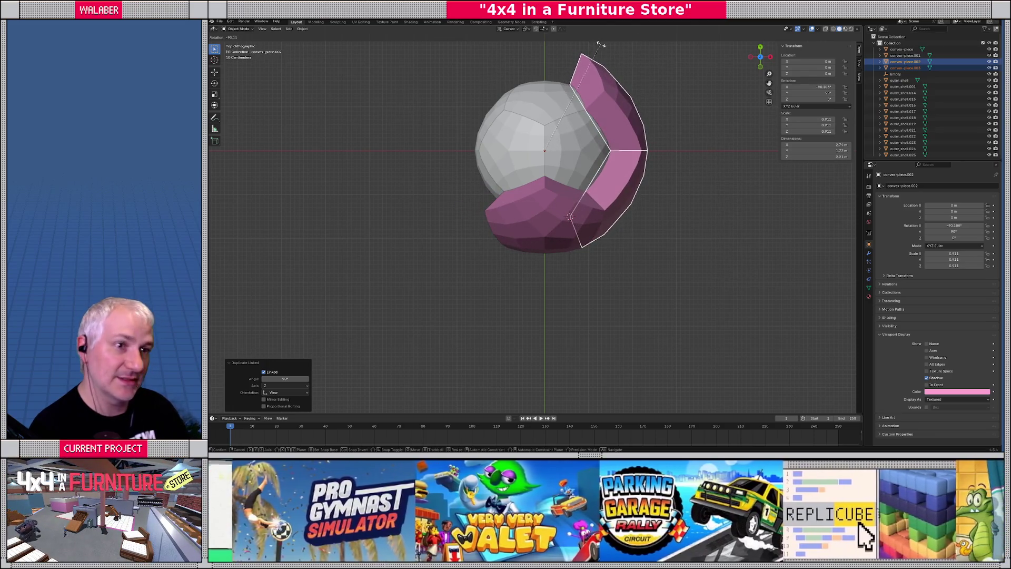
{"action": "type", "text": "-90"}
{"action": "key", "text": "Return"}
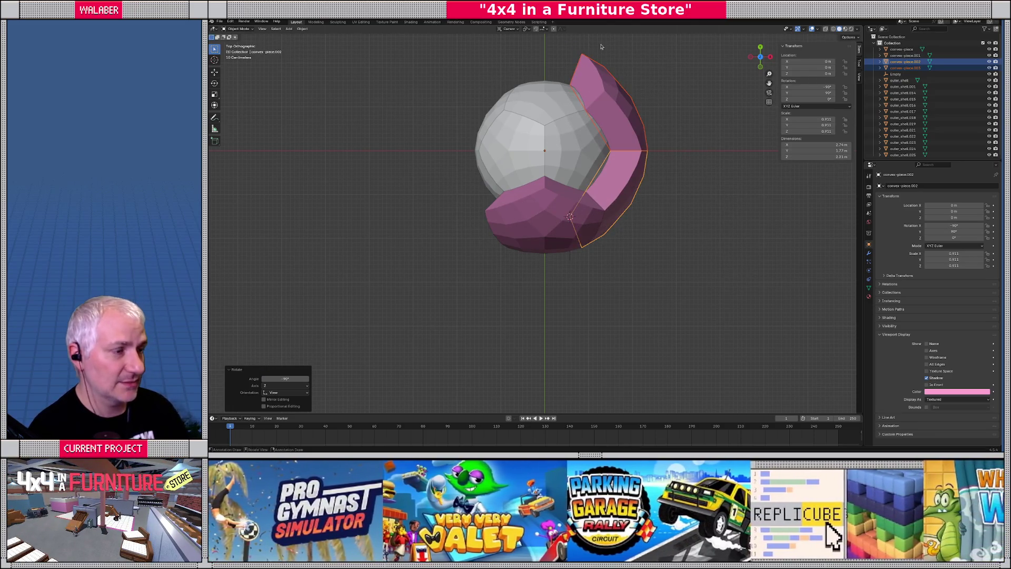
{"action": "mouse_move", "coordinate": [600, 45]}
{"action": "middle_mouse_down"}
{"action": "mouse_move", "coordinate": [508, 191]}
{"action": "mouse_move", "coordinate": [600, 158]}
{"action": "middle_mouse_up"}
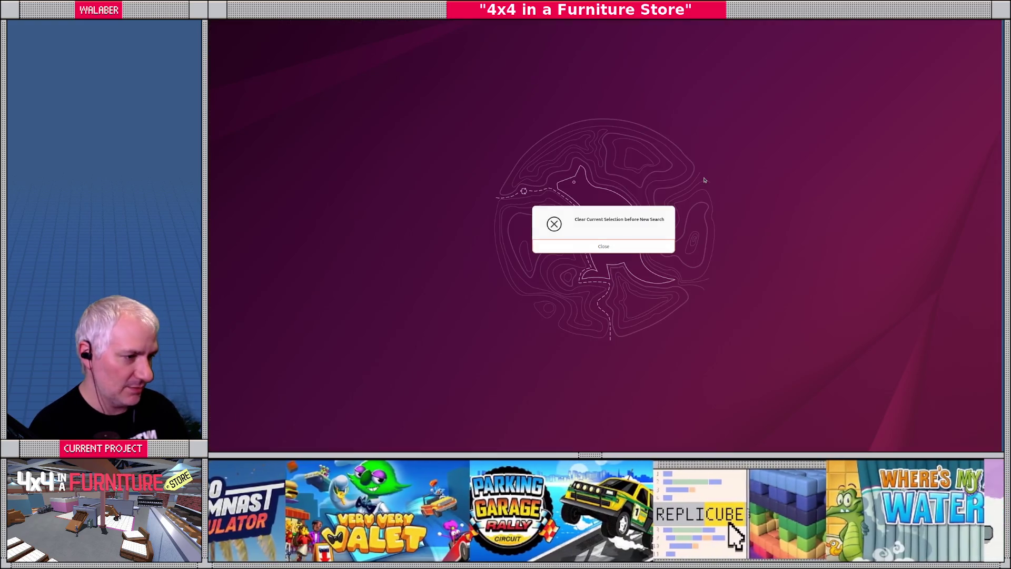
Step: Close the 'Clear Current Selection before New Search' notice to return to Blender
{"action": "left_click", "coordinate": [543, 246]}
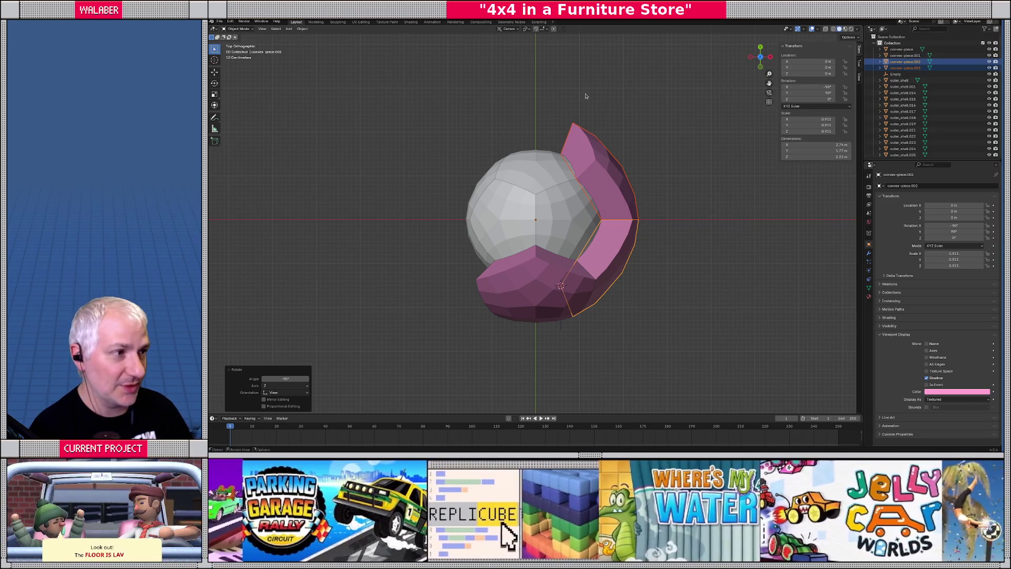
Step: Duplicate the right pink piece and rotate the copy by 18
{"action": "left_click", "coordinate": [610, 274], "text": "shift"}
{"action": "left_click", "coordinate": [610, 274], "text": "shift"}
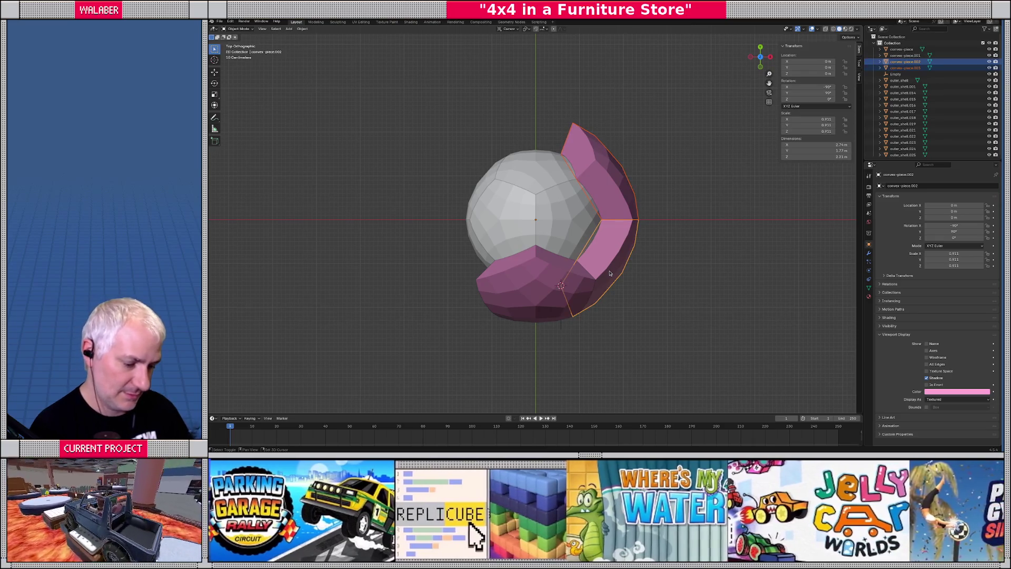
{"action": "key", "text": "shift+d"}
{"action": "key", "text": "Escape"}
{"action": "type", "text": "r"}
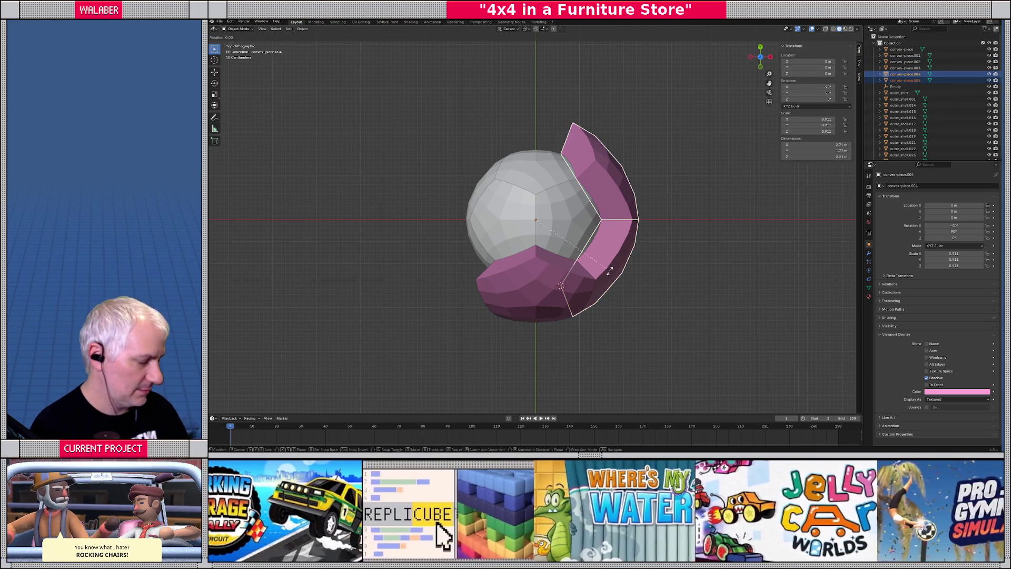
{"action": "type", "text": "18"}
{"action": "key", "text": "Return"}
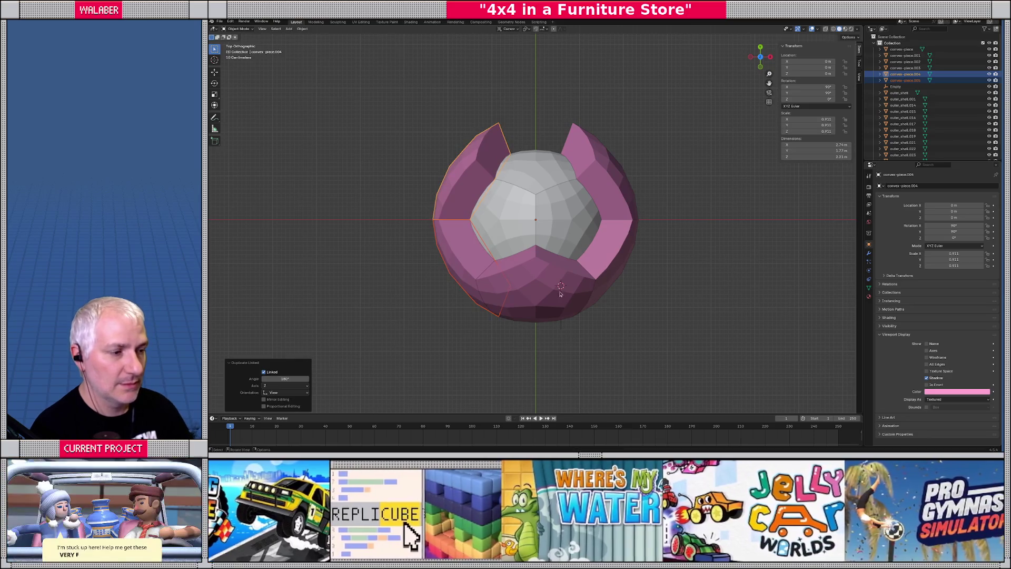
Step: Select both bottom pink pieces and make linked copies turned 180°
{"action": "left_click", "coordinate": [542, 294]}
{"action": "key", "text": "ctrl+KP_7"}
{"action": "left_click", "coordinate": [537, 280], "text": "shift"}
{"action": "key", "text": "KP_7"}
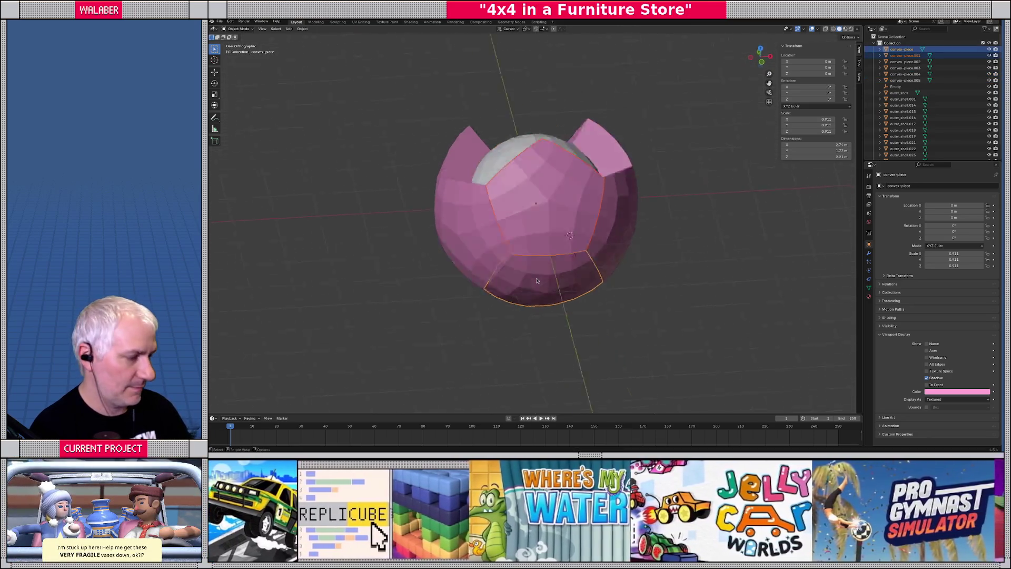
{"action": "key", "text": "alt+d"}
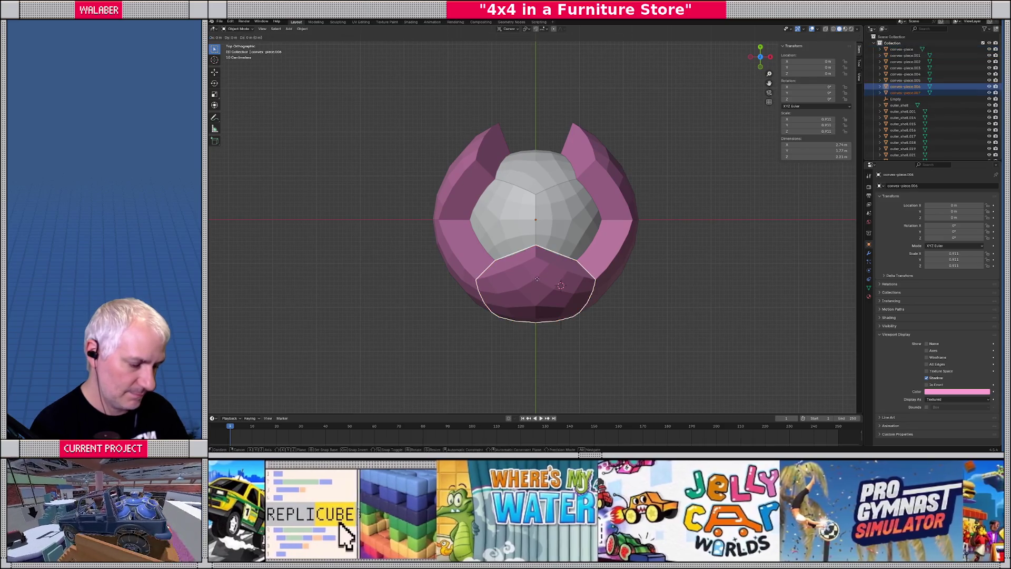
{"action": "type", "text": "r180"}
{"action": "key", "text": "Return"}
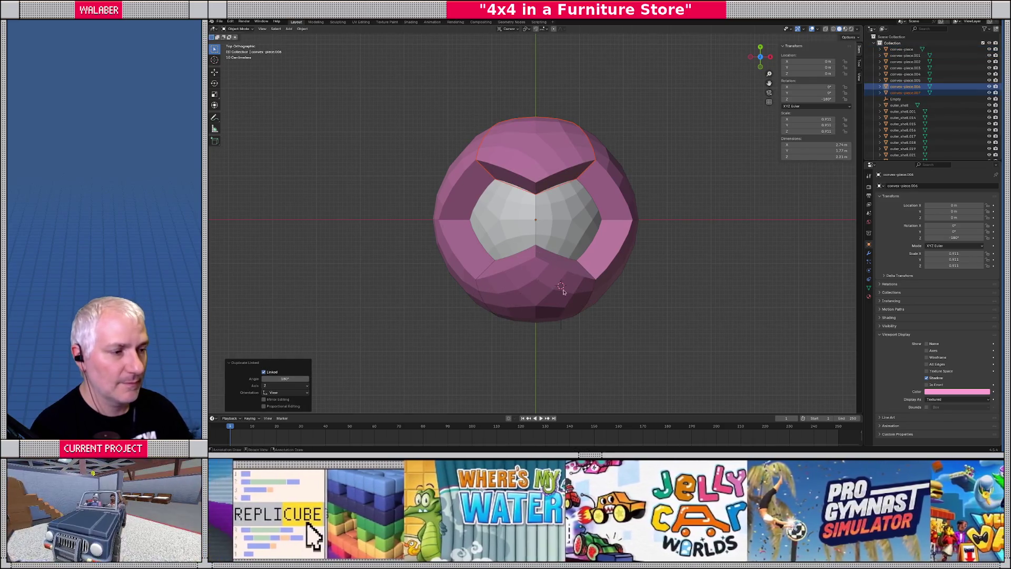
Step: Make linked copies of the two side pink pieces rotated 90° about Z
{"action": "mouse_move", "coordinate": [536, 281]}
{"action": "middle_mouse_down"}
{"action": "mouse_move", "coordinate": [529, 233]}
{"action": "mouse_move", "coordinate": [610, 266]}
{"action": "middle_mouse_up"}
{"action": "left_click", "coordinate": [613, 267]}
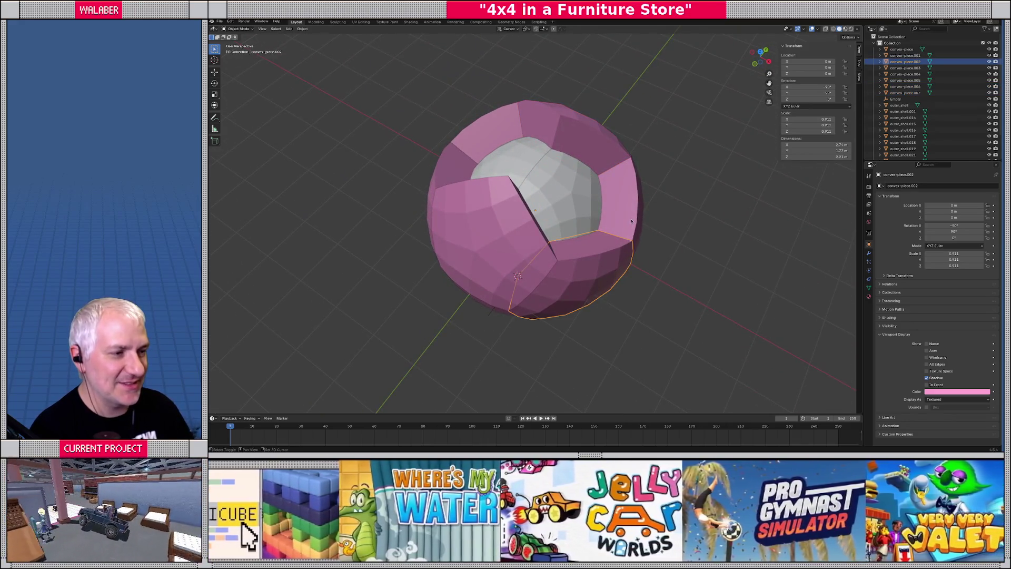
{"action": "left_click", "coordinate": [631, 222]}
{"action": "key", "text": "KP_3"}
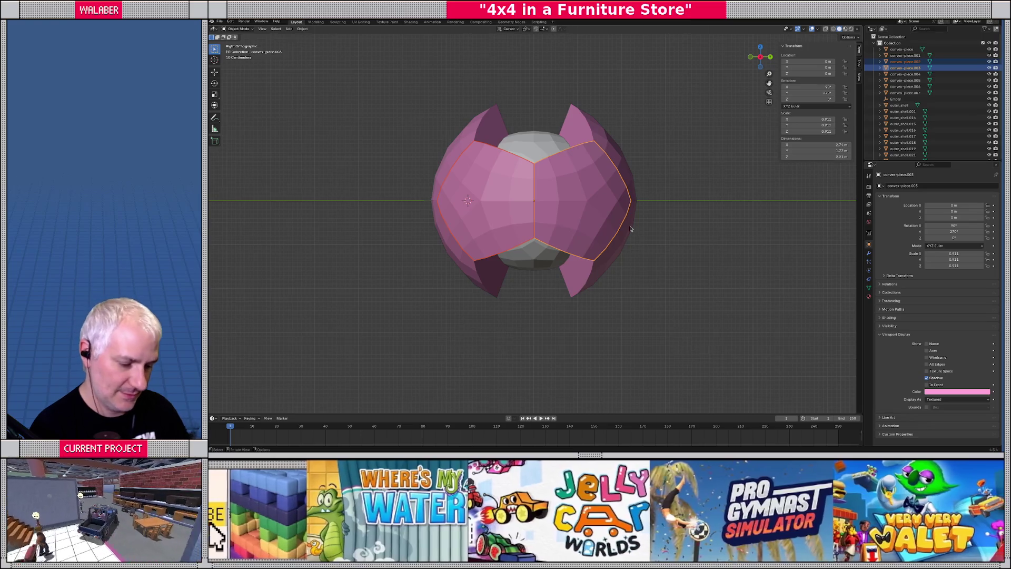
{"action": "key", "text": "alt+d"}
{"action": "key", "text": "r"}
{"action": "key", "text": "z"}
{"action": "key", "text": "9"}
{"action": "key", "text": "0"}
{"action": "key", "text": "Return"}
{"action": "key", "text": "KP_6"}
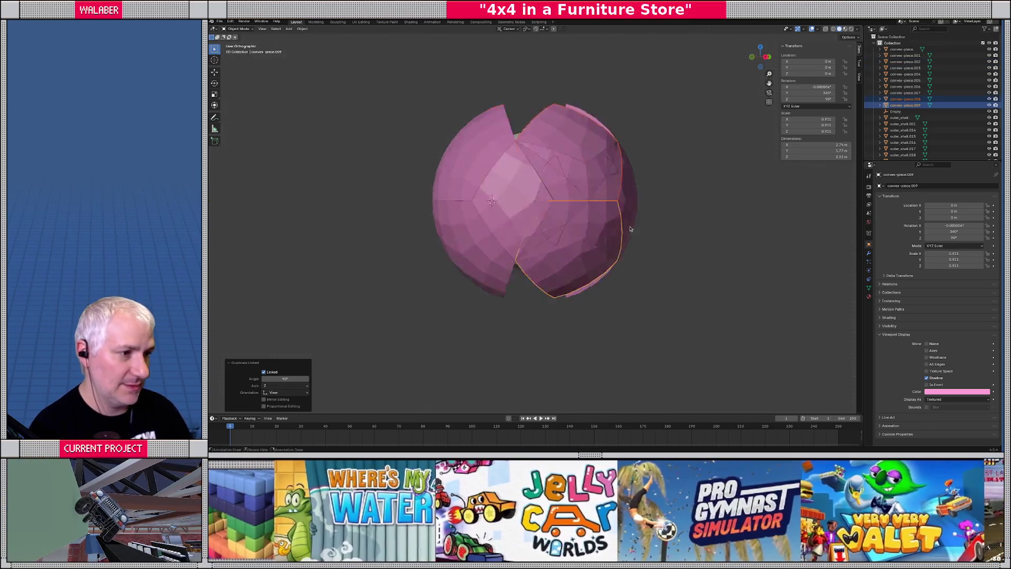
Step: From the Front view, turn the selected piece -90°
{"action": "key", "text": "KP_1"}
{"action": "key", "text": "r"}
{"action": "key", "text": "minus"}
{"action": "key", "text": "9"}
{"action": "key", "text": "0"}
{"action": "key", "text": "Return"}
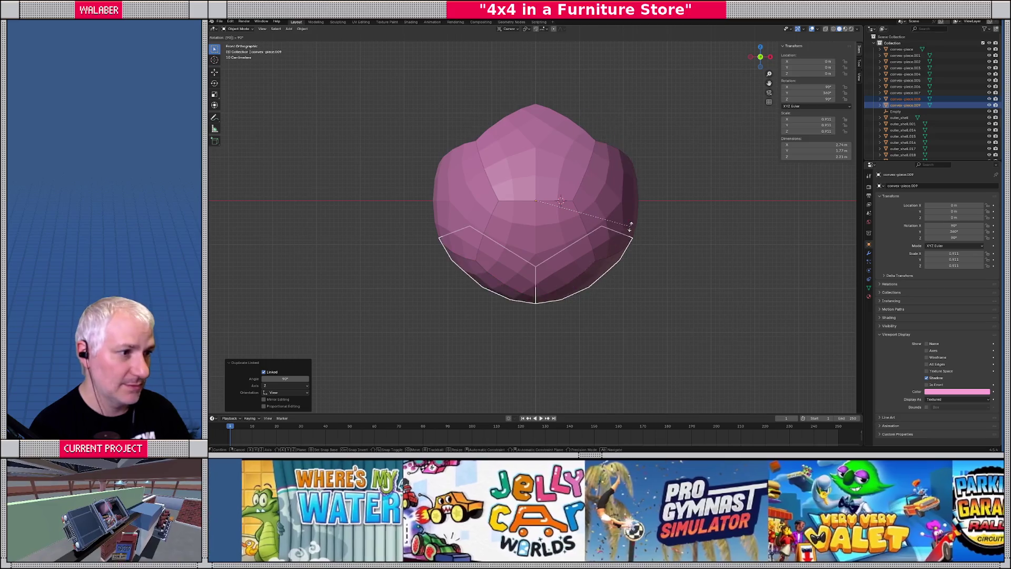
Step: Make a linked copy of the piece flipped 180° to the bottom
{"action": "key", "text": "alt+d"}
{"action": "key", "text": "r"}
{"action": "key", "text": "1"}
{"action": "key", "text": "8"}
{"action": "key", "text": "0"}
{"action": "key", "text": "Return"}
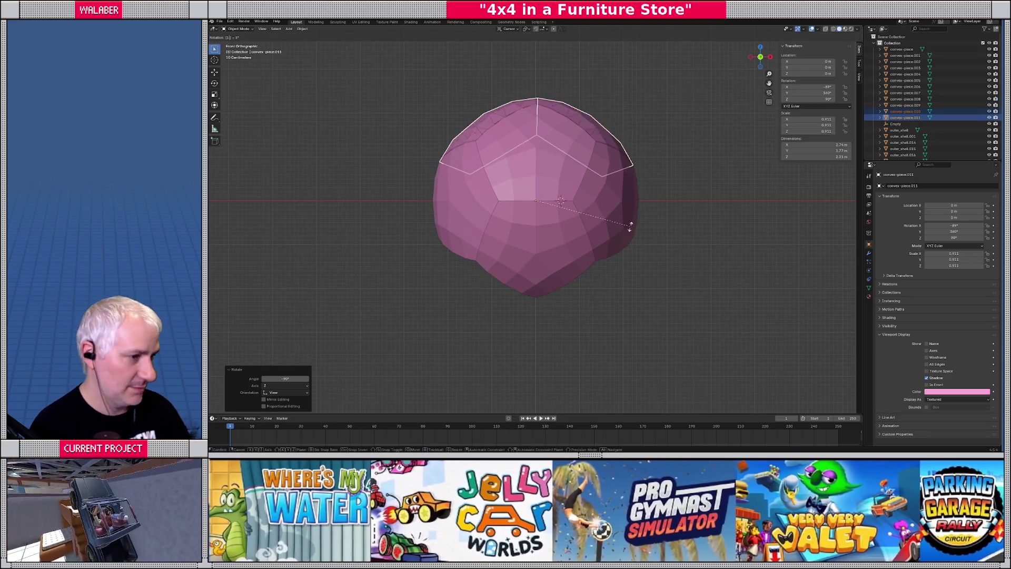
Step: Check the coverage and select several pink pieces around the sphere
{"action": "mouse_move", "coordinate": [570, 241]}
{"action": "middle_mouse_down"}
{"action": "mouse_move", "coordinate": [631, 227]}
{"action": "mouse_move", "coordinate": [564, 246]}
{"action": "middle_mouse_up"}
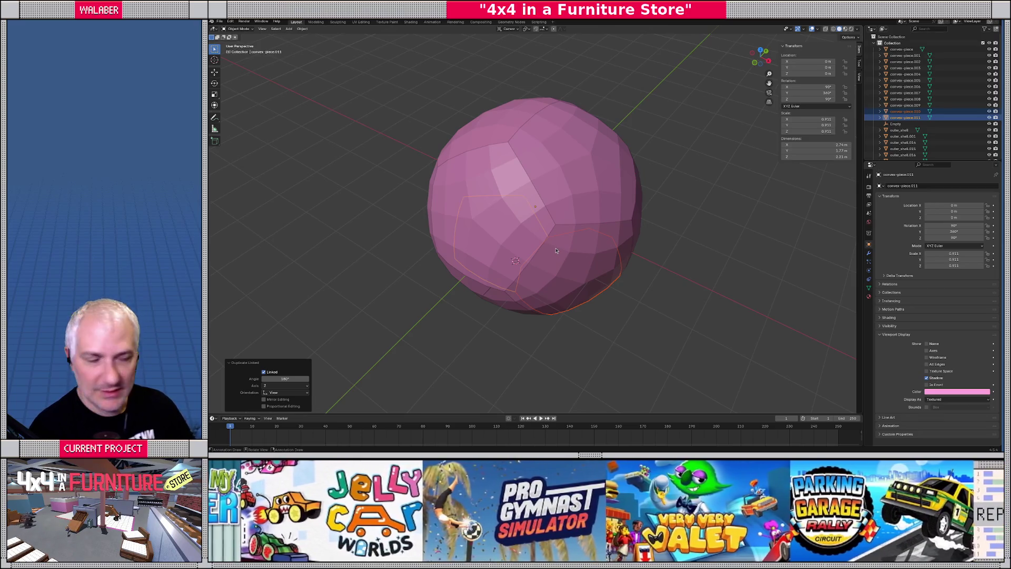
{"action": "key", "text": "KP_1"}
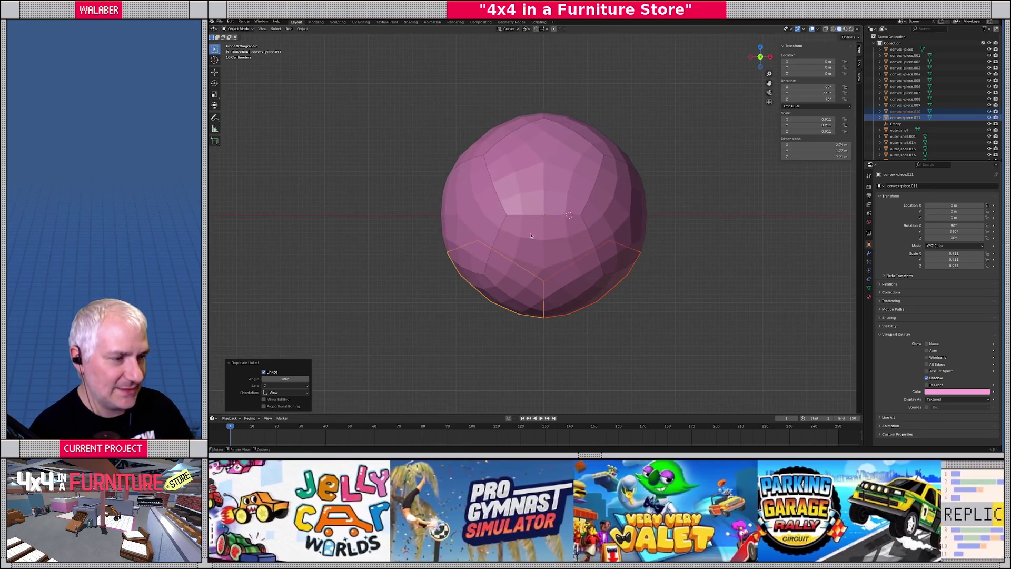
{"action": "left_click", "coordinate": [529, 189]}
{"action": "middle_click_drag", "start_coordinate": [528, 189], "coordinate": [536, 243]}
{"action": "left_click", "coordinate": [536, 242], "text": "shift"}
{"action": "left_click", "coordinate": [610, 237], "text": "shift"}
{"action": "mouse_move", "coordinate": [610, 237]}
{"action": "middle_mouse_down"}
{"action": "mouse_move", "coordinate": [529, 136]}
{"action": "mouse_move", "coordinate": [544, 204]}
{"action": "middle_mouse_up"}
{"action": "left_click", "coordinate": [529, 136], "text": "shift"}
Step: Box-select pieces on the front of the sphere, then deselect everything
{"action": "key", "text": "KP_1"}
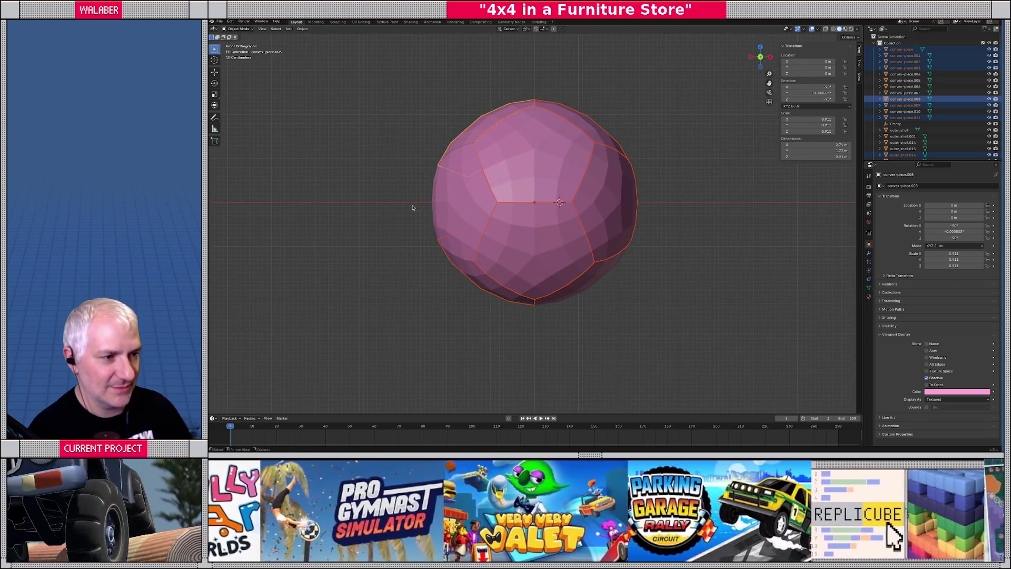
{"action": "key", "text": "alt+a"}
{"action": "left_click_drag", "start_coordinate": [532, 222], "coordinate": [532, 223]}
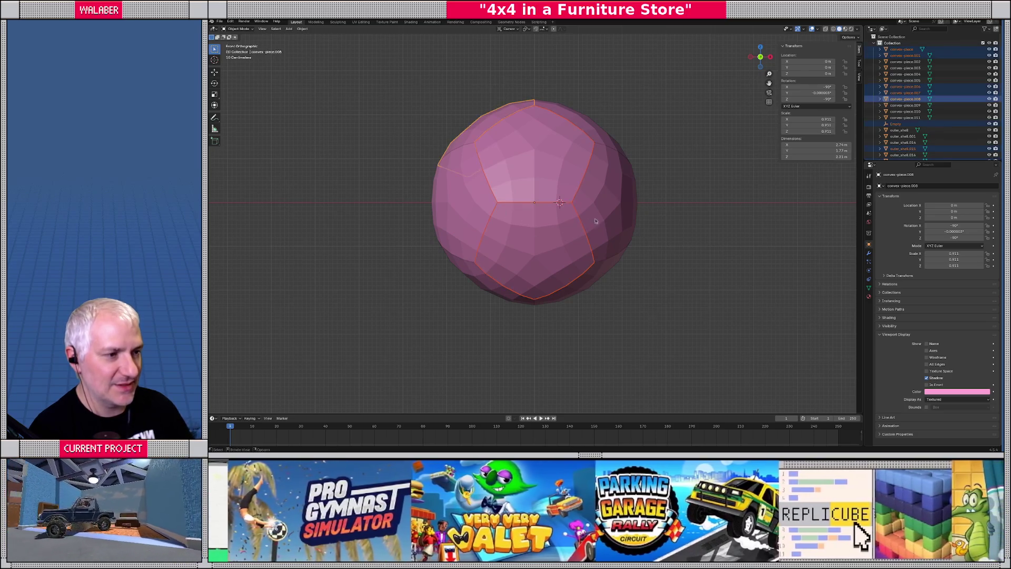
{"action": "middle_click_drag", "start_coordinate": [532, 223], "coordinate": [530, 191]}
{"action": "left_click_drag", "start_coordinate": [530, 191], "coordinate": [587, 213]}
{"action": "middle_click_drag", "start_coordinate": [587, 213], "coordinate": [565, 200]}
{"action": "key", "text": "alt+a"}
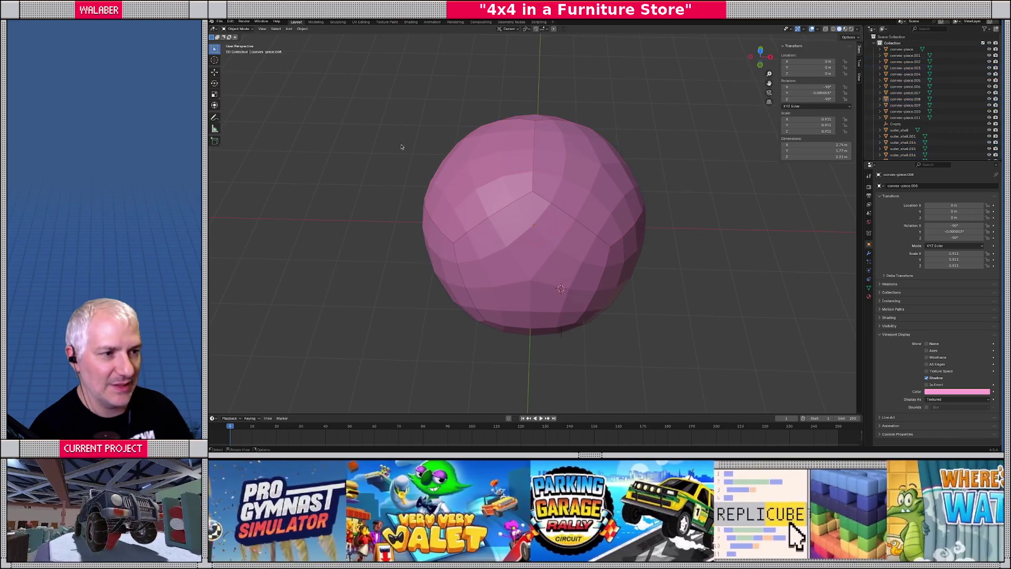
{"action": "mouse_move", "coordinate": [416, 252]}
{"action": "middle_mouse_down"}
{"action": "mouse_move", "coordinate": [420, 282]}
{"action": "mouse_move", "coordinate": [424, 255]}
{"action": "mouse_move", "coordinate": [449, 247]}
{"action": "middle_mouse_up"}
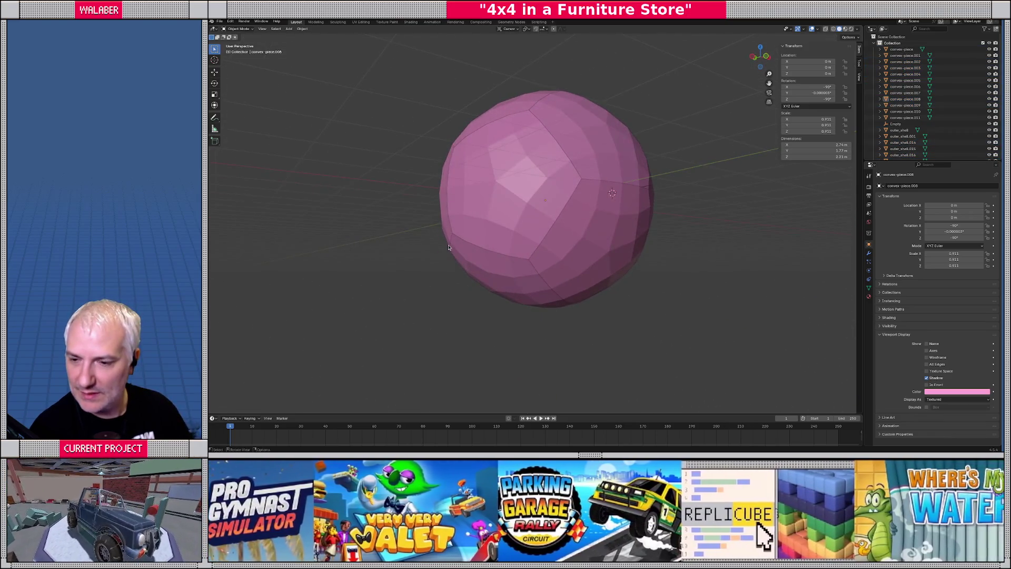
Step: Delete the leftover Empty, then select outer_shell through outer_shell.025 and delete them
{"action": "left_click", "coordinate": [895, 124]}
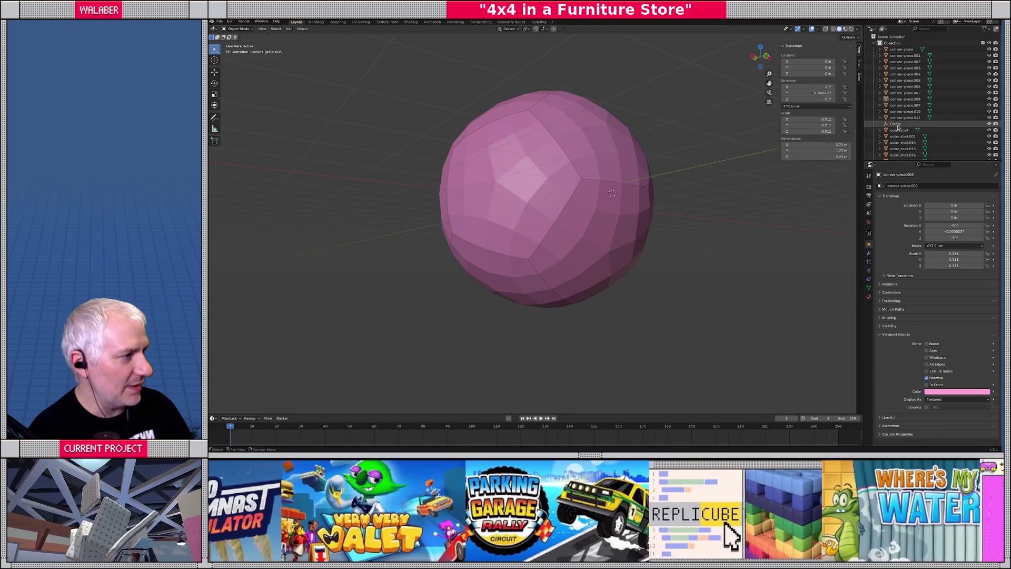
{"action": "key", "text": "Delete"}
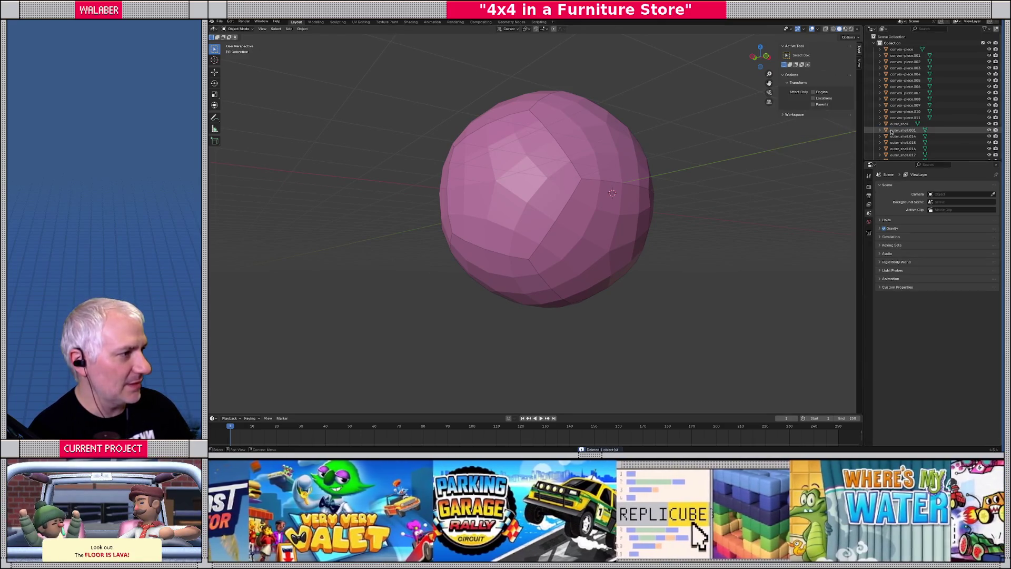
{"action": "left_click", "coordinate": [898, 124]}
{"action": "left_click_drag", "start_coordinate": [936, 160], "coordinate": [936, 258]}
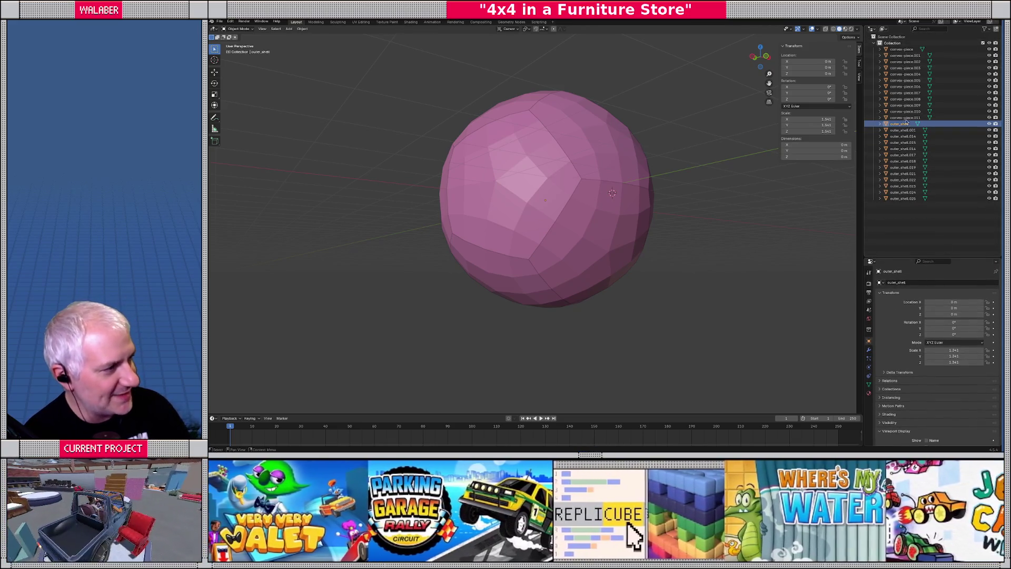
{"action": "left_click", "coordinate": [901, 199], "text": "shift"}
{"action": "key", "text": "Delete"}
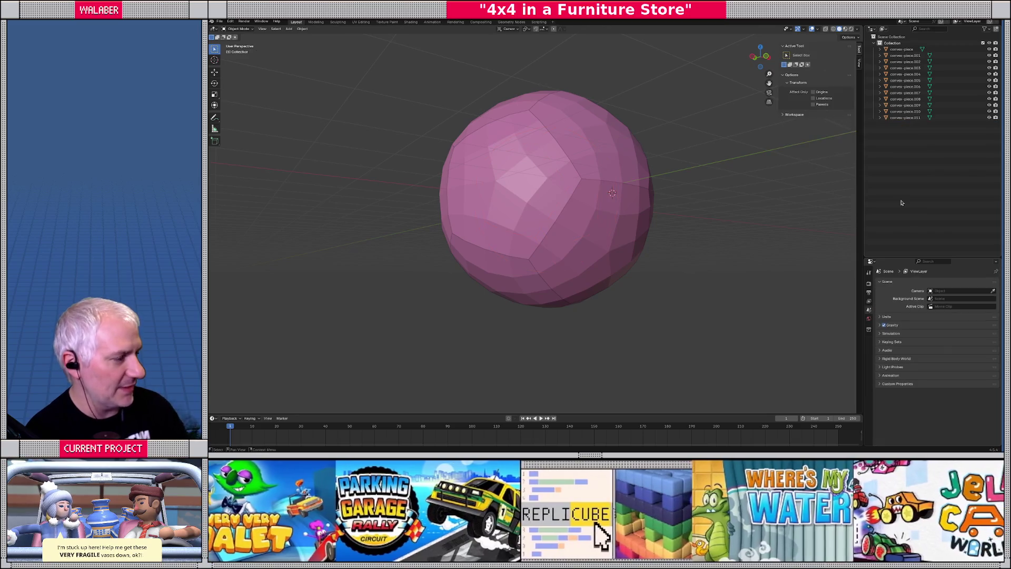
Step: Switch to Front view and zero the 3D Cursor's X and Y locations
{"action": "mouse_move", "coordinate": [820, 187]}
{"action": "middle_mouse_down"}
{"action": "mouse_move", "coordinate": [686, 182]}
{"action": "mouse_move", "coordinate": [685, 174]}
{"action": "mouse_move", "coordinate": [549, 195]}
{"action": "middle_mouse_up"}
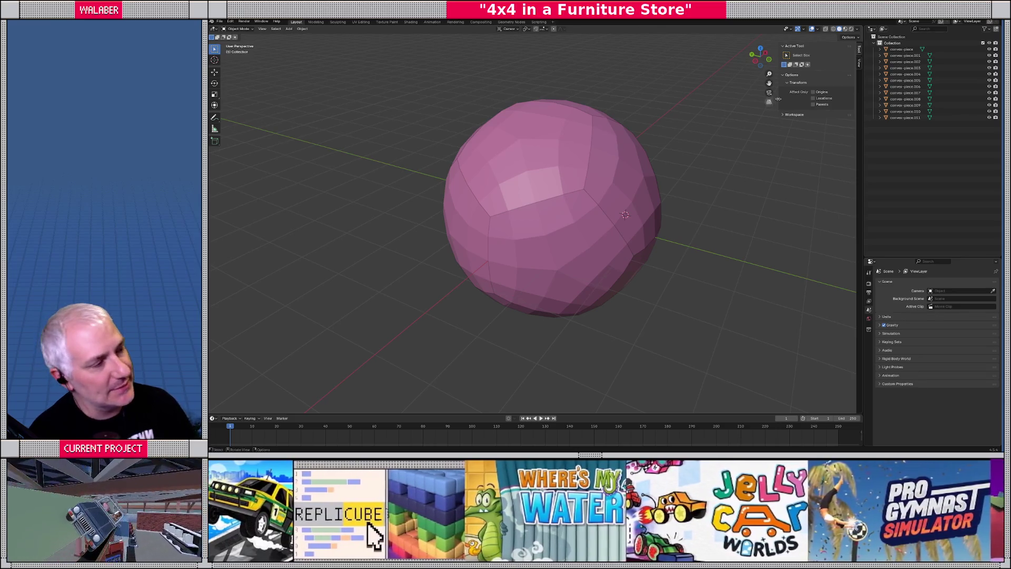
{"action": "key", "text": "KP_1"}
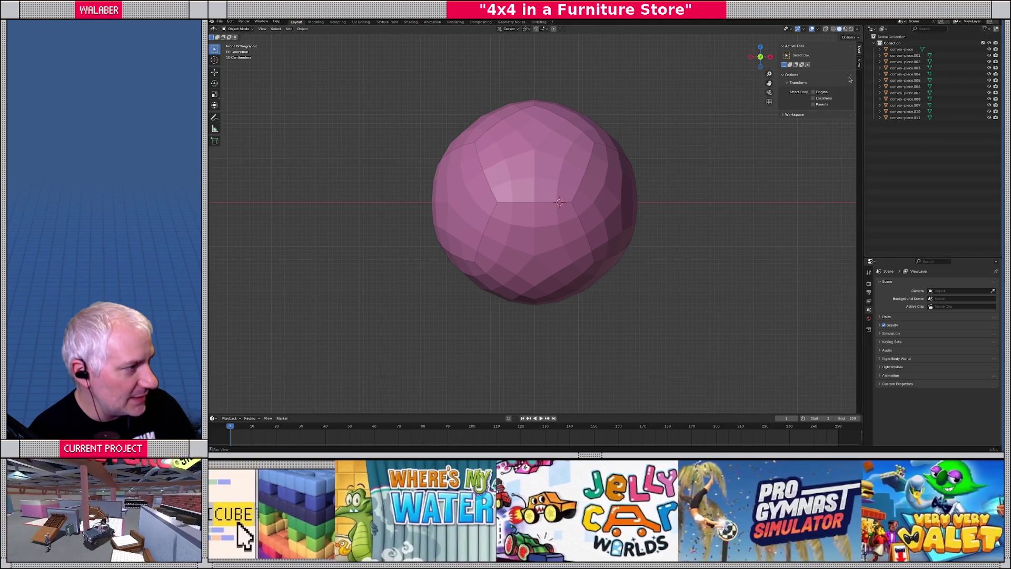
{"action": "left_click", "coordinate": [859, 64]}
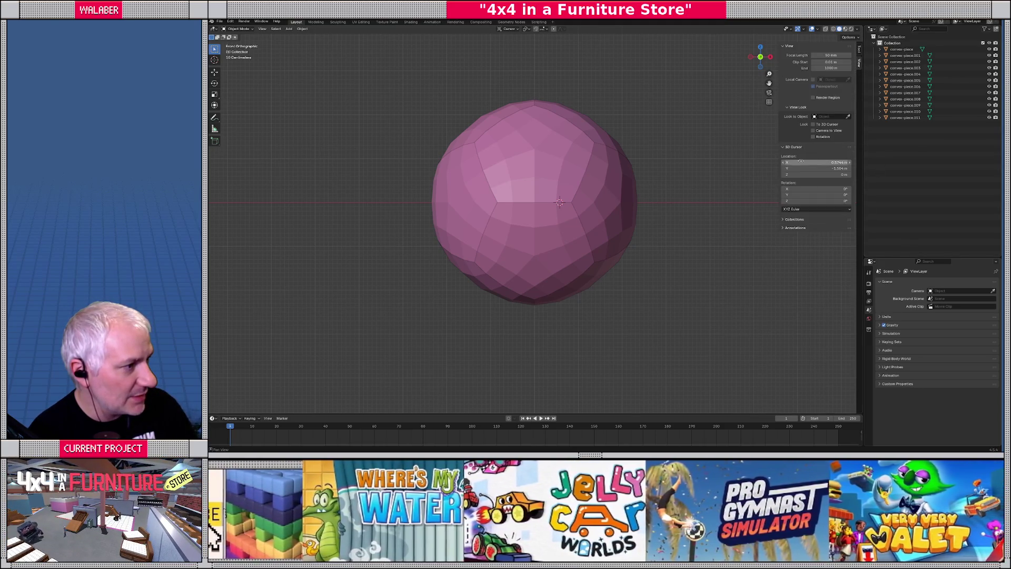
{"action": "key", "text": "BackSpace"}
{"action": "left_click", "coordinate": [803, 167]}
{"action": "key", "text": "BackSpace"}
{"action": "key", "text": "Return"}
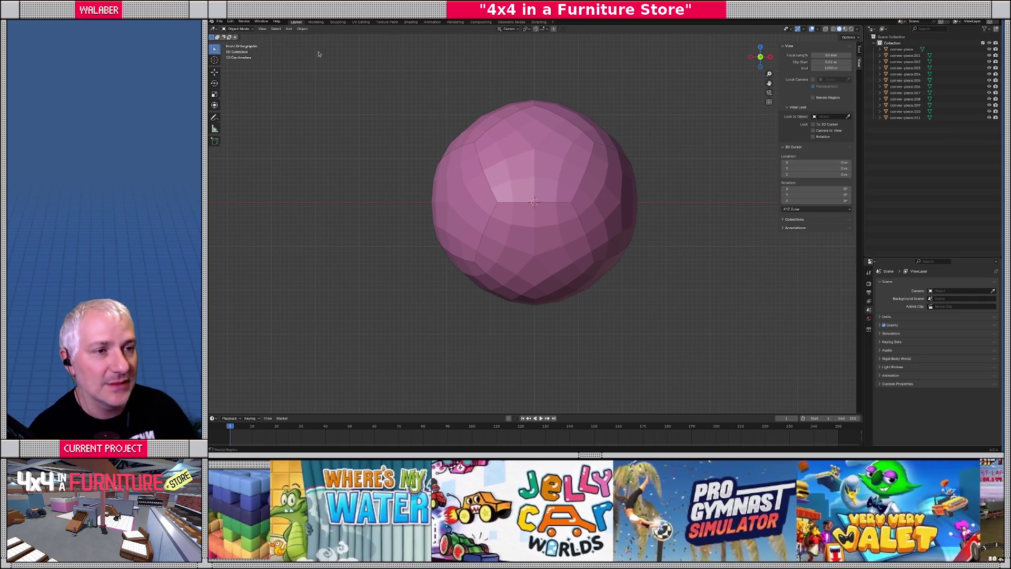
Step: Add a Plain Axes empty at the world origin
{"action": "left_click", "coordinate": [289, 29]}
{"action": "mouse_move", "coordinate": [307, 104]}
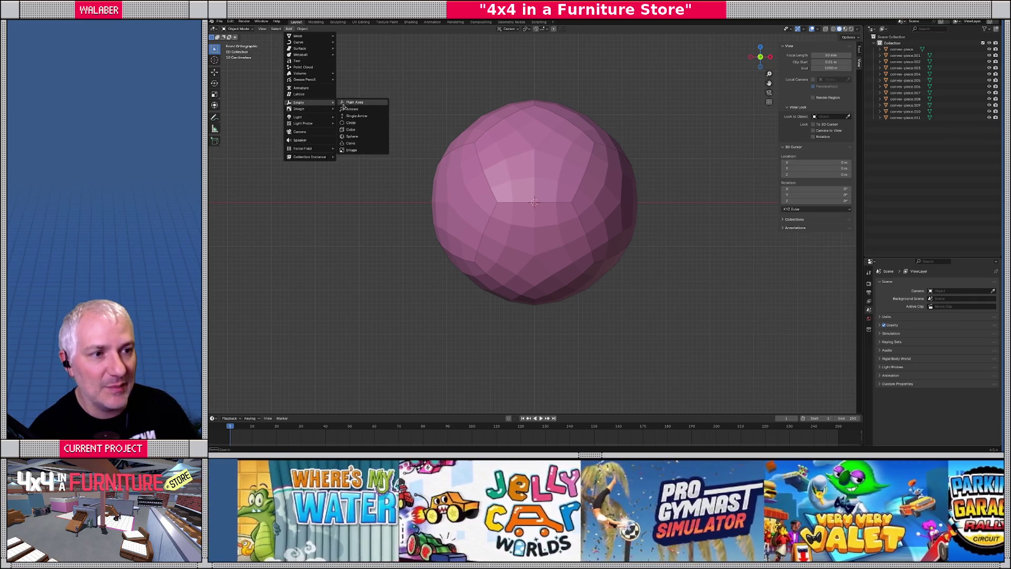
{"action": "left_click", "coordinate": [349, 105]}
{"action": "left_click", "coordinate": [902, 124]}
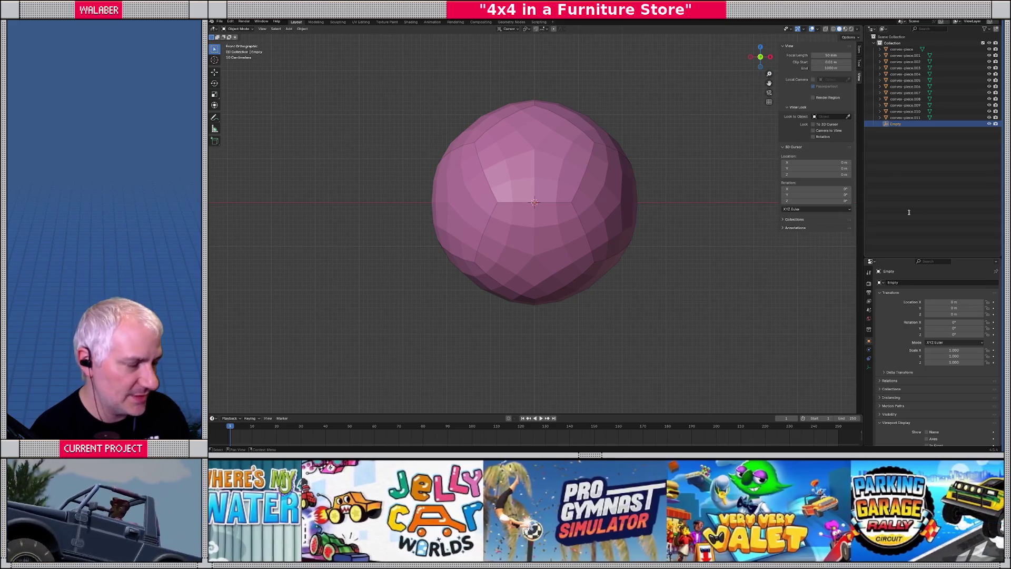
Step: Rename the empty InflatableHumanBall-prop and select all twelve convex pieces in the Outliner
{"action": "key", "text": "F2"}
{"action": "type", "text": "Inflatable"}
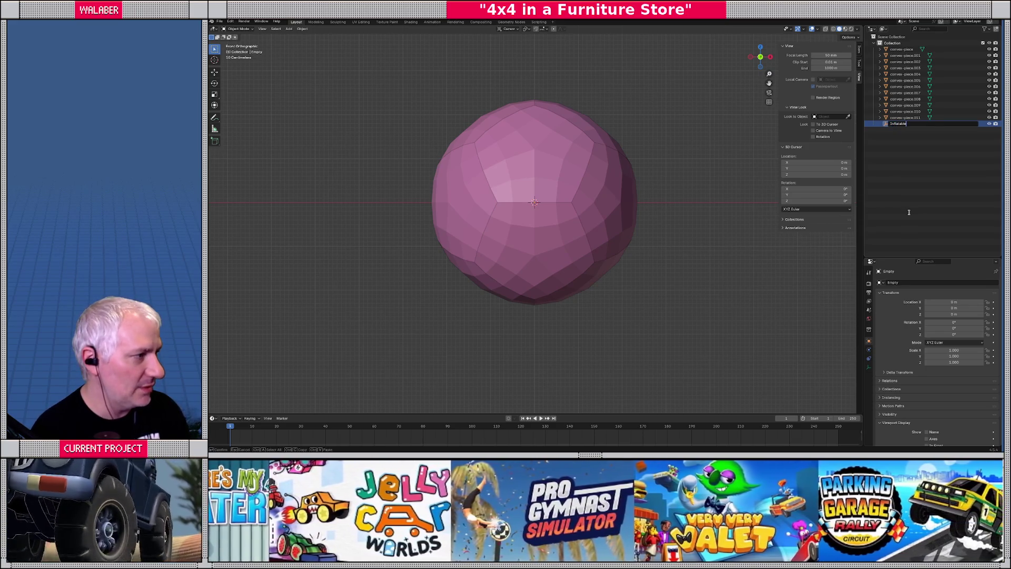
{"action": "type", "text": "HumanBall-prop"}
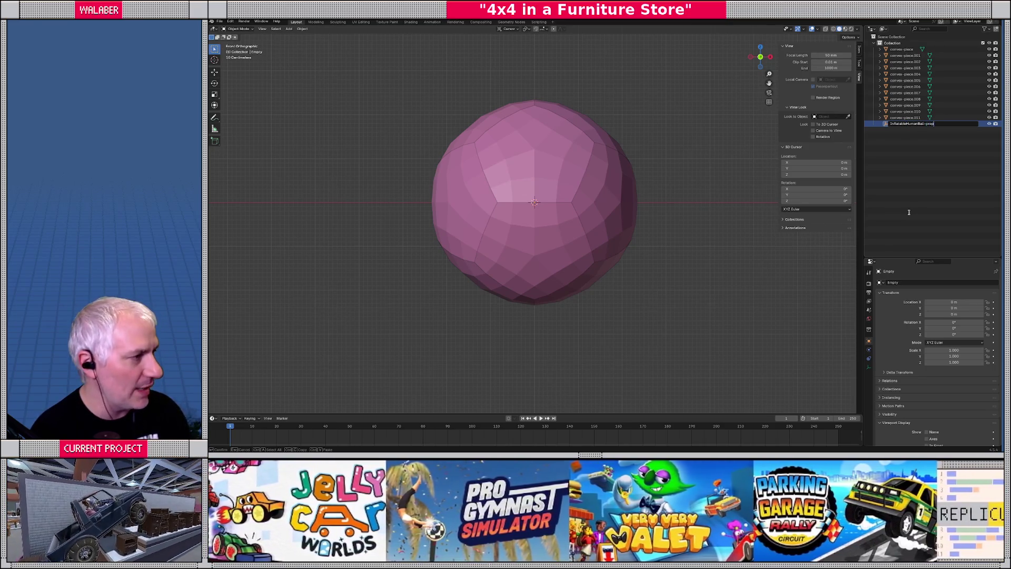
{"action": "key", "text": "Return"}
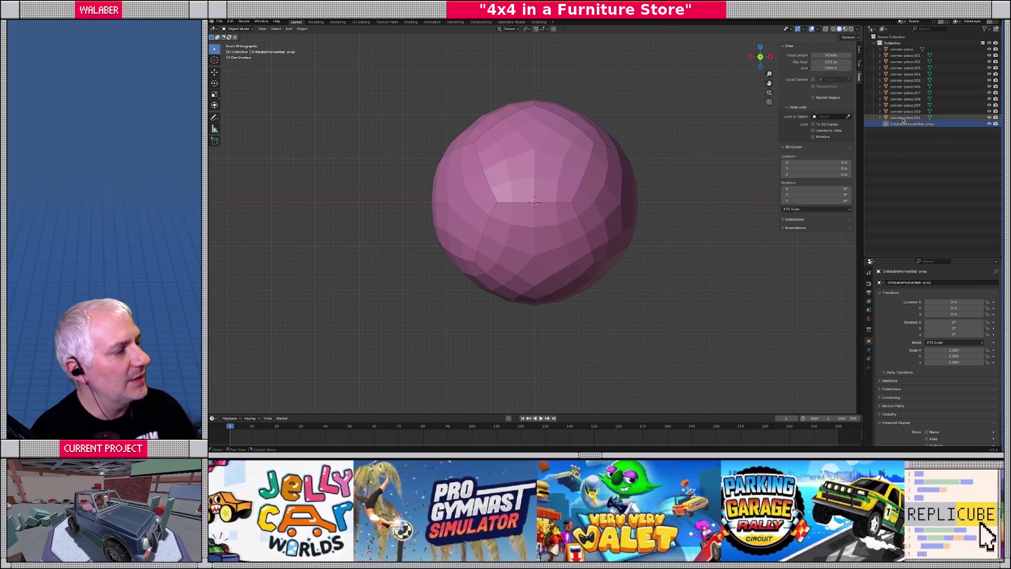
{"action": "left_click_drag", "start_coordinate": [903, 120], "coordinate": [903, 47]}
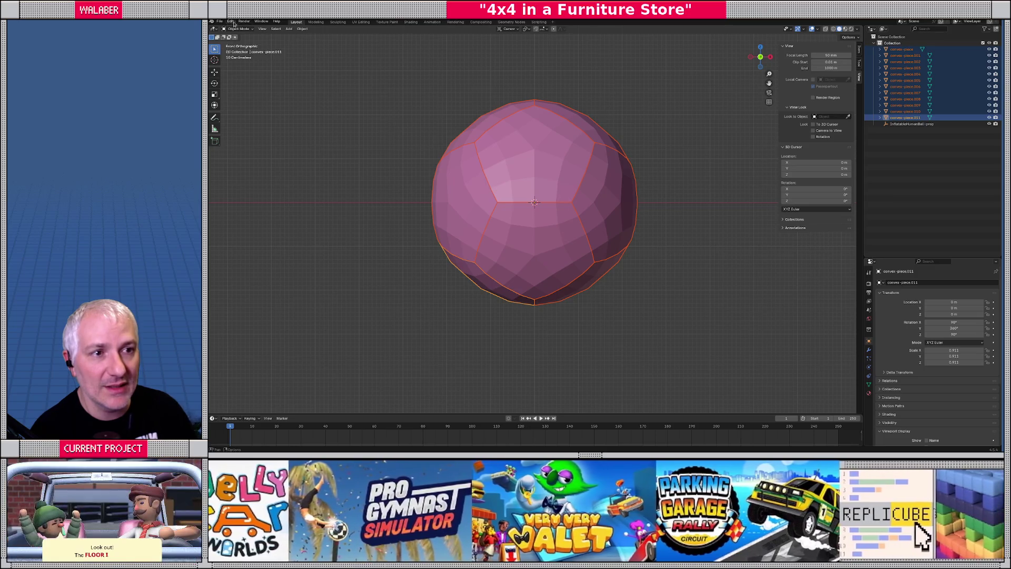
Step: Batch Rename the selected pieces using Set Name, method New, name collider-convex-piece
{"action": "left_click", "coordinate": [231, 22]}
{"action": "mouse_move", "coordinate": [220, 24]}
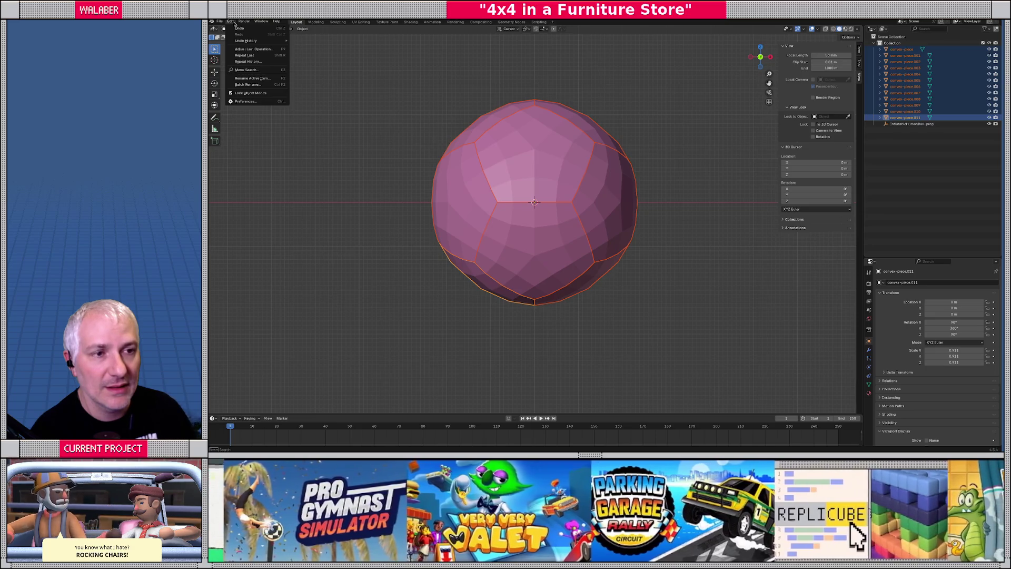
{"action": "left_click", "coordinate": [235, 24]}
{"action": "left_click", "coordinate": [235, 25]}
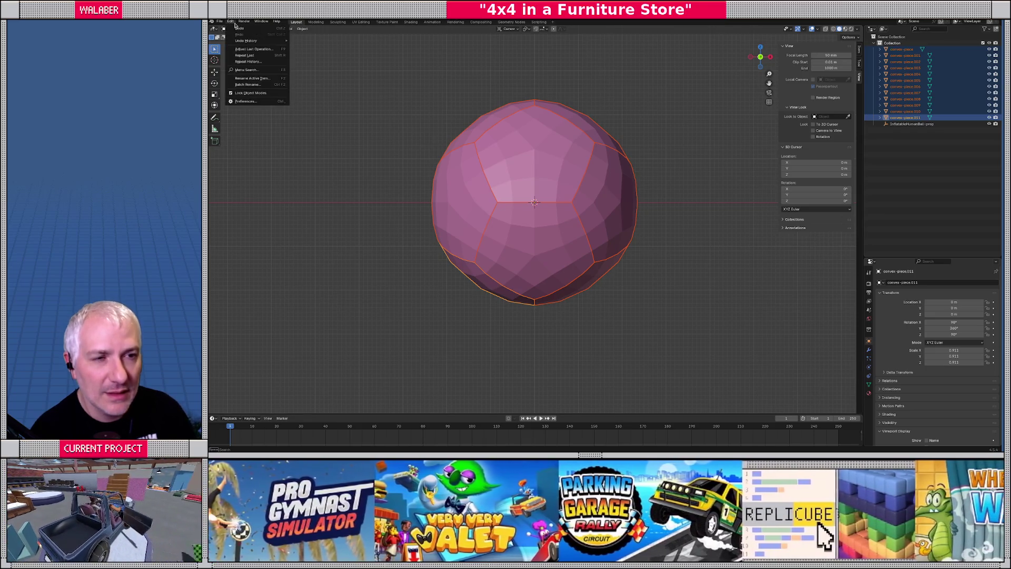
{"action": "left_click", "coordinate": [248, 84]}
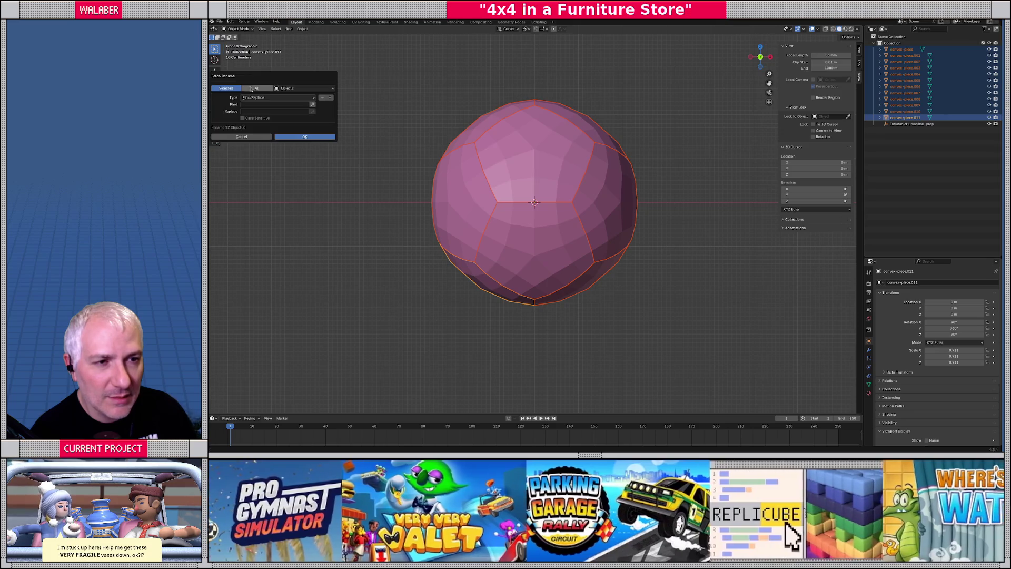
{"action": "left_click", "coordinate": [286, 100]}
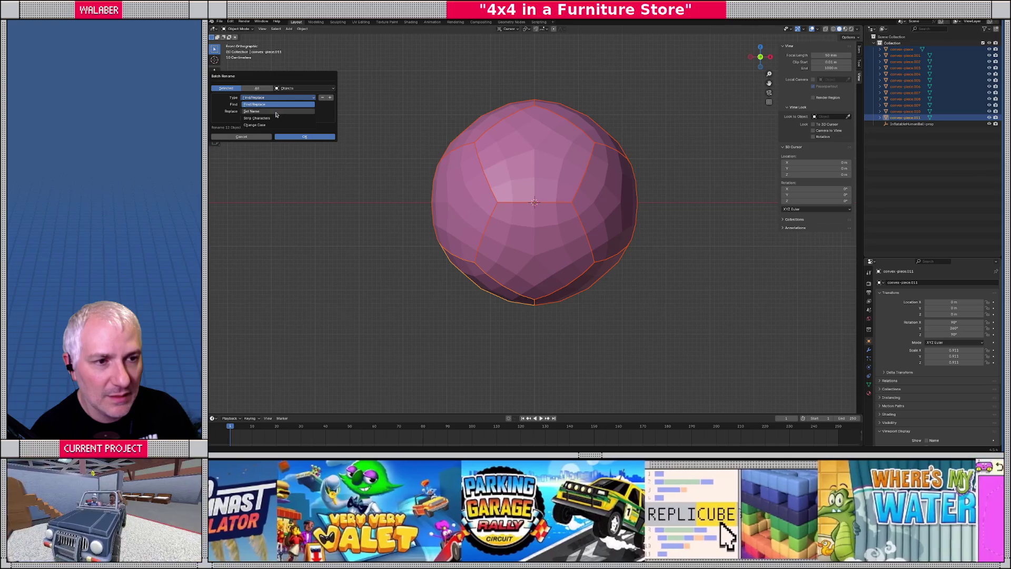
{"action": "left_click", "coordinate": [256, 111]}
{"action": "left_click", "coordinate": [256, 112]}
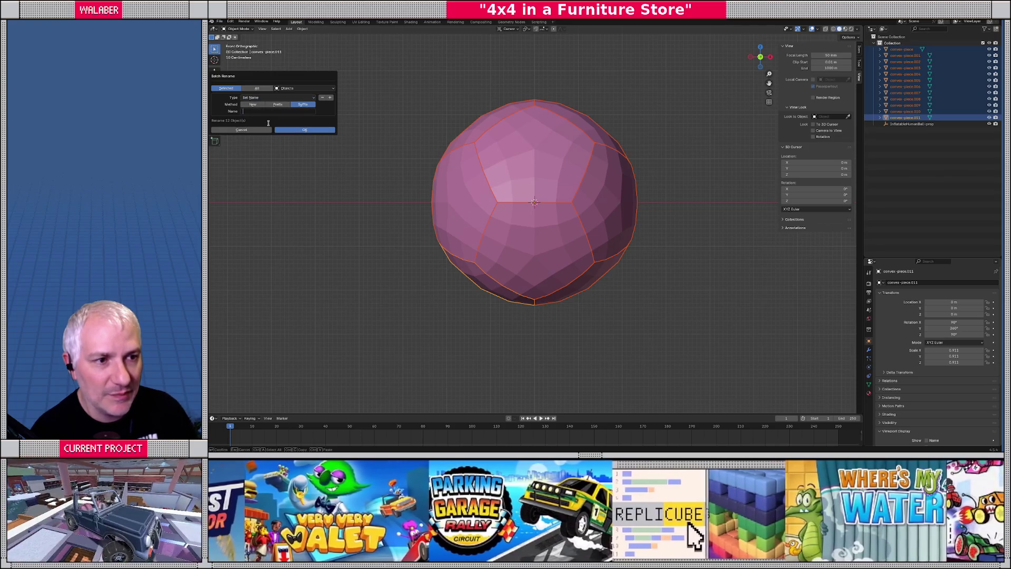
{"action": "left_click", "coordinate": [253, 104]}
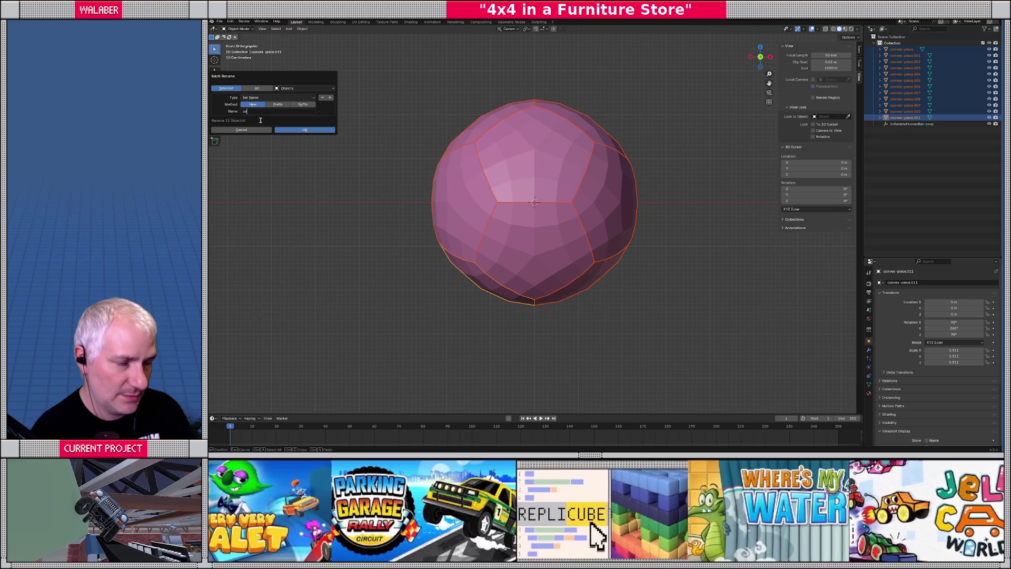
{"action": "type", "text": "nve"}
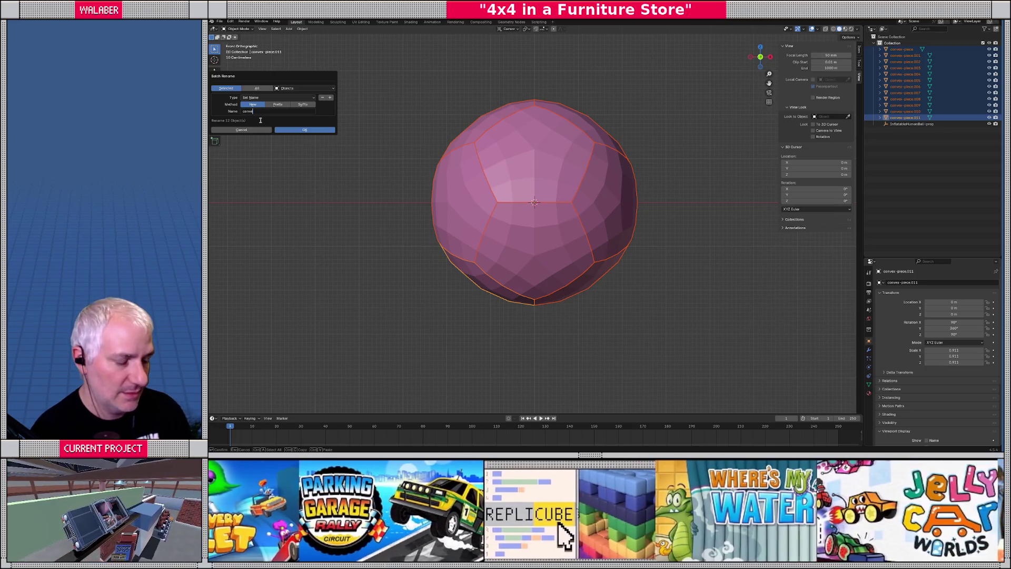
{"action": "type", "text": "oll"}
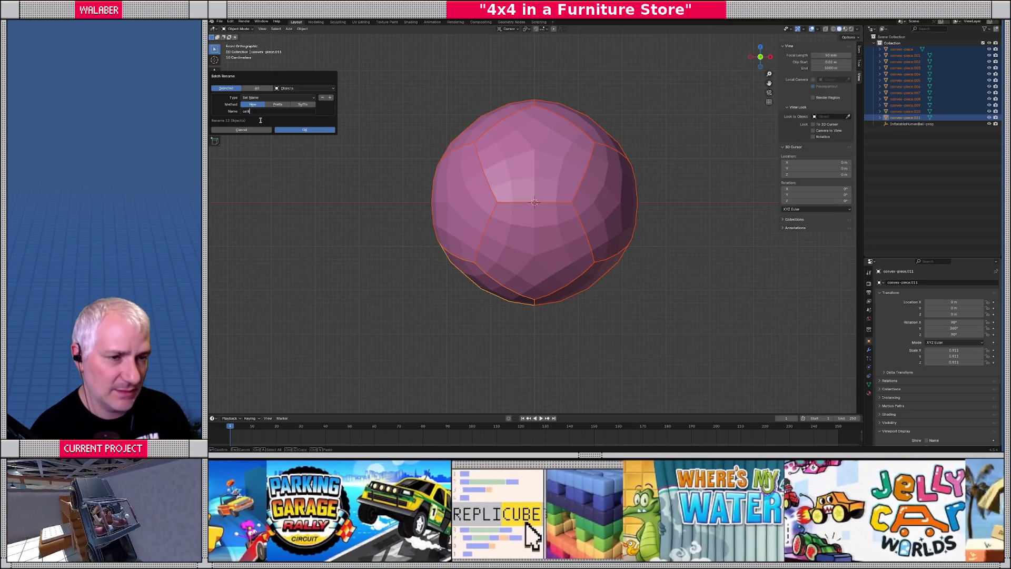
{"action": "type", "text": "ider-convex-pie"}
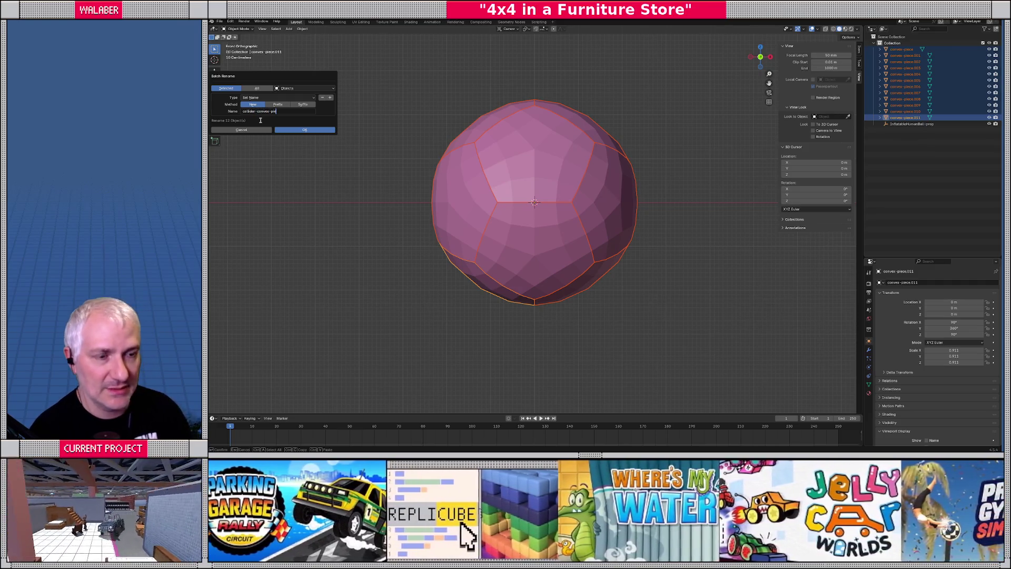
{"action": "left_click", "coordinate": [295, 130]}
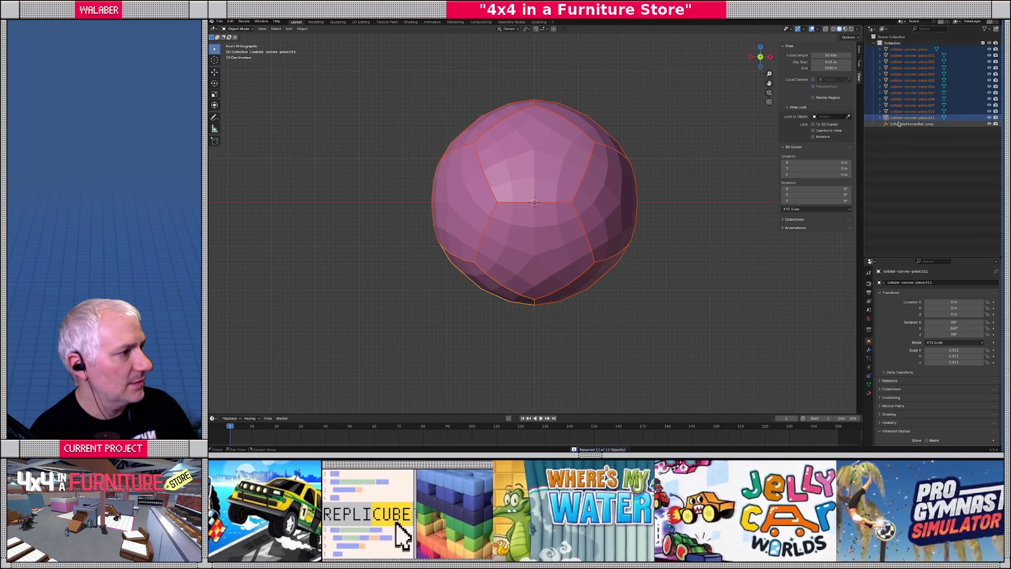
Step: Parent the collider rows to InflatableHumanBall-prop, expand it, and select the empty
{"action": "left_click_drag", "start_coordinate": [911, 117], "coordinate": [901, 124]}
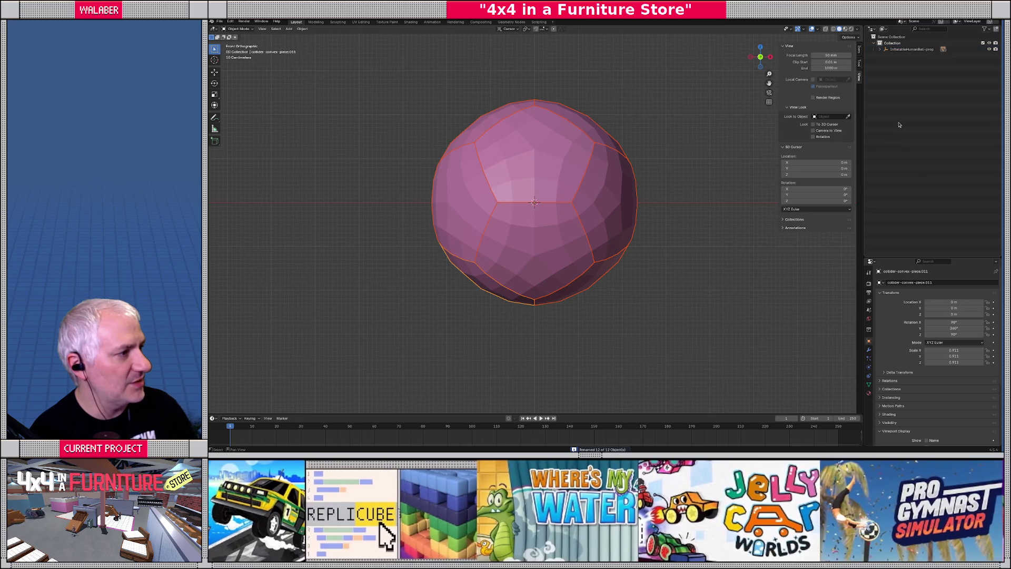
{"action": "left_click", "coordinate": [880, 49]}
{"action": "left_click", "coordinate": [915, 56]}
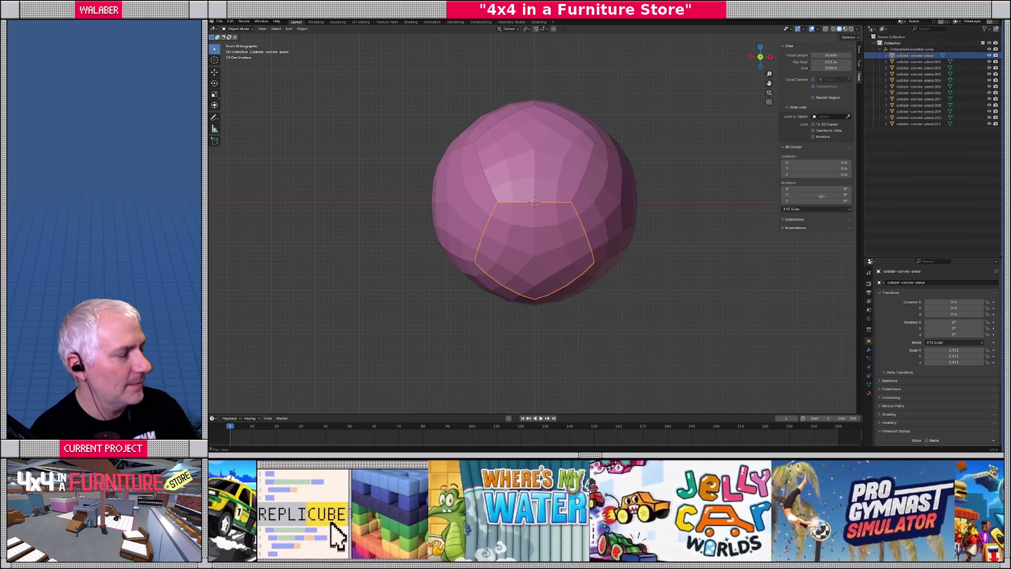
{"action": "scroll", "coordinate": [759, 200], "scroll_direction": "down", "scroll_amount": 2}
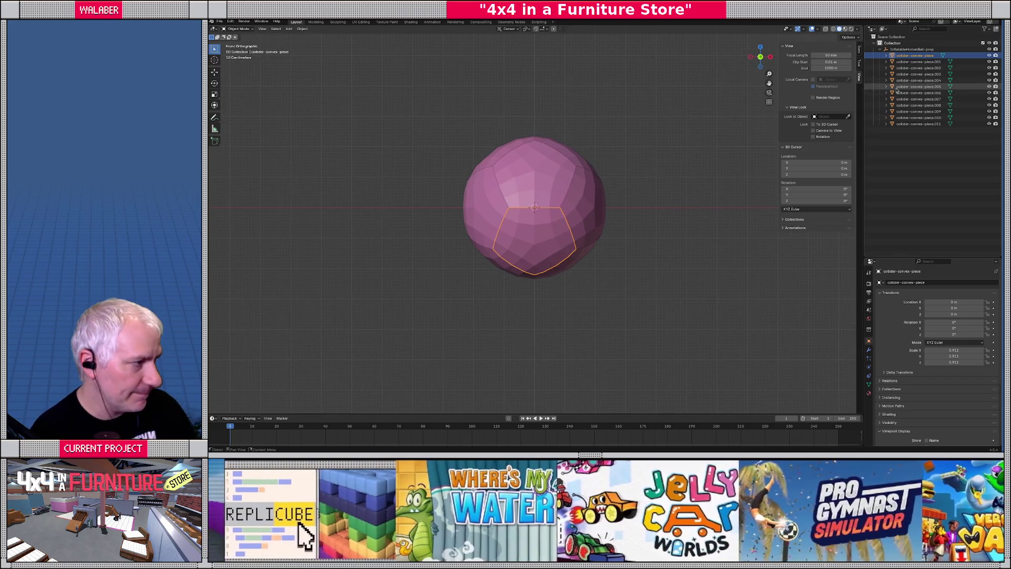
{"action": "left_click", "coordinate": [908, 49]}
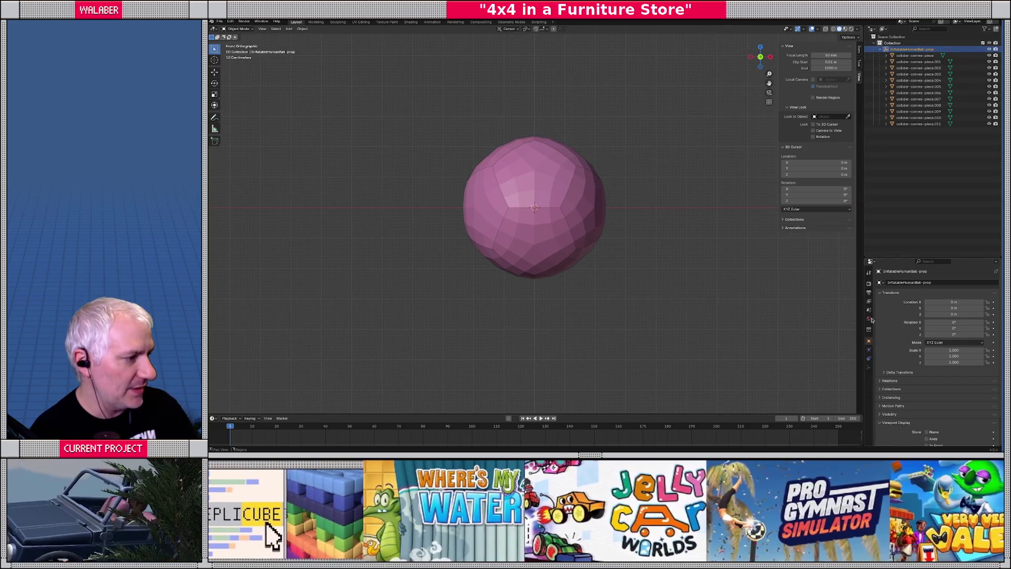
{"action": "left_click_drag", "start_coordinate": [862, 242], "coordinate": [754, 243]}
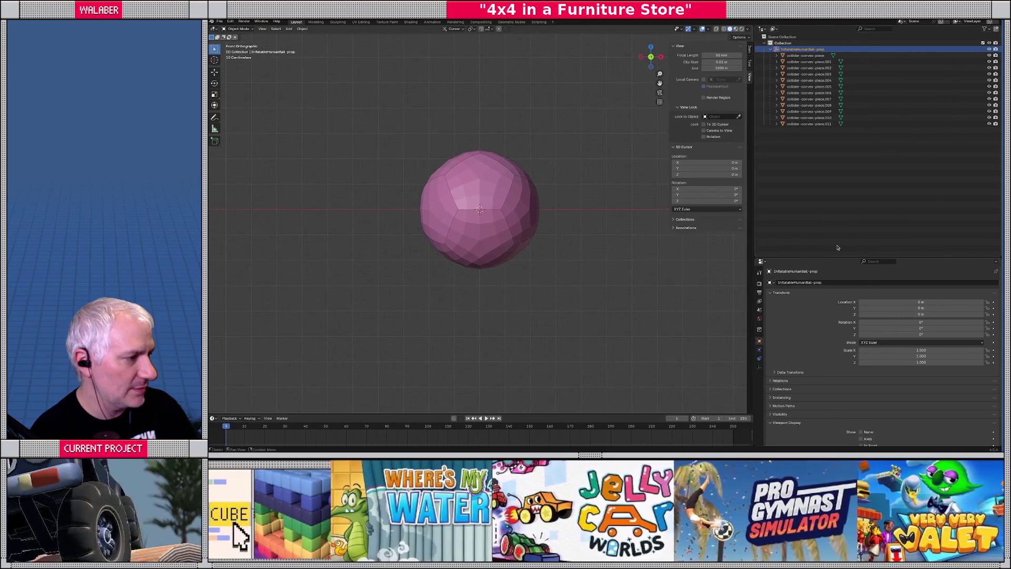
{"action": "left_click_drag", "start_coordinate": [838, 255], "coordinate": [838, 149]}
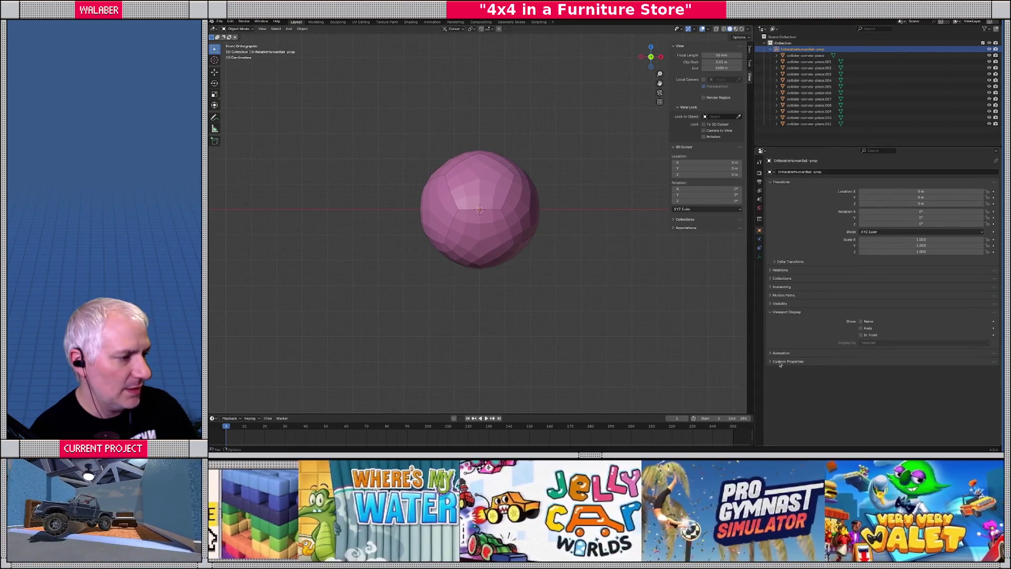
{"action": "left_click", "coordinate": [779, 362]}
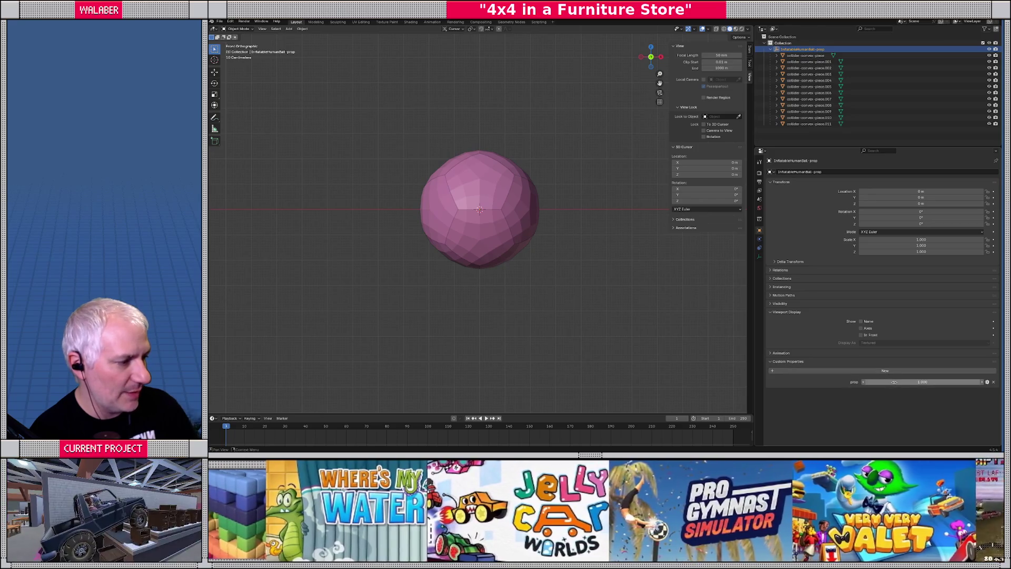
{"action": "left_click", "coordinate": [902, 382]}
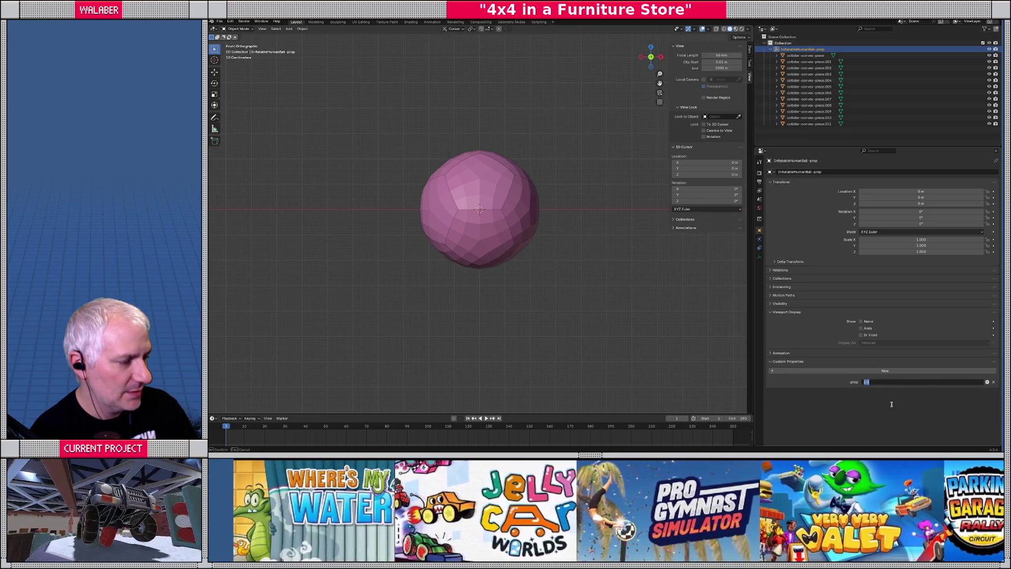
{"action": "key", "text": "Return"}
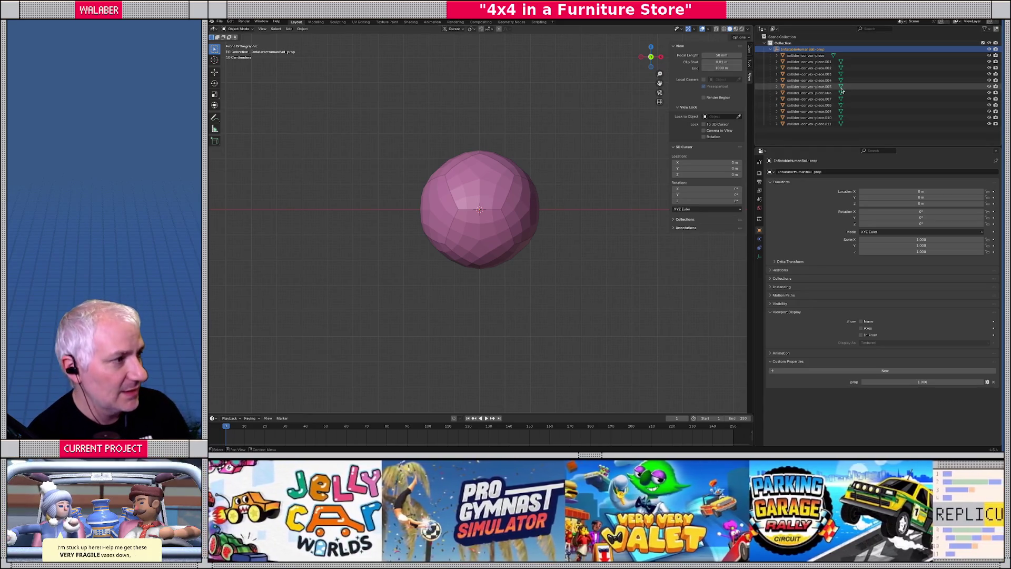
Step: Move all collider pieces back to the Collection and delete InflatableHumanBall-prop
{"action": "left_click", "coordinate": [806, 55]}
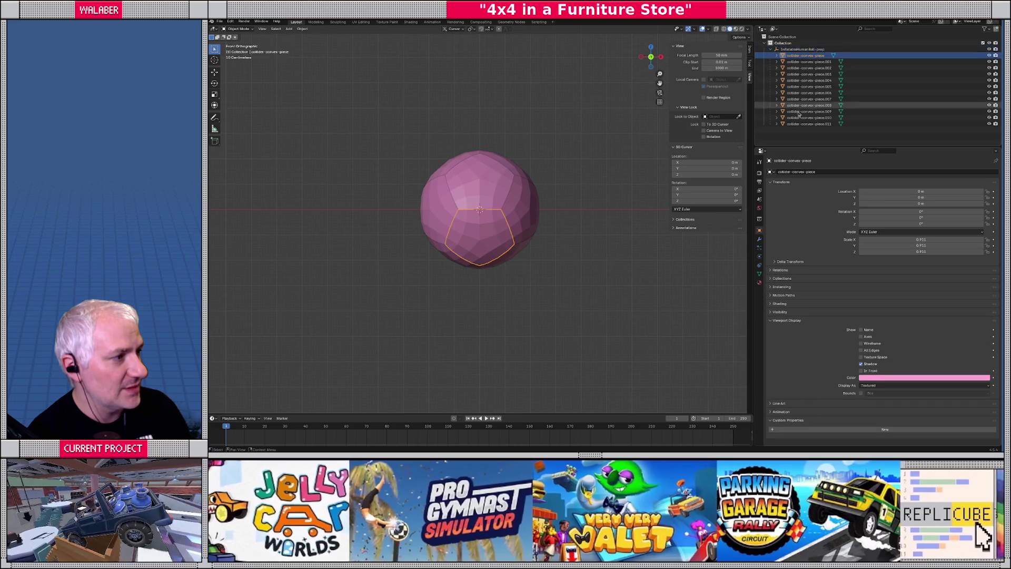
{"action": "left_click", "coordinate": [808, 124], "text": "shift"}
{"action": "mouse_move", "coordinate": [808, 124]}
{"action": "left_mouse_down"}
{"action": "mouse_move", "coordinate": [801, 62]}
{"action": "mouse_move", "coordinate": [784, 44]}
{"action": "left_mouse_up"}
{"action": "left_click", "coordinate": [789, 125]}
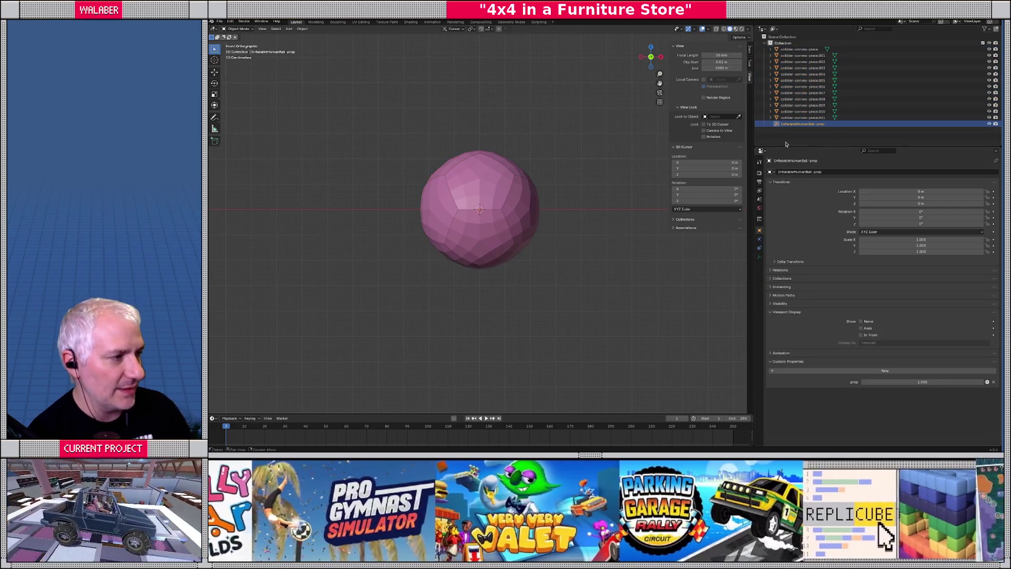
{"action": "key", "text": "Delete"}
Step: Set collider-convex-piece.001's origin to Center of Mass (Volume) and clear its location
{"action": "left_click", "coordinate": [475, 189]}
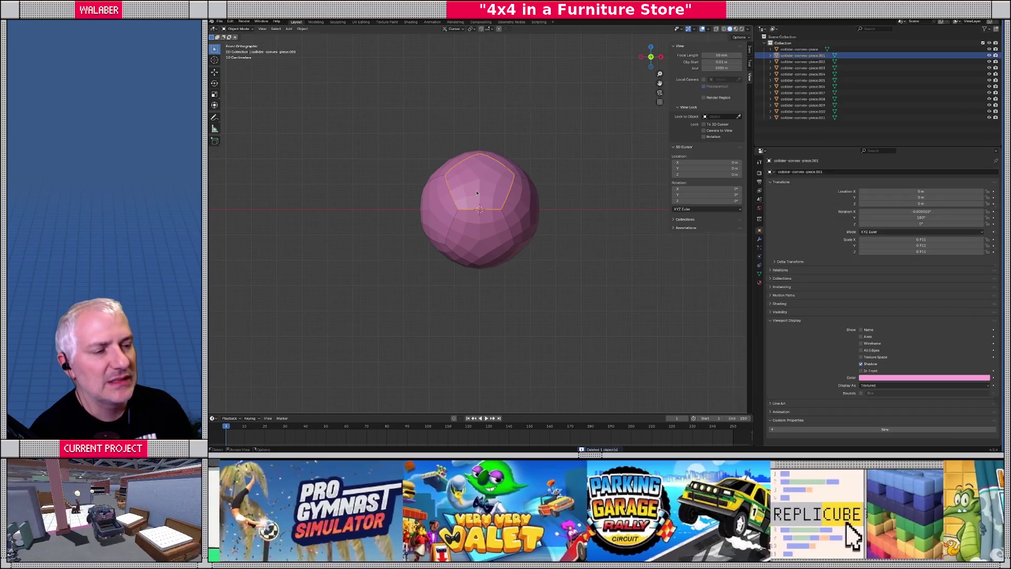
{"action": "middle_click_drag", "start_coordinate": [476, 189], "coordinate": [543, 215]}
{"action": "scroll", "coordinate": [542, 214], "scroll_direction": "down", "scroll_amount": 3}
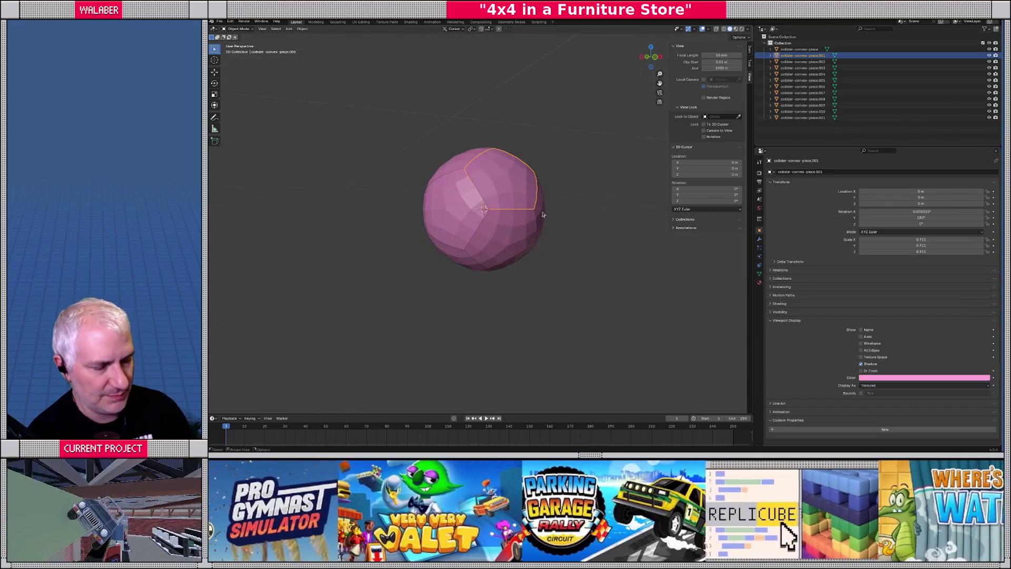
{"action": "left_click", "coordinate": [302, 30]}
{"action": "mouse_move", "coordinate": [314, 44]}
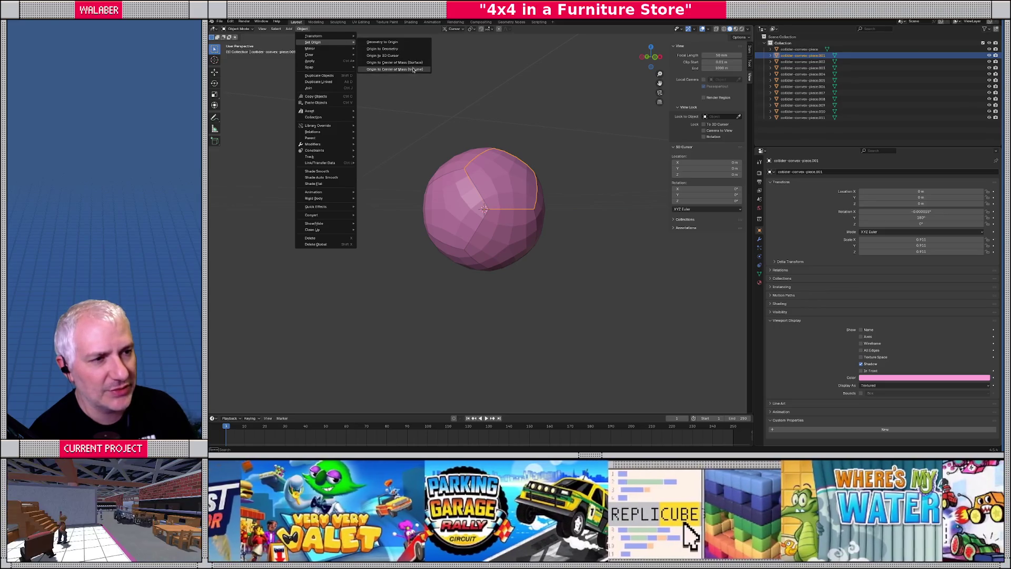
{"action": "left_click", "coordinate": [413, 71]}
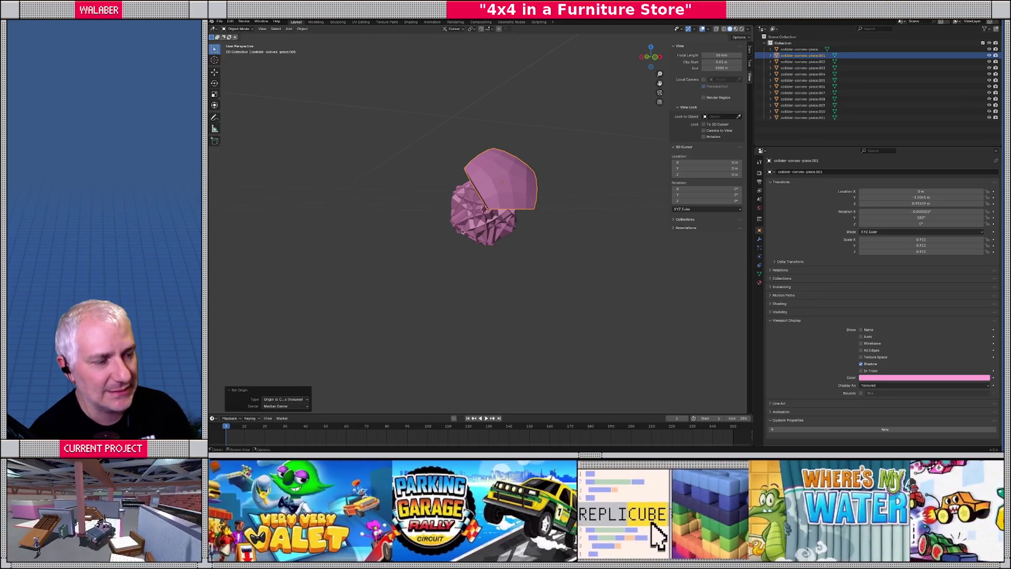
{"action": "middle_click_drag", "start_coordinate": [462, 232], "coordinate": [508, 235]}
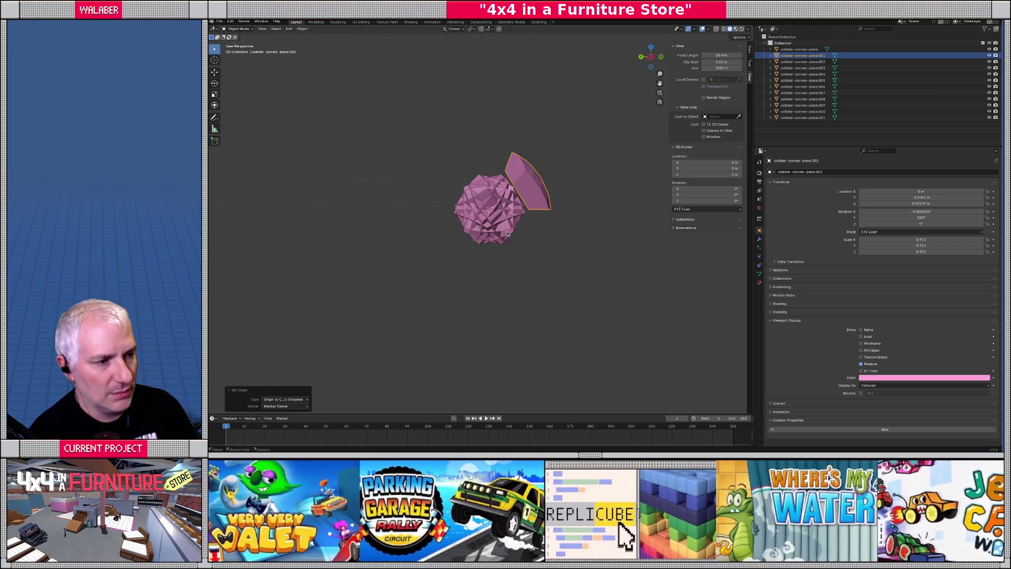
{"action": "key", "text": "alt+g"}
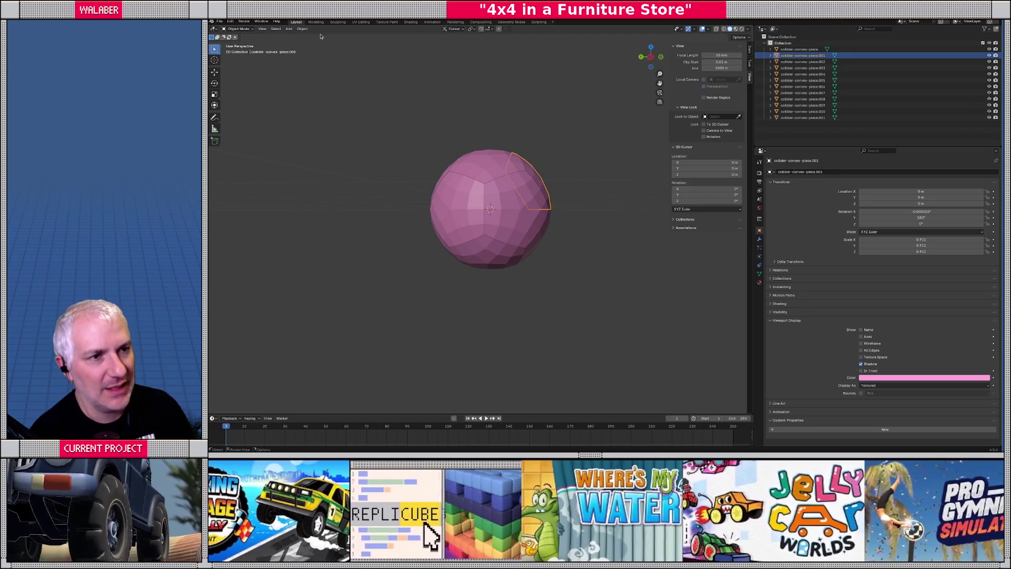
Step: Snap the 3D cursor to the selected piece
{"action": "key", "text": "shift+s"}
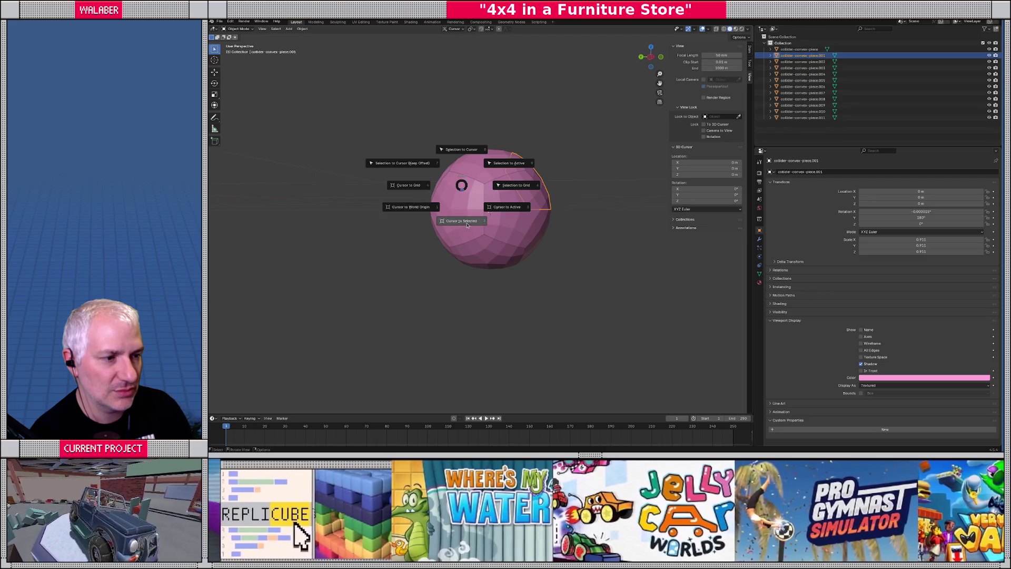
{"action": "left_click", "coordinate": [467, 224]}
{"action": "scroll", "coordinate": [474, 216], "scroll_direction": "up", "scroll_amount": 4}
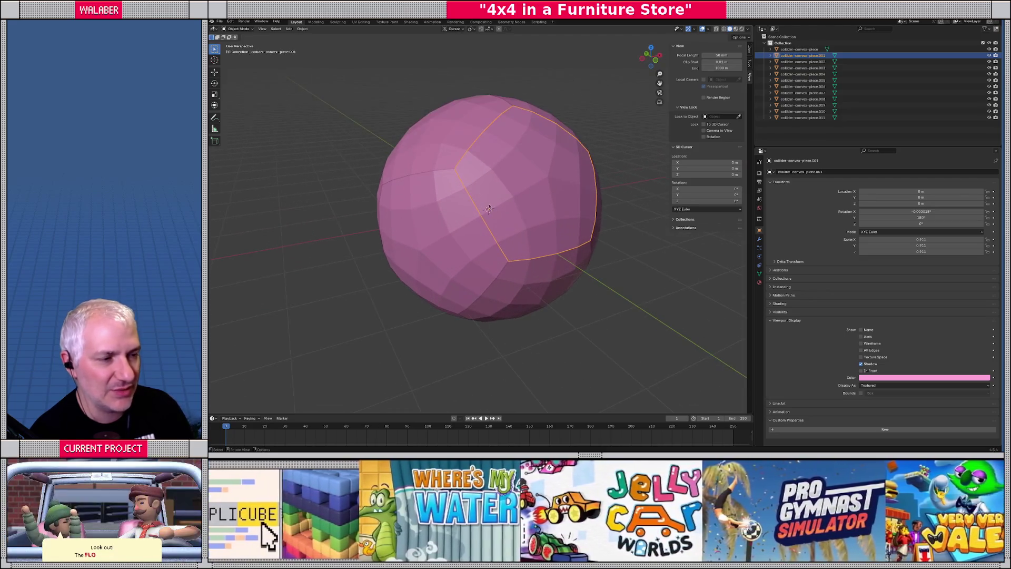
{"action": "middle_click_drag", "start_coordinate": [489, 209], "coordinate": [525, 191]}
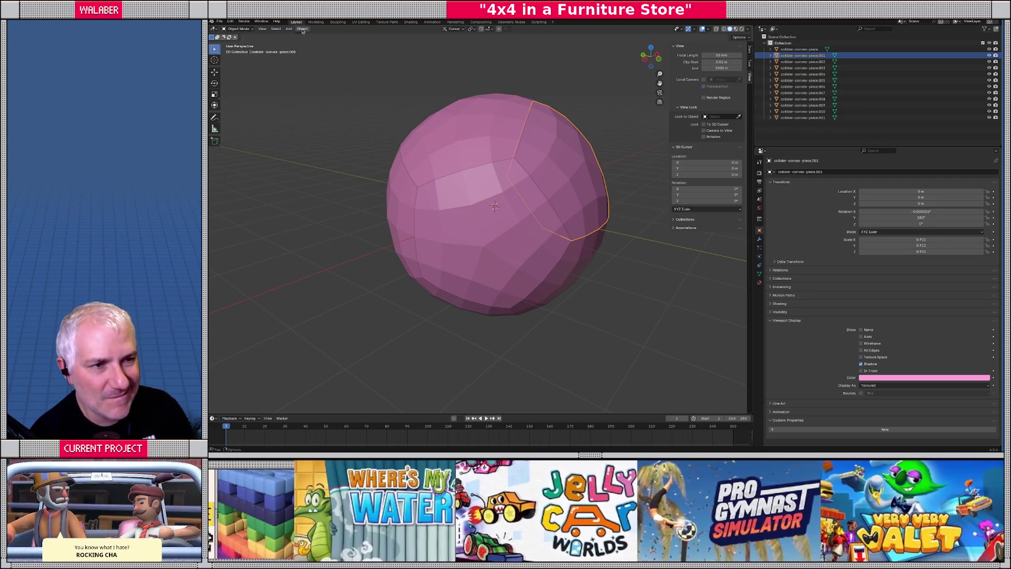
{"action": "left_click", "coordinate": [302, 29]}
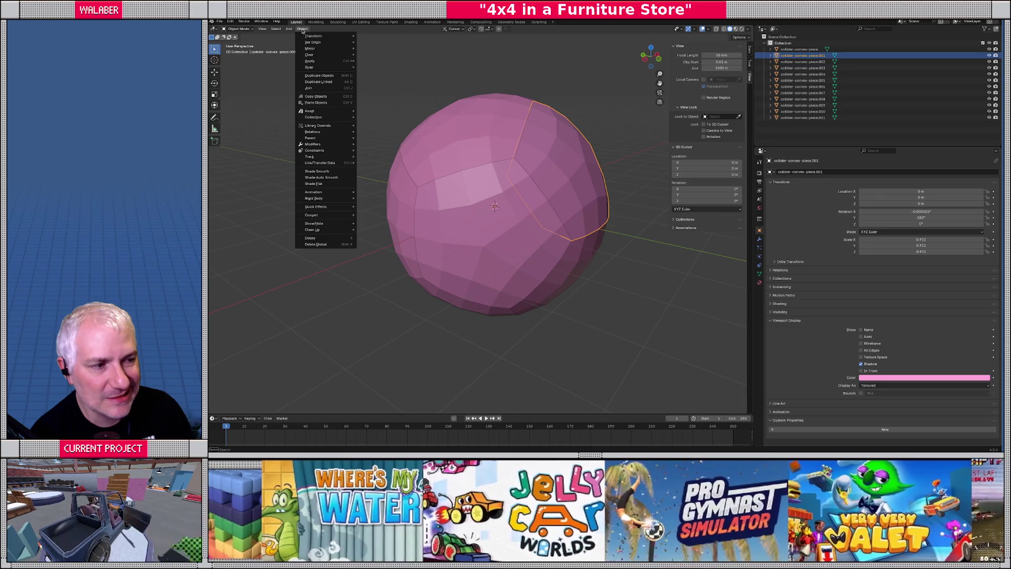
{"action": "left_click", "coordinate": [303, 30]}
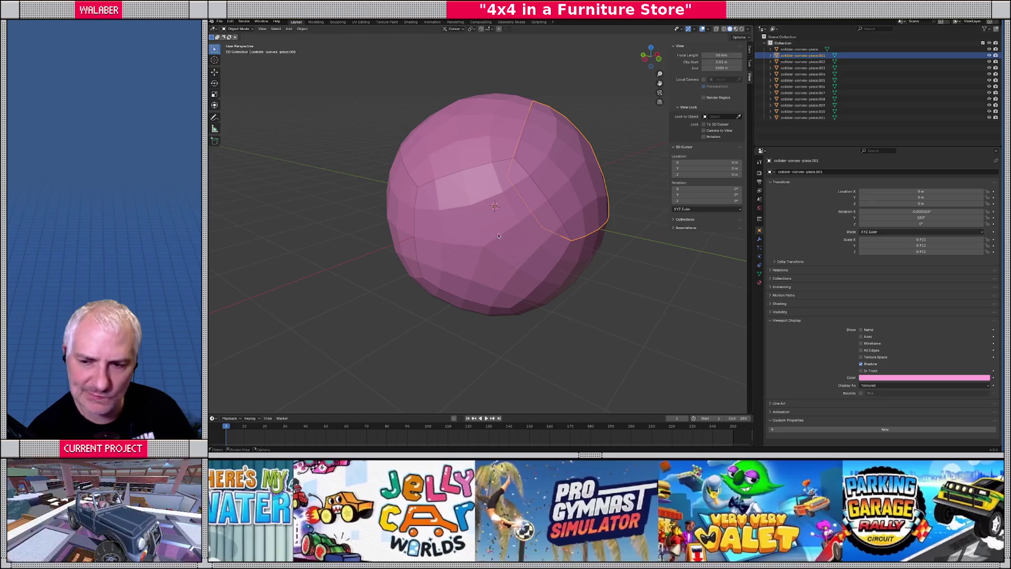
{"action": "mouse_move", "coordinate": [498, 236]}
{"action": "middle_mouse_down"}
{"action": "mouse_move", "coordinate": [516, 240]}
{"action": "mouse_move", "coordinate": [513, 217]}
{"action": "mouse_move", "coordinate": [492, 210]}
{"action": "mouse_move", "coordinate": [495, 224]}
{"action": "middle_mouse_up"}
{"action": "scroll", "coordinate": [516, 241], "scroll_direction": "down", "scroll_amount": 2}
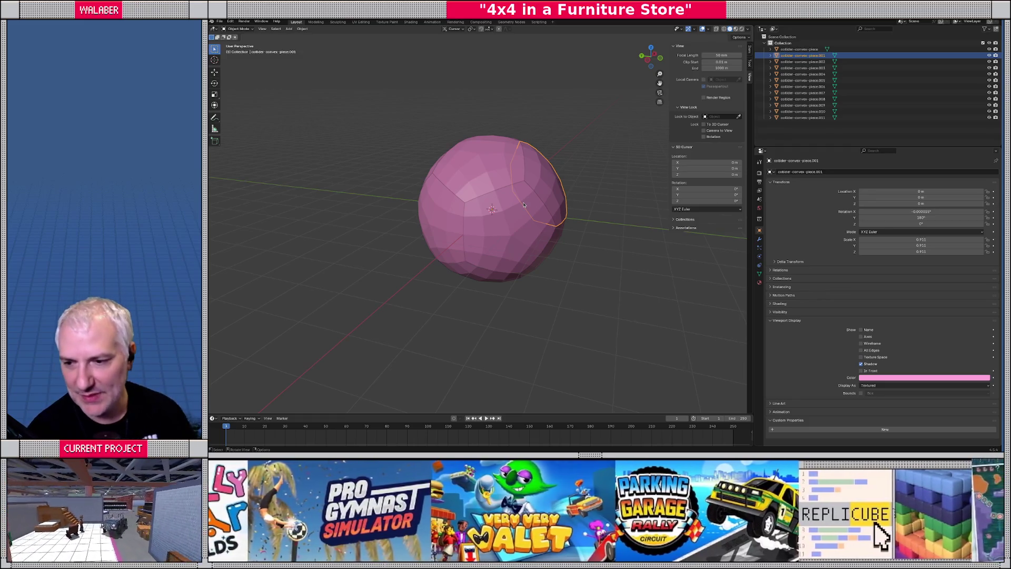
{"action": "scroll", "coordinate": [495, 199], "scroll_direction": "down", "scroll_amount": 3}
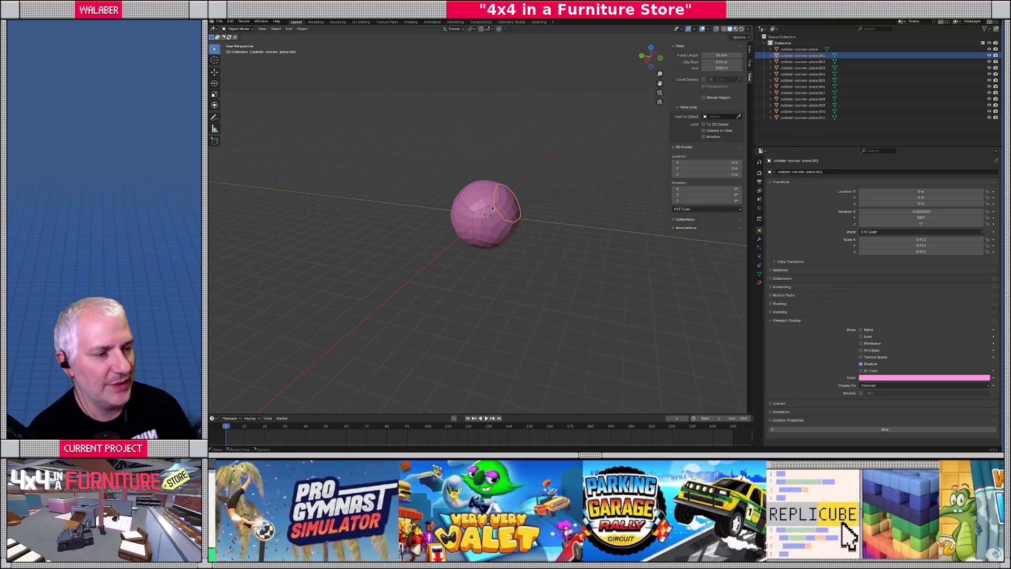
{"action": "scroll", "coordinate": [495, 200], "scroll_direction": "up", "scroll_amount": 7}
{"action": "mouse_move", "coordinate": [495, 199]}
{"action": "middle_mouse_down"}
{"action": "mouse_move", "coordinate": [457, 186]}
{"action": "mouse_move", "coordinate": [472, 202]}
{"action": "middle_mouse_up"}
{"action": "scroll", "coordinate": [464, 194], "scroll_direction": "down", "scroll_amount": 3}
{"action": "scroll", "coordinate": [469, 199], "scroll_direction": "up", "scroll_amount": 1}
{"action": "left_click", "coordinate": [467, 213]}
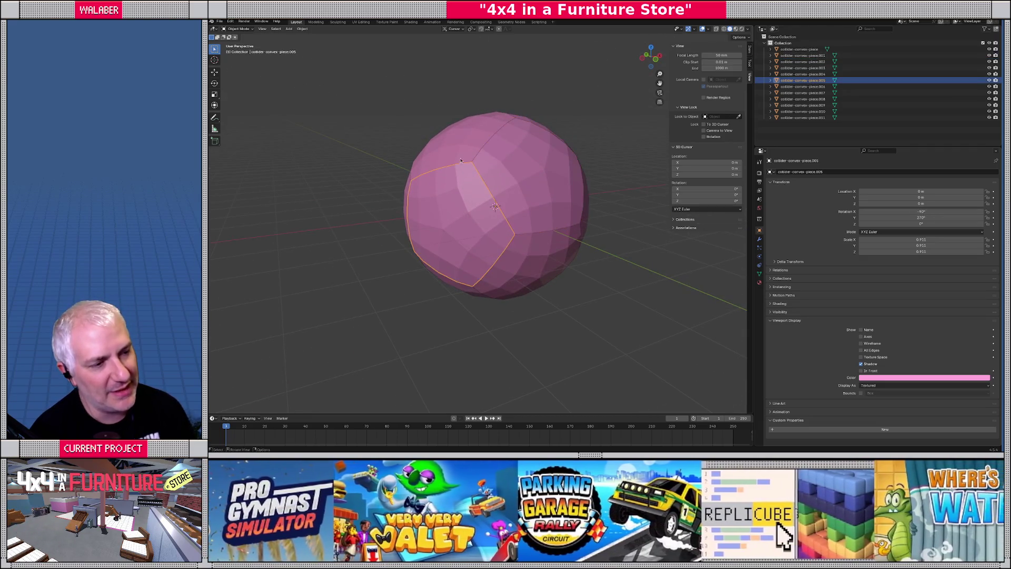
{"action": "left_click", "coordinate": [495, 232]}
{"action": "left_click", "coordinate": [526, 221]}
{"action": "left_click", "coordinate": [538, 252]}
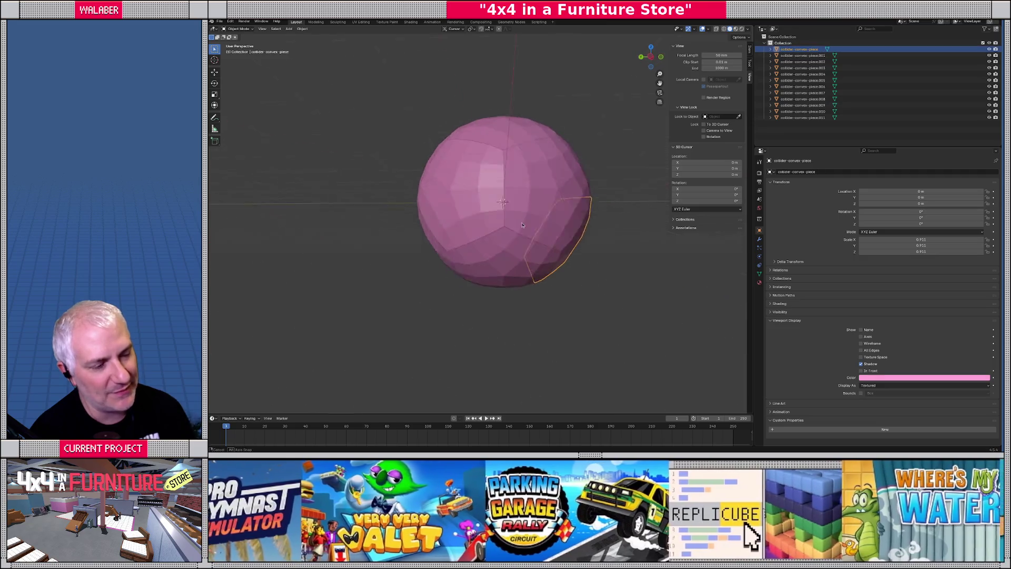
{"action": "left_click", "coordinate": [506, 263]}
{"action": "left_click", "coordinate": [474, 232]}
{"action": "middle_click_drag", "start_coordinate": [474, 232], "coordinate": [468, 226]}
{"action": "left_click", "coordinate": [459, 233]}
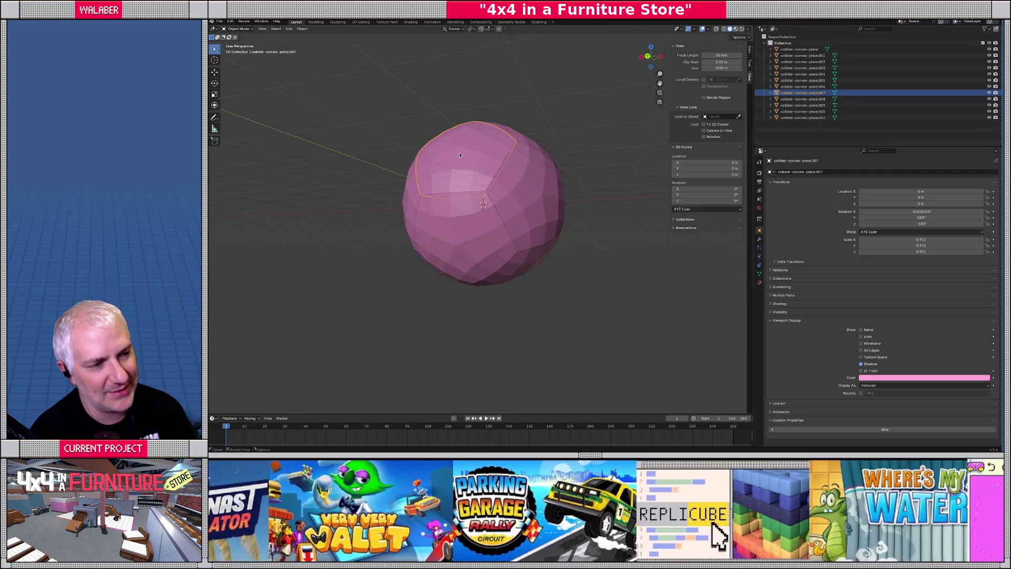
{"action": "left_click", "coordinate": [449, 240]}
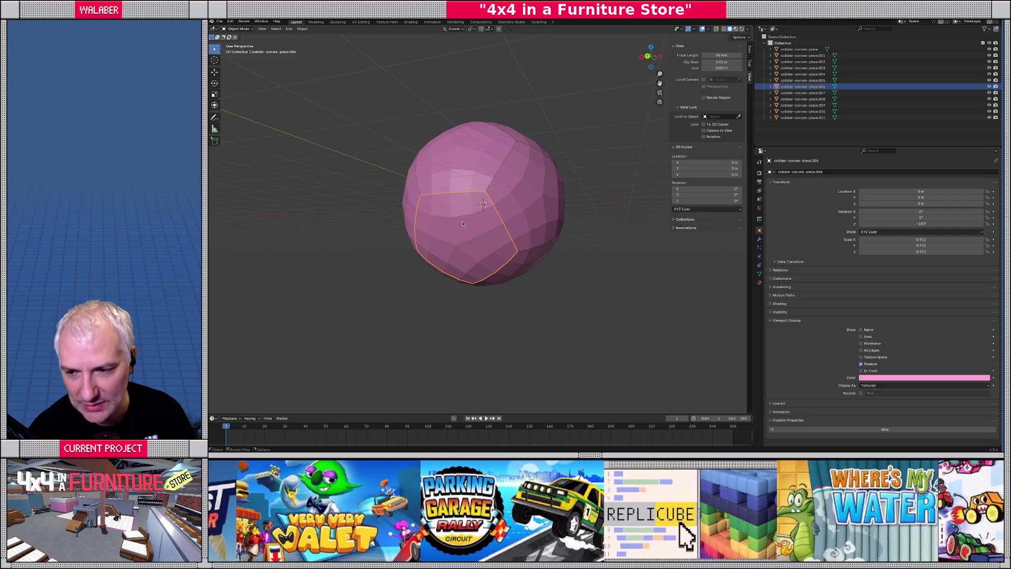
{"action": "mouse_move", "coordinate": [503, 227]}
{"action": "middle_mouse_down"}
{"action": "mouse_move", "coordinate": [495, 221]}
{"action": "mouse_move", "coordinate": [511, 209]}
{"action": "mouse_move", "coordinate": [494, 187]}
{"action": "mouse_move", "coordinate": [548, 164]}
{"action": "middle_mouse_up"}
{"action": "left_click", "coordinate": [511, 209]}
{"action": "key", "text": "KP_Divide"}
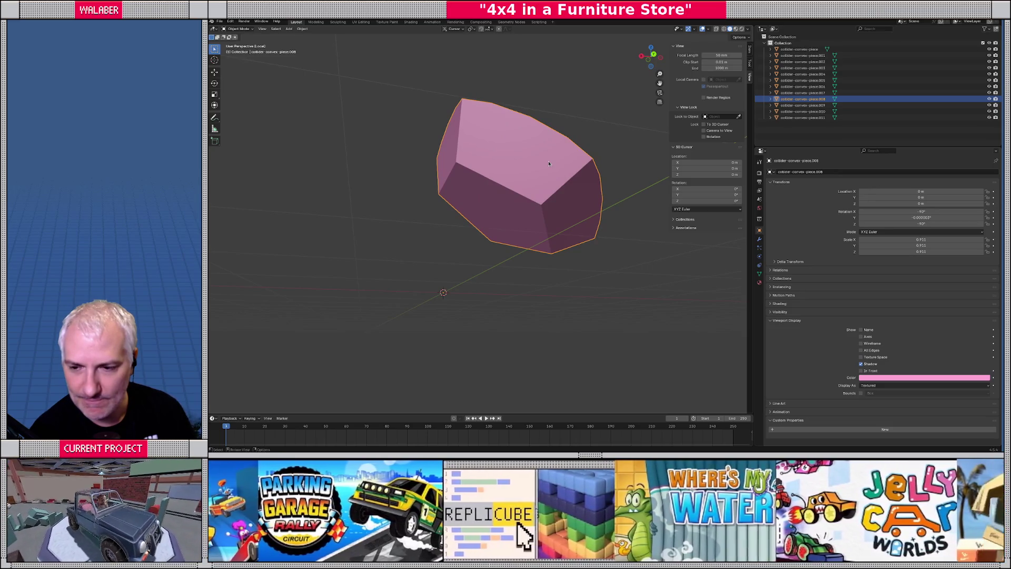
{"action": "key", "text": "KP_Divide"}
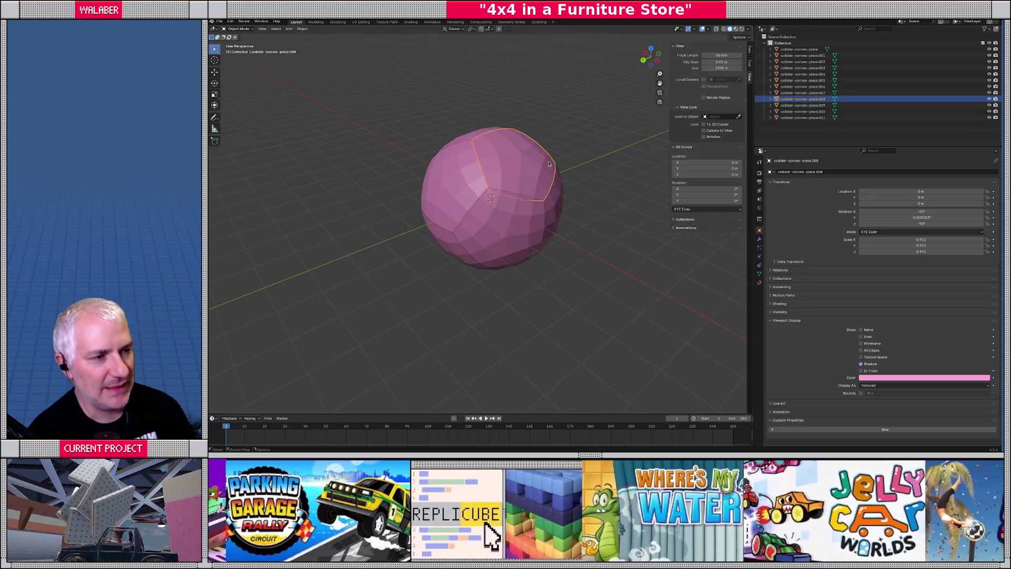
{"action": "middle_click_drag", "start_coordinate": [437, 118], "coordinate": [414, 103]}
{"action": "left_click", "coordinate": [303, 28]}
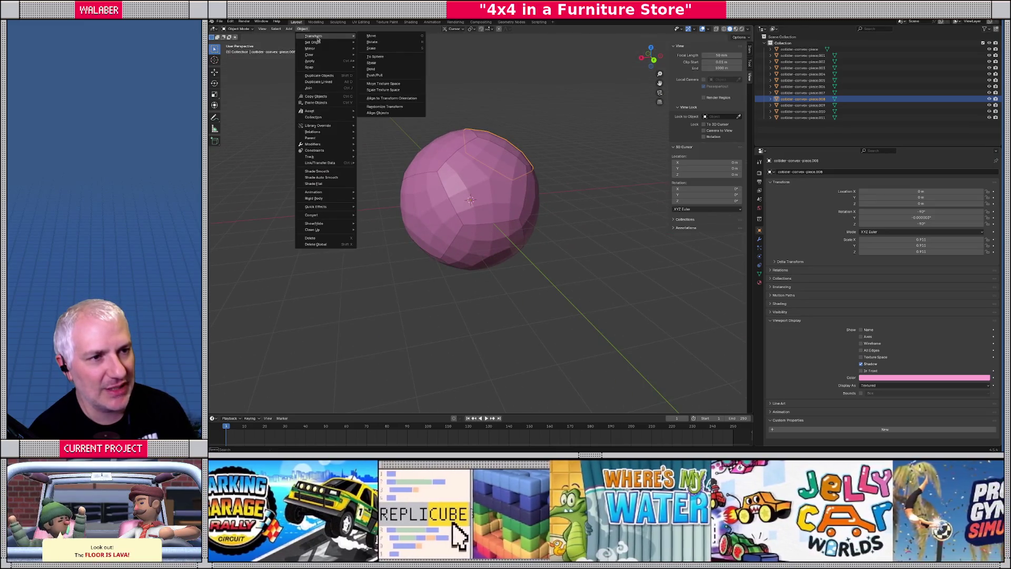
Step: Move piece.008's origin to its centre of mass, snap the 3D cursor there, and restore its location
{"action": "mouse_move", "coordinate": [326, 43]}
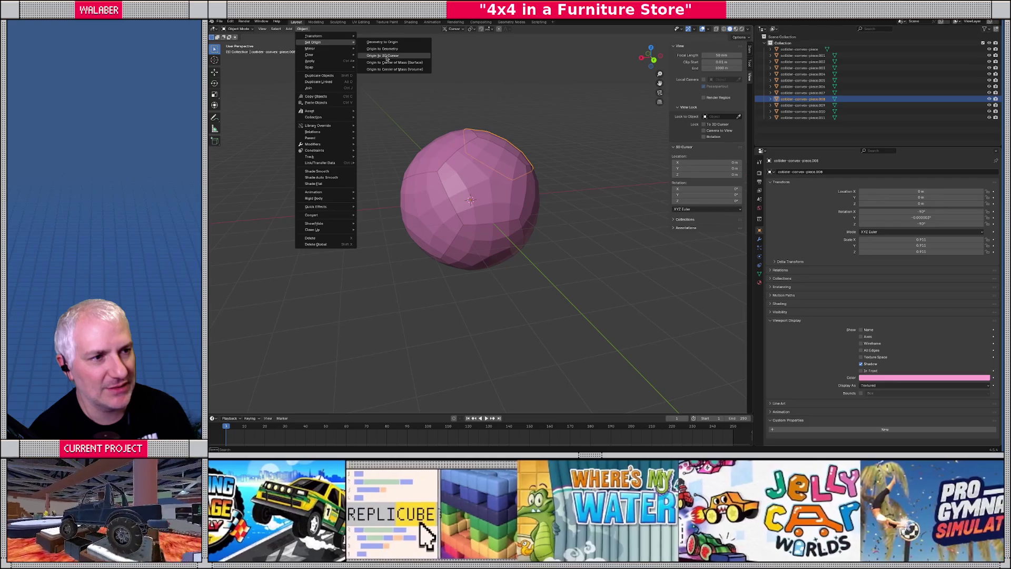
{"action": "left_click", "coordinate": [394, 69]}
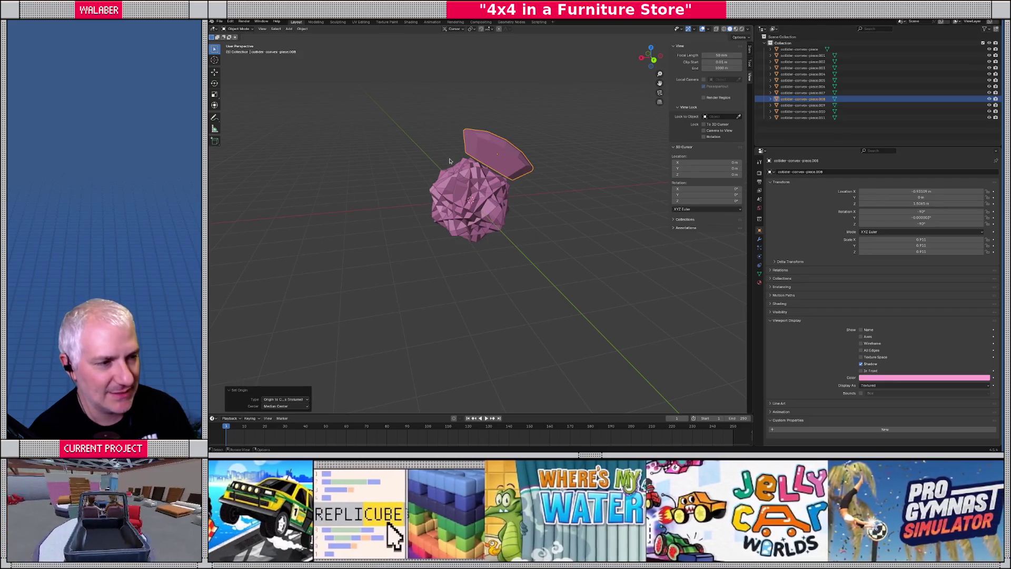
{"action": "key", "text": "shift+s"}
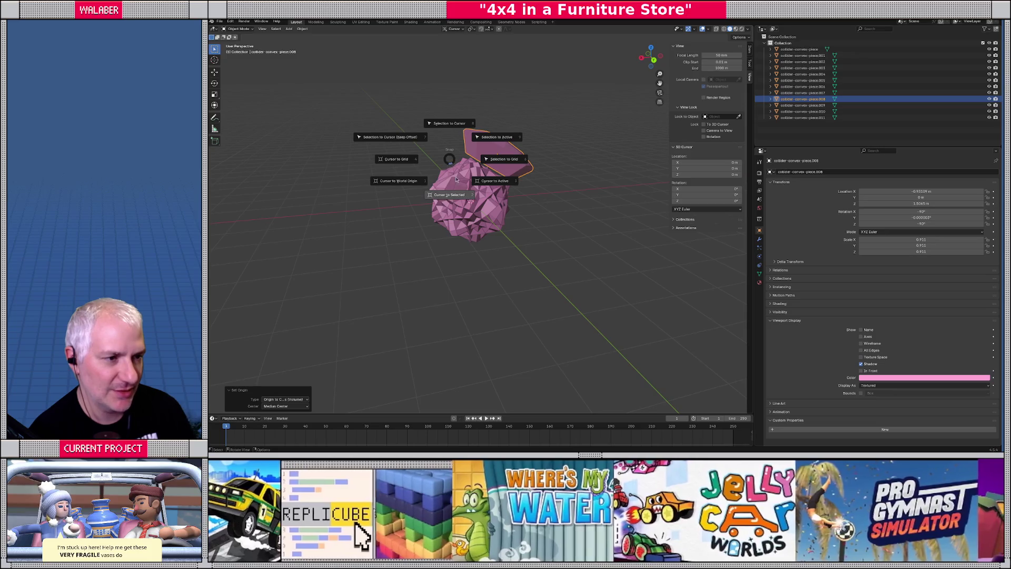
{"action": "left_click", "coordinate": [460, 196]}
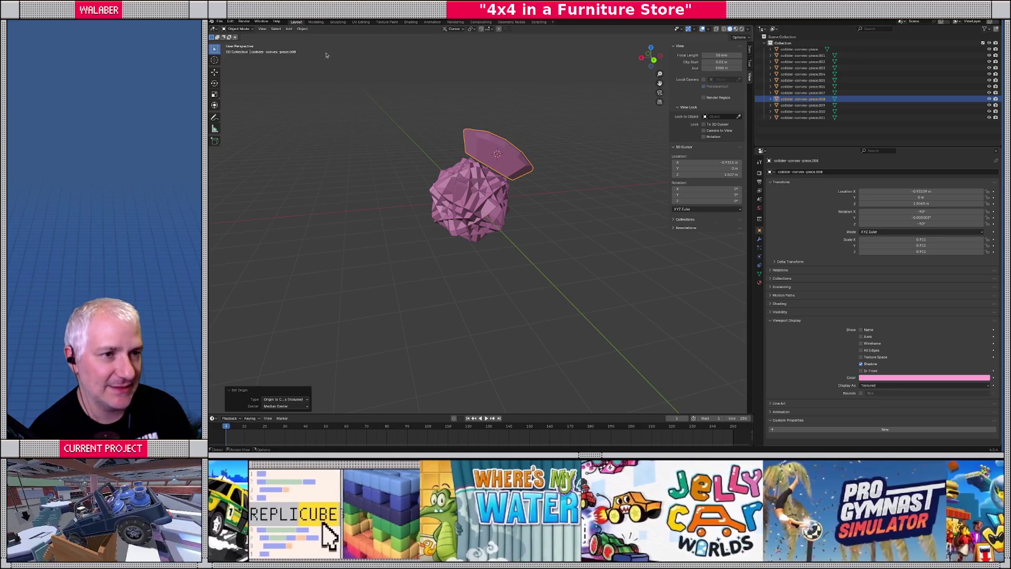
{"action": "key", "text": "ctrl+z"}
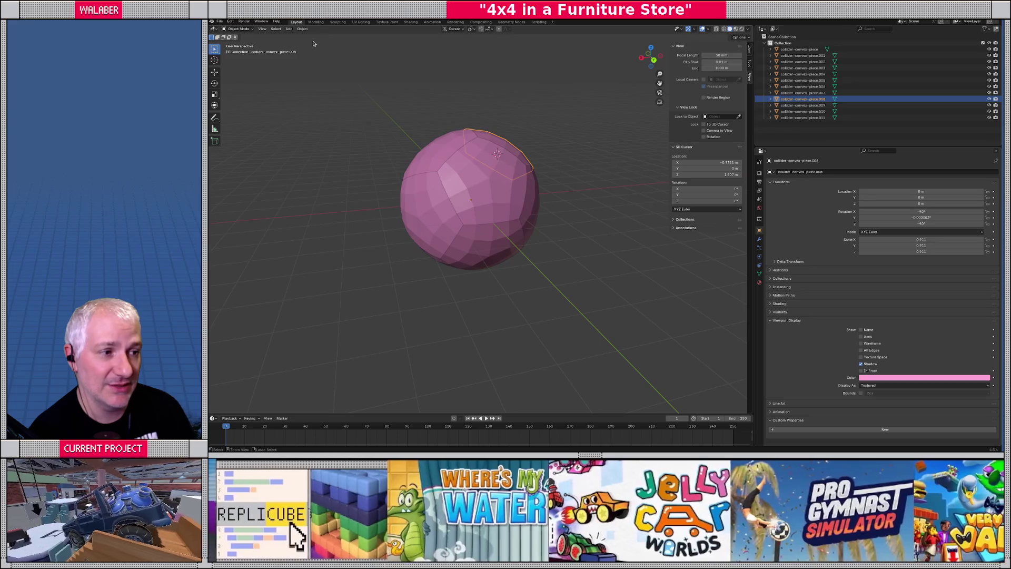
{"action": "mouse_move", "coordinate": [483, 207]}
{"action": "middle_mouse_down"}
{"action": "mouse_move", "coordinate": [446, 206]}
{"action": "mouse_move", "coordinate": [449, 217]}
{"action": "middle_mouse_up"}
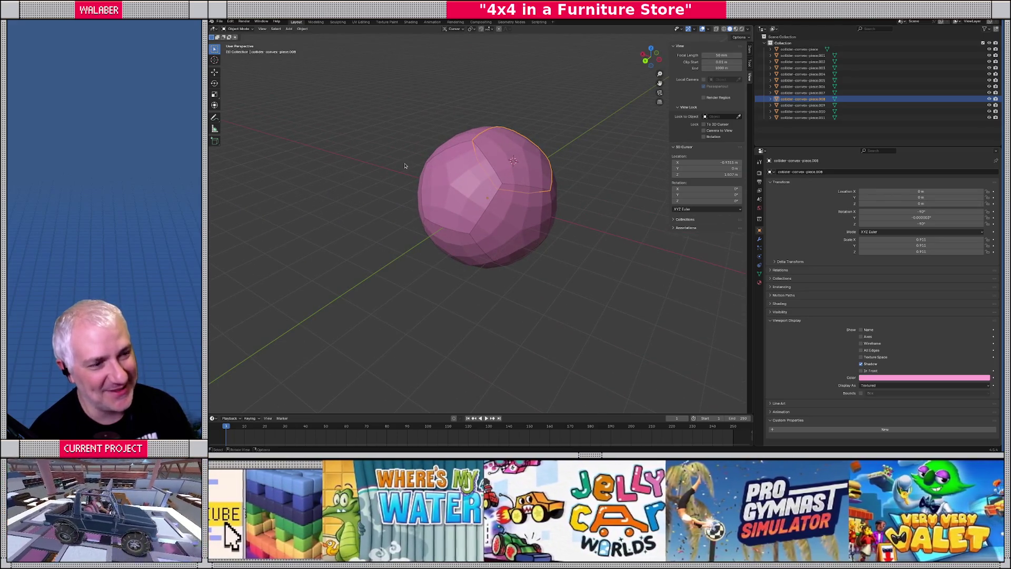
{"action": "left_click", "coordinate": [290, 29]}
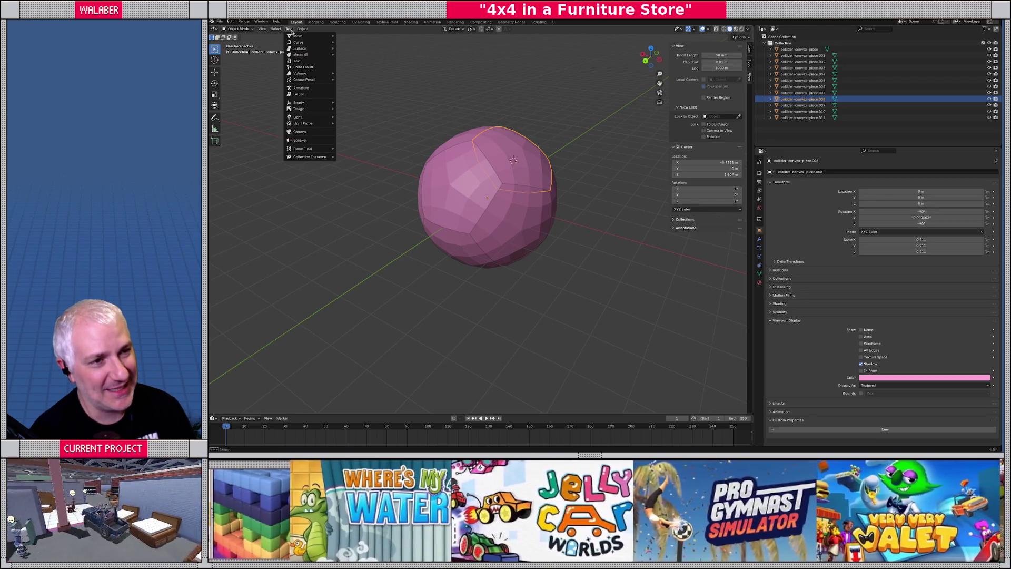
Step: Add a plain-axes empty at the 3D cursor and name it orb-piece-1-prop
{"action": "mouse_move", "coordinate": [299, 102]}
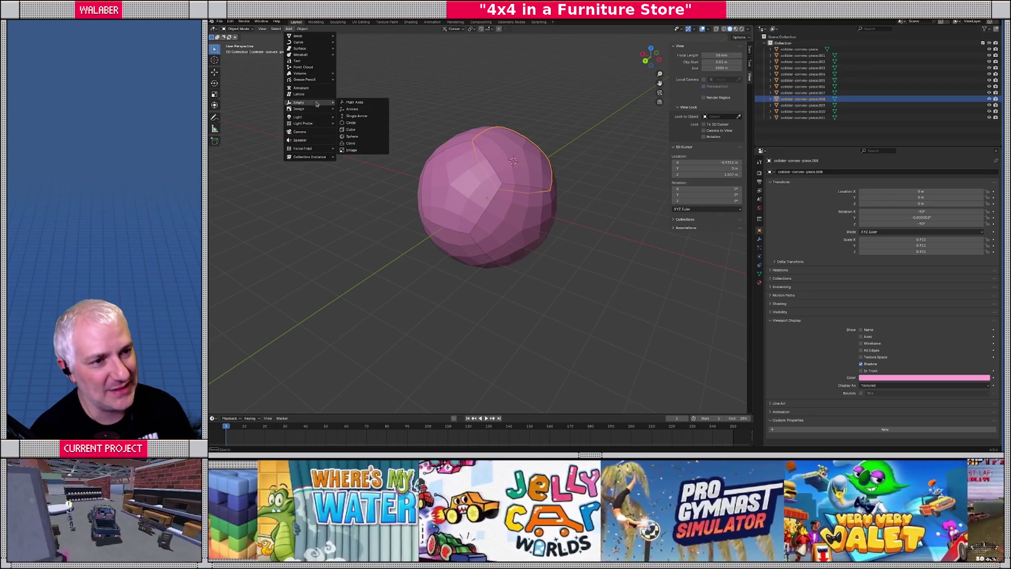
{"action": "left_click", "coordinate": [355, 104]}
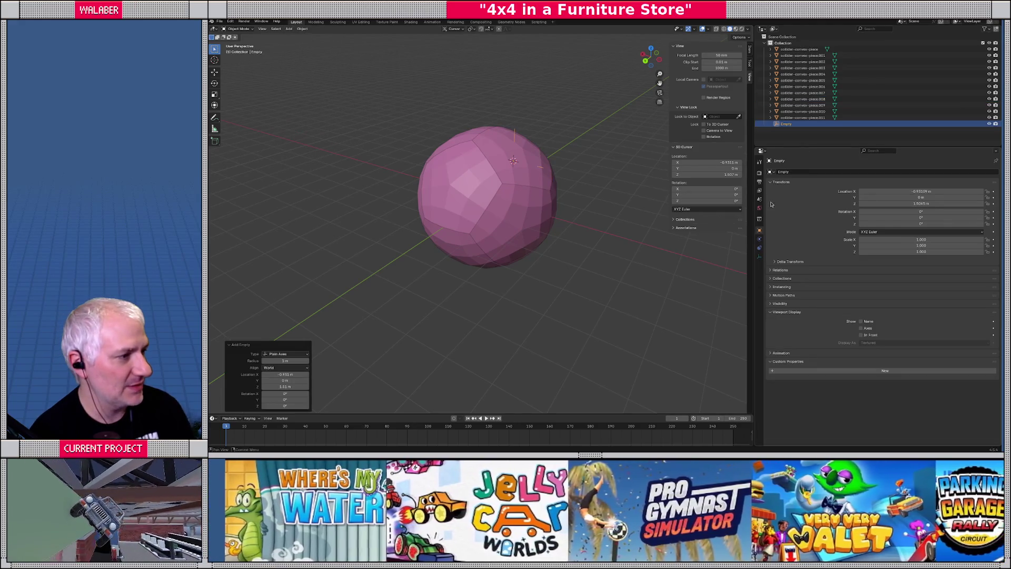
{"action": "left_click", "coordinate": [798, 171]}
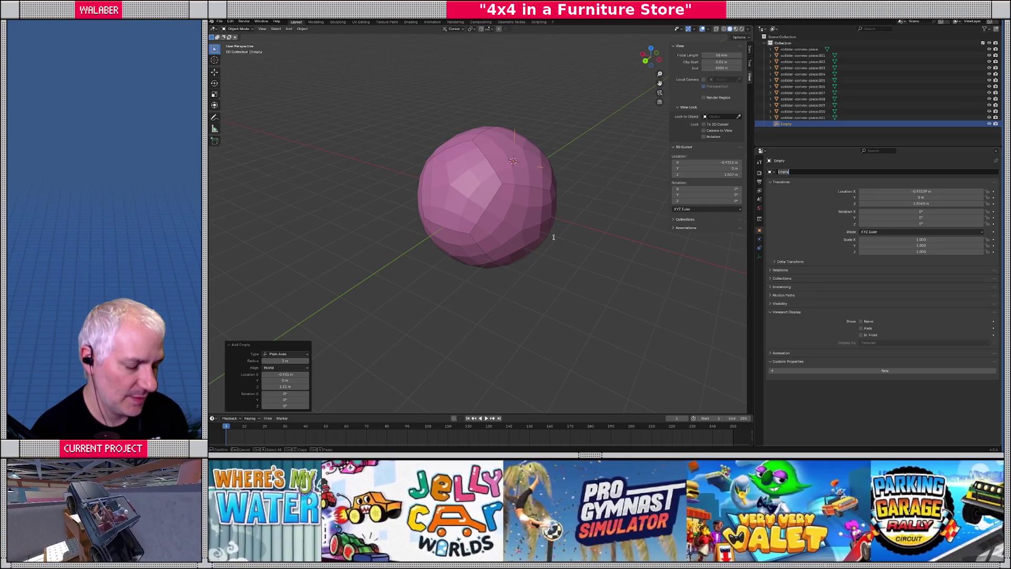
{"action": "type", "text": "orb-piec"}
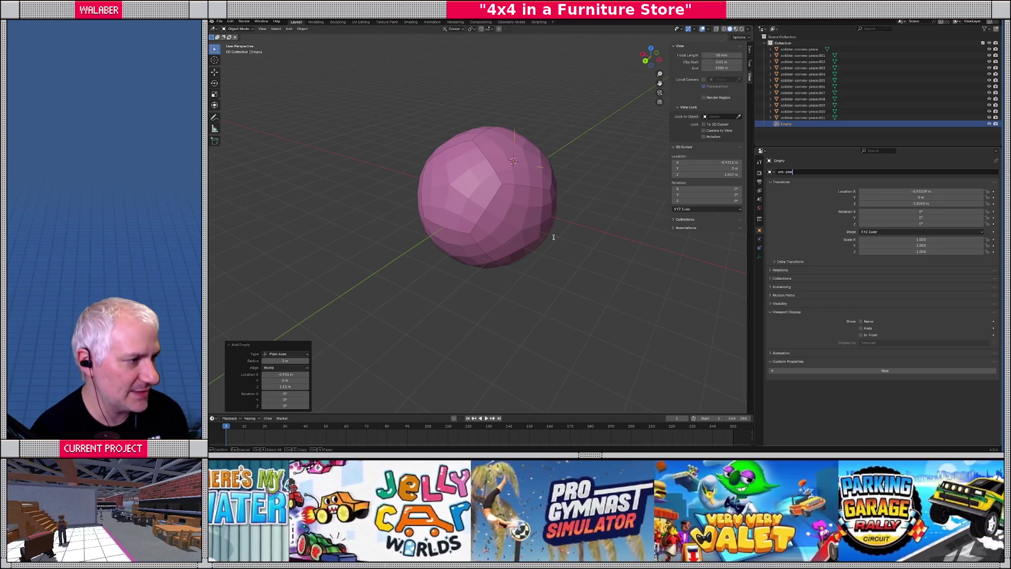
{"action": "type", "text": "e1"}
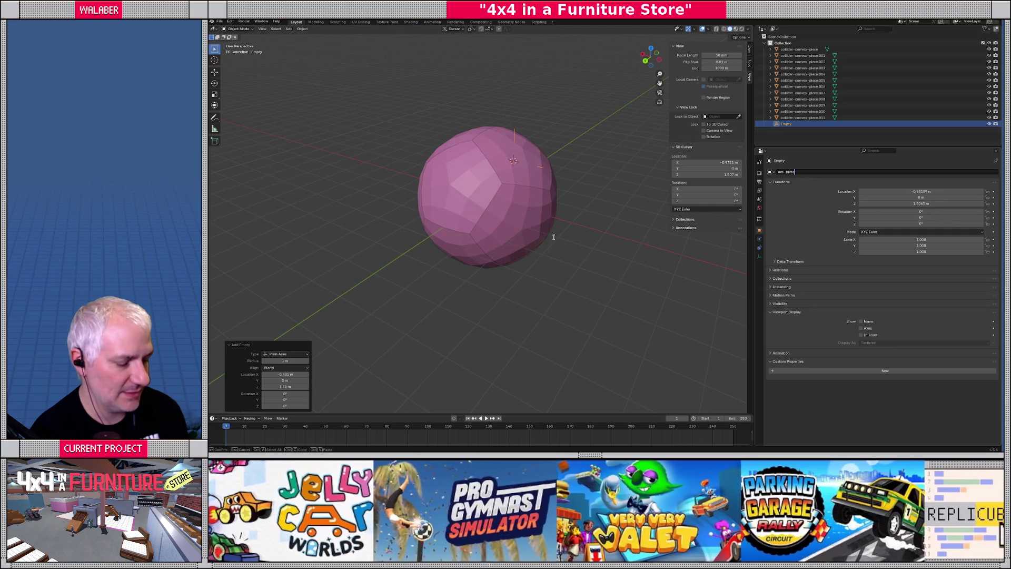
{"action": "type", "text": "-1-"}
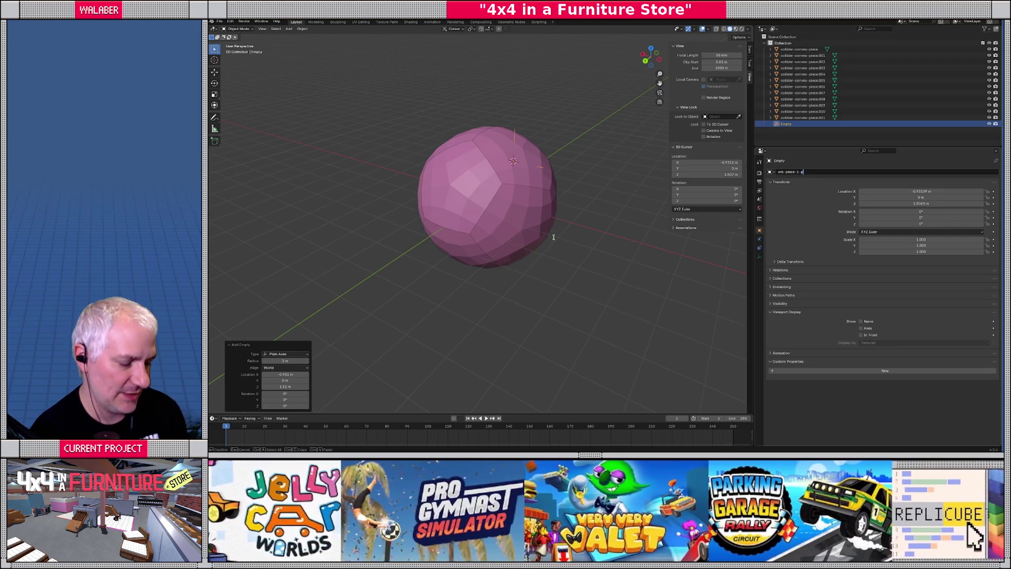
{"action": "type", "text": "p"}
{"action": "key", "text": "Return"}
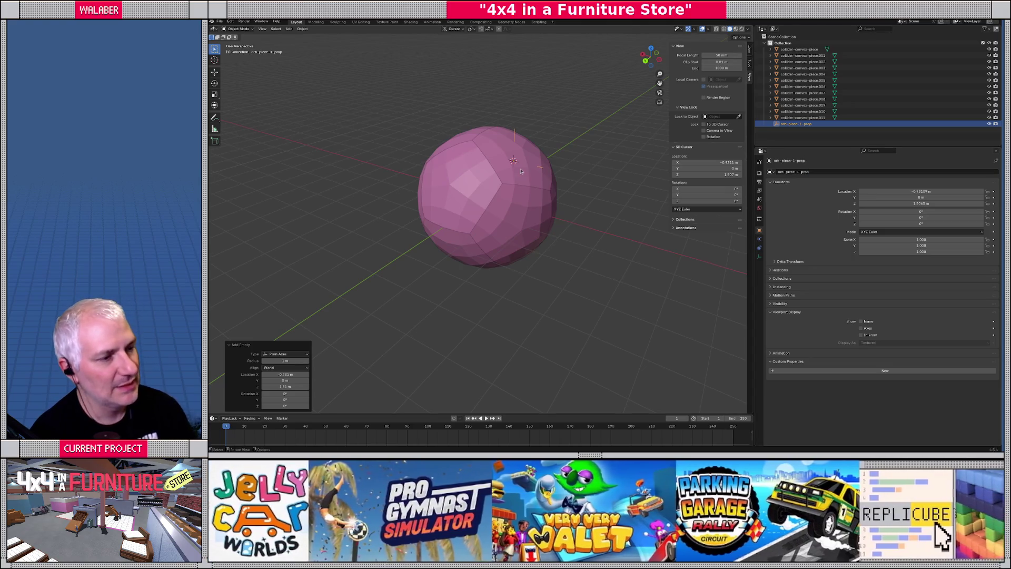
{"action": "left_click", "coordinate": [523, 169]}
Step: Parent the chosen piece under orb-piece-1-prop, then apply the lower piece's location despite shared mesh data
{"action": "middle_click_drag", "start_coordinate": [524, 169], "coordinate": [473, 220]}
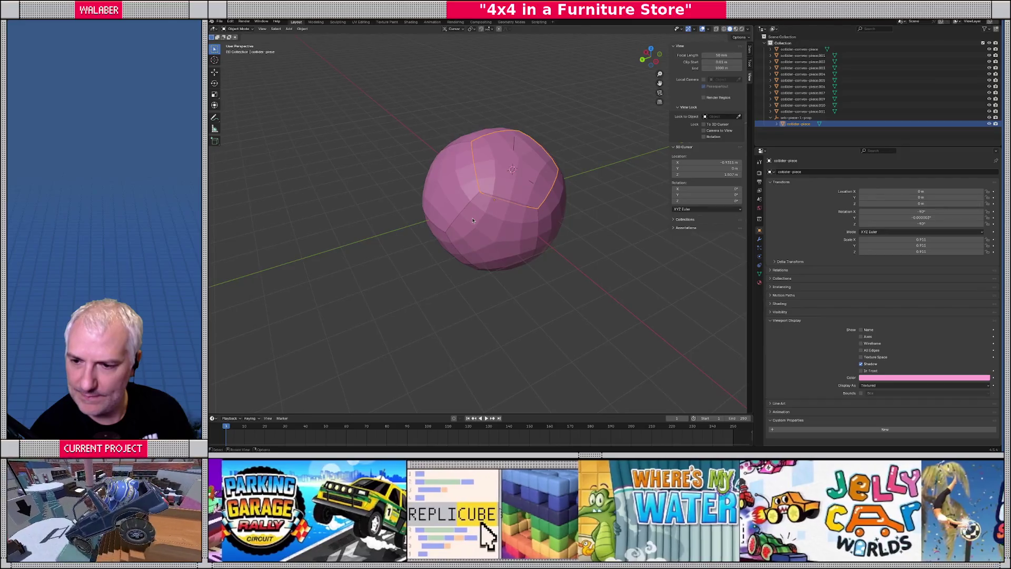
{"action": "left_click", "coordinate": [490, 233]}
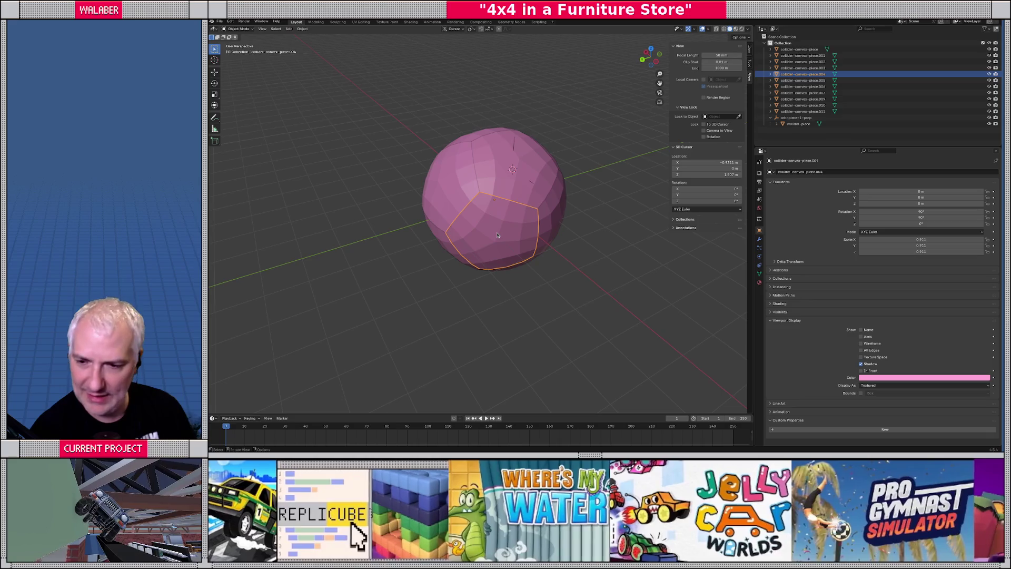
{"action": "key", "text": "ctrl+a"}
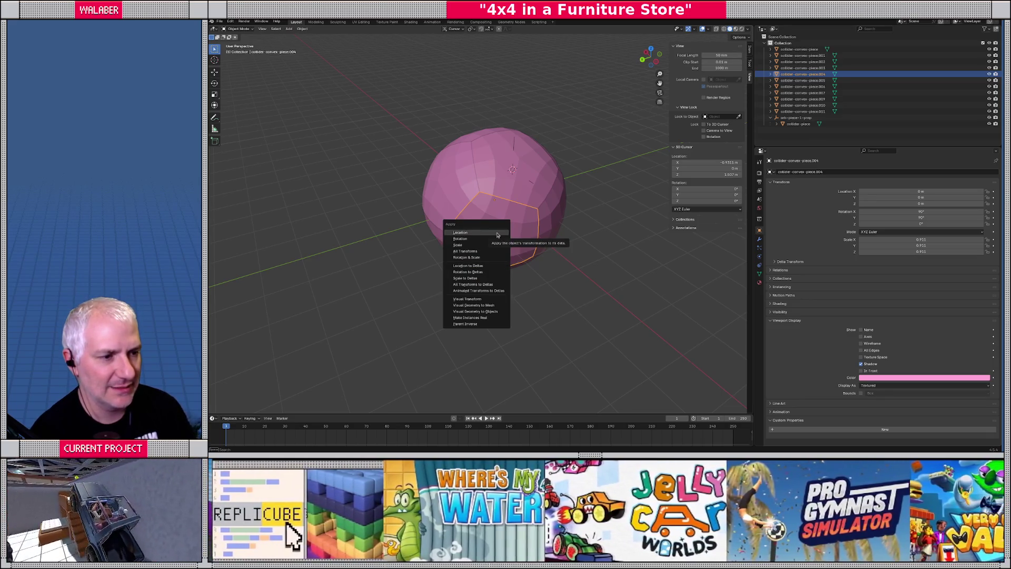
{"action": "left_click", "coordinate": [497, 235]}
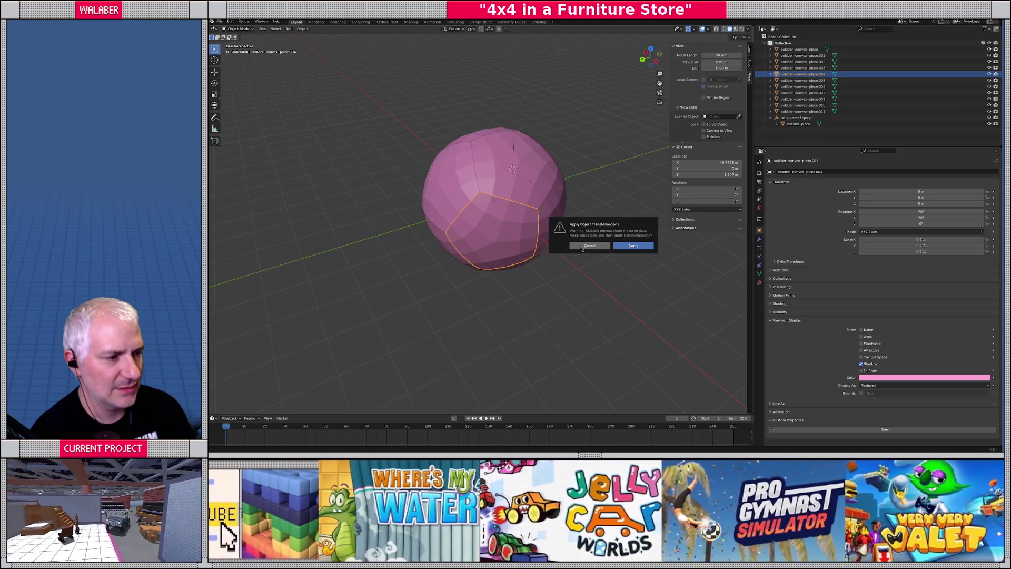
{"action": "left_click", "coordinate": [635, 248]}
{"action": "mouse_move", "coordinate": [435, 276]}
{"action": "middle_mouse_down"}
{"action": "mouse_move", "coordinate": [473, 260]}
{"action": "mouse_move", "coordinate": [456, 267]}
{"action": "middle_mouse_up"}
{"action": "left_click", "coordinate": [473, 261]}
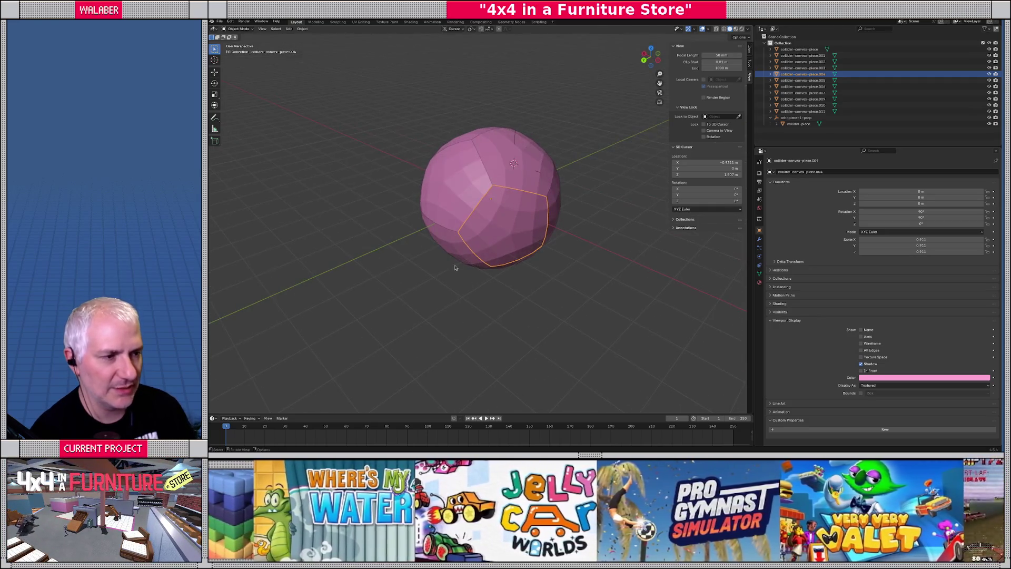
{"action": "scroll", "coordinate": [495, 242], "scroll_direction": "up", "scroll_amount": 2}
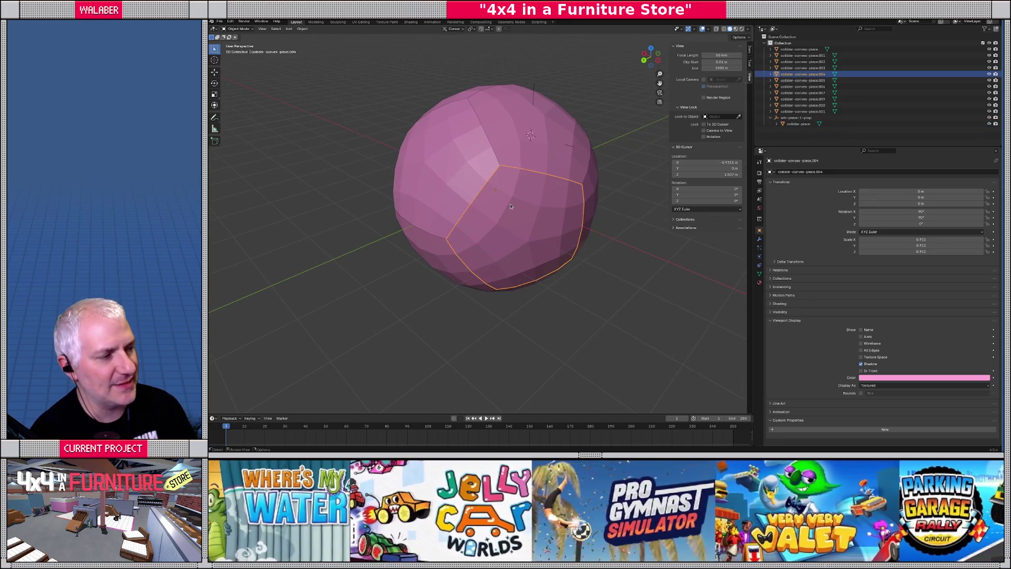
{"action": "middle_click_drag", "start_coordinate": [510, 207], "coordinate": [512, 219]}
{"action": "middle_click_drag", "start_coordinate": [539, 212], "coordinate": [421, 116]}
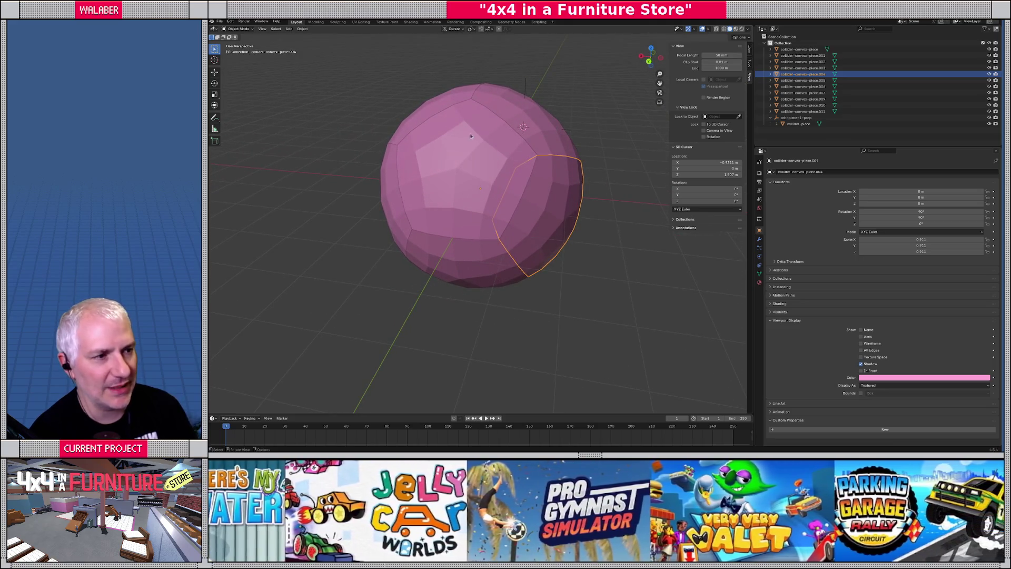
{"action": "left_click", "coordinate": [300, 30]}
Step: Move the lower piece's origin to its centre of mass and snap the 3D cursor onto it
{"action": "mouse_move", "coordinate": [327, 42]}
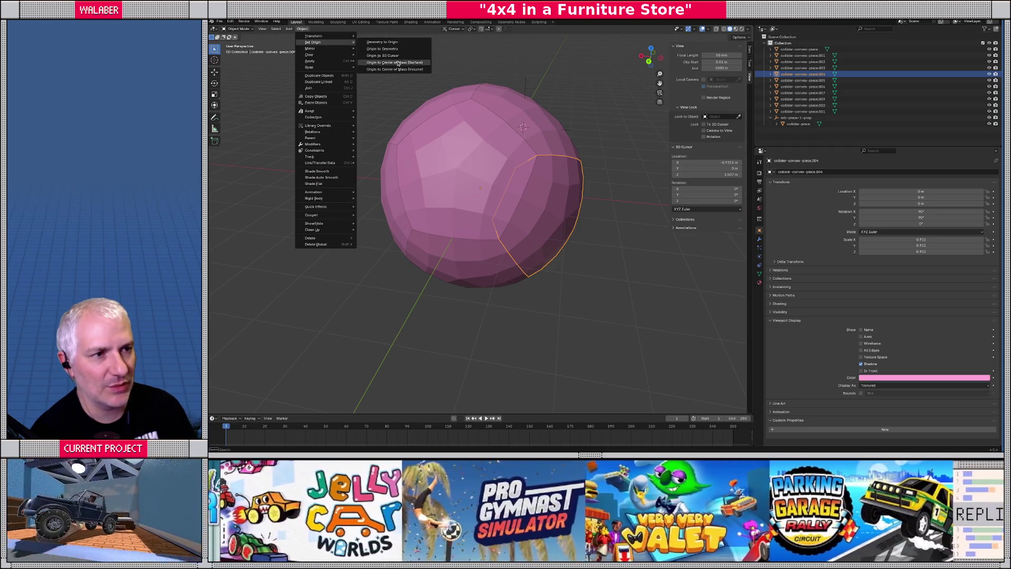
{"action": "left_click", "coordinate": [404, 69]}
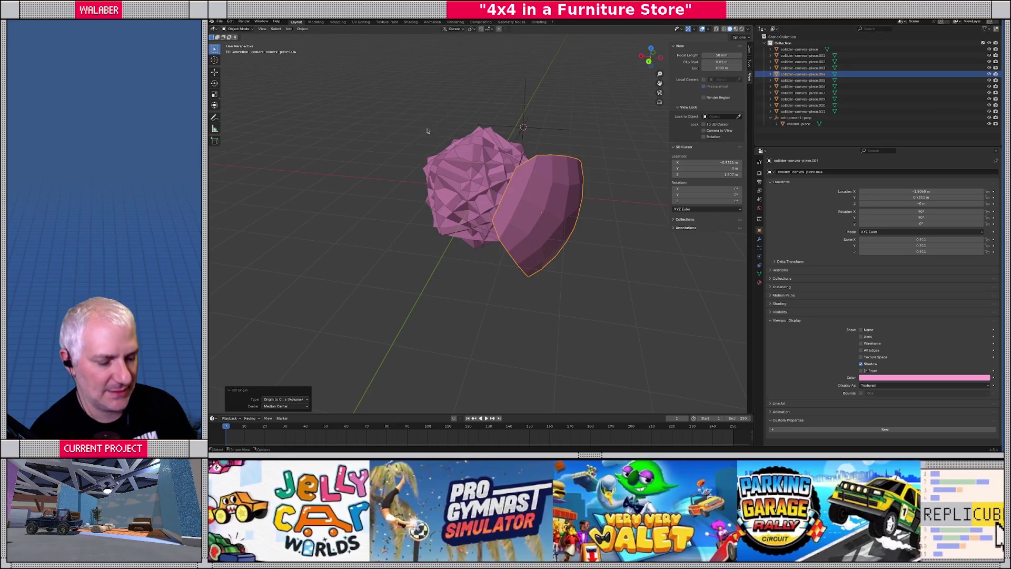
{"action": "key", "text": "shift+s"}
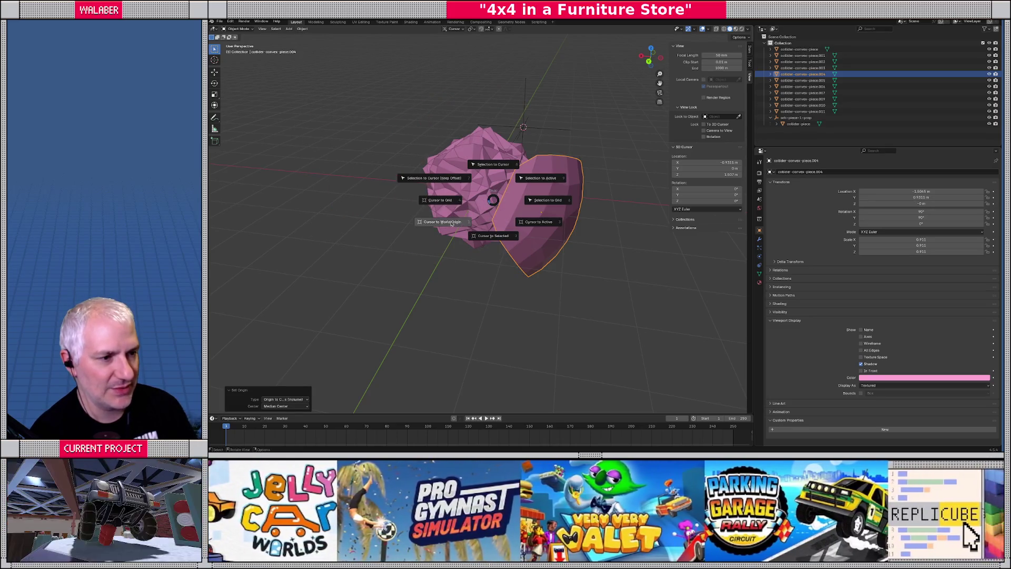
{"action": "left_click", "coordinate": [493, 236]}
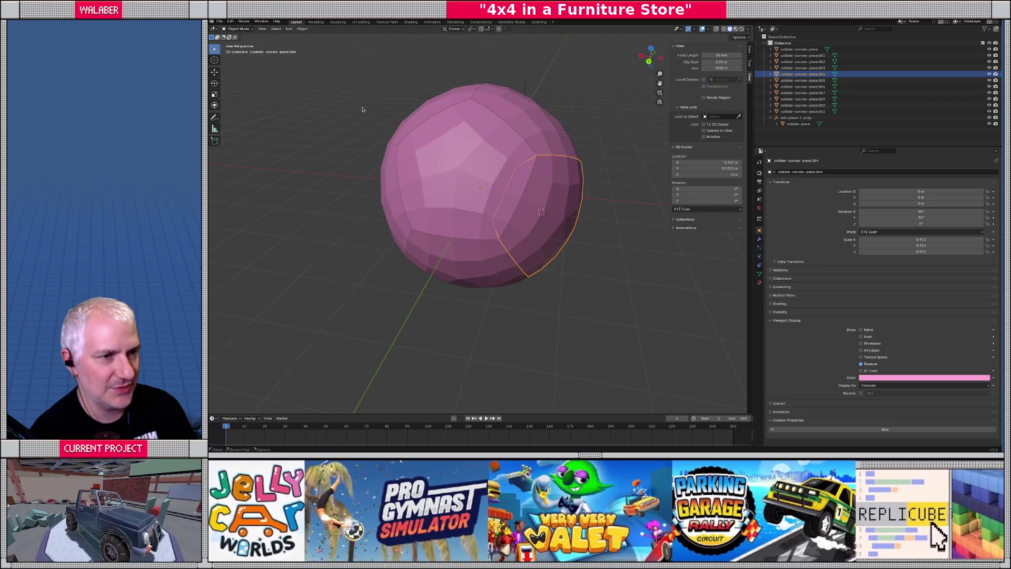
Step: Add a plain-axes empty at the cursor named orb-piece-2-prop
{"action": "left_click", "coordinate": [289, 29]}
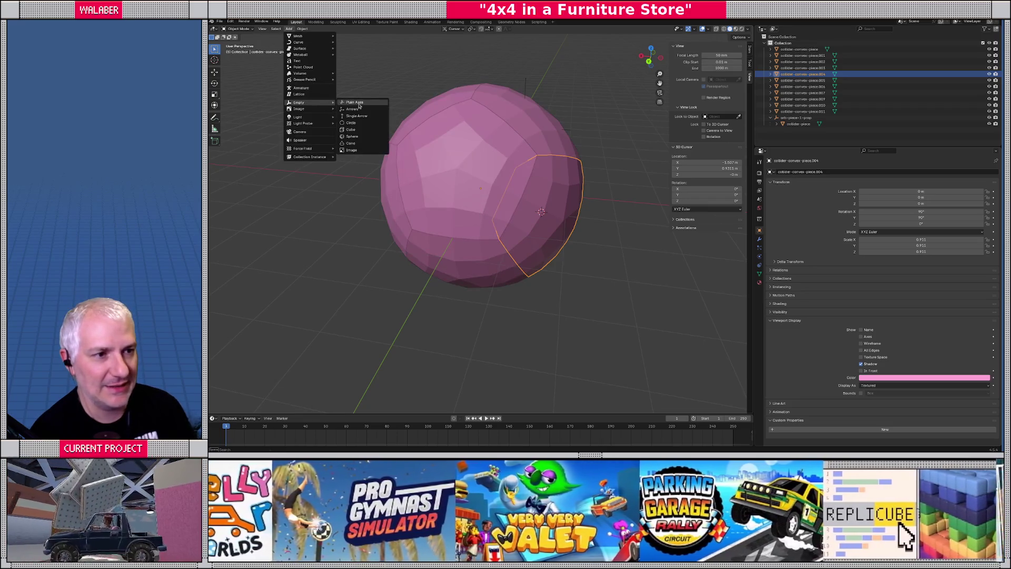
{"action": "left_click", "coordinate": [348, 104]}
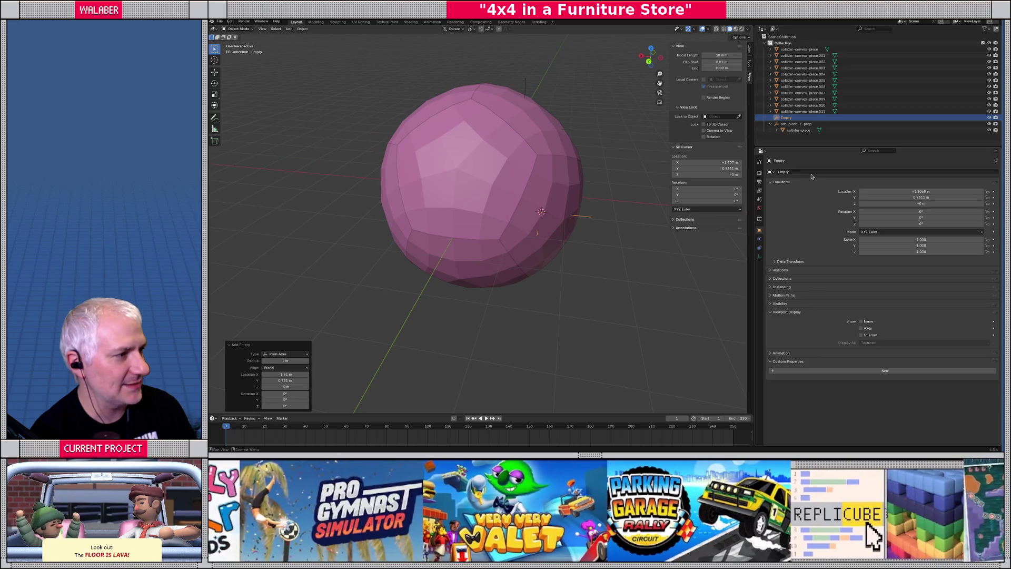
{"action": "left_click", "coordinate": [812, 175]}
{"action": "type", "text": "orb-"}
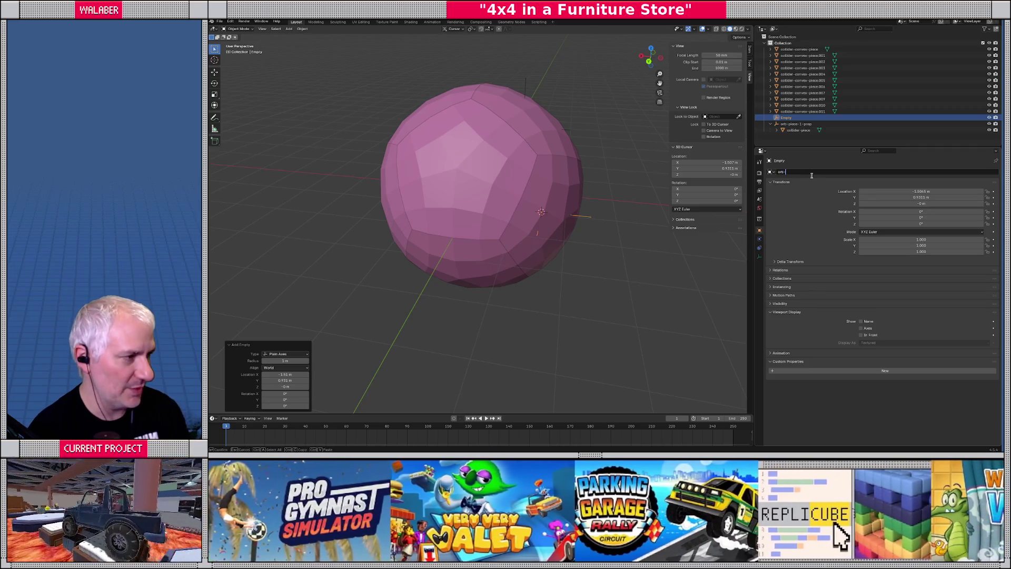
{"action": "type", "text": "piece-2-p"}
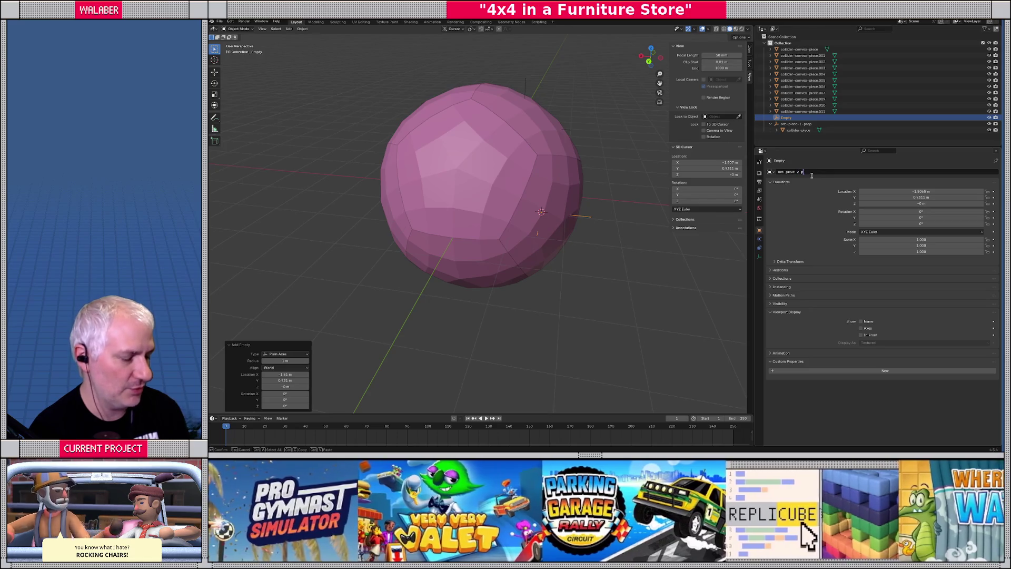
{"action": "type", "text": "rop"}
{"action": "key", "text": "Return"}
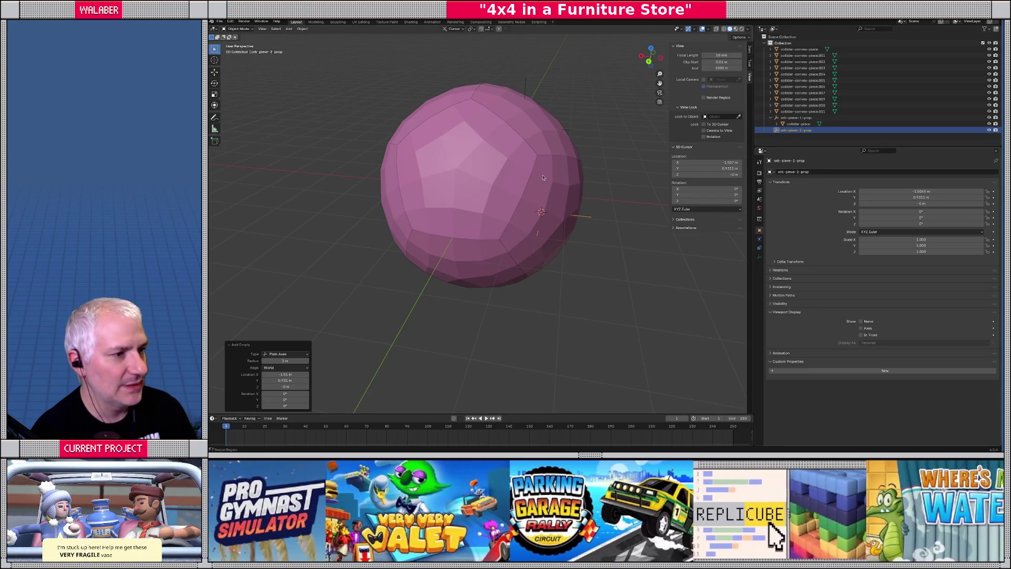
Step: Parent collider-convex-piece.004 under orb-piece-2-prop and rename it collider-convex
{"action": "middle_click_drag", "start_coordinate": [543, 177], "coordinate": [527, 200]}
{"action": "left_click", "coordinate": [527, 211]}
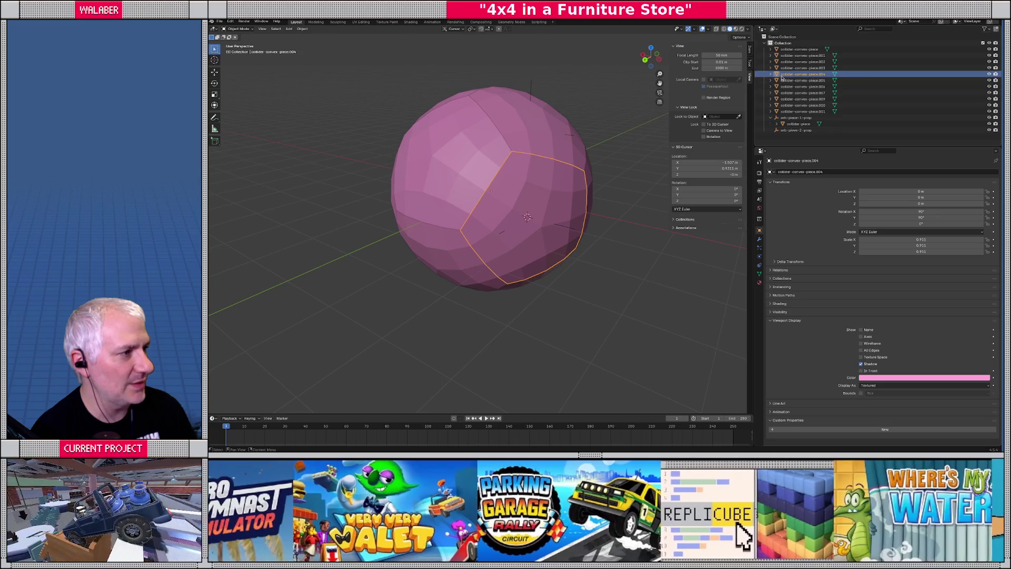
{"action": "left_click_drag", "start_coordinate": [782, 77], "coordinate": [779, 126]}
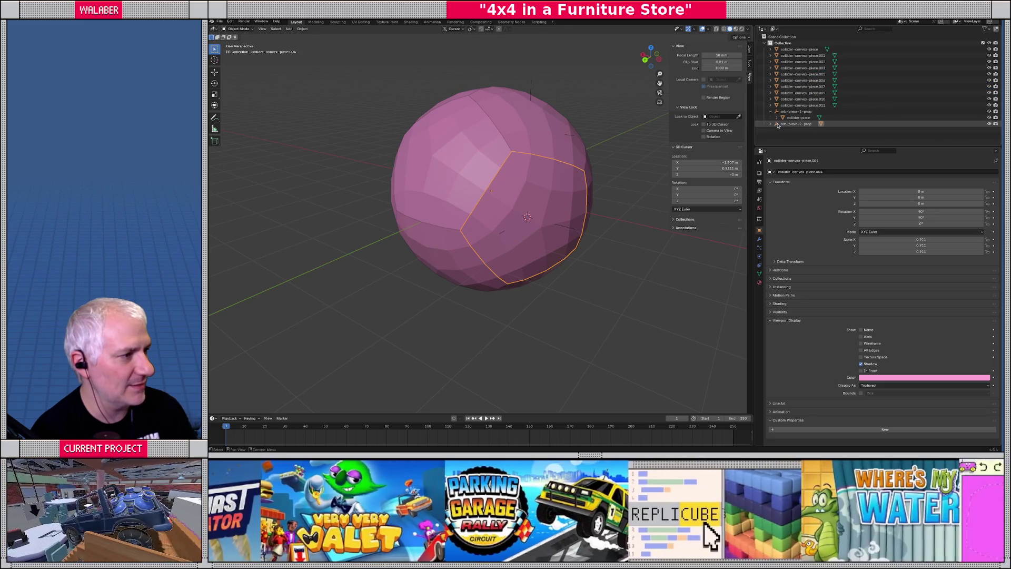
{"action": "left_click", "coordinate": [773, 124]}
{"action": "key", "text": "F2"}
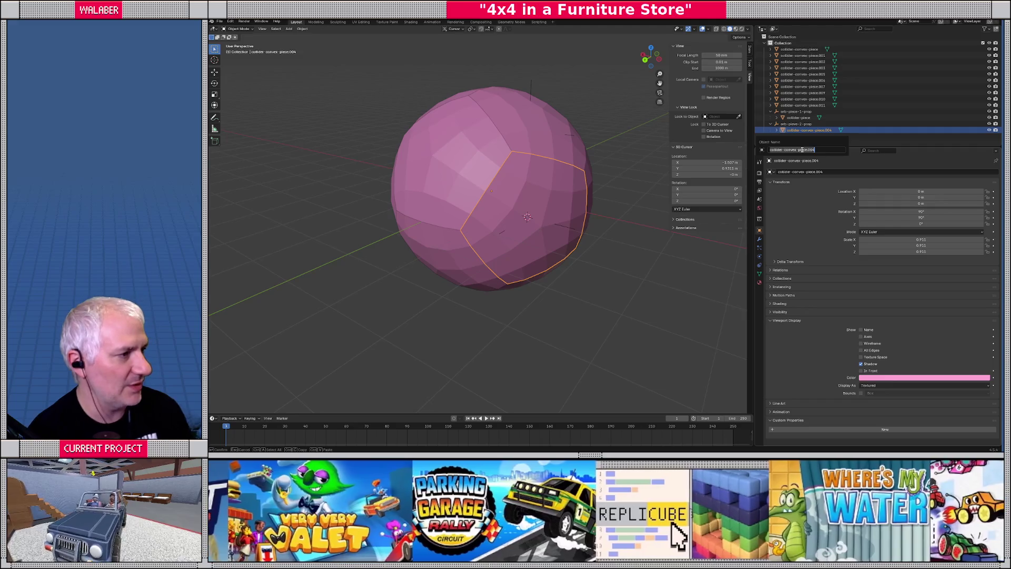
{"action": "key", "text": "End"}
{"action": "key", "text": "BackSpace"}
{"action": "key", "text": "BackSpace"}
{"action": "key", "text": "BackSpace"}
{"action": "key", "text": "BackSpace"}
{"action": "key", "text": "Return"}
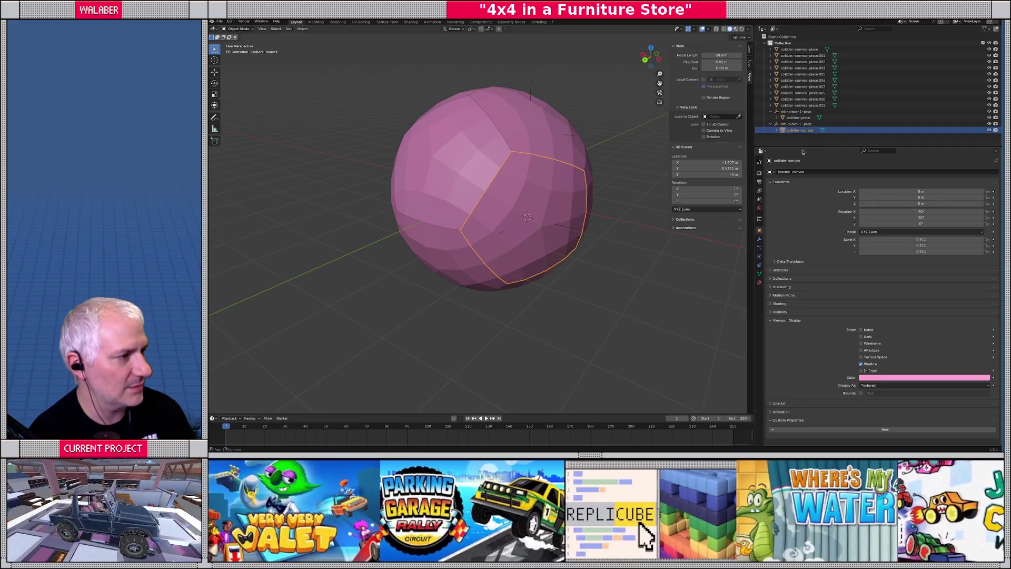
{"action": "mouse_move", "coordinate": [634, 181]}
{"action": "middle_mouse_down"}
{"action": "mouse_move", "coordinate": [437, 172]}
{"action": "mouse_move", "coordinate": [389, 158]}
{"action": "middle_mouse_up"}
{"action": "left_click", "coordinate": [435, 172]}
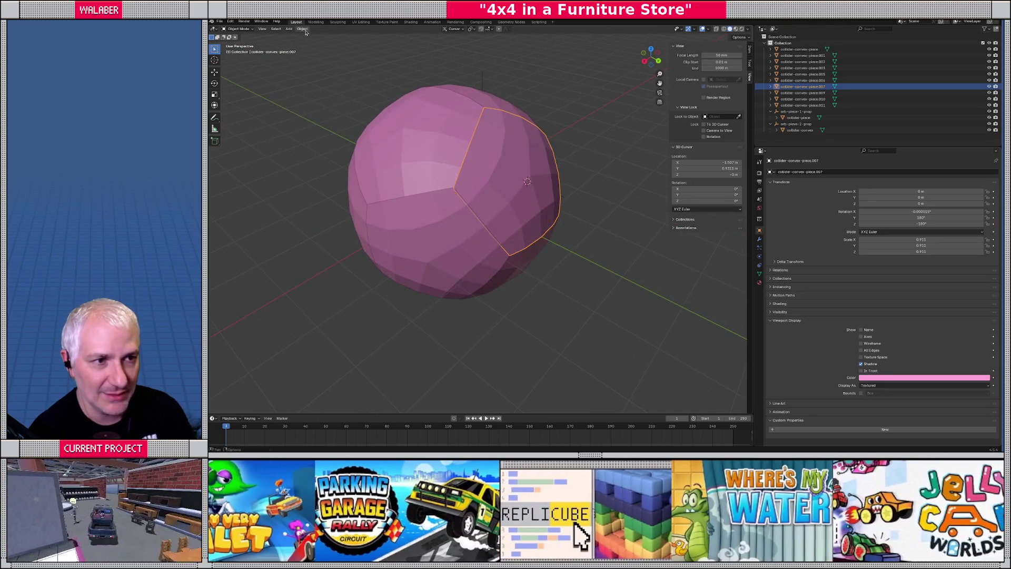
Step: Centre the selected piece's origin on its mass, snap the 3D cursor to it, then undo
{"action": "left_click", "coordinate": [302, 28]}
{"action": "mouse_move", "coordinate": [315, 42]}
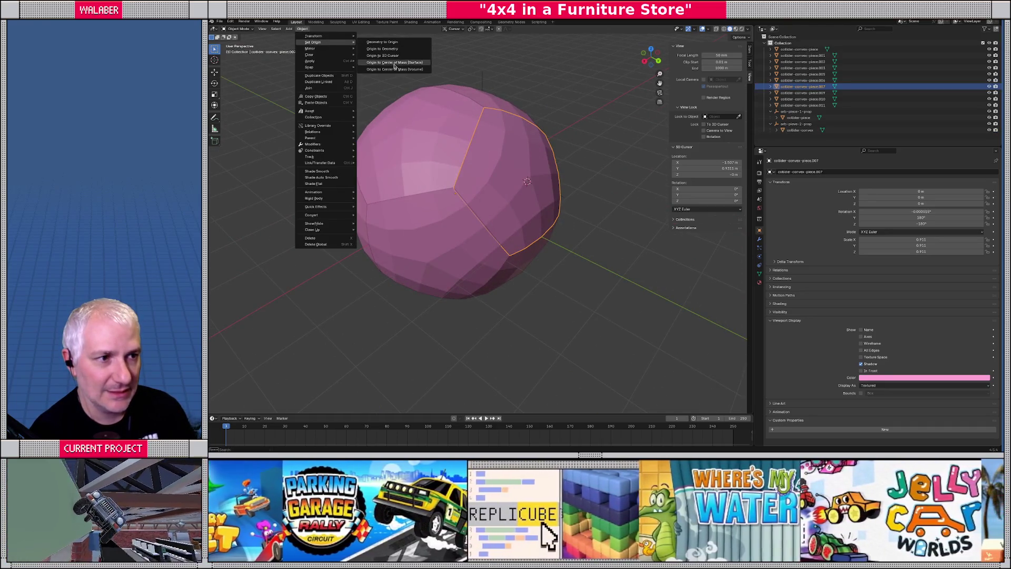
{"action": "left_click", "coordinate": [396, 69]}
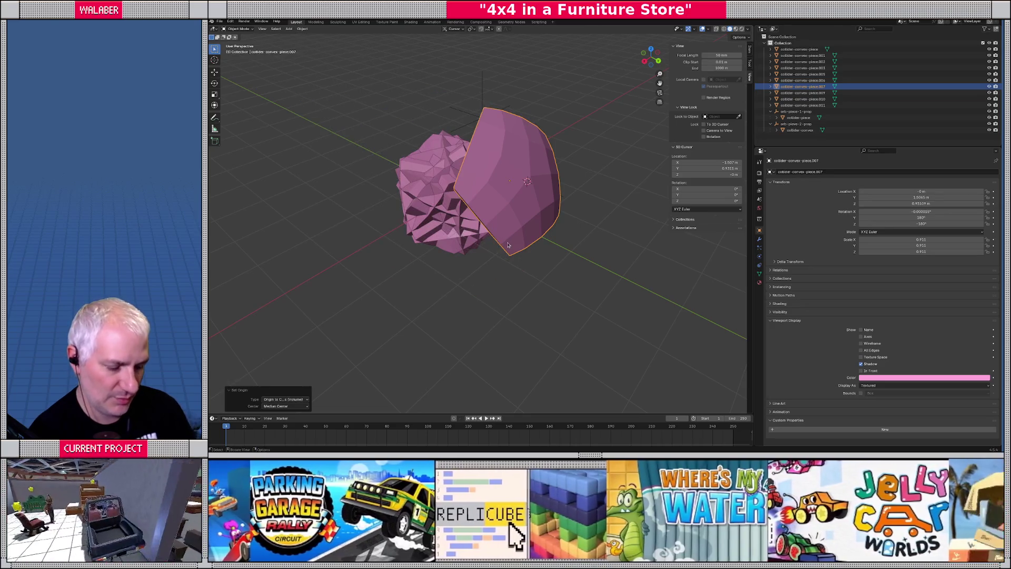
{"action": "key", "text": "shift+s"}
{"action": "left_click", "coordinate": [507, 276]}
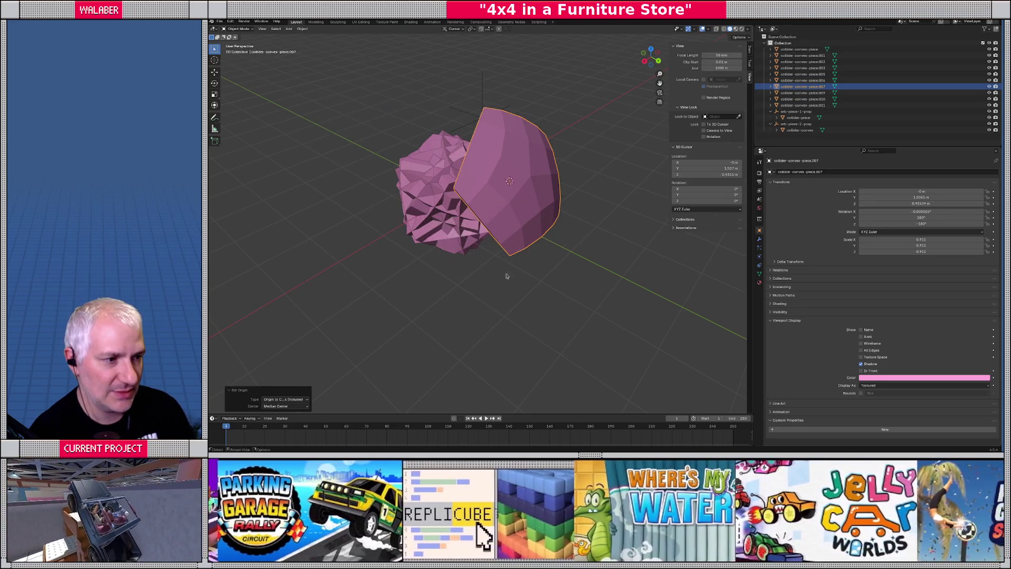
{"action": "key", "text": "ctrl+z"}
Step: Add a plain-axes empty named orb-piece-3-prop and select the next collider piece
{"action": "left_click", "coordinate": [289, 29]}
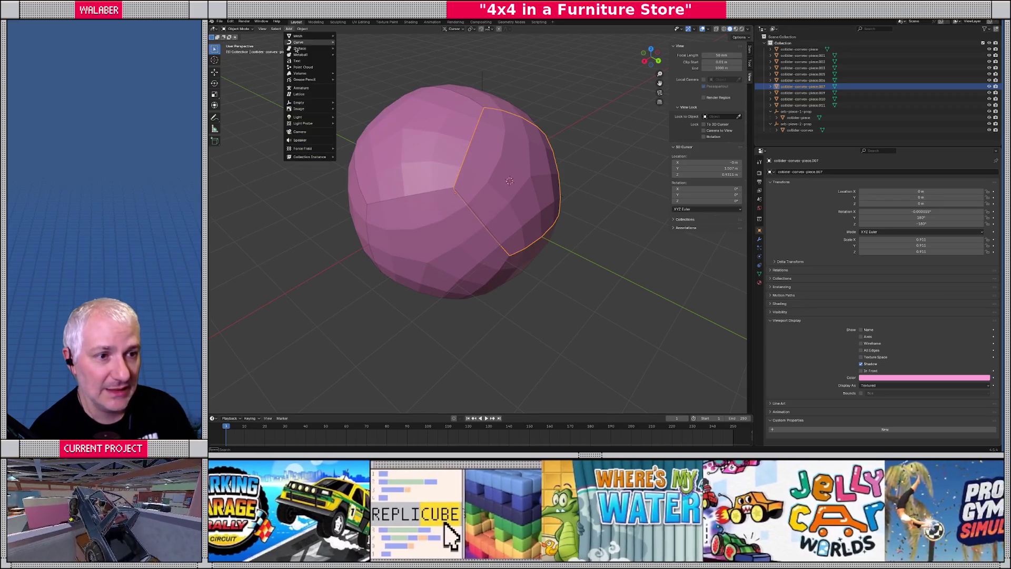
{"action": "mouse_move", "coordinate": [306, 104]}
{"action": "left_click", "coordinate": [353, 104]}
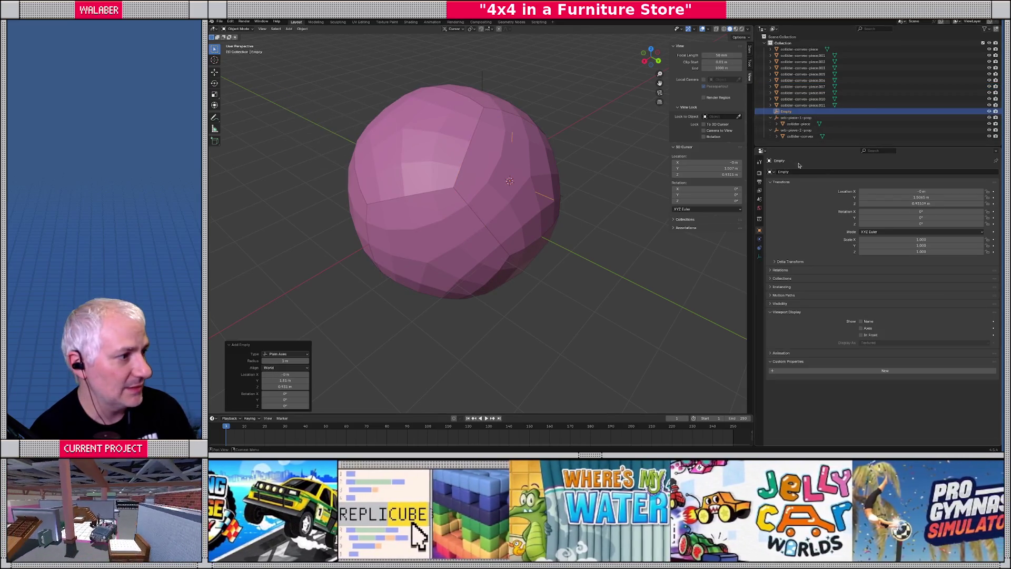
{"action": "double_click", "coordinate": [807, 172]}
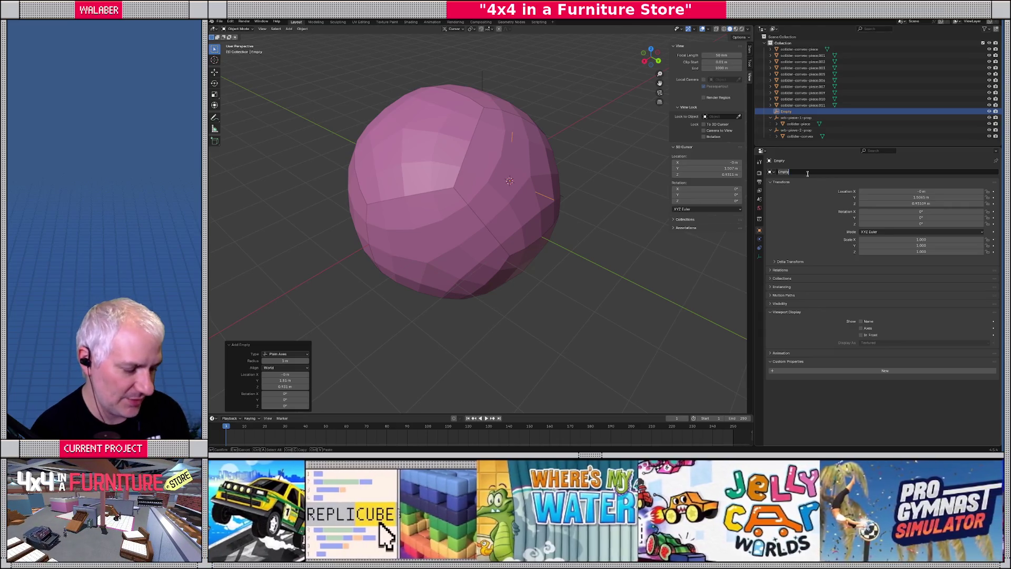
{"action": "type", "text": "crb"}
{"action": "type", "text": "-piece-3"}
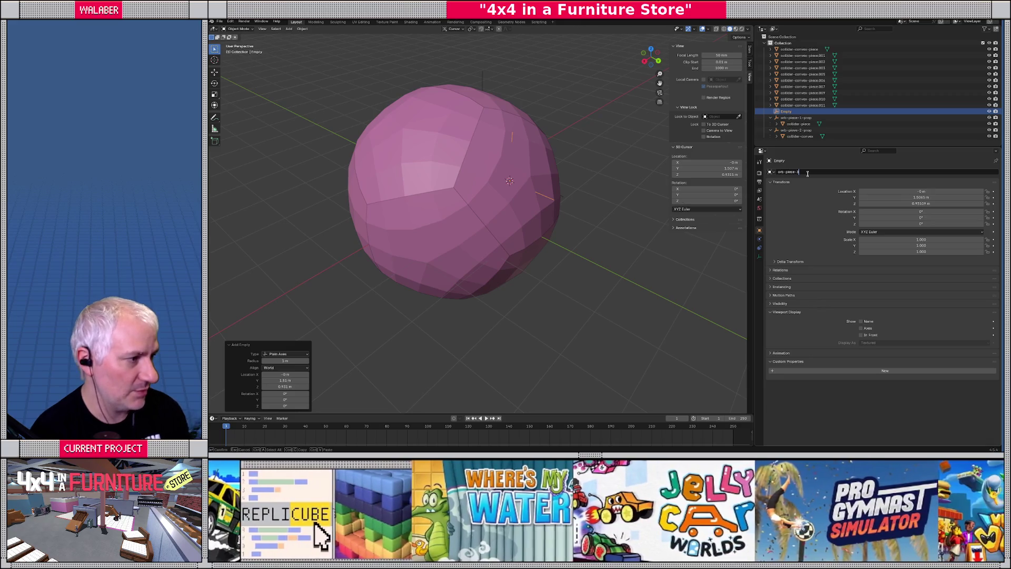
{"action": "type", "text": "-prop"}
{"action": "key", "text": "Return"}
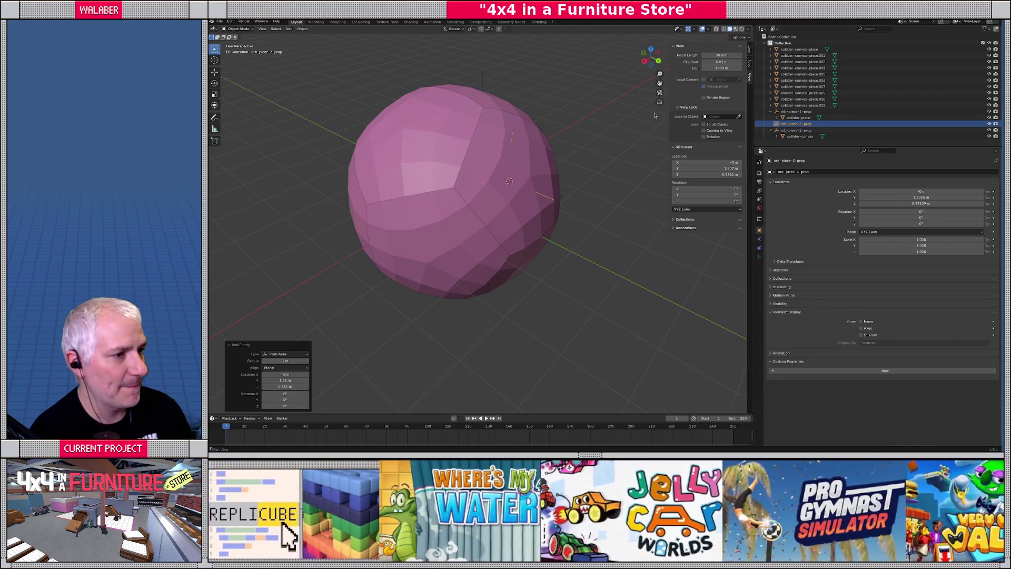
{"action": "left_click", "coordinate": [489, 171], "text": "shift"}
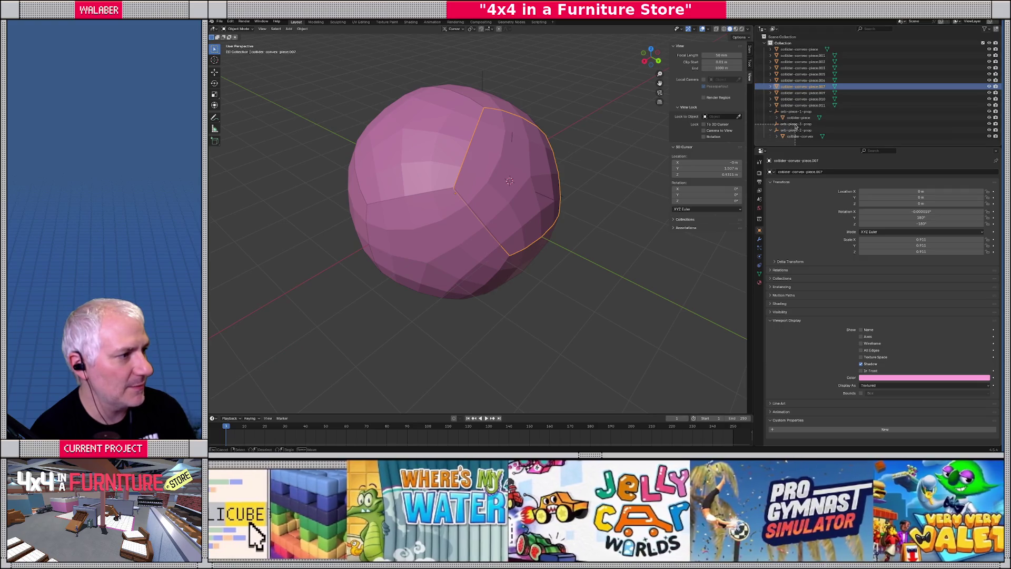
{"action": "left_click", "coordinate": [798, 87]}
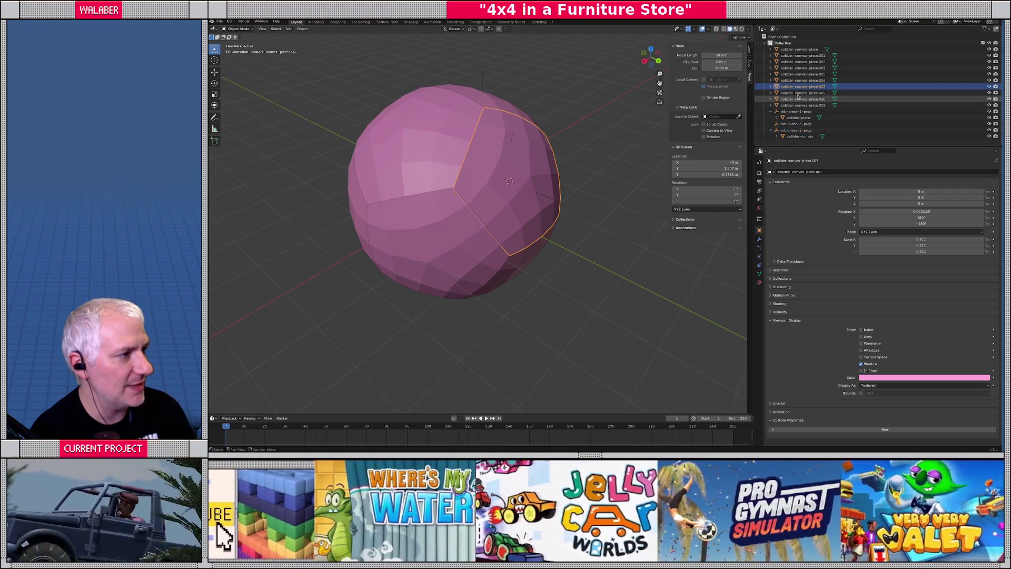
Step: Parent collider-convex-piece.007 under orb-piece-3-prop and trim the pieces' numeric name suffixes
{"action": "left_click_drag", "start_coordinate": [798, 88], "coordinate": [796, 123]}
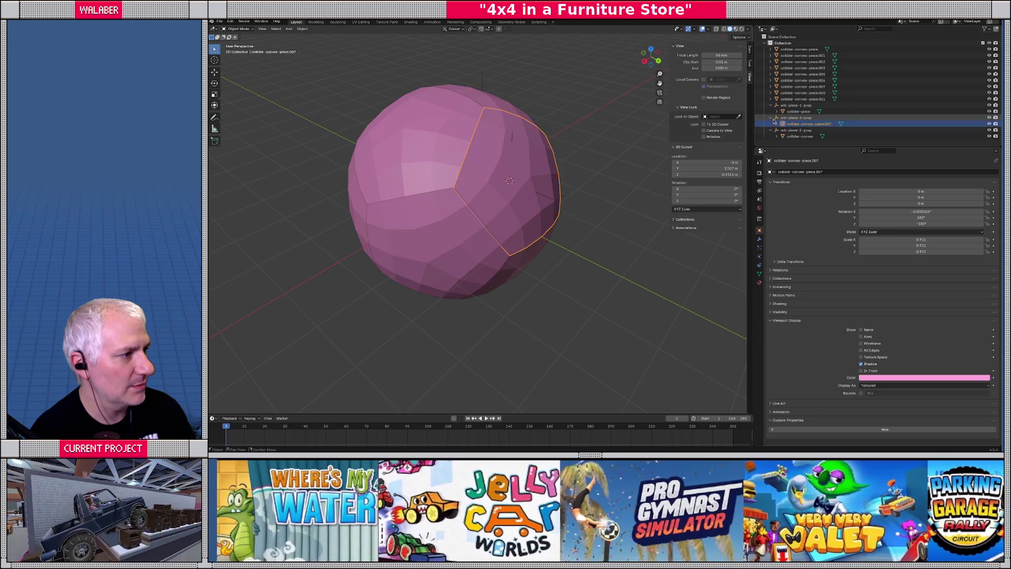
{"action": "key", "text": "F2"}
{"action": "key", "text": "BackSpace"}
{"action": "key", "text": "BackSpace"}
{"action": "key", "text": "BackSpace"}
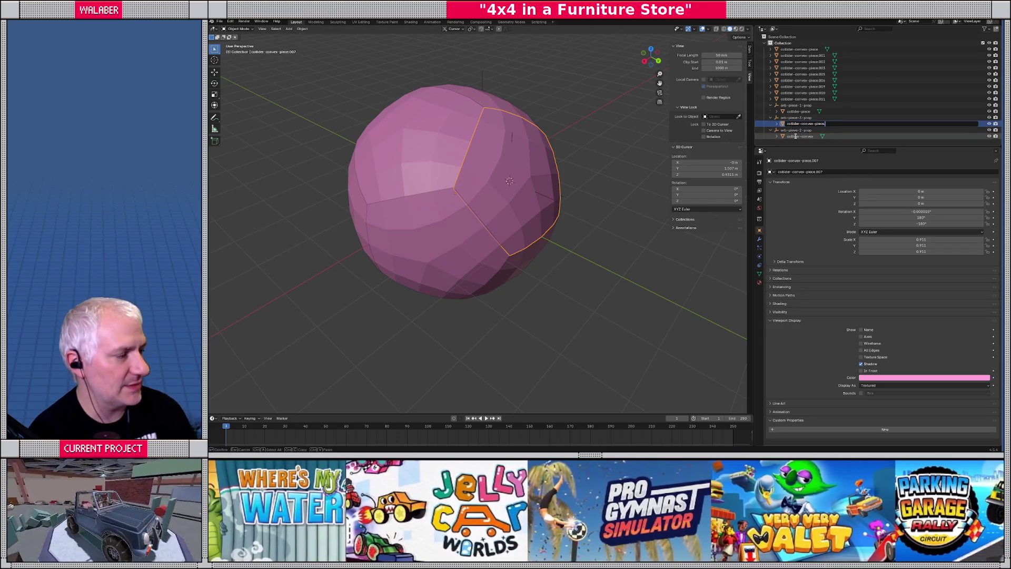
{"action": "key", "text": "BackSpace"}
{"action": "key", "text": "BackSpace"}
{"action": "key", "text": "Return"}
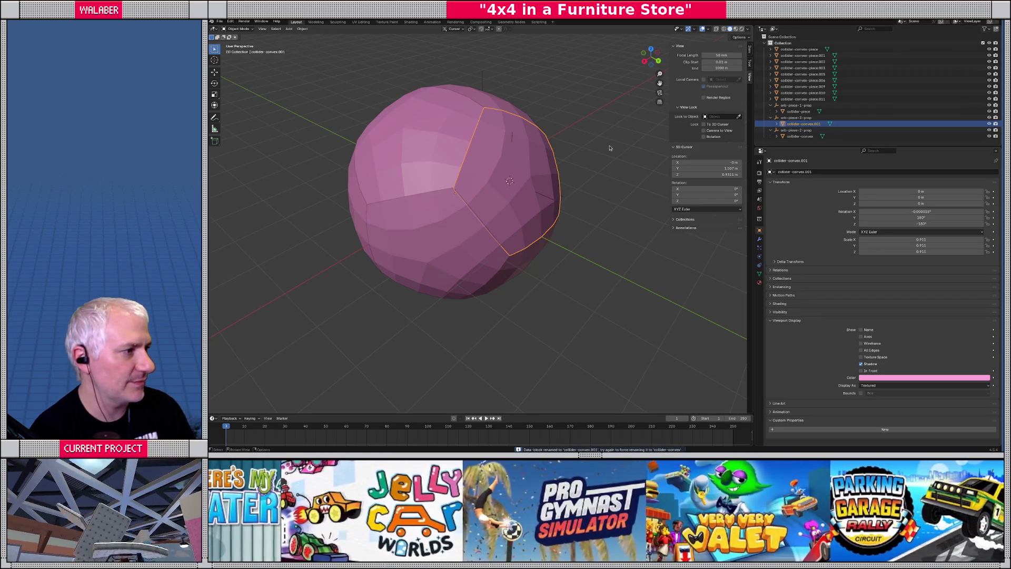
{"action": "key", "text": "F2"}
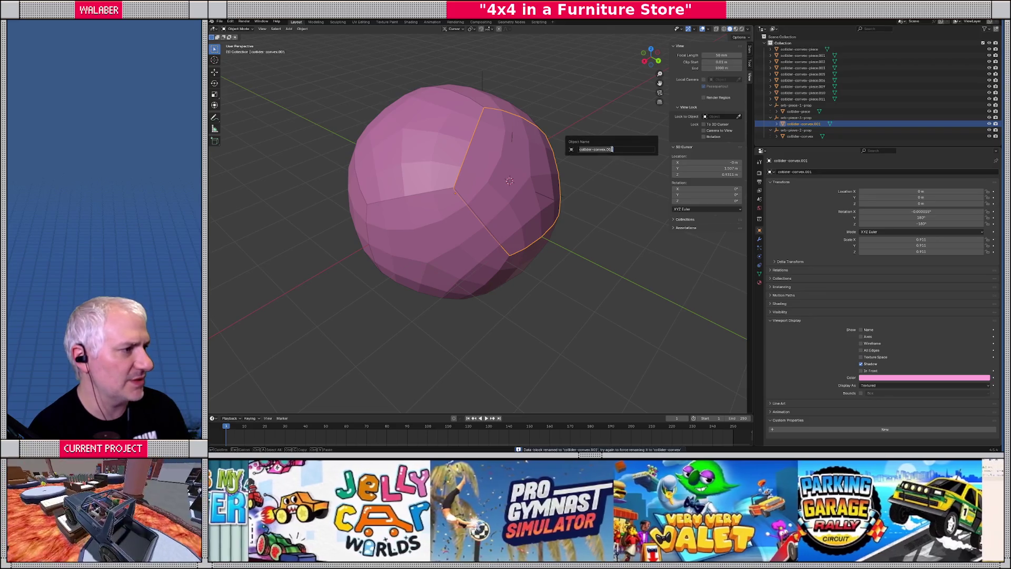
{"action": "left_click", "coordinate": [612, 149]}
{"action": "key", "text": "BackSpace"}
{"action": "key", "text": "BackSpace"}
{"action": "key", "text": "BackSpace"}
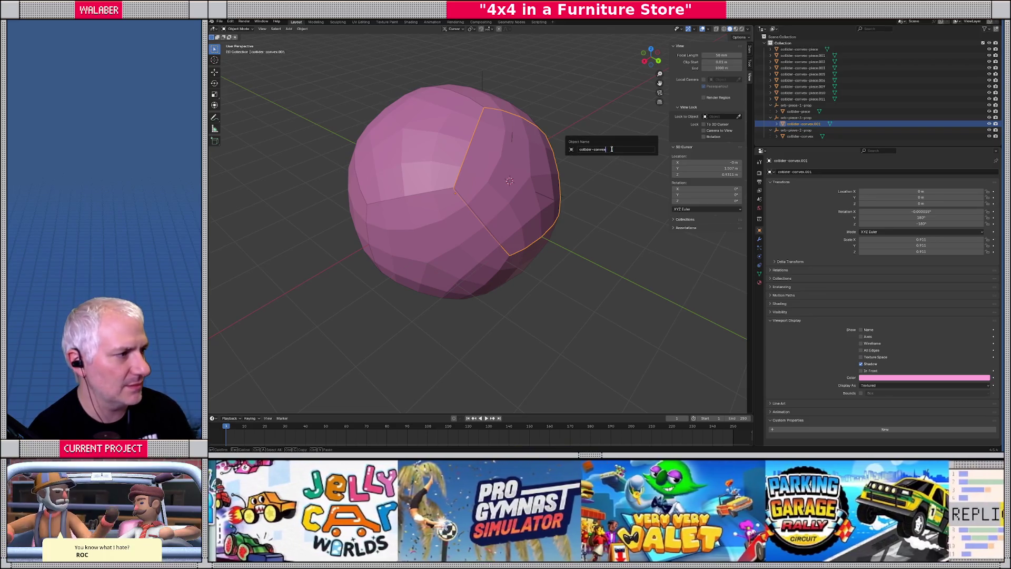
{"action": "key", "text": "Return"}
Step: Rename the child pieces to collider-piece and collider-piece-2
{"action": "left_click", "coordinate": [803, 136]}
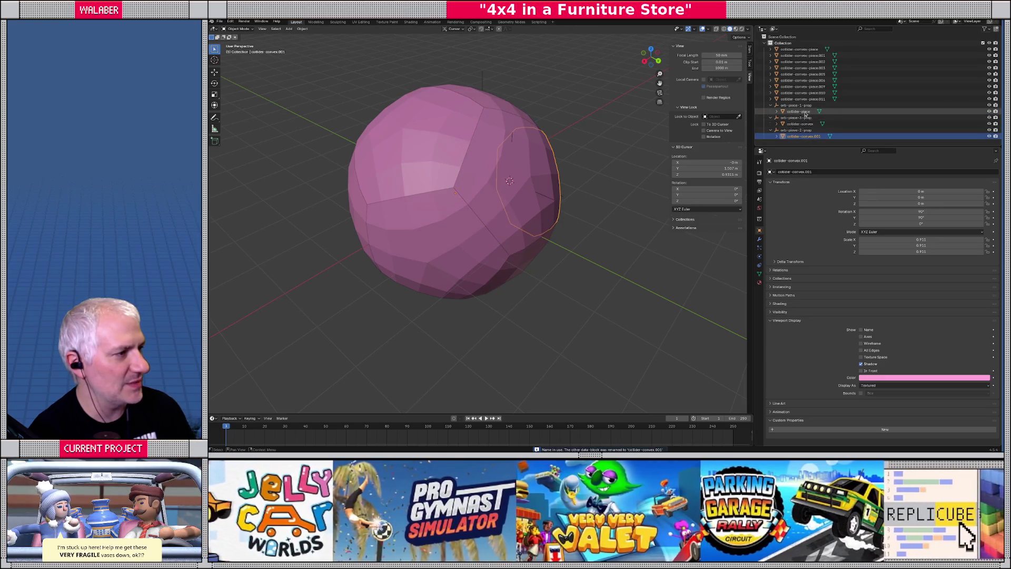
{"action": "left_click", "coordinate": [804, 124]}
{"action": "key", "text": "F2"}
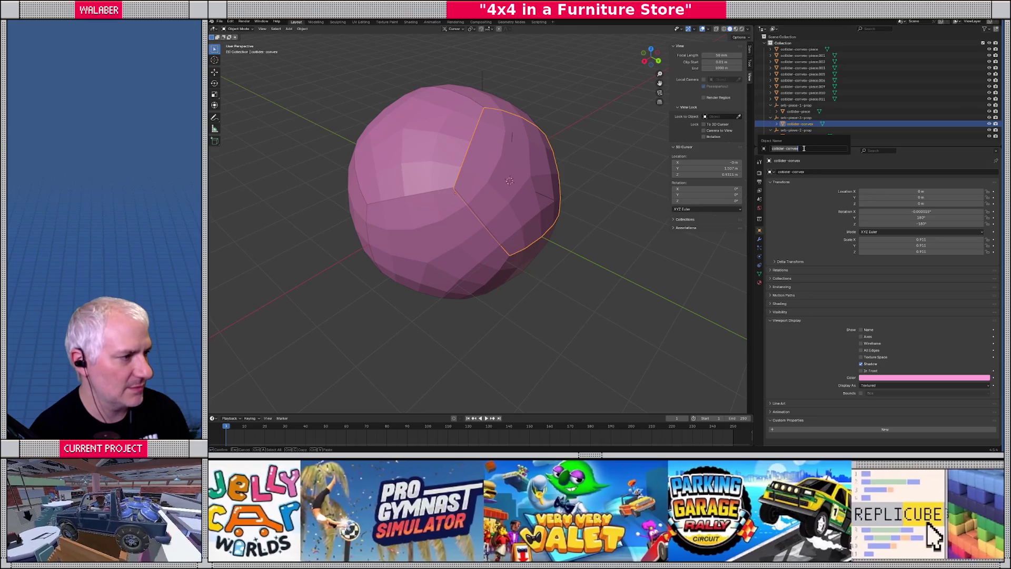
{"action": "key", "text": "ctrl+BackSpace"}
{"action": "type", "text": "iece"}
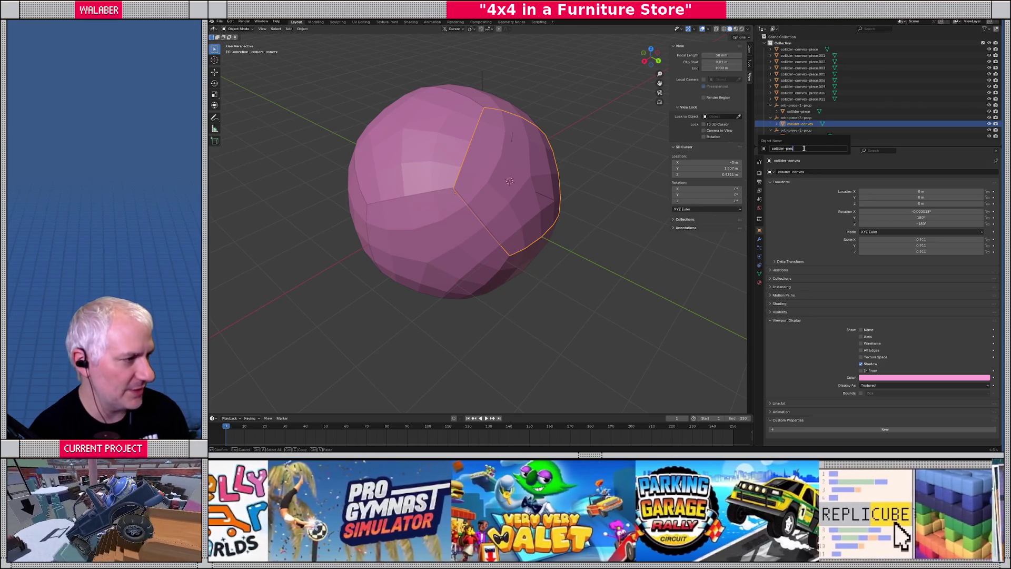
{"action": "key", "text": "Return"}
{"action": "left_click", "coordinate": [804, 135]}
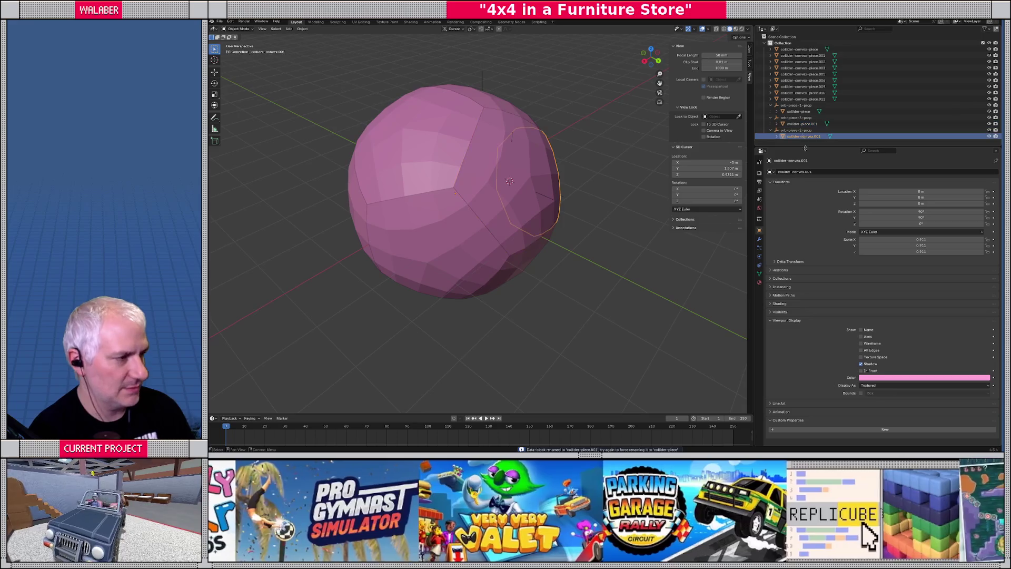
{"action": "key", "text": "F2"}
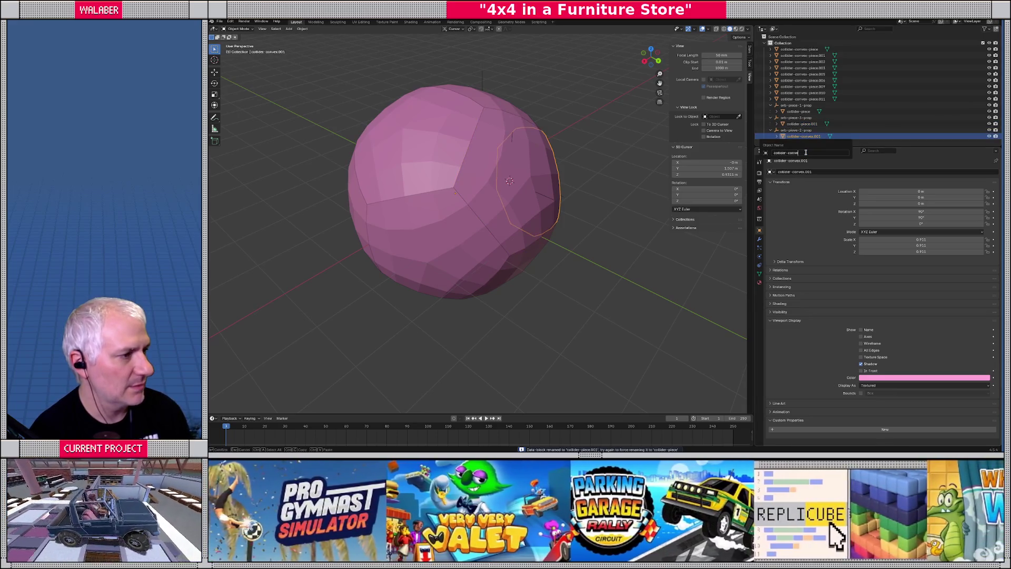
{"action": "type", "text": "piece-"}
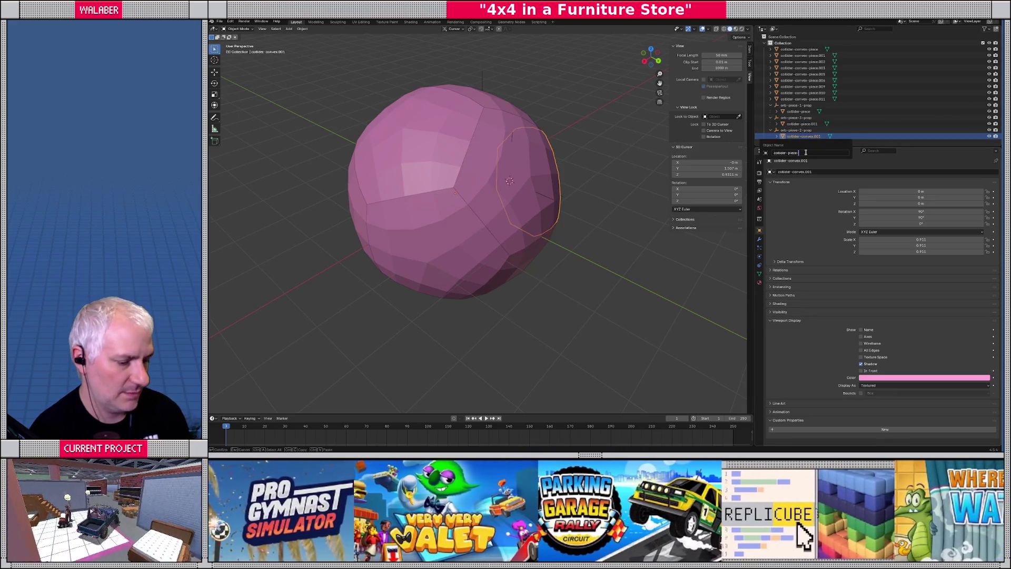
{"action": "type", "text": "2"}
{"action": "key", "text": "Return"}
Step: Rename the remaining pieces collider-piece-3 and collider-piece-1, then bring up the save dialog
{"action": "left_click", "coordinate": [803, 125]}
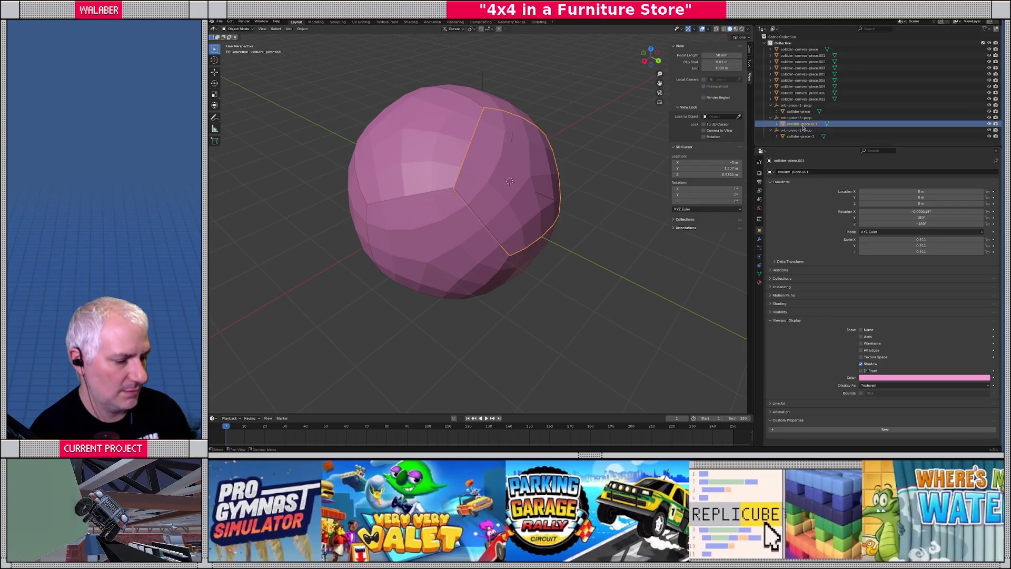
{"action": "double_click", "coordinate": [802, 125]}
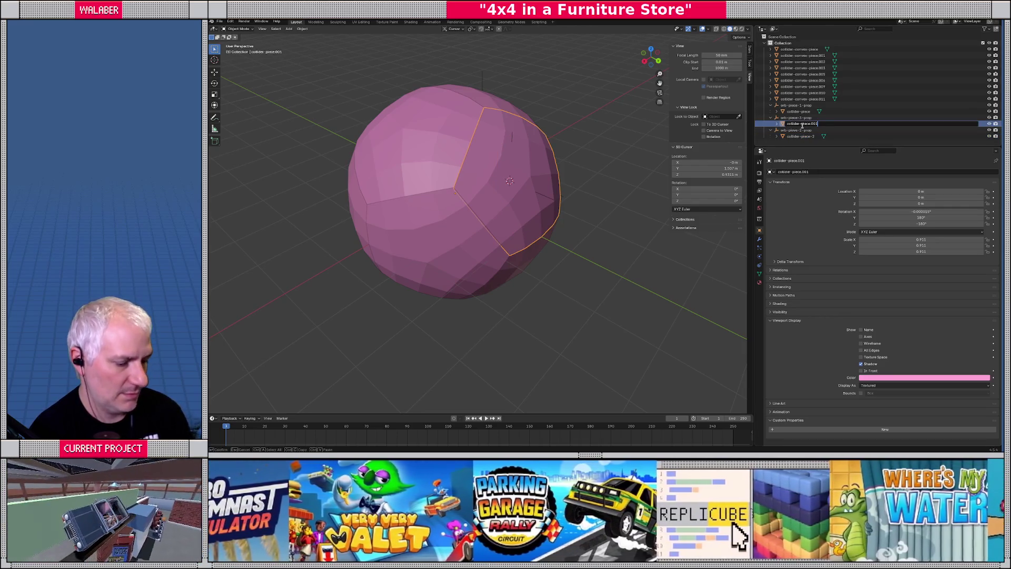
{"action": "key", "text": "BackSpace"}
{"action": "key", "text": "BackSpace"}
{"action": "key", "text": "BackSpace"}
{"action": "type", "text": "-3"}
{"action": "key", "text": "Return"}
{"action": "left_click", "coordinate": [796, 111]}
{"action": "double_click", "coordinate": [797, 111]}
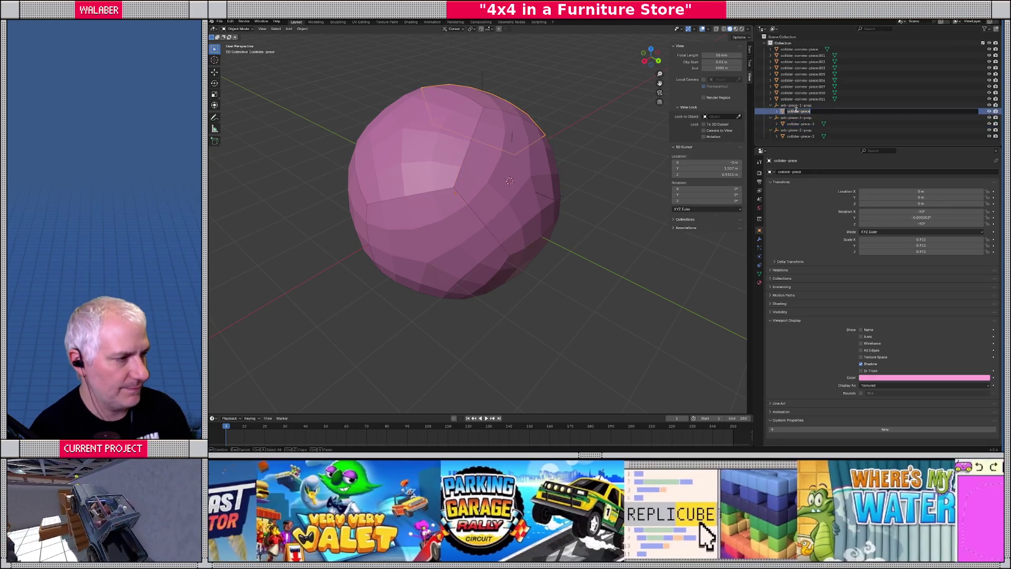
{"action": "type", "text": "-1"}
{"action": "key", "text": "Return"}
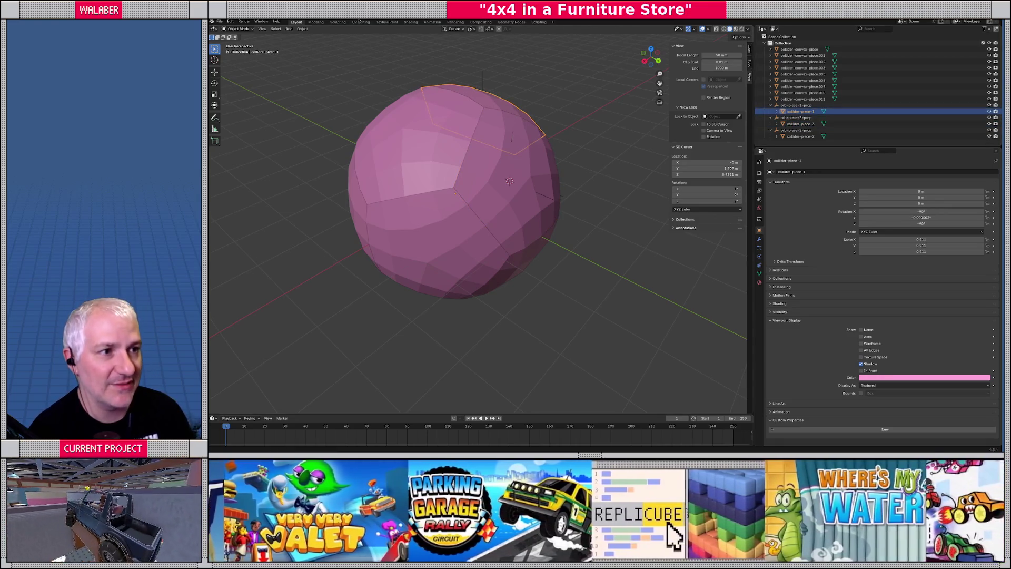
{"action": "key", "text": "ctrl+s"}
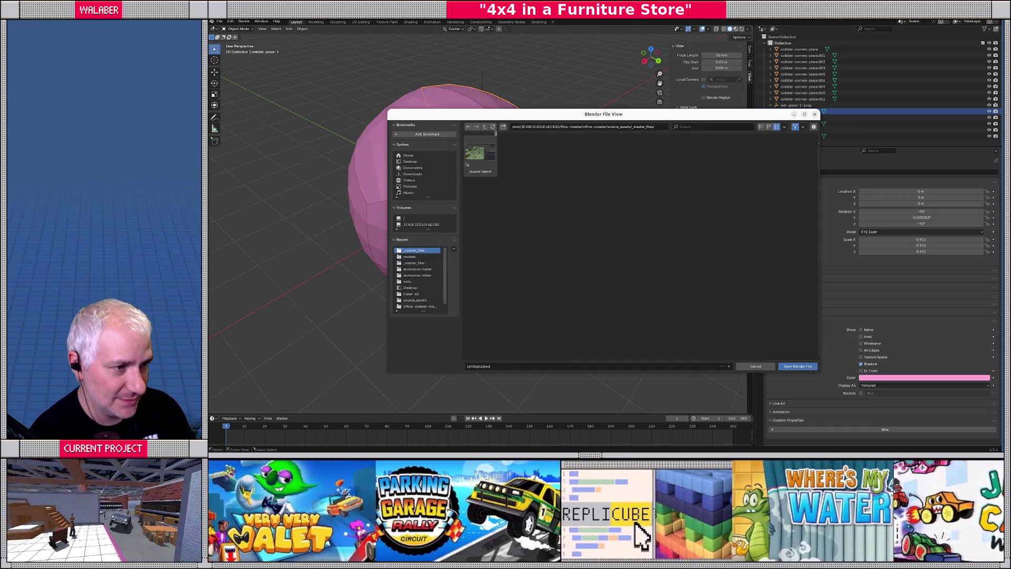
Step: Browse to source_assets > missions and enter the file name HumanInflatableOrb
{"action": "left_click", "coordinate": [485, 127]}
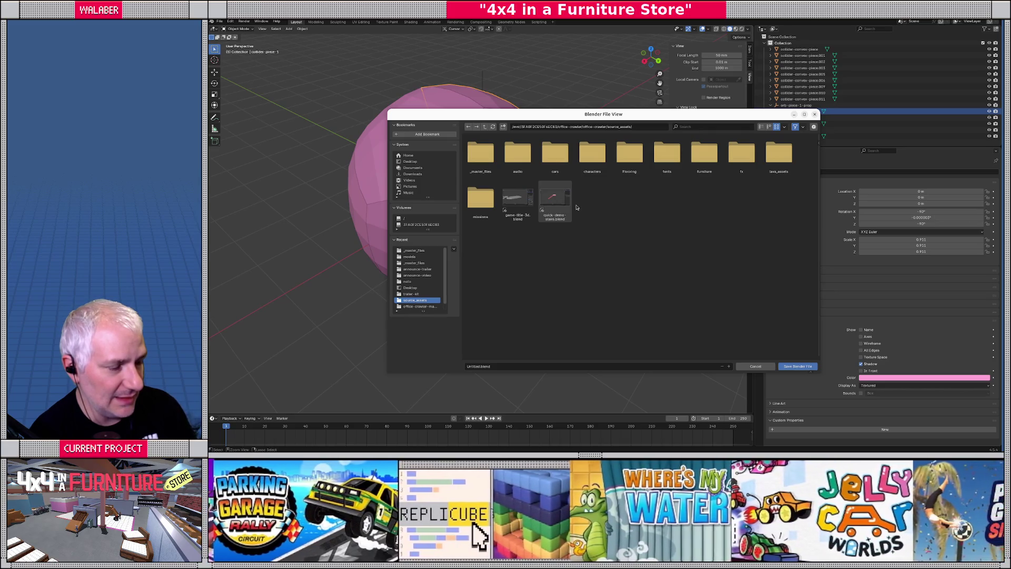
{"action": "double_click", "coordinate": [481, 200]}
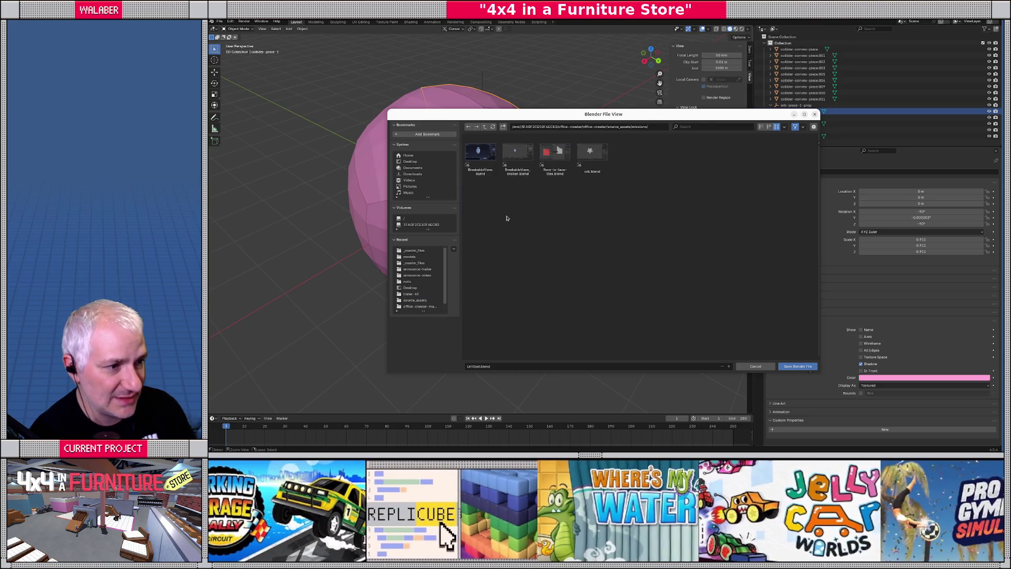
{"action": "left_click", "coordinate": [477, 367]}
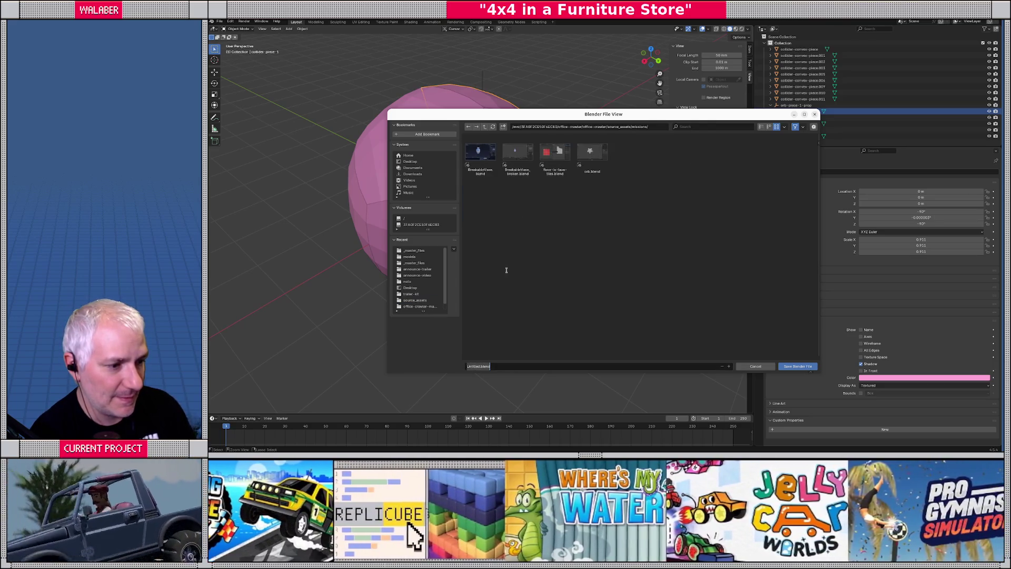
{"action": "key", "text": "Home"}
{"action": "key", "text": "Right"}
{"action": "key", "text": "Right"}
{"action": "key", "text": "Right"}
{"action": "key", "text": "BackSpace"}
{"action": "key", "text": "BackSpace"}
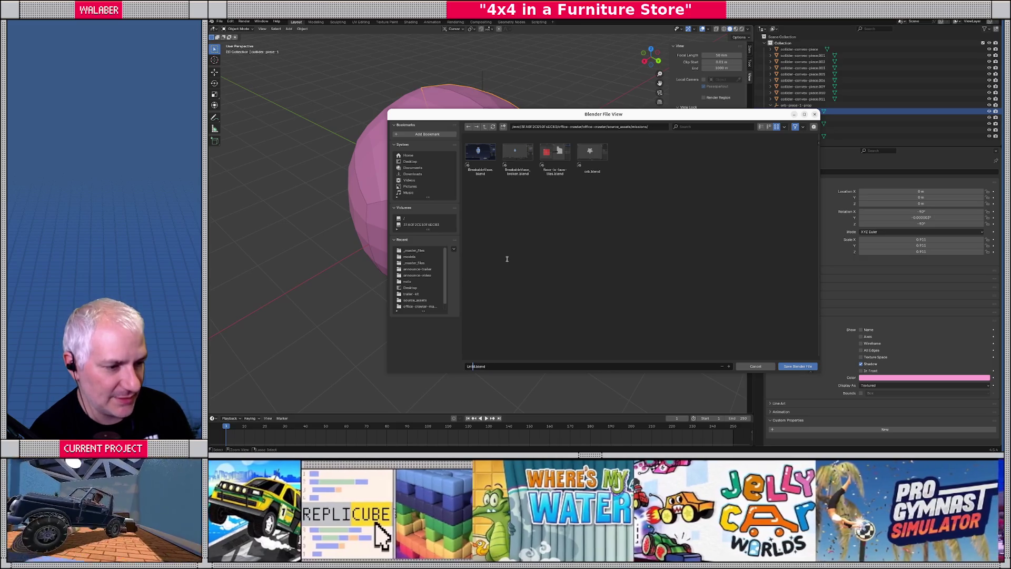
{"action": "key", "text": "BackSpace"}
{"action": "key", "text": "BackSpace"}
{"action": "type", "text": "hu"}
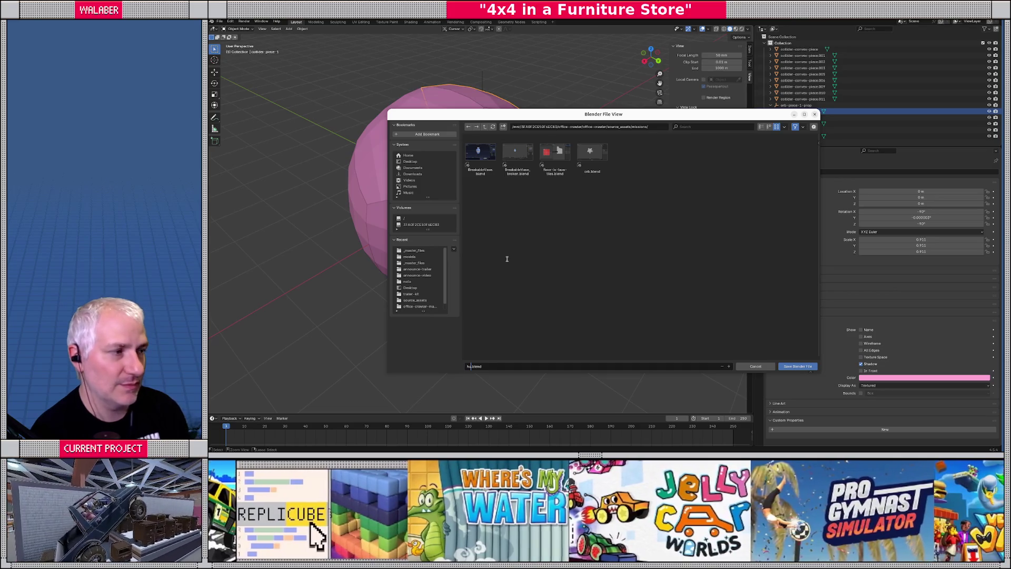
{"action": "type", "text": "man"}
{"action": "mouse_move", "coordinate": [566, 116]}
{"action": "left_mouse_down"}
{"action": "mouse_move", "coordinate": [495, 115]}
{"action": "mouse_move", "coordinate": [503, 99]}
{"action": "left_mouse_up"}
{"action": "type", "text": "-"}
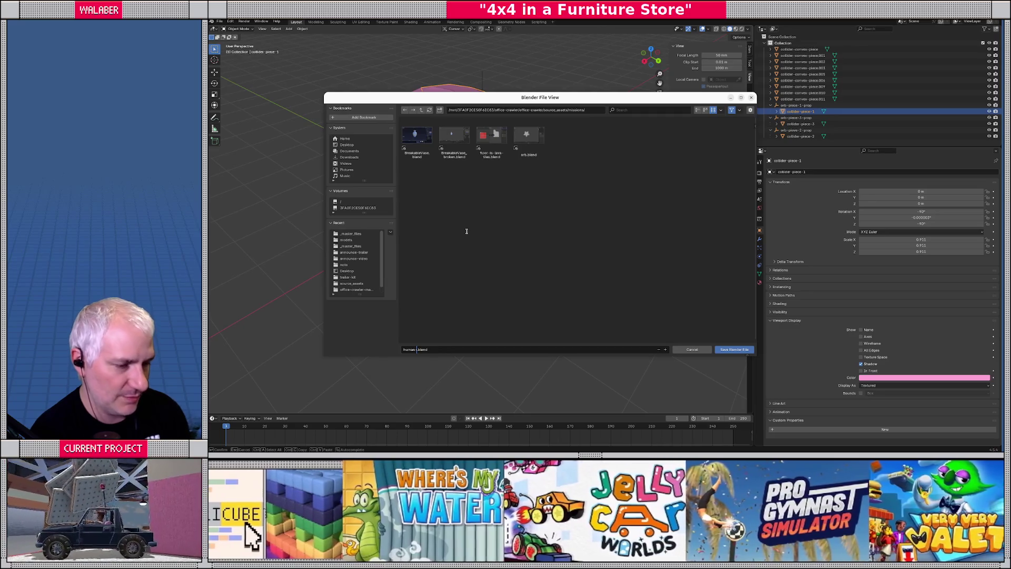
{"action": "type", "text": "inflatable"}
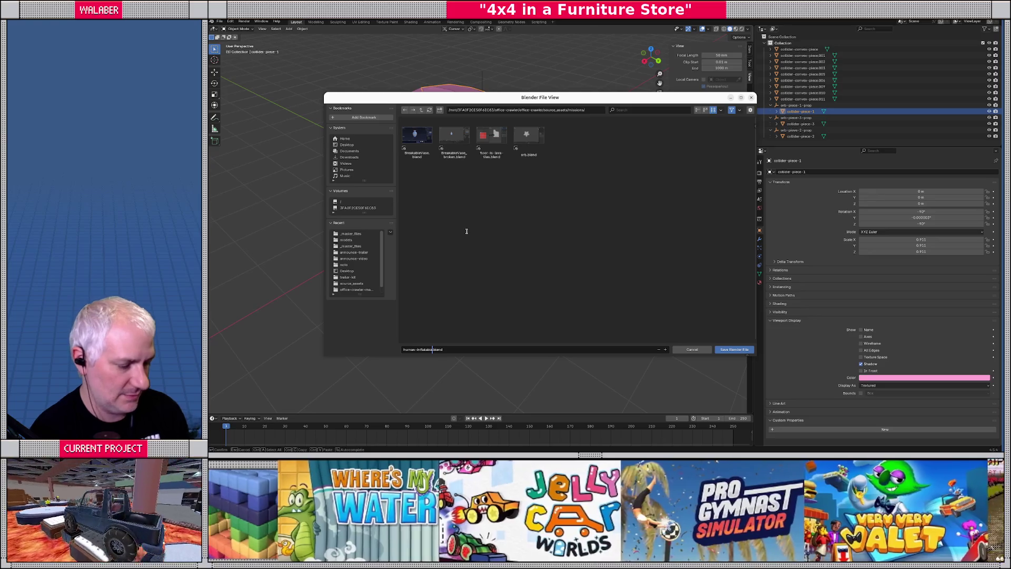
{"action": "key", "text": "shift+Home"}
{"action": "type", "text": "HumanInflatab"}
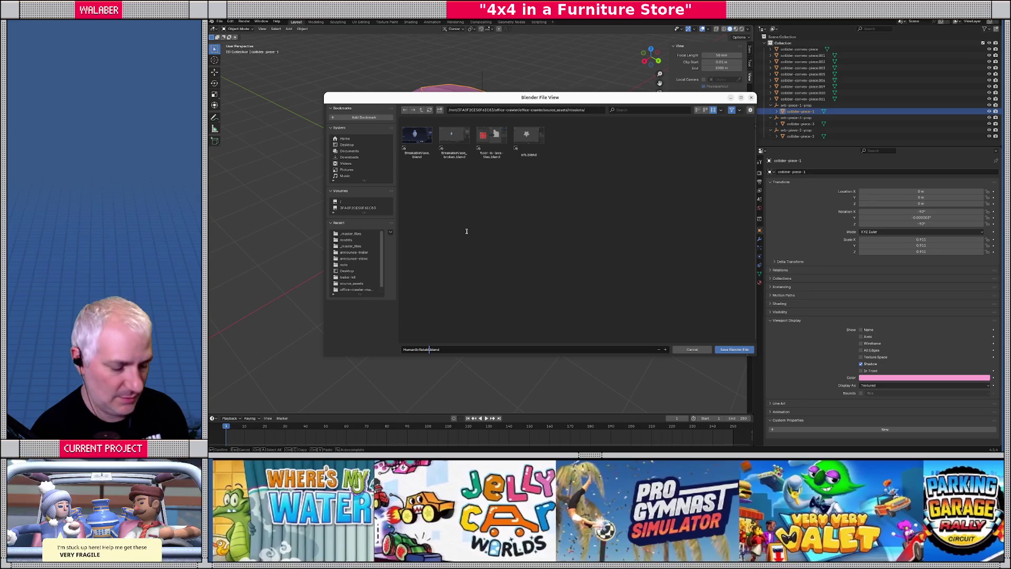
{"action": "type", "text": "leOrb"}
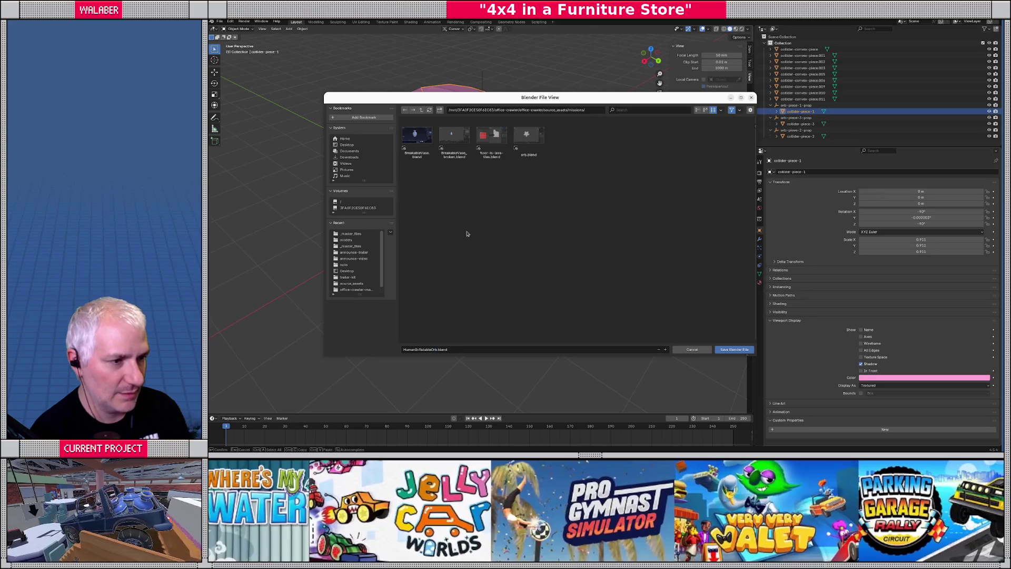
Step: Save the file as HumanInflatableOrb.blend and select another piece on the ball's front
{"action": "left_click", "coordinate": [734, 349]}
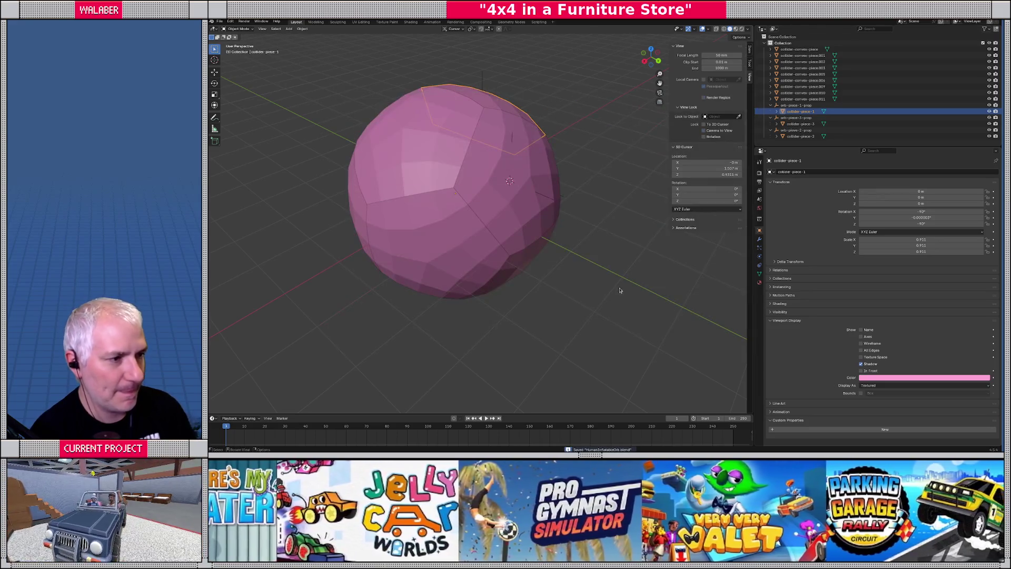
{"action": "middle_click_drag", "start_coordinate": [619, 290], "coordinate": [531, 220]}
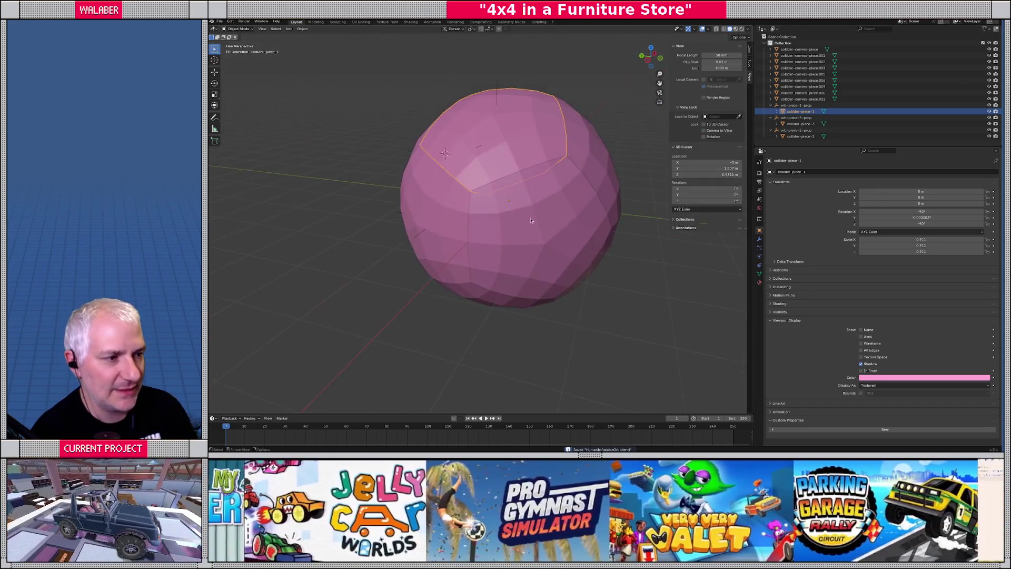
{"action": "left_click", "coordinate": [537, 226]}
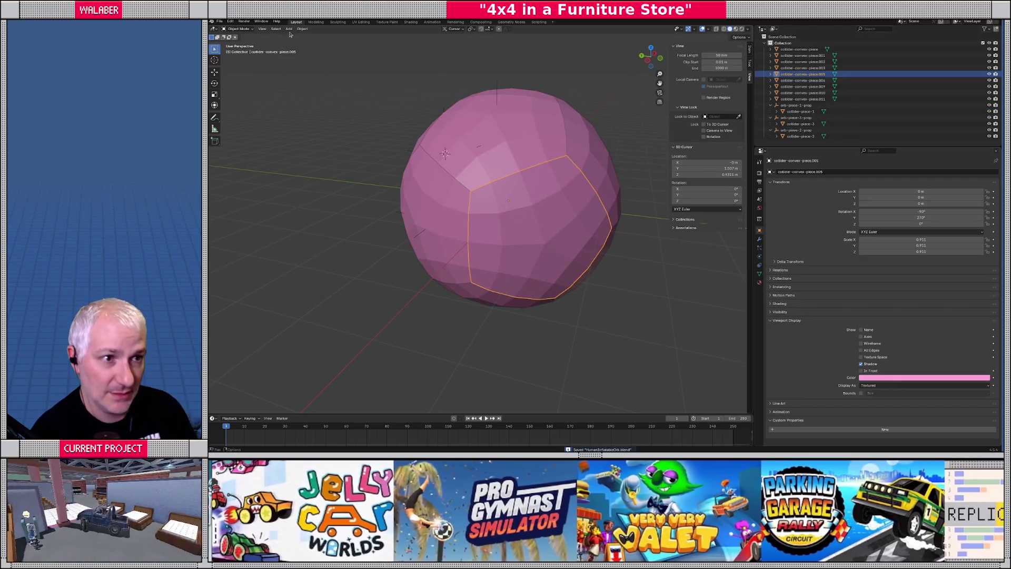
Step: Move the piece's origin to its volume centre, snap the 3D cursor there, and clear its location
{"action": "left_click", "coordinate": [301, 28]}
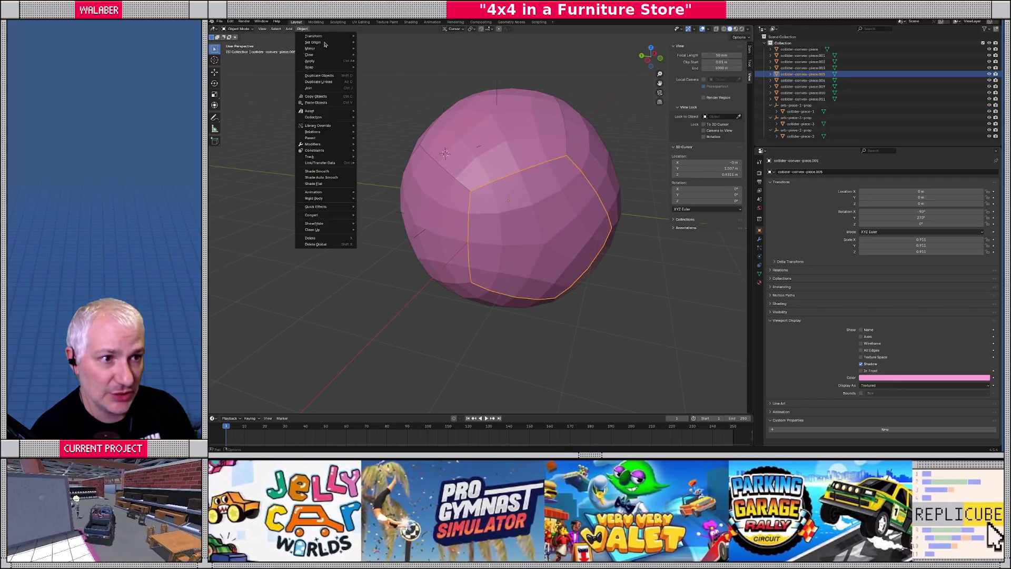
{"action": "mouse_move", "coordinate": [325, 44]}
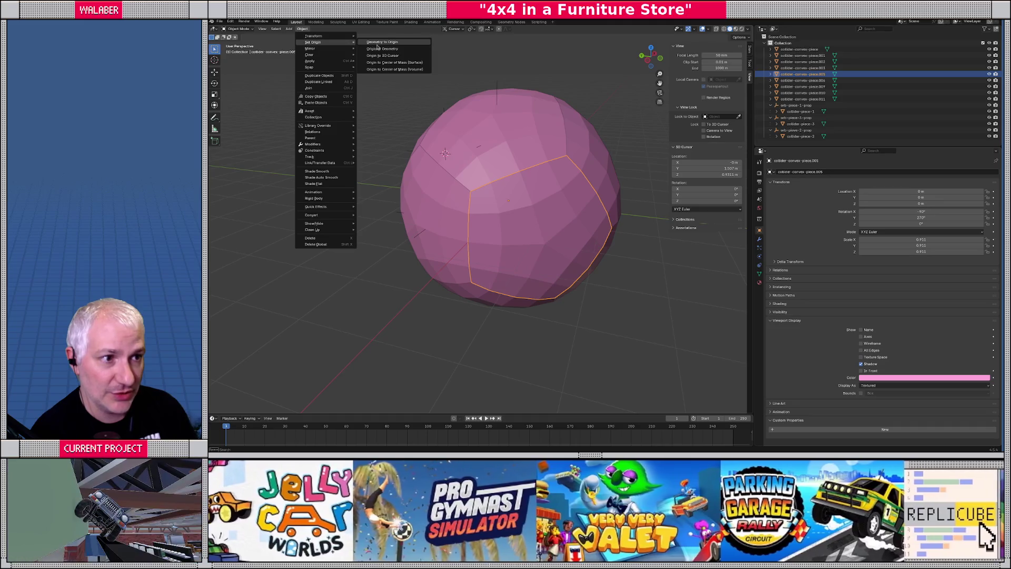
{"action": "left_click", "coordinate": [398, 70]}
{"action": "key", "text": "shift+s"}
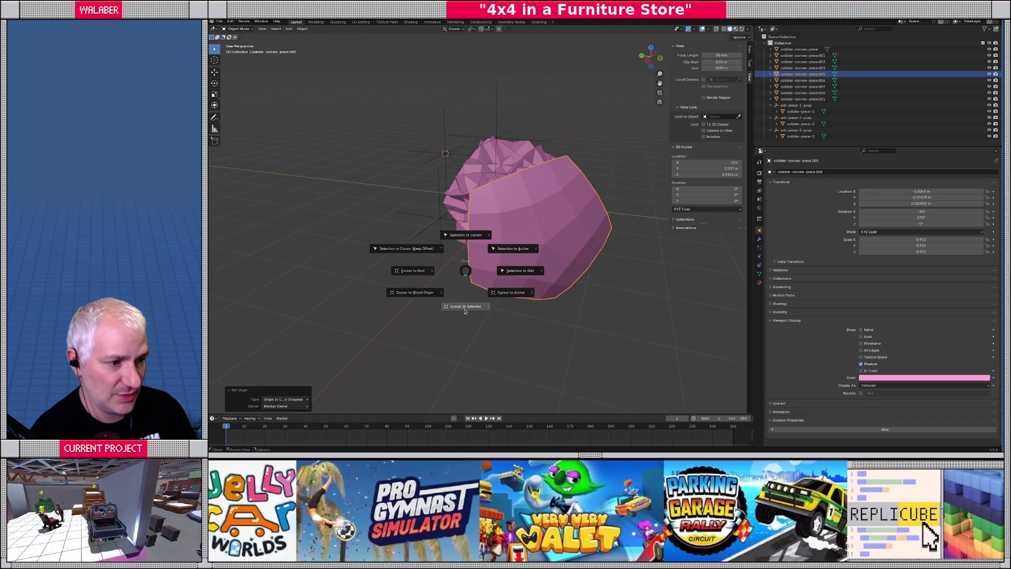
{"action": "left_click", "coordinate": [464, 311]}
{"action": "key", "text": "alt+g"}
{"action": "key", "text": "alt+a"}
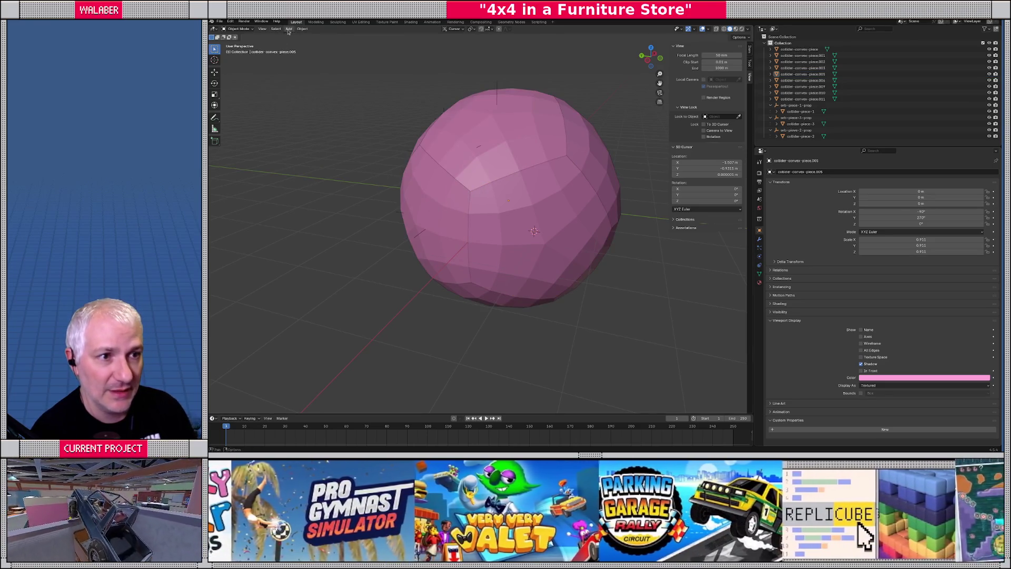
Step: Add a plain-axes empty at the cursor named orb-piece-4-prop
{"action": "left_click", "coordinate": [288, 28]}
{"action": "mouse_move", "coordinate": [316, 101]}
{"action": "left_click", "coordinate": [357, 105]}
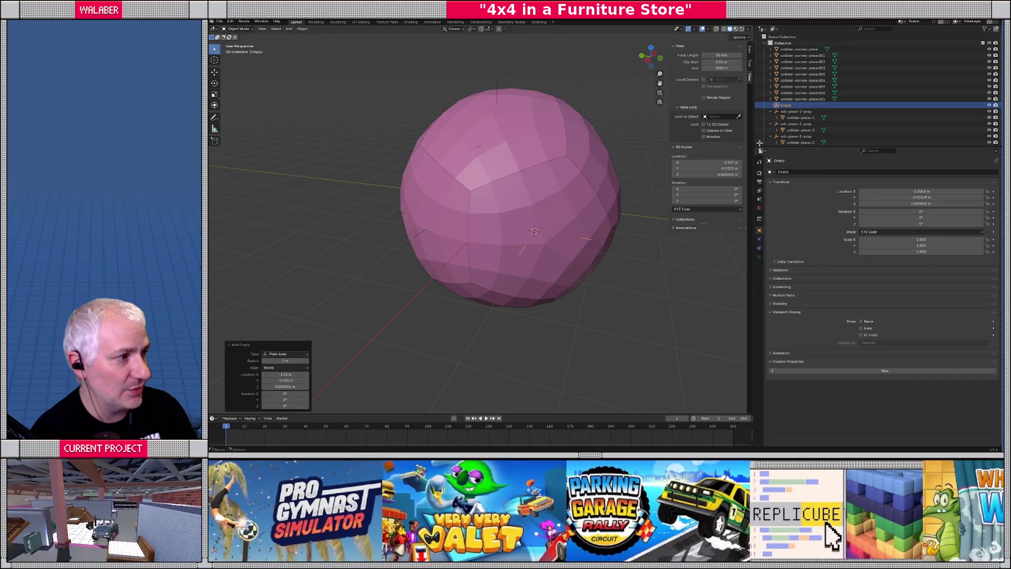
{"action": "double_click", "coordinate": [804, 174]}
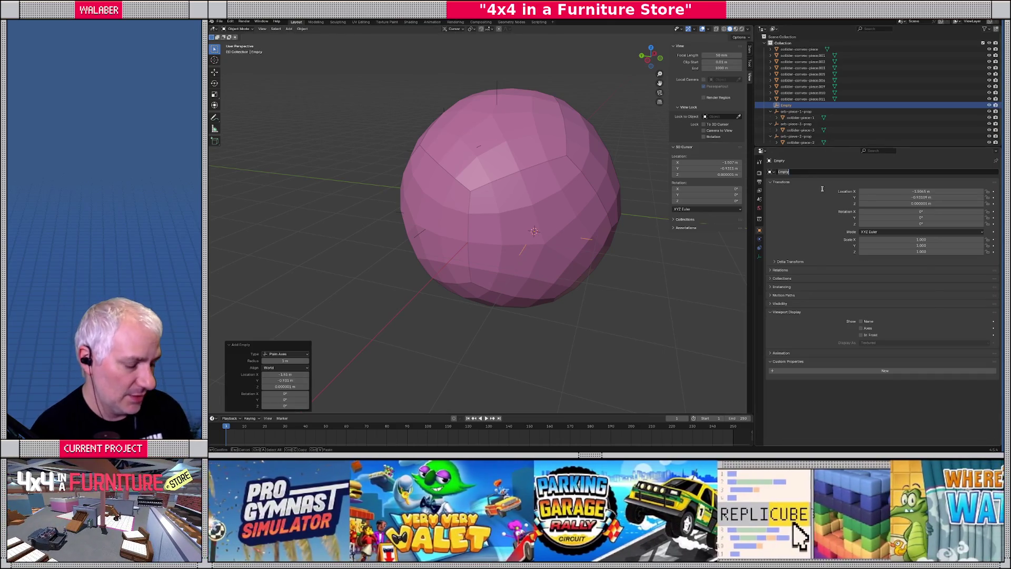
{"action": "type", "text": "orb-piece-piece-"}
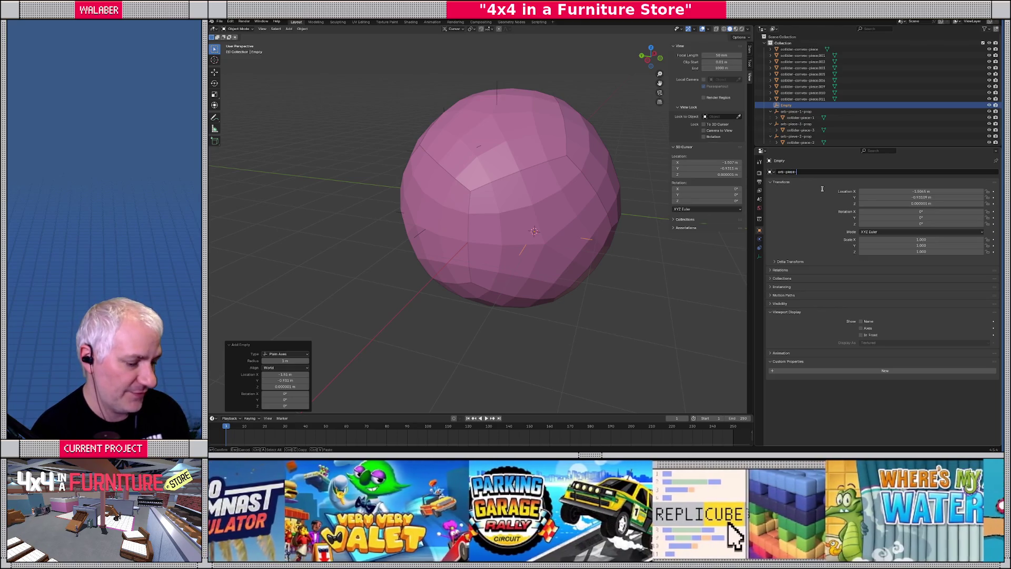
{"action": "type", "text": "op"}
{"action": "key", "text": "Return"}
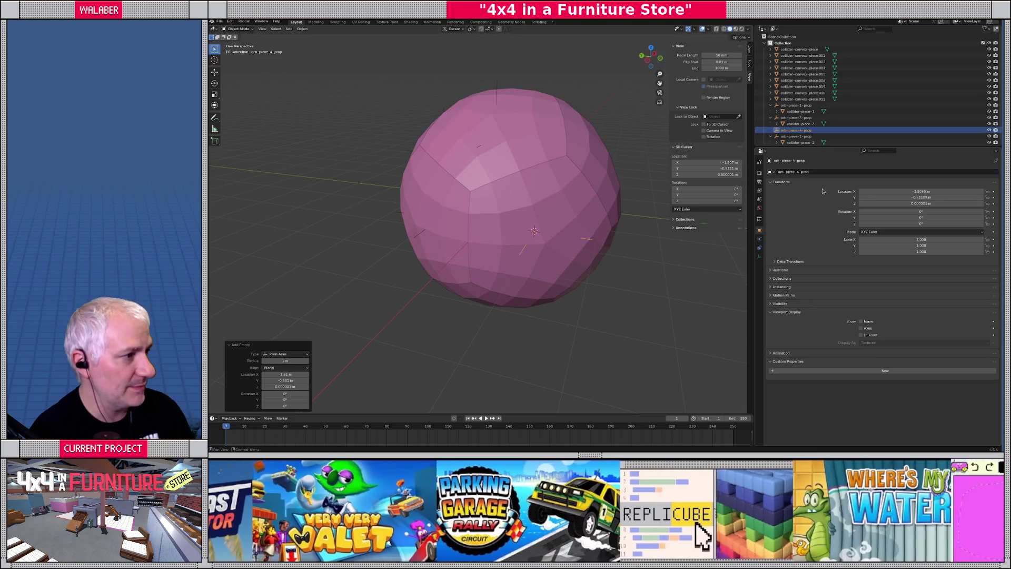
Step: Correct the misspelled orb-pieve-2-prop to orb-piece-2-prop
{"action": "left_click_drag", "start_coordinate": [840, 146], "coordinate": [840, 165]}
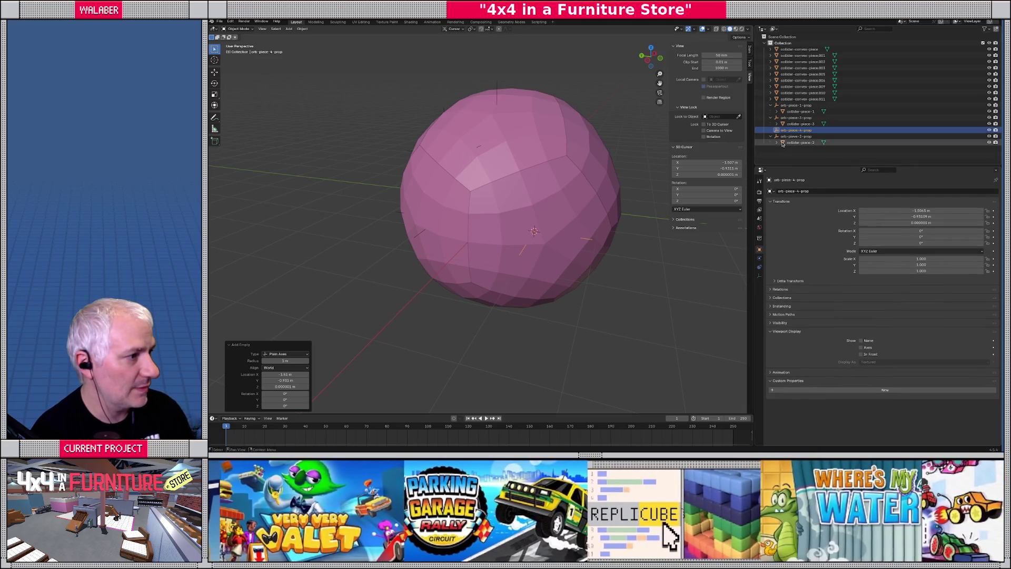
{"action": "double_click", "coordinate": [796, 135]}
{"action": "key", "text": "Left"}
{"action": "key", "text": "Left"}
{"action": "key", "text": "Left"}
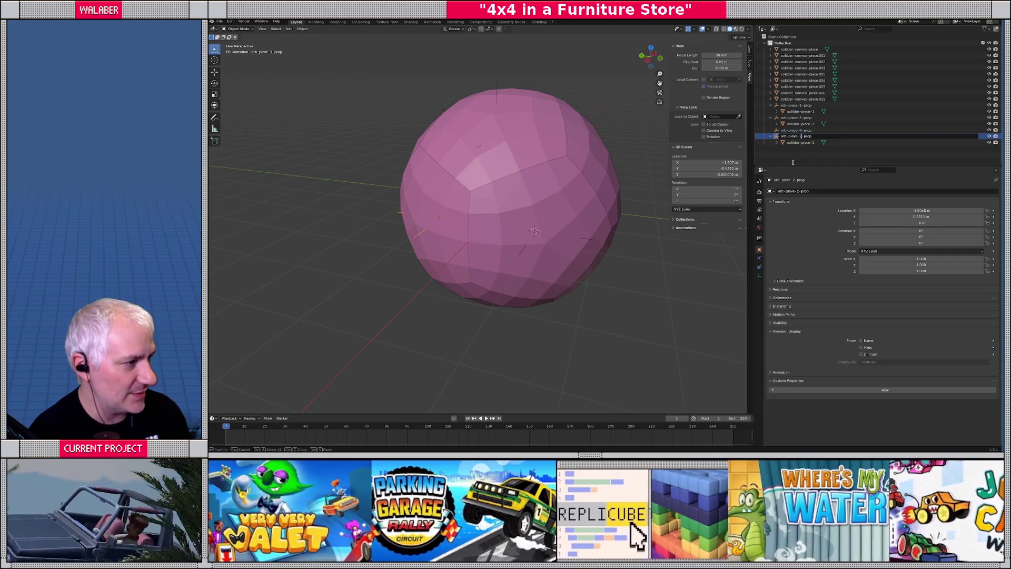
{"action": "key", "text": "Return"}
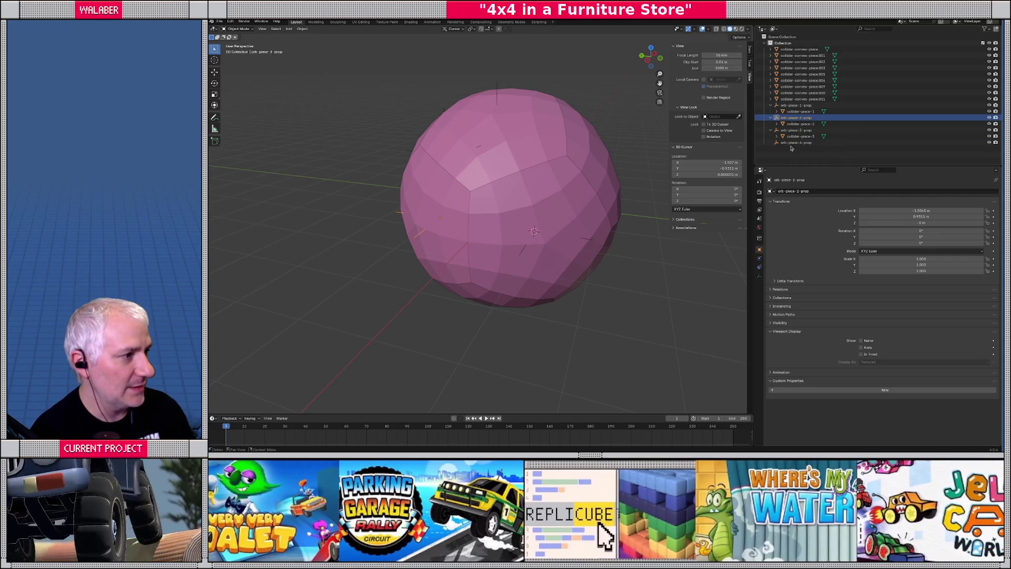
Step: Parent collider-convex-piece.005 under orb-piece-4-prop and rename it collider-piece-4
{"action": "left_click", "coordinate": [803, 74]}
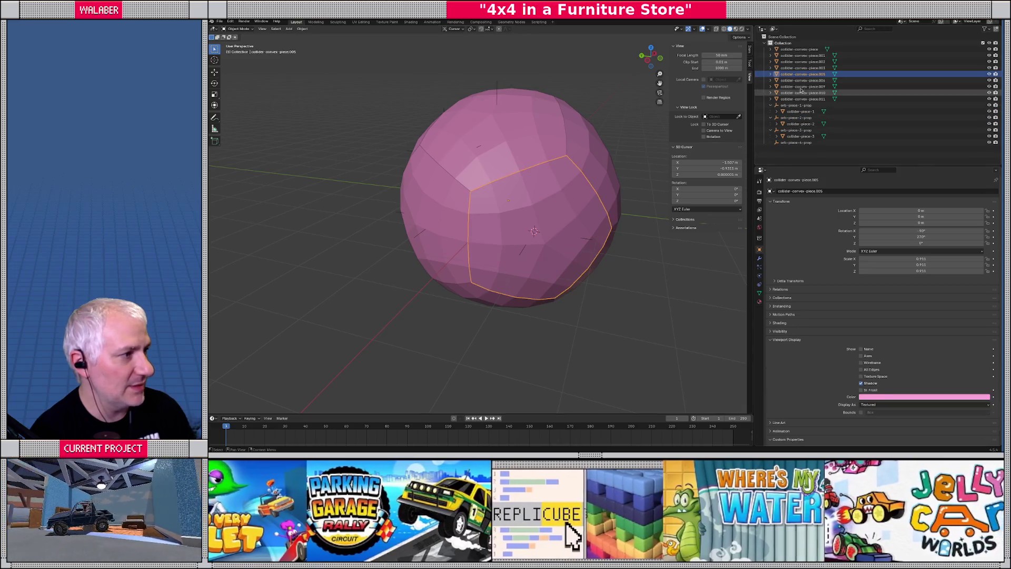
{"action": "left_click_drag", "start_coordinate": [803, 73], "coordinate": [796, 142]}
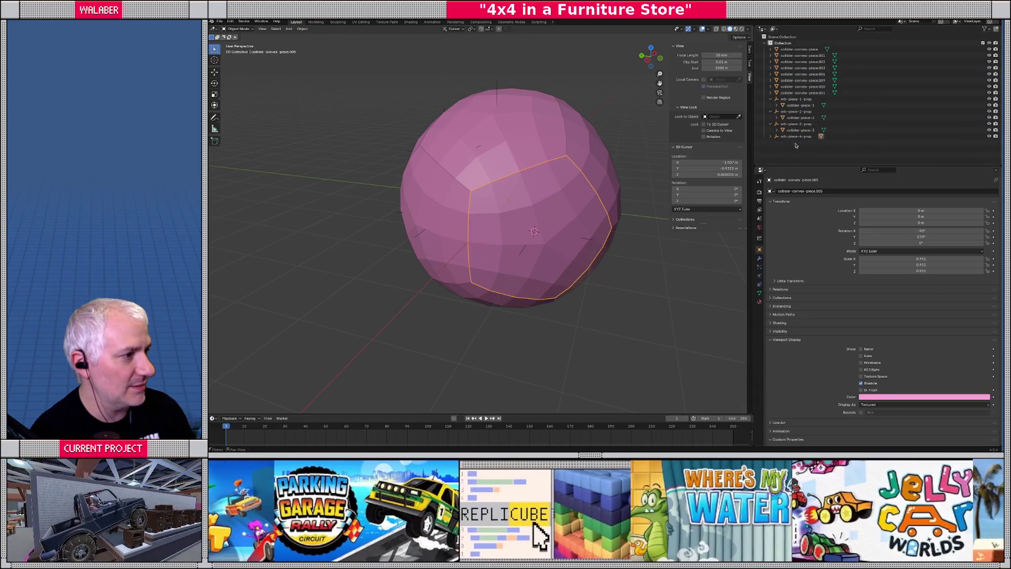
{"action": "key", "text": "F2"}
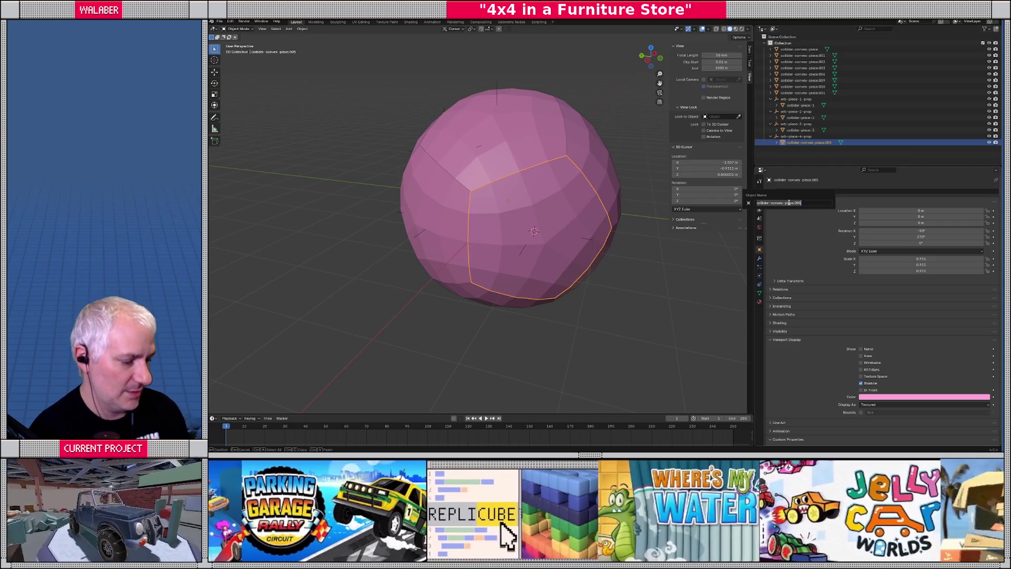
{"action": "type", "text": "collider-p"}
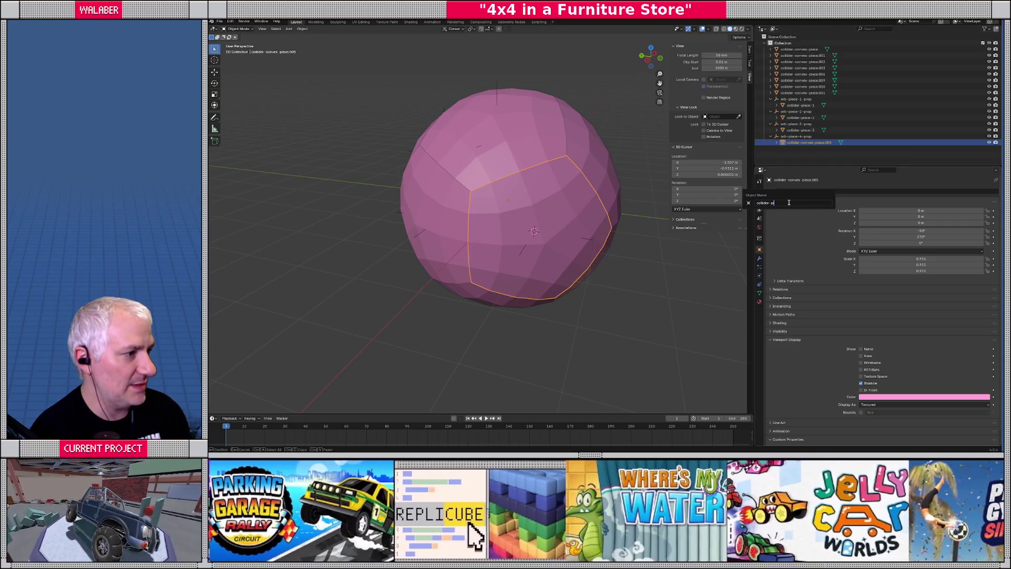
{"action": "type", "text": "iece-4"}
{"action": "key", "text": "Return"}
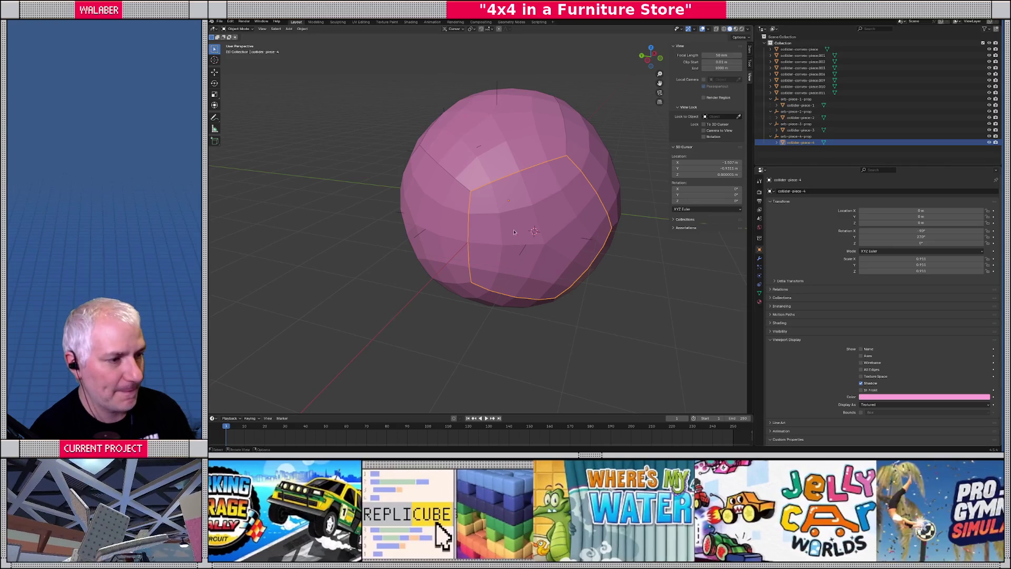
{"action": "mouse_move", "coordinate": [527, 226]}
{"action": "middle_mouse_down"}
{"action": "mouse_move", "coordinate": [501, 229]}
{"action": "mouse_move", "coordinate": [429, 130]}
{"action": "middle_mouse_up"}
{"action": "left_click", "coordinate": [501, 229]}
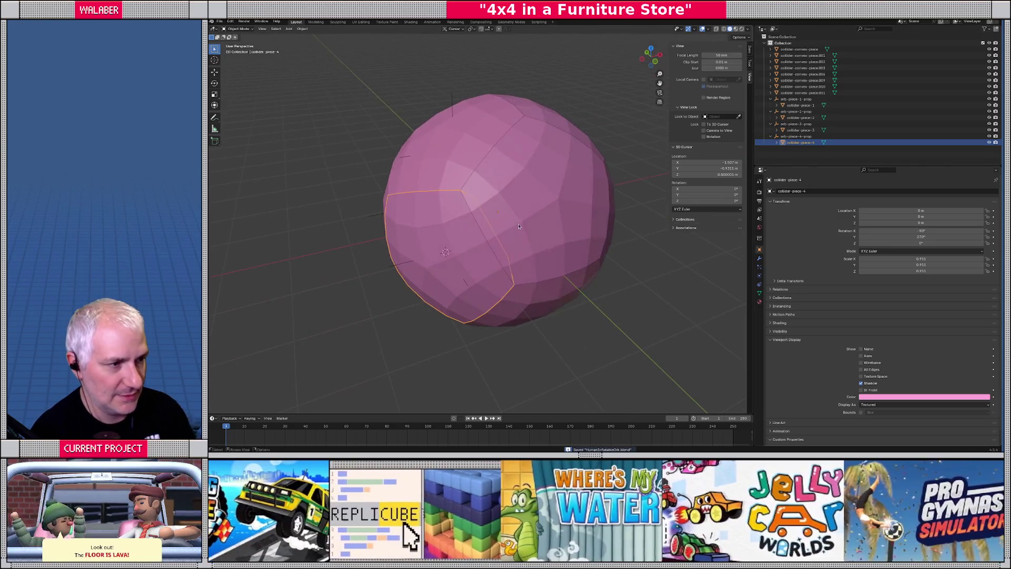
Step: Set convex piece .001's origin to its centre of mass (volume) and save
{"action": "key", "text": "ctrl+s"}
{"action": "left_click", "coordinate": [289, 29]}
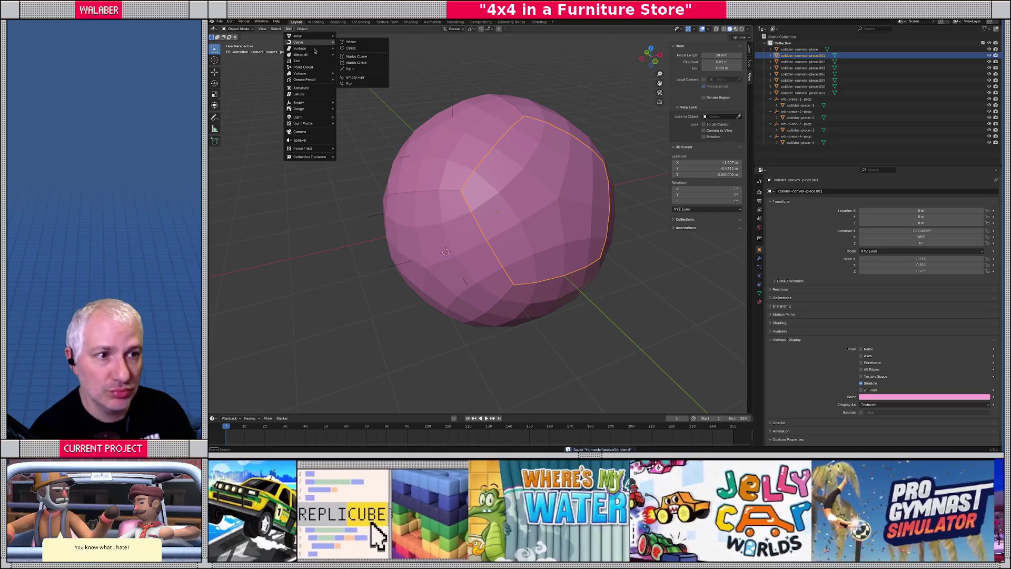
{"action": "mouse_move", "coordinate": [298, 35]}
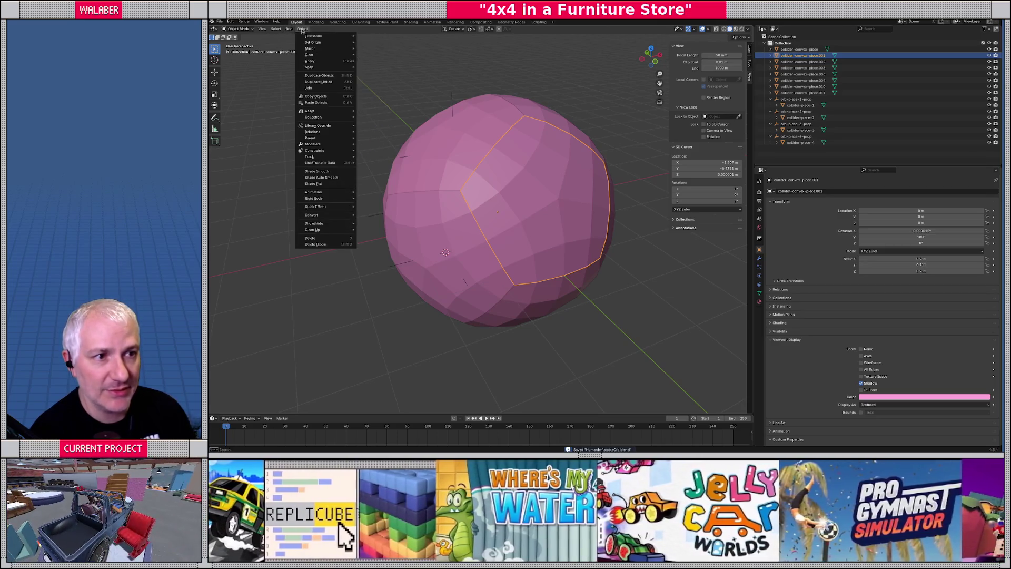
{"action": "mouse_move", "coordinate": [327, 42]}
{"action": "left_click", "coordinate": [409, 69]}
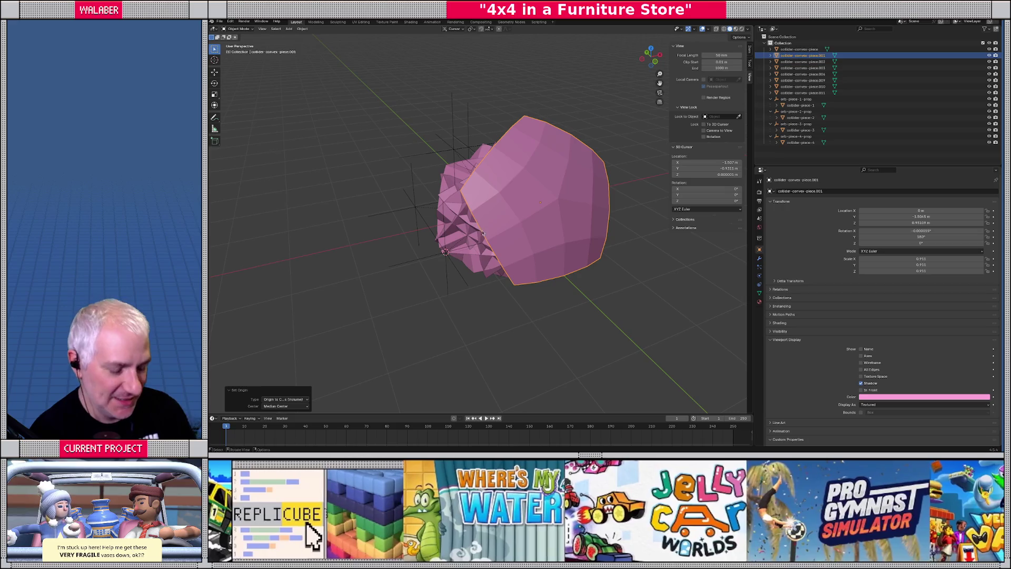
{"action": "key", "text": "ctrl+s"}
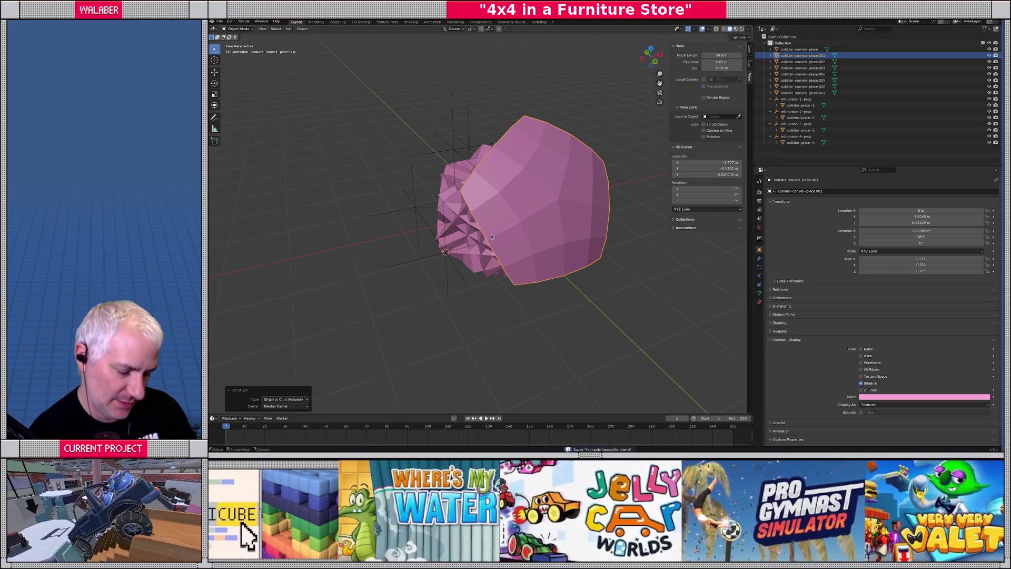
Step: Add a plain axes empty at the piece's origin named orb-piece-5-prop
{"action": "key", "text": "shift+s"}
{"action": "left_click", "coordinate": [484, 247]}
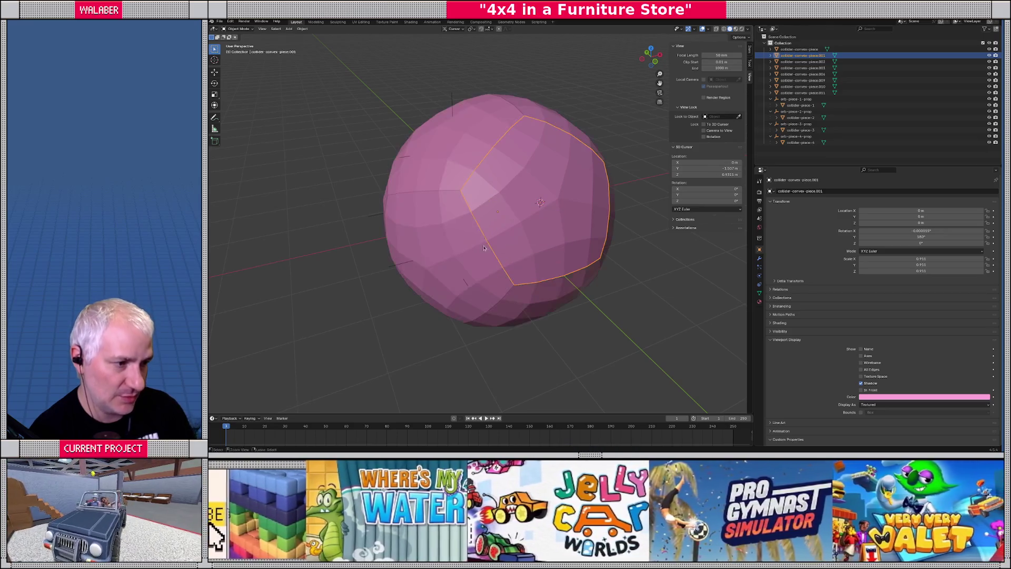
{"action": "left_click", "coordinate": [290, 28]}
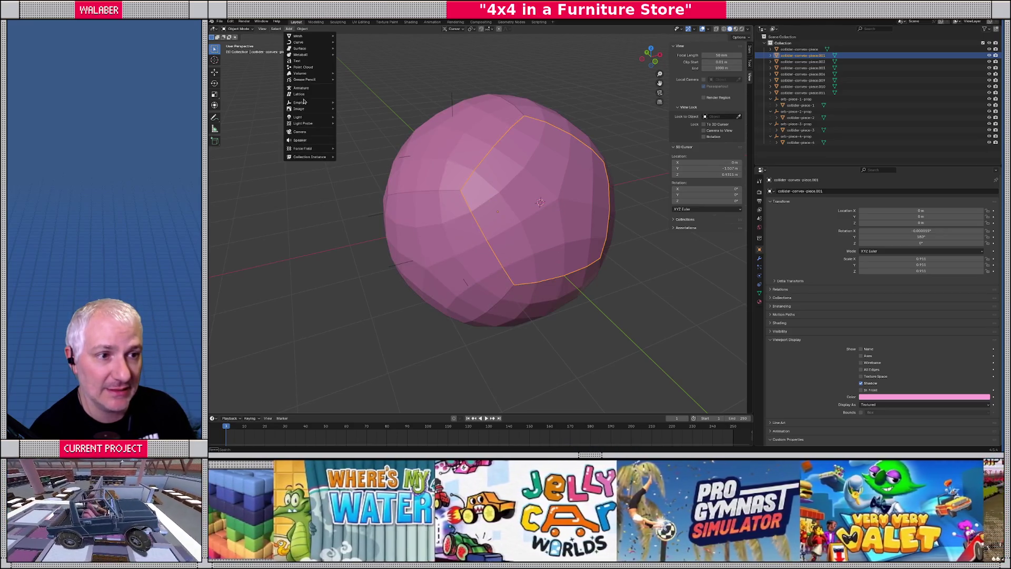
{"action": "mouse_move", "coordinate": [311, 103]}
{"action": "left_click", "coordinate": [341, 105]}
{"action": "left_click", "coordinate": [814, 192]}
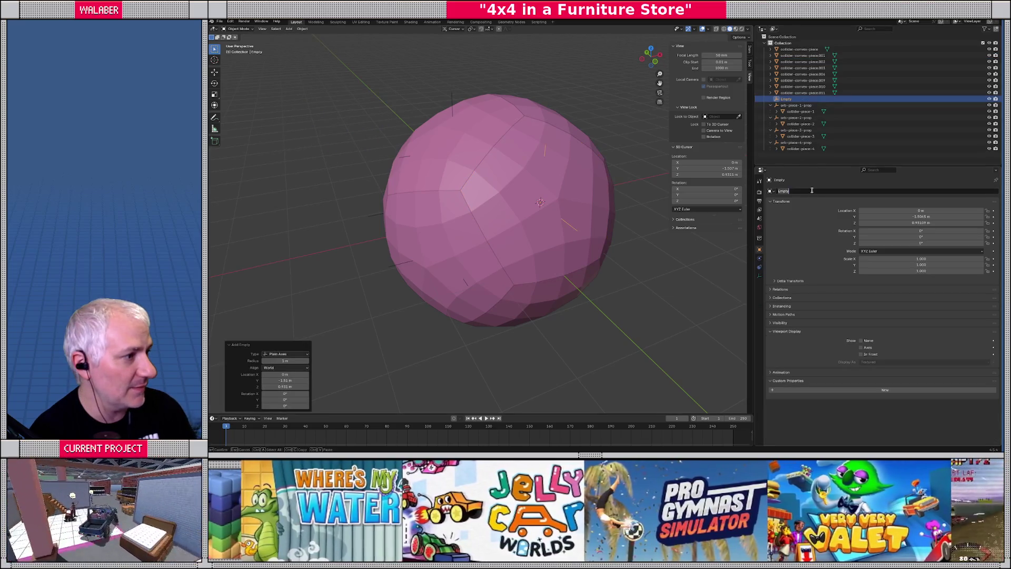
{"action": "type", "text": "orb-piec"}
{"action": "type", "text": "rb-pie"}
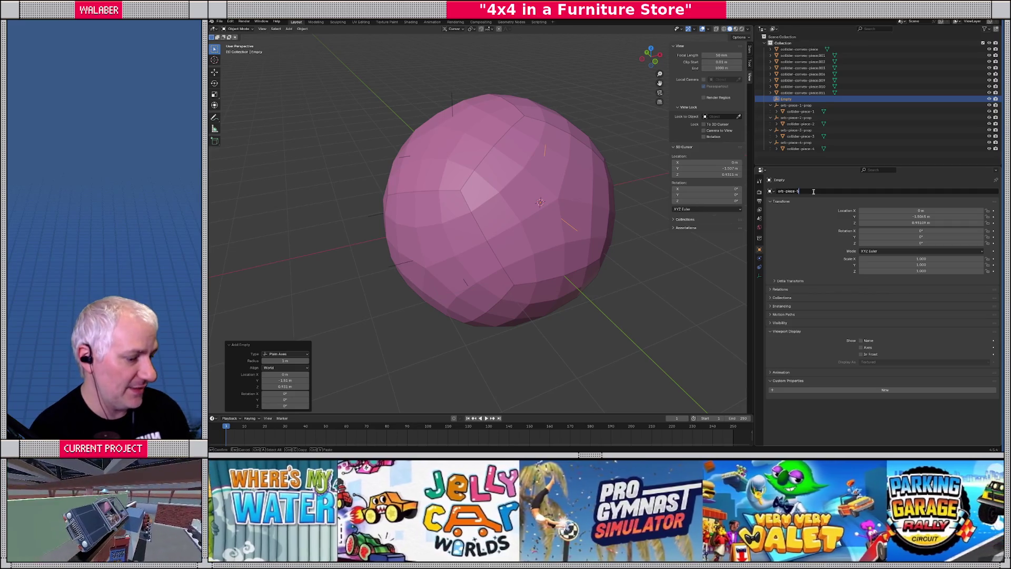
{"action": "key", "text": "Return"}
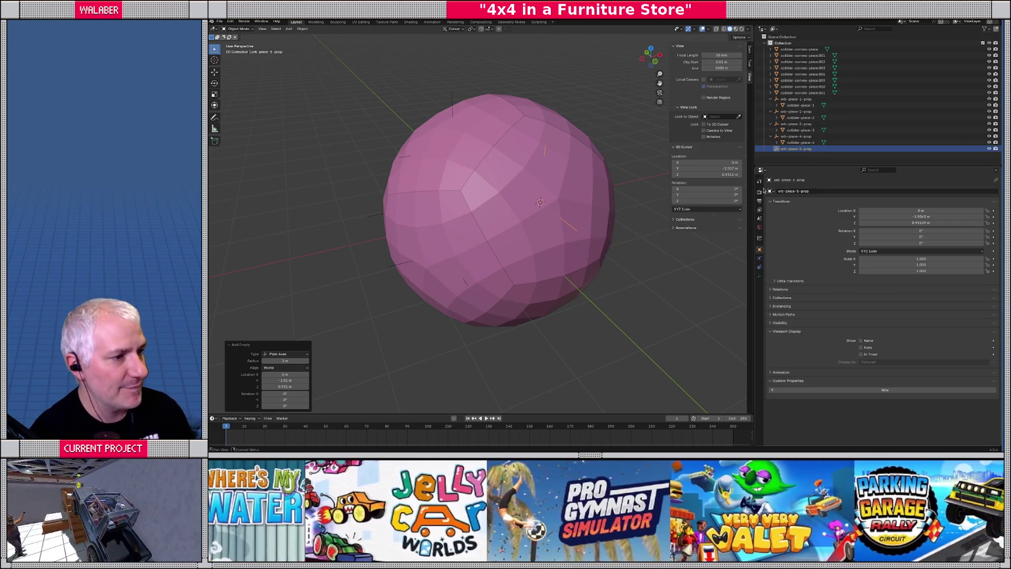
Step: Parent collider-convex-piece.001 under orb-piece-5-prop and rename it collider-piece-5
{"action": "left_click", "coordinate": [595, 174]}
{"action": "left_click_drag", "start_coordinate": [790, 64], "coordinate": [795, 148]}
{"action": "left_click", "coordinate": [772, 144]}
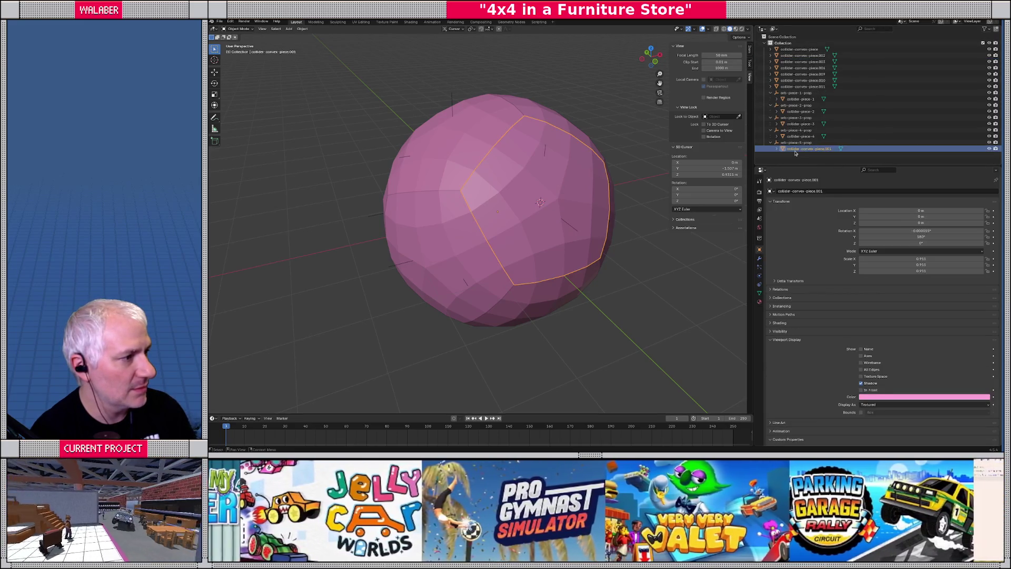
{"action": "key", "text": "F2"}
{"action": "type", "text": "coll"}
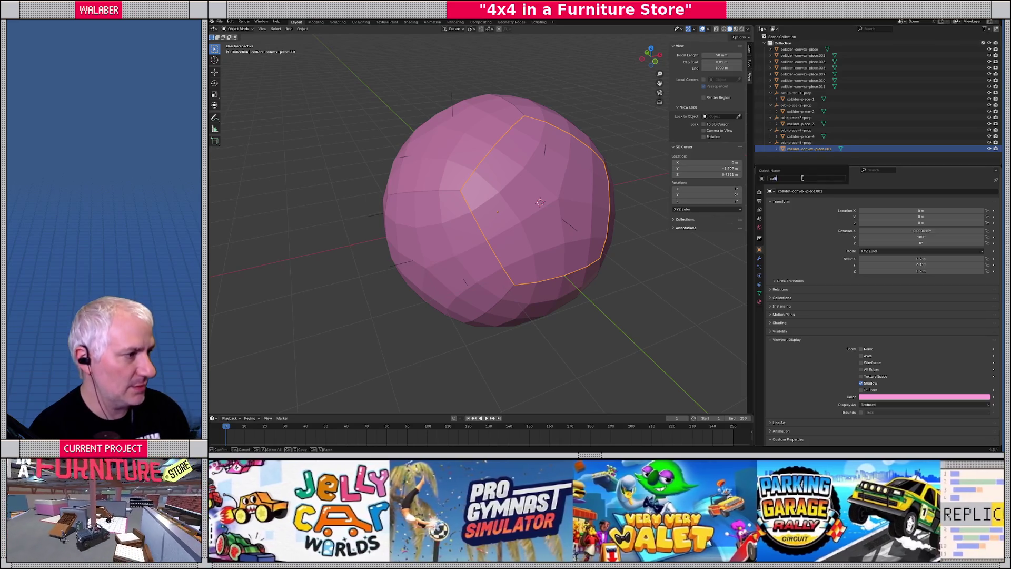
{"action": "type", "text": "ider-piece-5"}
{"action": "key", "text": "Return"}
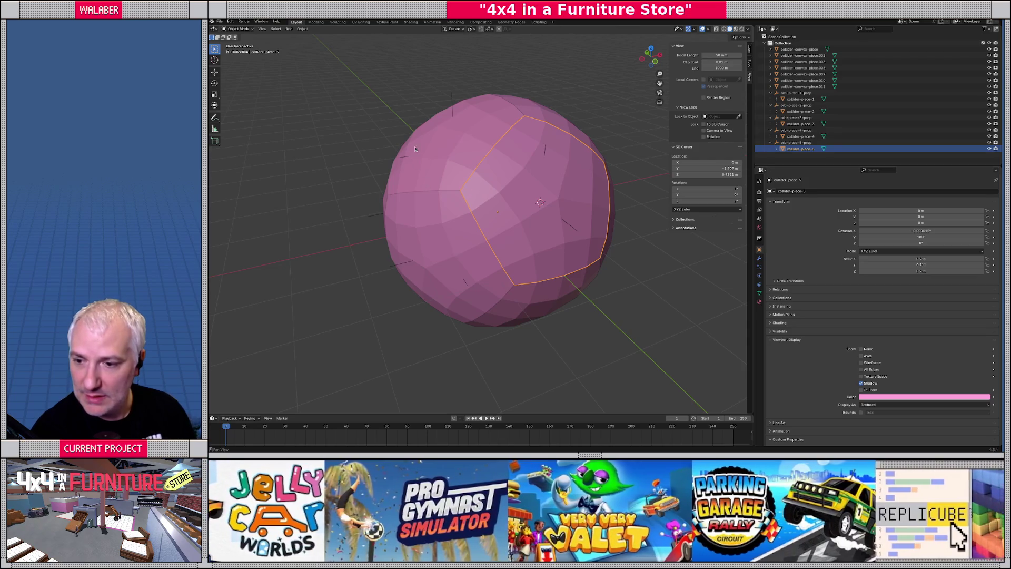
{"action": "middle_click_drag", "start_coordinate": [444, 183], "coordinate": [499, 192]}
Step: Save, select collider-convex-piece.009 on the ball, and open the viewport's Object menu
{"action": "key", "text": "ctrl+s"}
{"action": "left_click", "coordinate": [502, 190]}
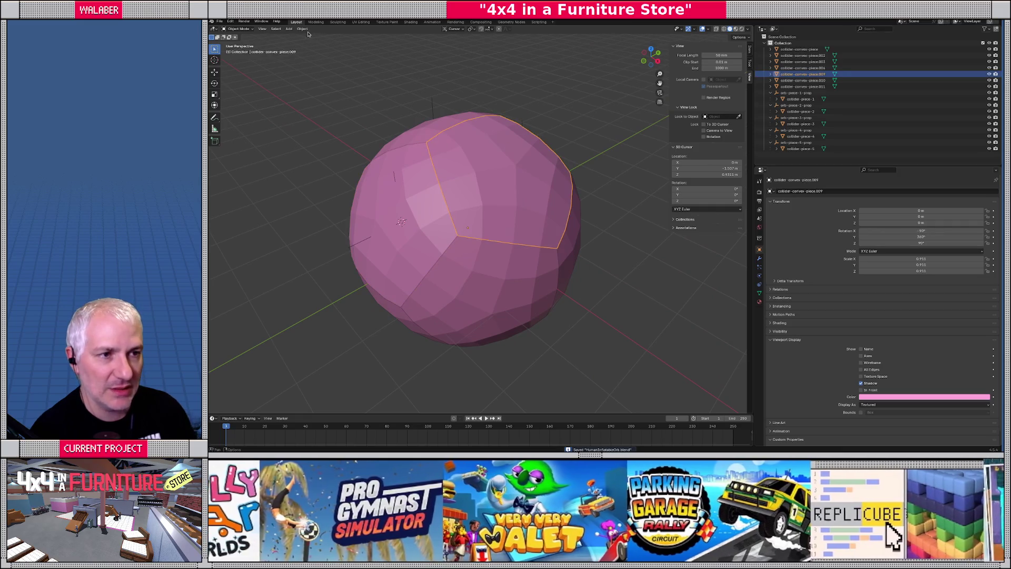
{"action": "left_click", "coordinate": [303, 29]}
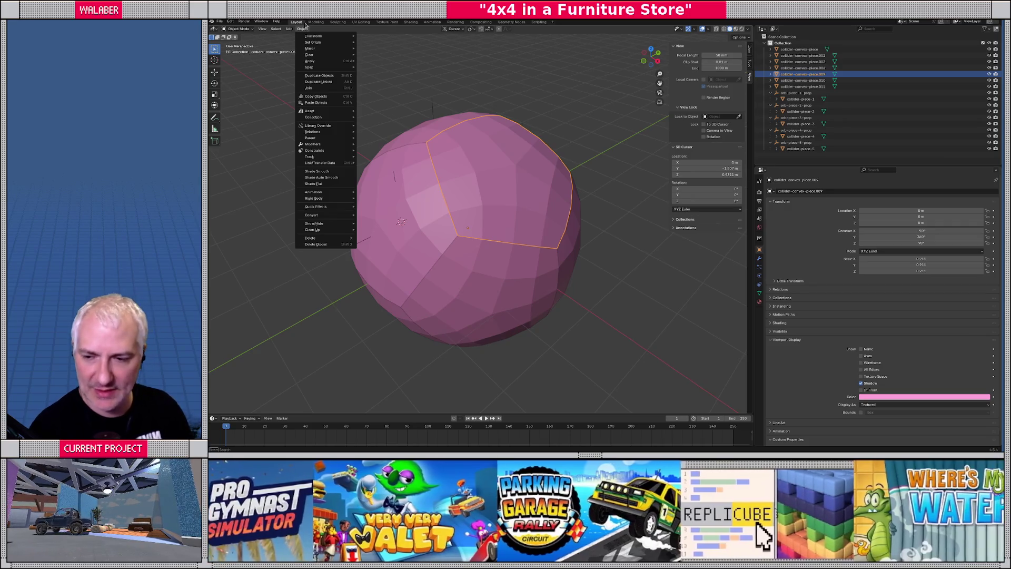
{"action": "left_click", "coordinate": [303, 28]}
{"action": "left_click", "coordinate": [303, 29]}
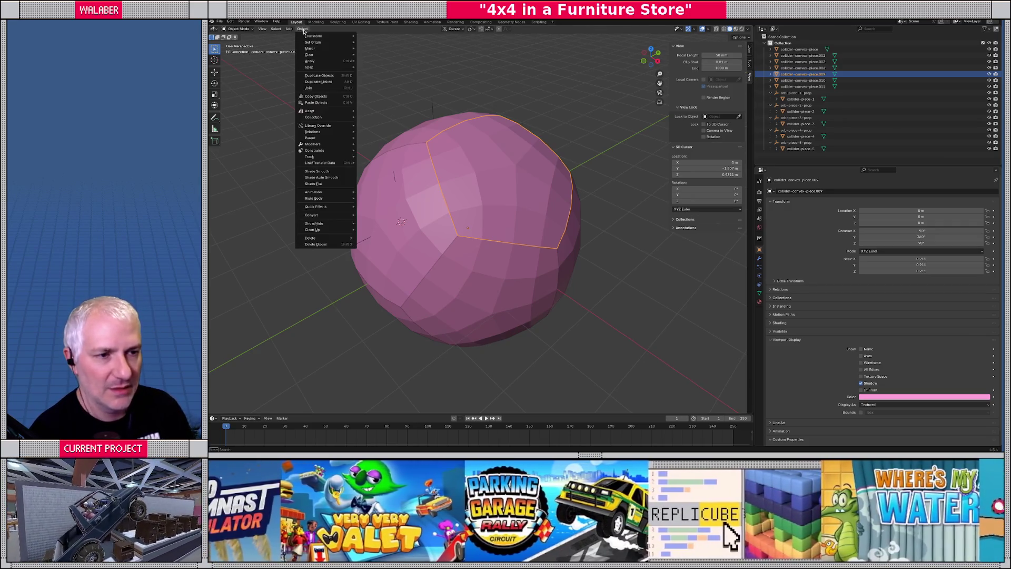
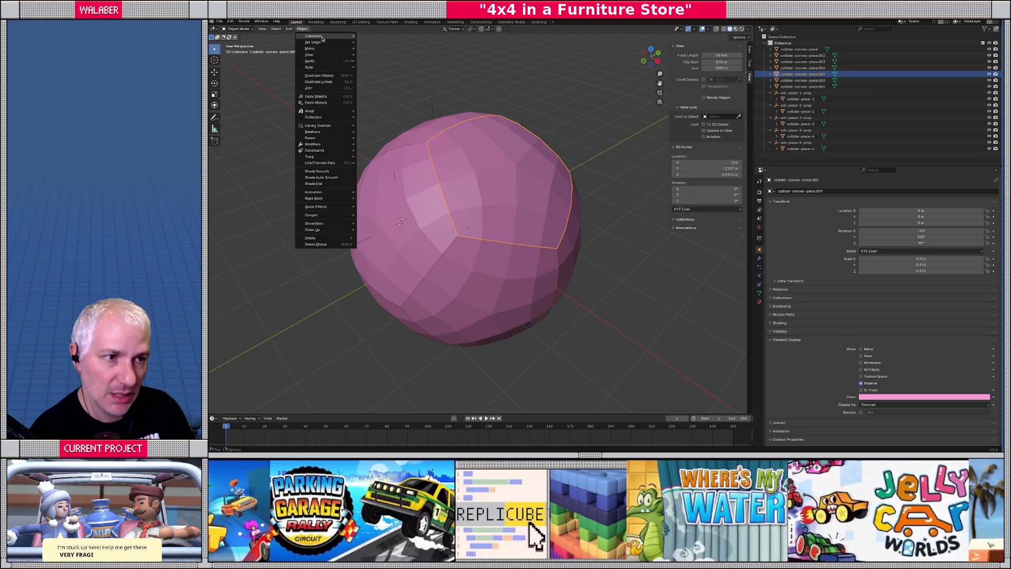
Step: Set collider-convex-piece.009's origin to its centre of mass and snap the 3D cursor to it
{"action": "mouse_move", "coordinate": [325, 62]}
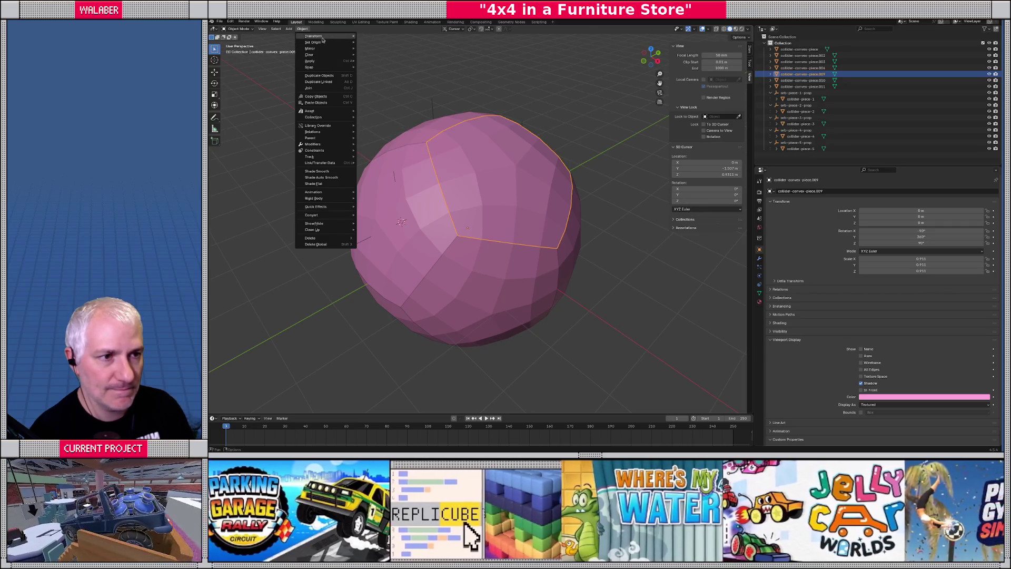
{"action": "mouse_move", "coordinate": [318, 42]}
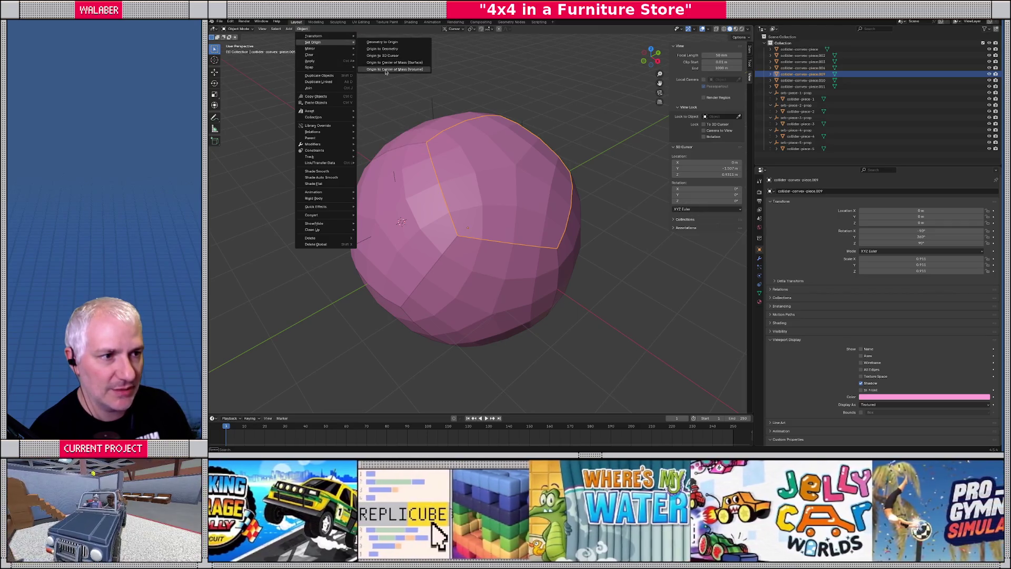
{"action": "left_click", "coordinate": [384, 70]}
{"action": "key", "text": "shift+s"}
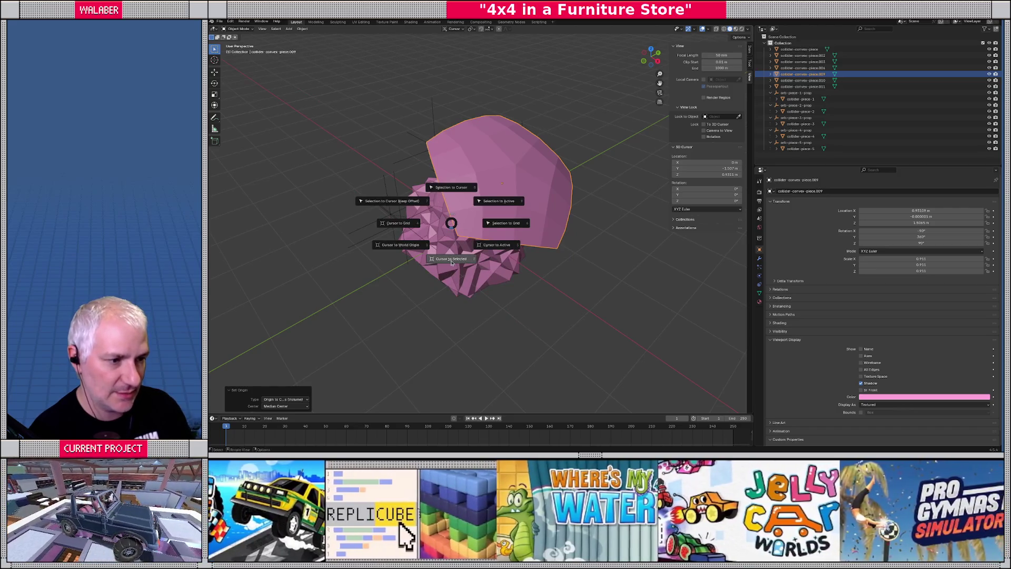
{"action": "left_click", "coordinate": [452, 260]}
Step: Add a plain axes empty at the cursor named orb-piece-6-prop
{"action": "left_click", "coordinate": [289, 28]}
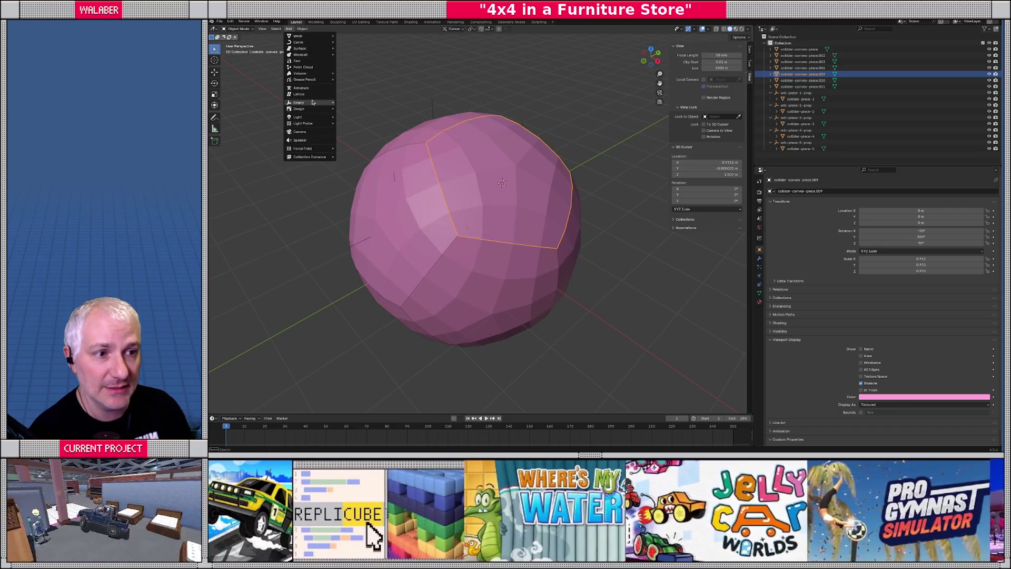
{"action": "mouse_move", "coordinate": [316, 102]}
{"action": "left_click", "coordinate": [352, 102]}
{"action": "left_click", "coordinate": [809, 190]}
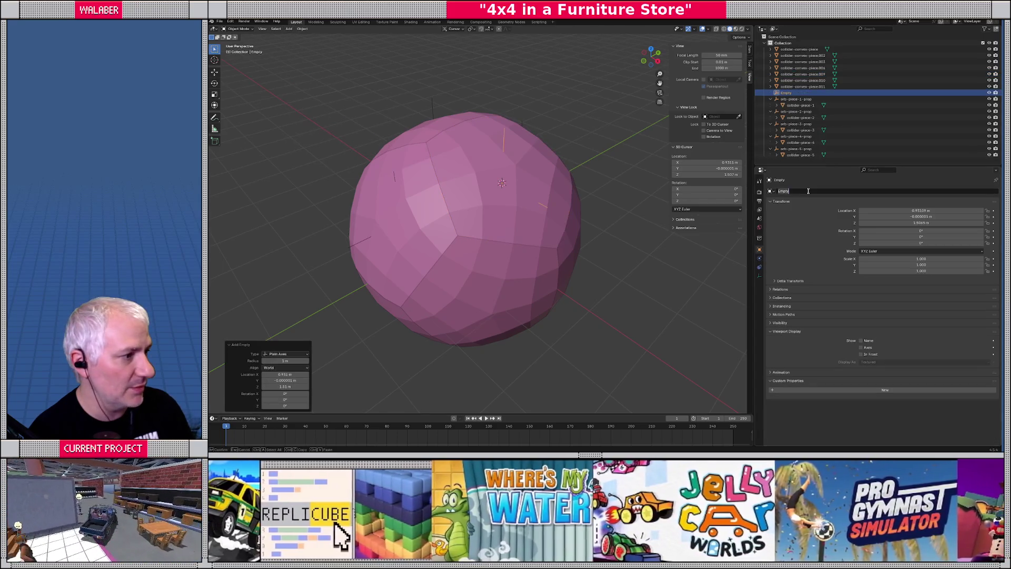
{"action": "type", "text": "crb"}
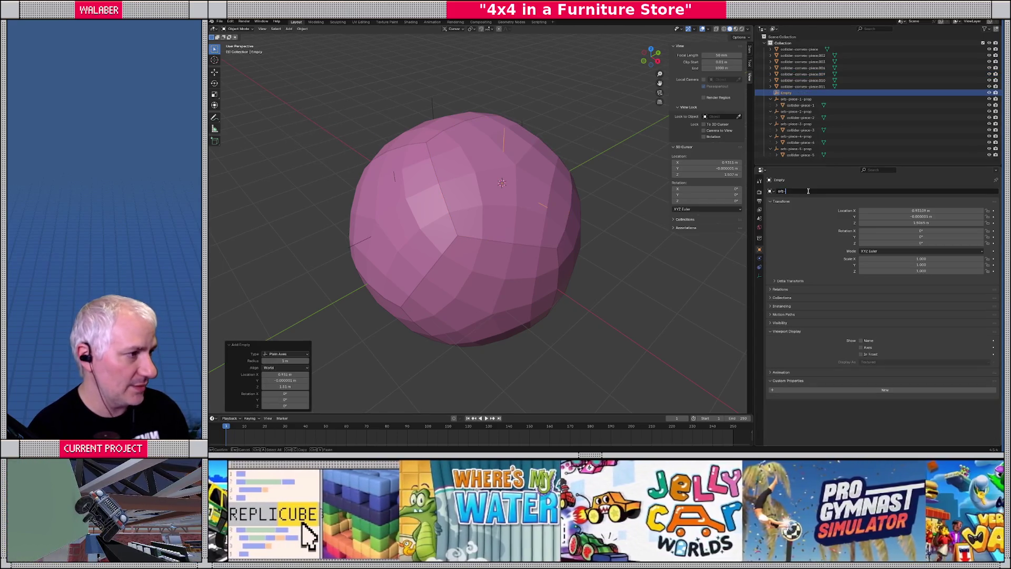
{"action": "type", "text": "-6"}
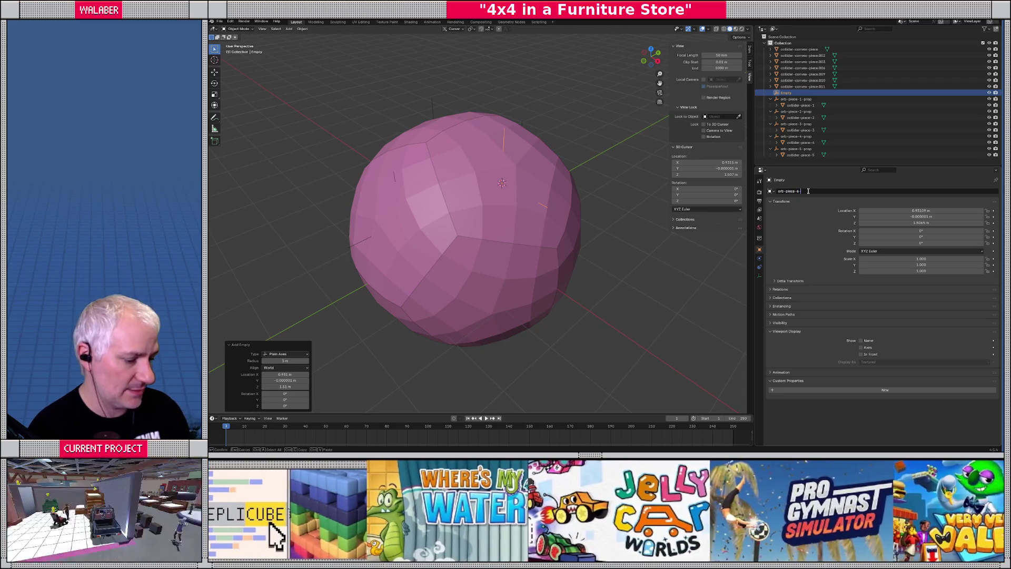
{"action": "type", "text": "-prop"}
{"action": "key", "text": "Return"}
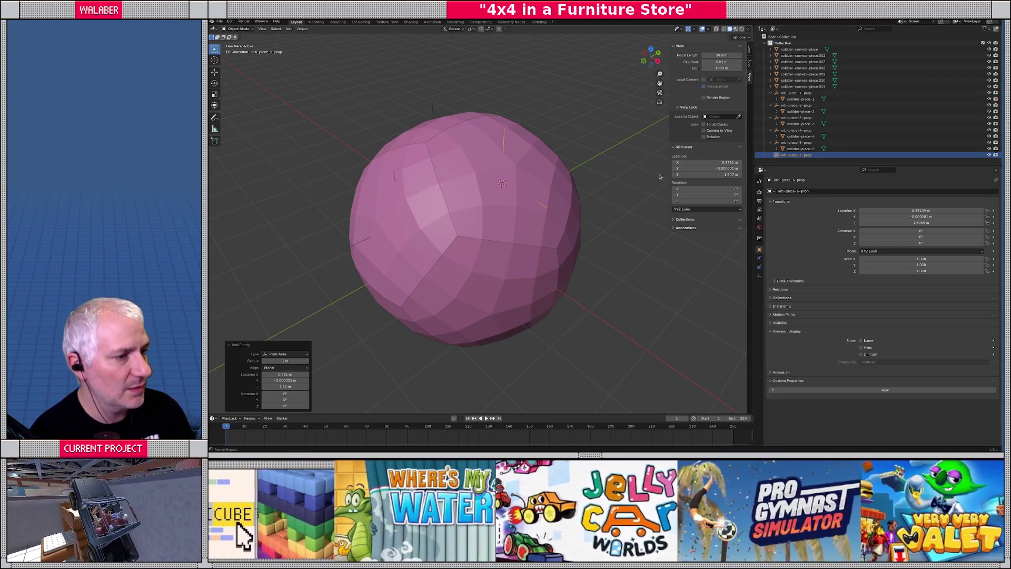
Step: Parent collider-convex-piece.009 under orb-piece-6-prop and rename it collider-piece-6
{"action": "left_click", "coordinate": [485, 199]}
{"action": "left_click_drag", "start_coordinate": [803, 74], "coordinate": [802, 156]}
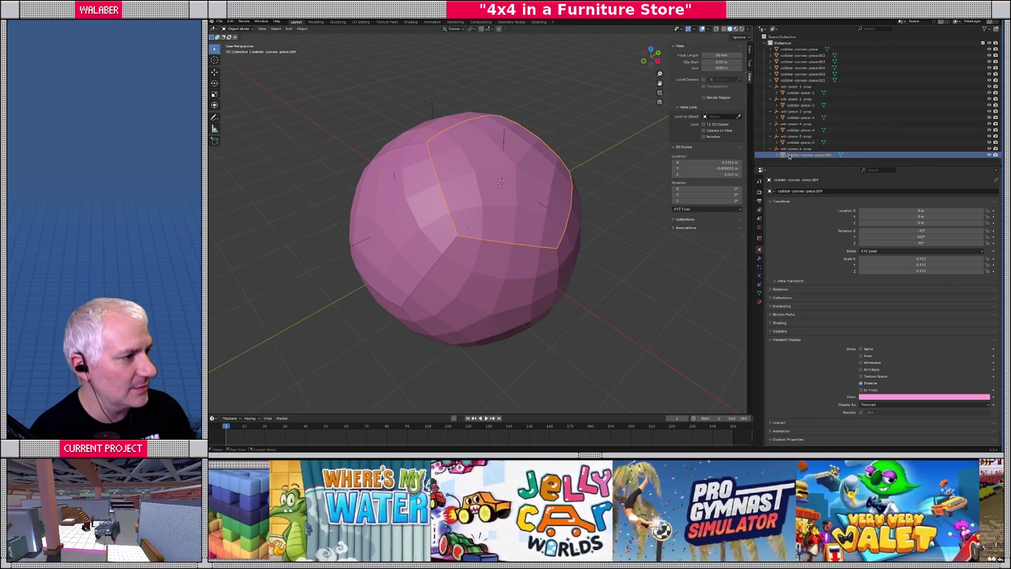
{"action": "key", "text": "F2"}
{"action": "type", "text": "collid"}
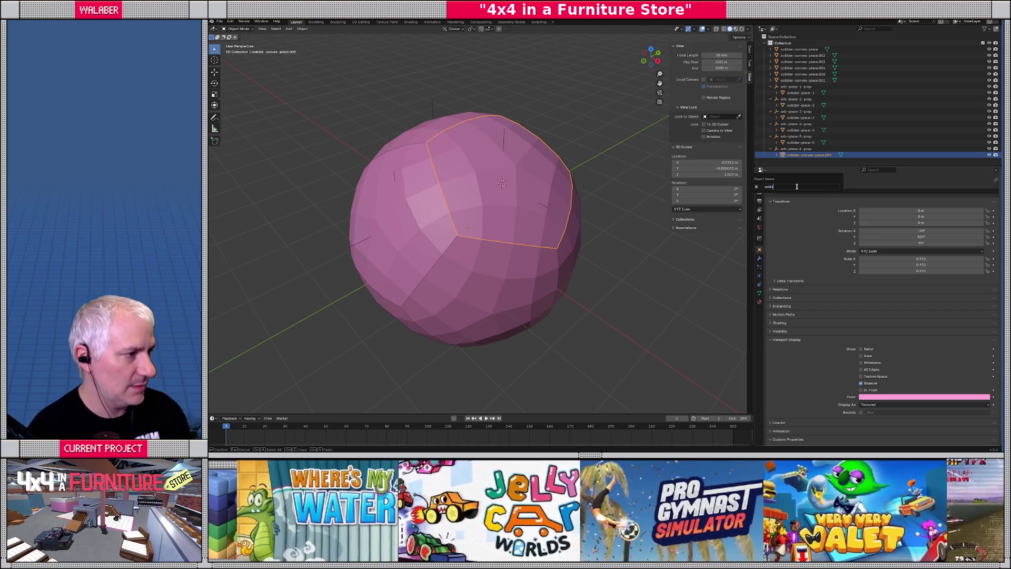
{"action": "type", "text": "er-piece-"}
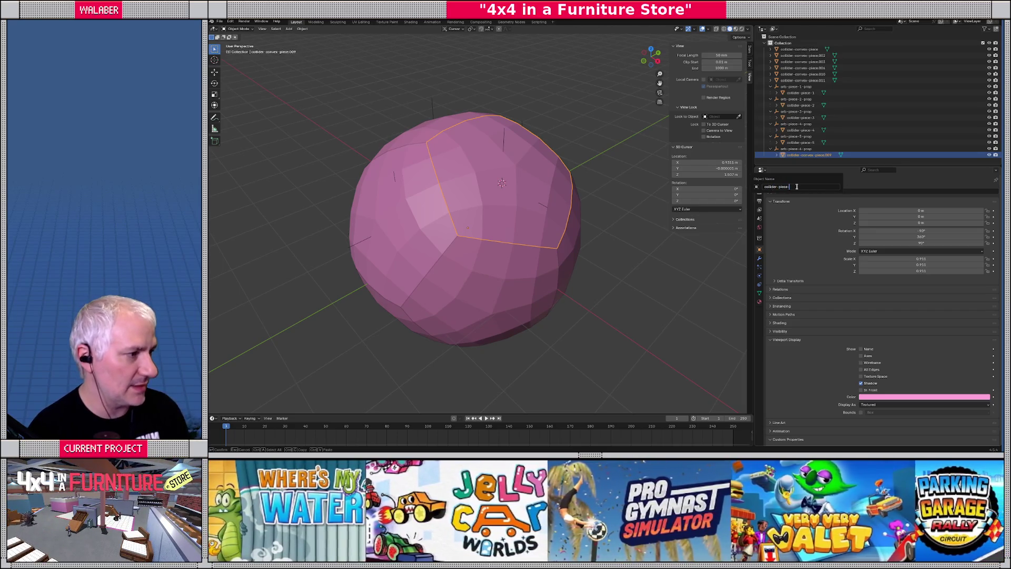
{"action": "type", "text": "6"}
{"action": "key", "text": "Return"}
Step: Orbit the sphere and inspect collider-piece-3, collider-piece-2, collider-piece-4 and collider-piece-1
{"action": "mouse_move", "coordinate": [437, 247]}
{"action": "middle_mouse_down"}
{"action": "mouse_move", "coordinate": [410, 265]}
{"action": "mouse_move", "coordinate": [544, 205]}
{"action": "mouse_move", "coordinate": [521, 232]}
{"action": "mouse_move", "coordinate": [527, 249]}
{"action": "middle_mouse_up"}
{"action": "left_click", "coordinate": [411, 264]}
{"action": "left_click", "coordinate": [471, 233]}
{"action": "left_click", "coordinate": [470, 233]}
{"action": "left_click", "coordinate": [470, 233]}
Step: Set collider-convex-piece.002's origin to its centre of mass and bring the 3D cursor to it
{"action": "scroll", "coordinate": [522, 232], "scroll_direction": "down", "scroll_amount": 2}
{"action": "left_click", "coordinate": [526, 249]}
{"action": "scroll", "coordinate": [527, 249], "scroll_direction": "up", "scroll_amount": 2}
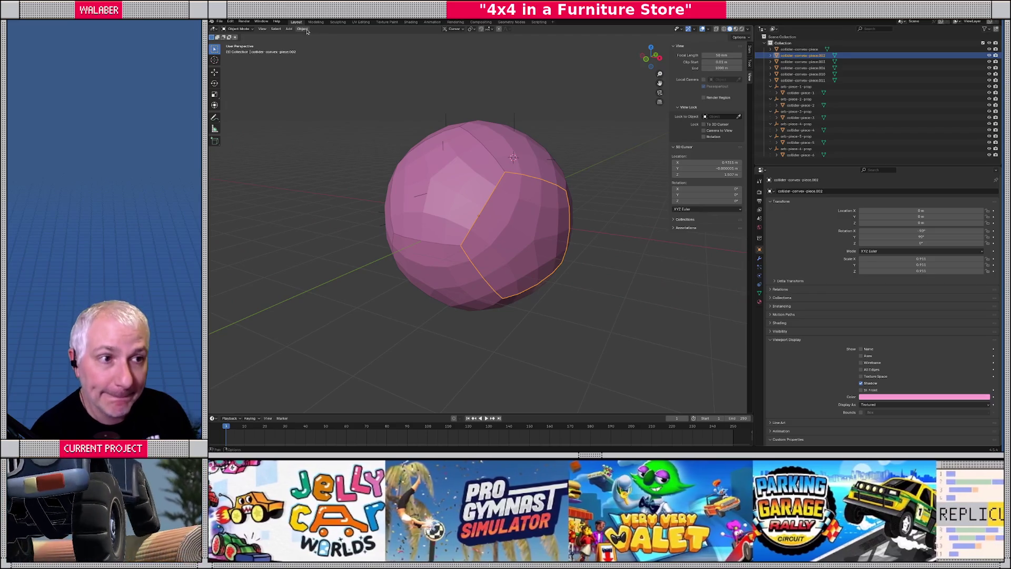
{"action": "left_click", "coordinate": [302, 29]}
{"action": "mouse_move", "coordinate": [327, 38]}
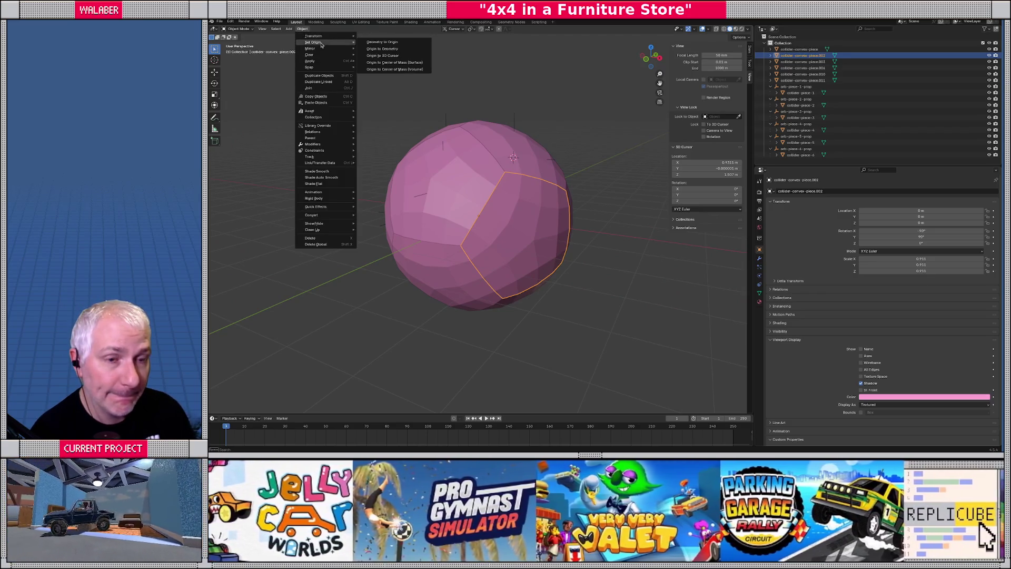
{"action": "left_click", "coordinate": [395, 69]}
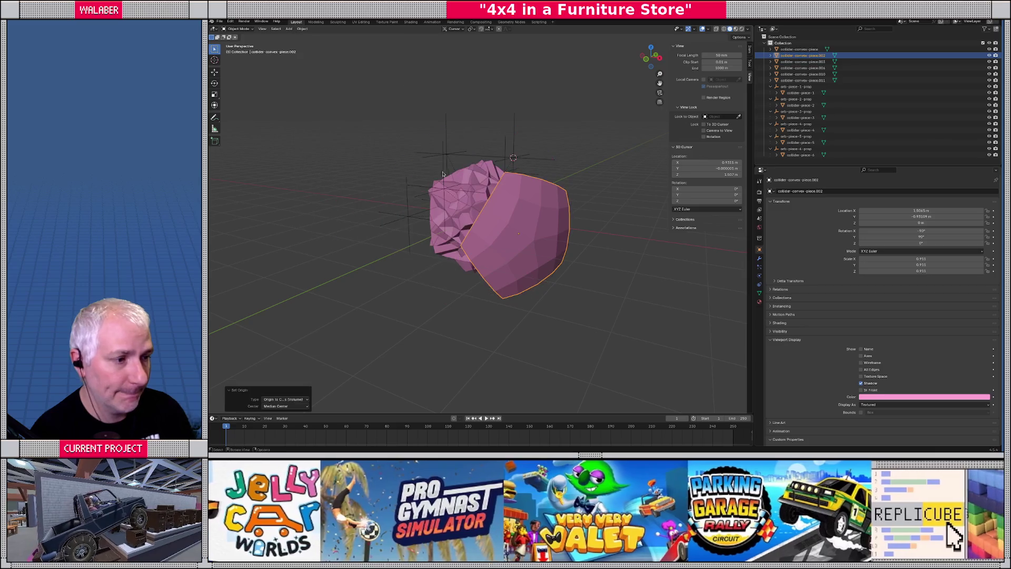
{"action": "key", "text": "shift+s"}
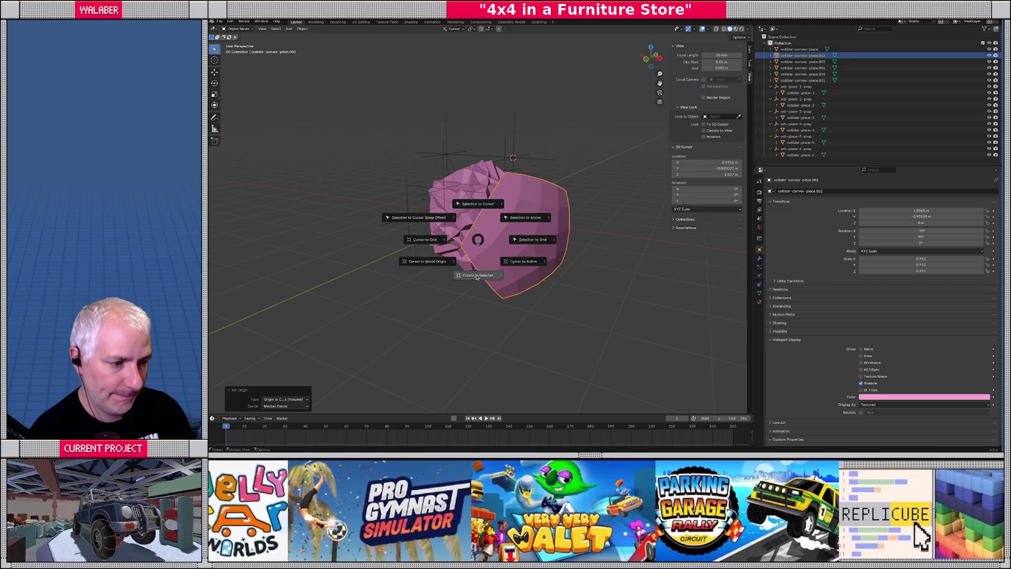
{"action": "left_click", "coordinate": [477, 277]}
{"action": "key", "text": "ctrl+z"}
Step: Add a plain axes empty at the cursor named orb-piece-7-prop
{"action": "left_click", "coordinate": [288, 29]}
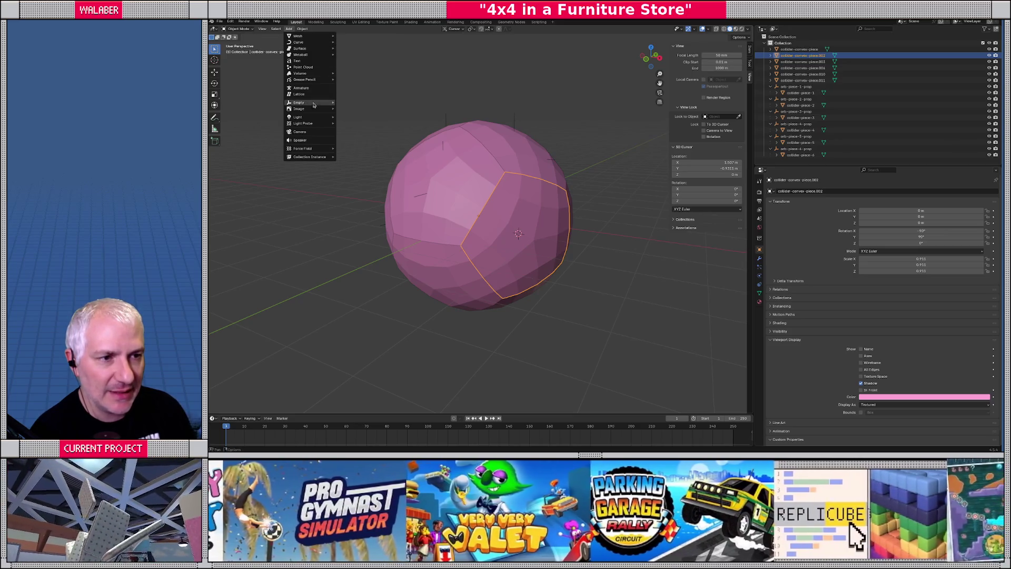
{"action": "mouse_move", "coordinate": [311, 102]}
{"action": "left_click", "coordinate": [353, 103]}
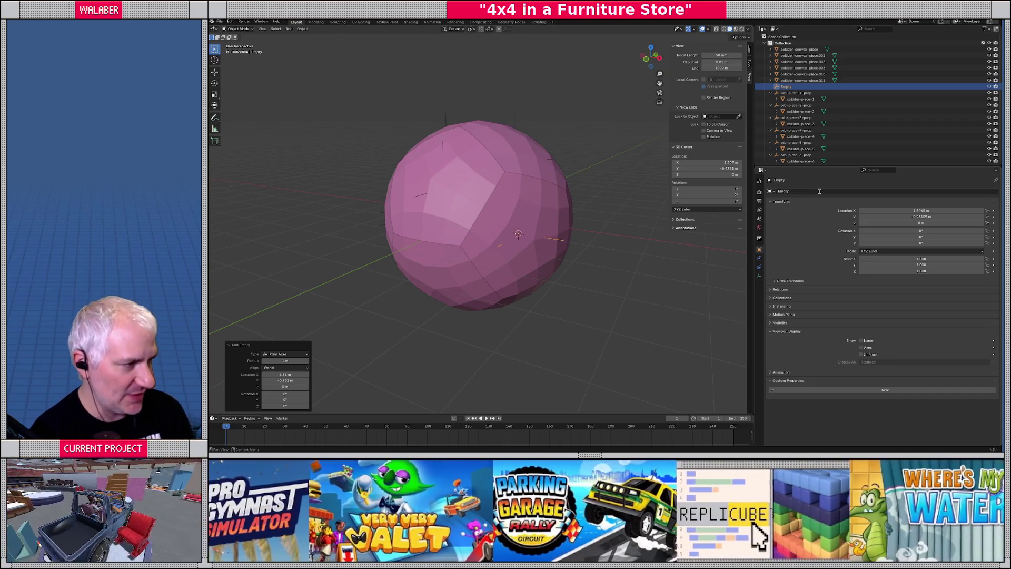
{"action": "left_click", "coordinate": [819, 191]}
{"action": "type", "text": "orb-"}
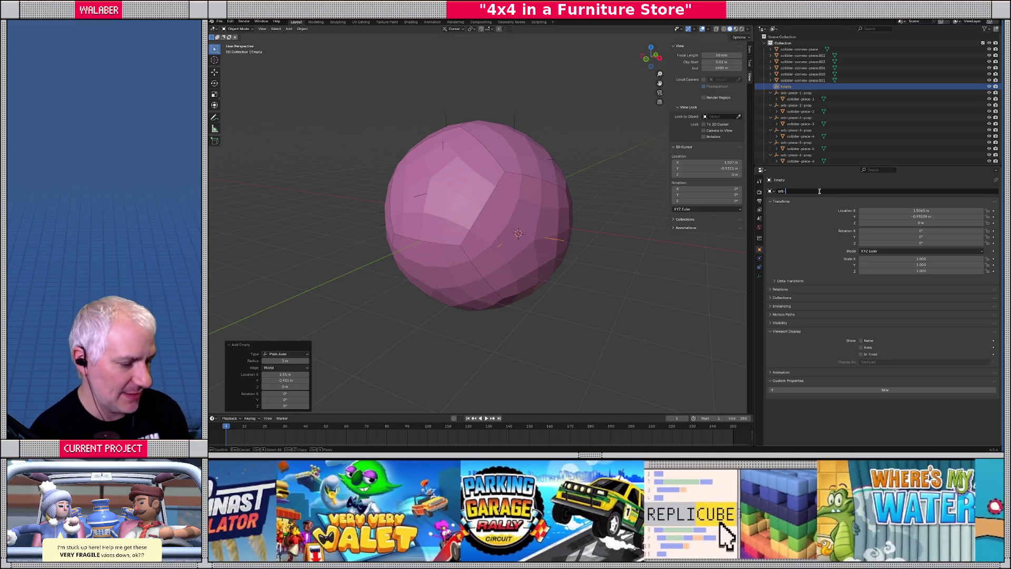
{"action": "type", "text": "piece"}
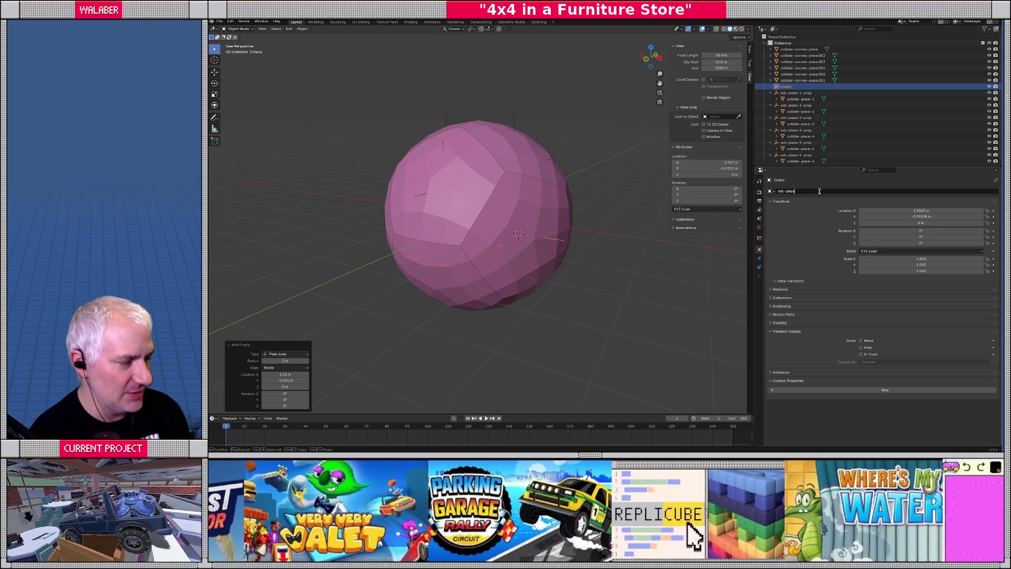
{"action": "type", "text": "-7-"}
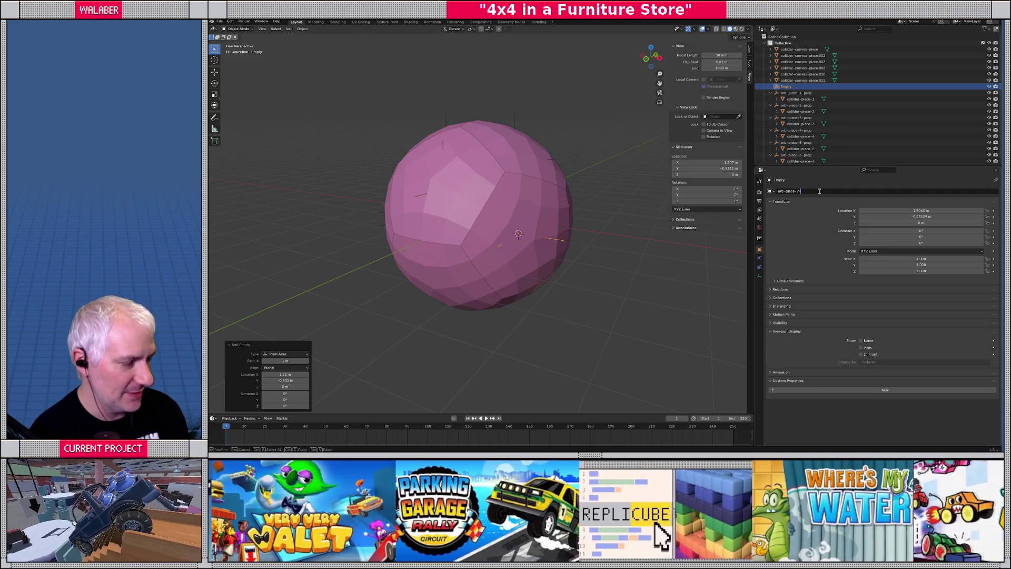
{"action": "type", "text": "pro"}
{"action": "key", "text": "Return"}
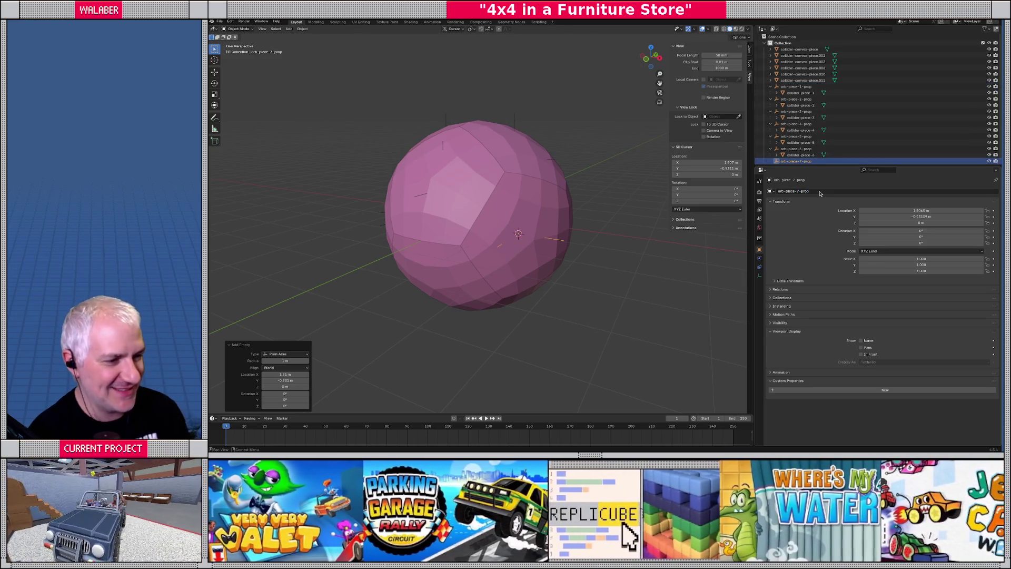
Step: Parent collider-convex-piece.002 under orb-piece-7-prop and rename it collider-piece-7
{"action": "left_click", "coordinate": [546, 201]}
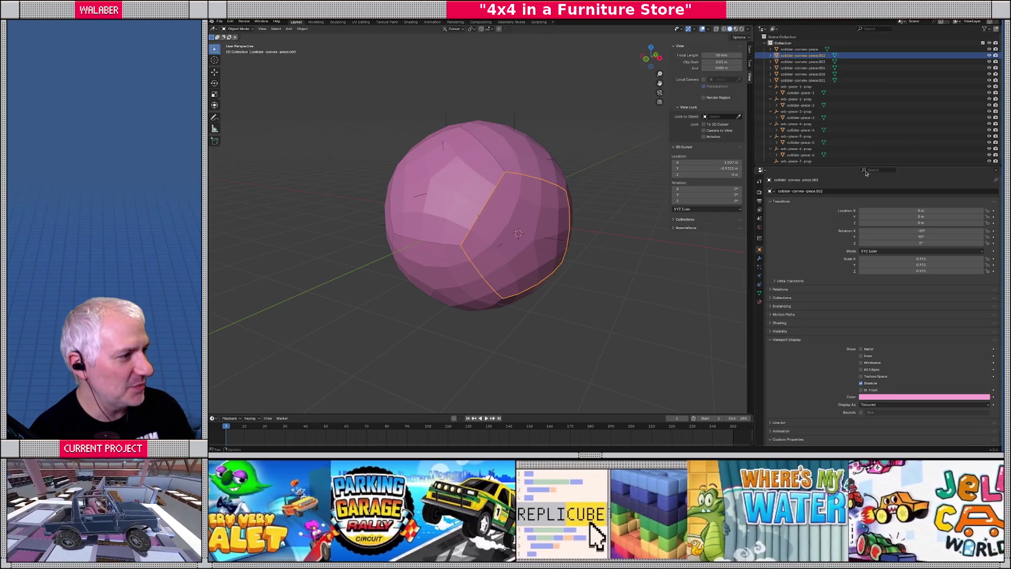
{"action": "left_click_drag", "start_coordinate": [851, 166], "coordinate": [852, 219]}
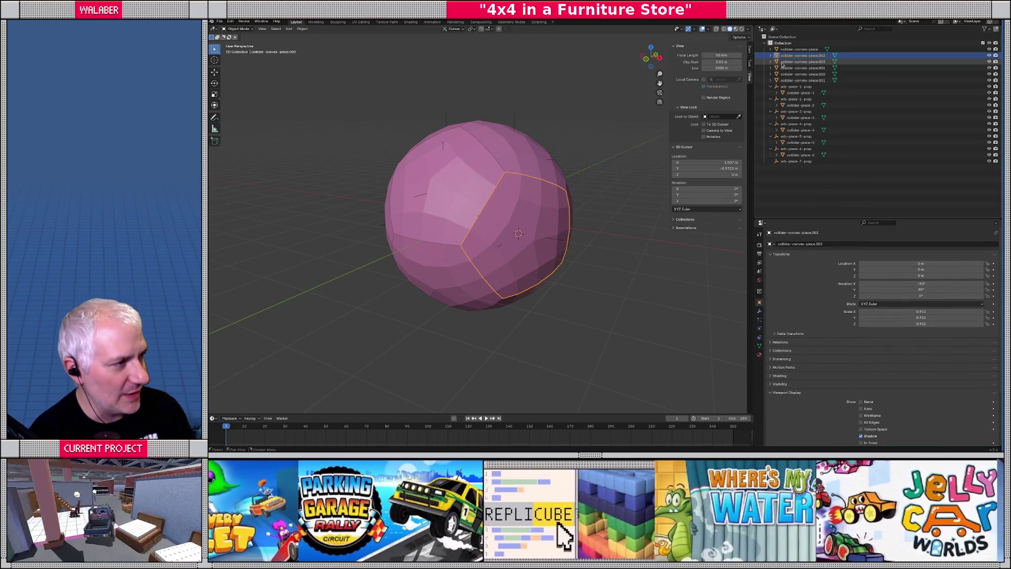
{"action": "left_click_drag", "start_coordinate": [804, 55], "coordinate": [797, 162]}
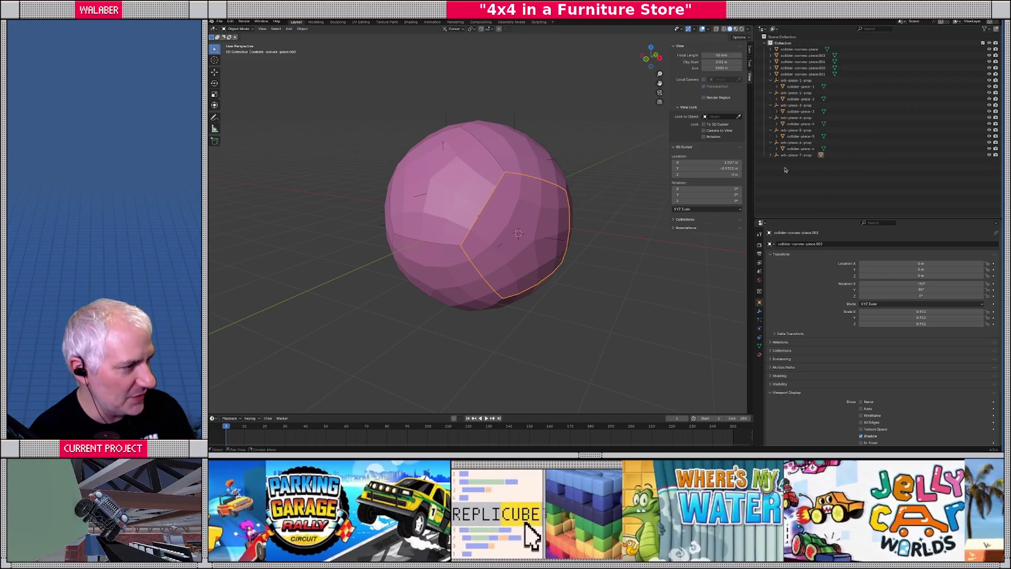
{"action": "double_click", "coordinate": [796, 162]}
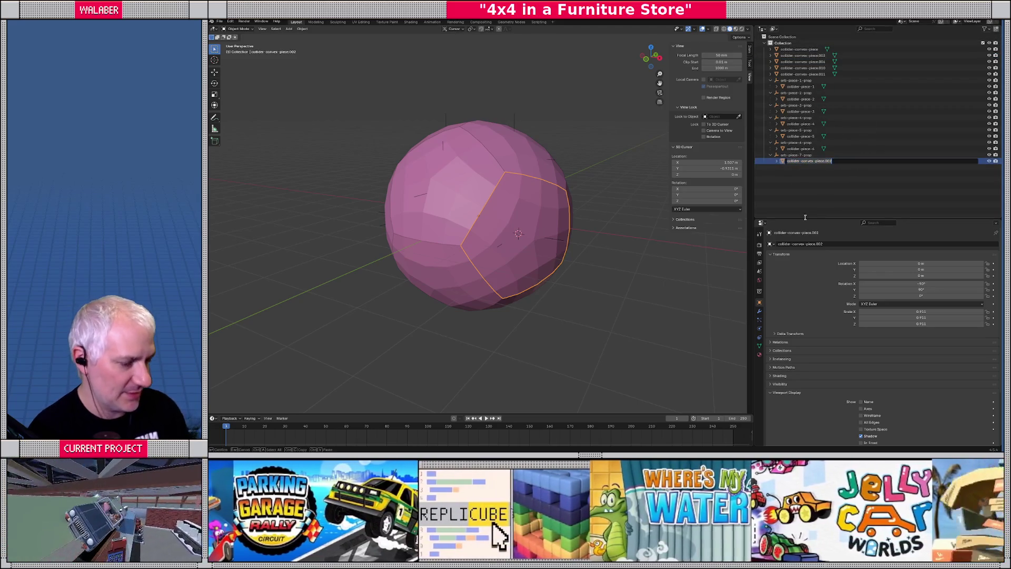
{"action": "type", "text": "collide"}
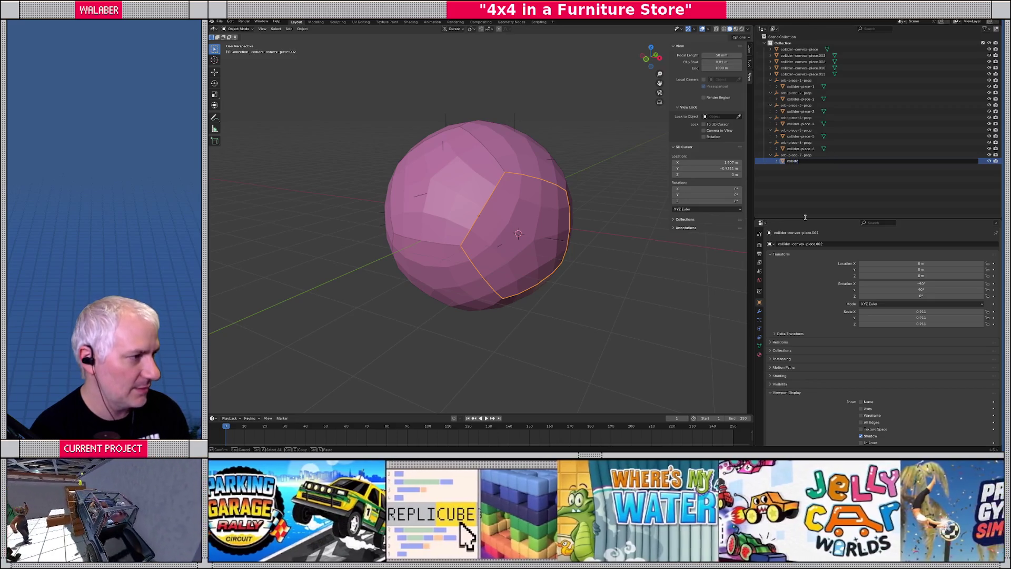
{"action": "type", "text": "r-piece-7"}
{"action": "key", "text": "Return"}
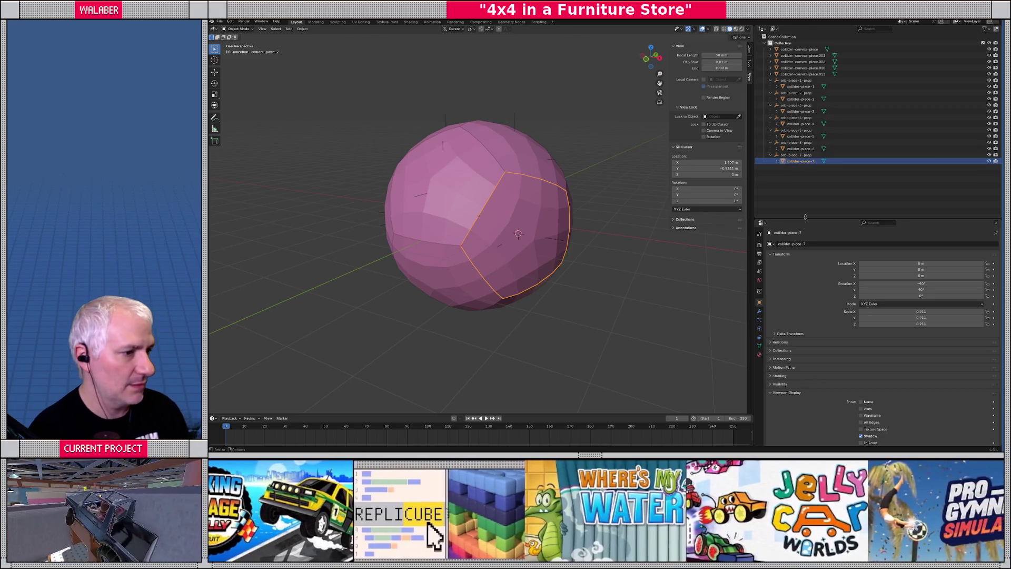
{"action": "mouse_move", "coordinate": [474, 232]}
{"action": "middle_mouse_down"}
{"action": "mouse_move", "coordinate": [453, 224]}
{"action": "mouse_move", "coordinate": [482, 224]}
{"action": "middle_mouse_up"}
Step: Set collider-convex-piece.003's origin to its centre of mass and snap the 3D cursor to it
{"action": "left_click", "coordinate": [485, 225]}
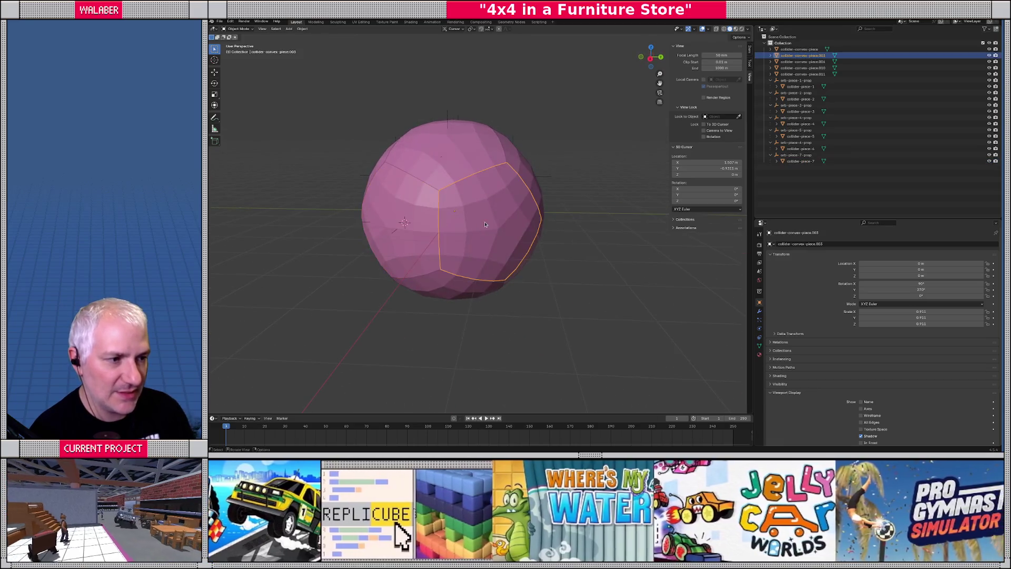
{"action": "left_click", "coordinate": [302, 28]}
{"action": "mouse_move", "coordinate": [326, 41]}
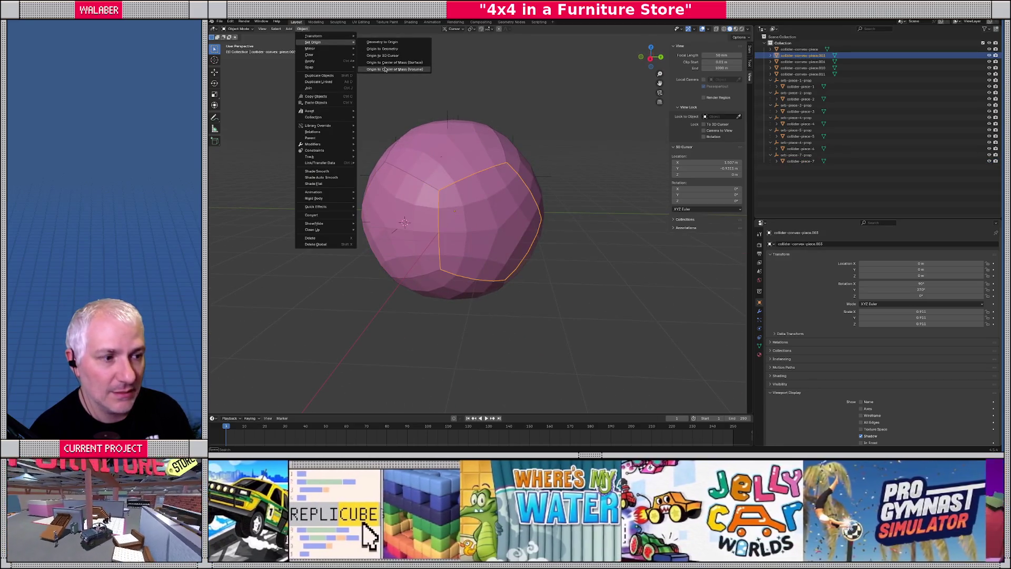
{"action": "left_click", "coordinate": [390, 70]}
{"action": "key", "text": "shift+s"}
{"action": "left_click", "coordinate": [430, 286]}
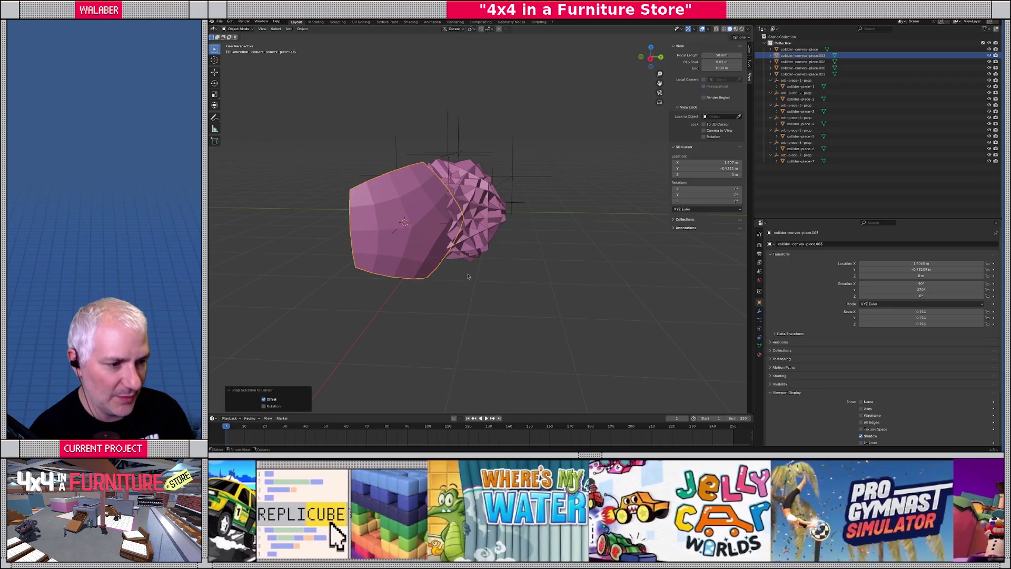
{"action": "key", "text": "shift+s"}
{"action": "left_click", "coordinate": [468, 310]}
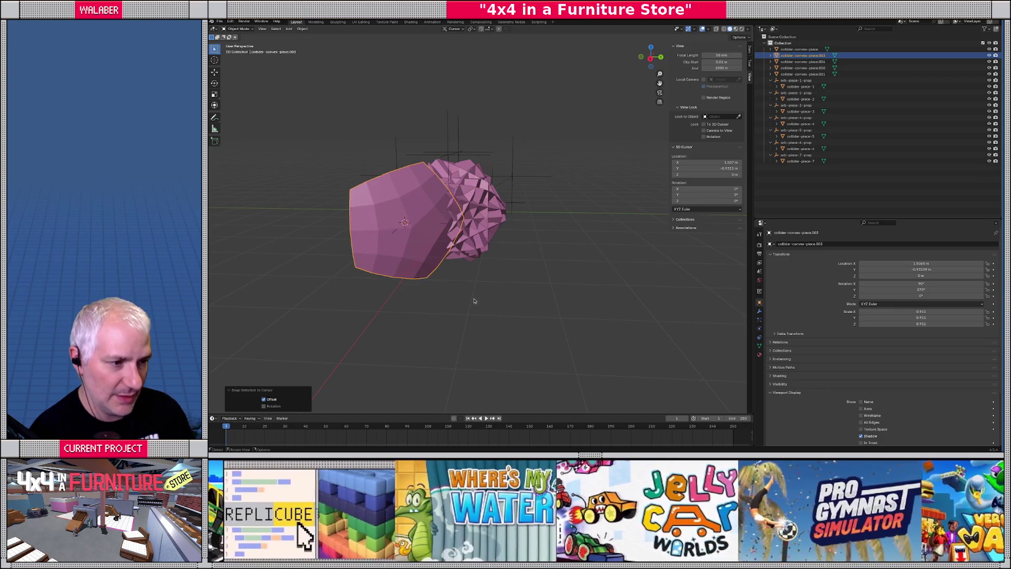
{"action": "middle_click_drag", "start_coordinate": [468, 310], "coordinate": [500, 291]}
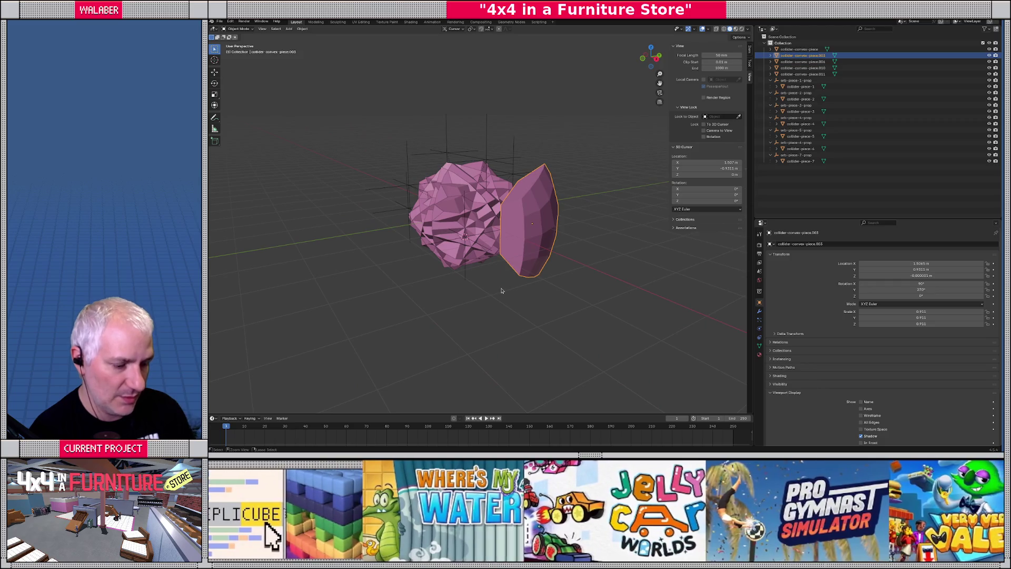
{"action": "key", "text": "shift+s"}
{"action": "left_click", "coordinate": [484, 278]}
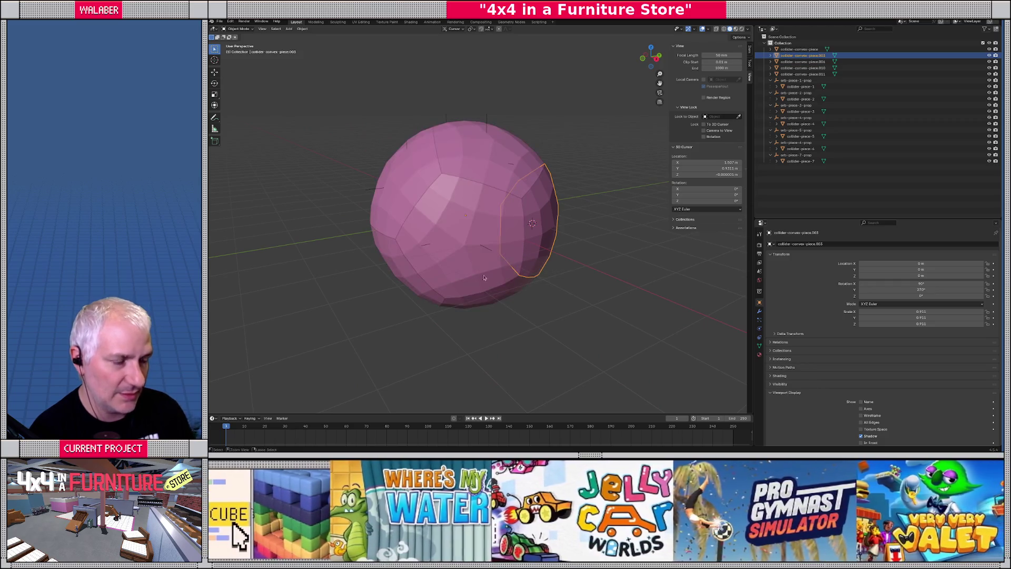
Step: Add a plain axes empty at the cursor named orb-piece-8-prop
{"action": "left_click", "coordinate": [289, 28]}
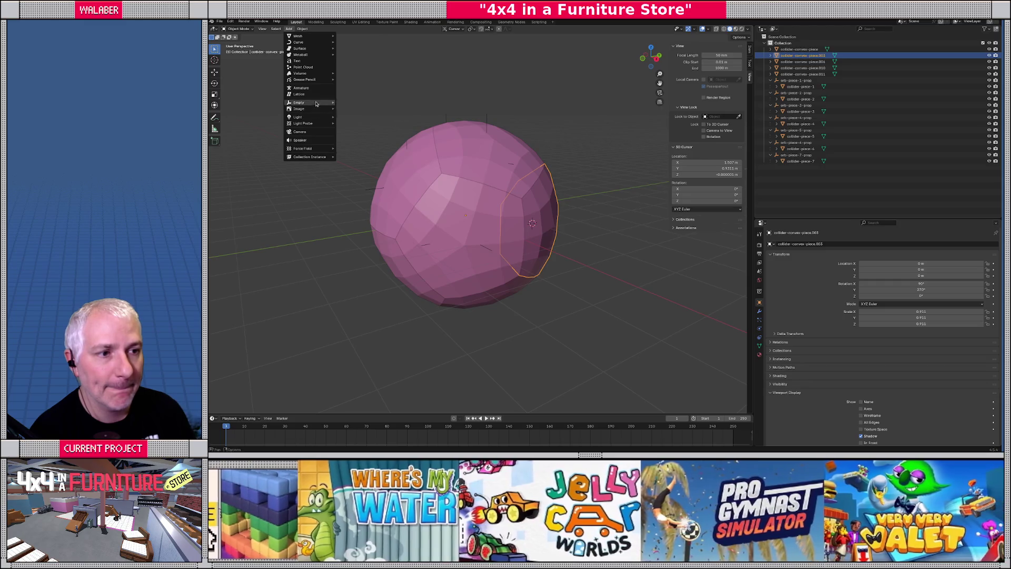
{"action": "mouse_move", "coordinate": [317, 104]}
{"action": "left_click", "coordinate": [347, 105]}
{"action": "left_click", "coordinate": [807, 244]}
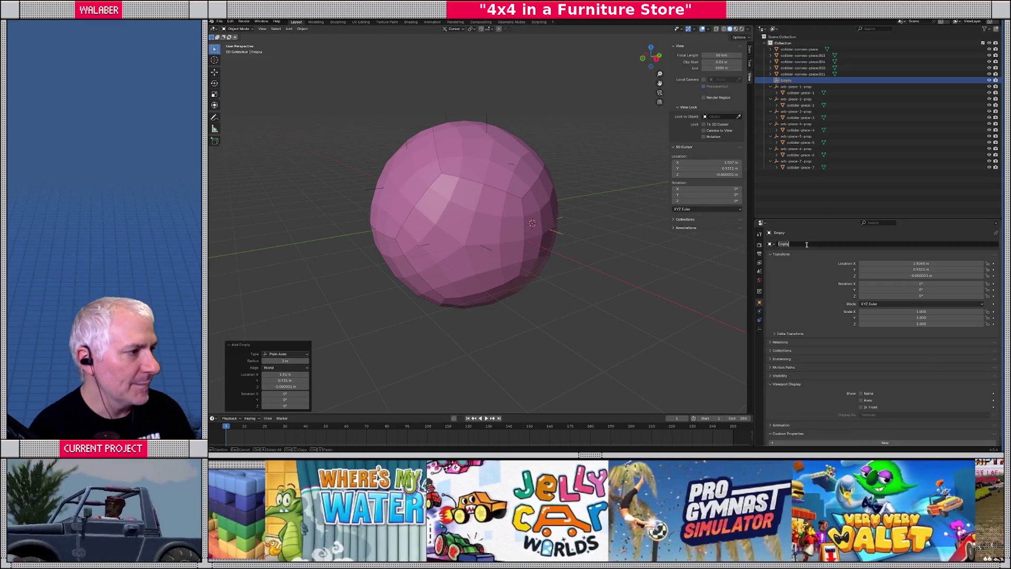
{"action": "type", "text": "orb"}
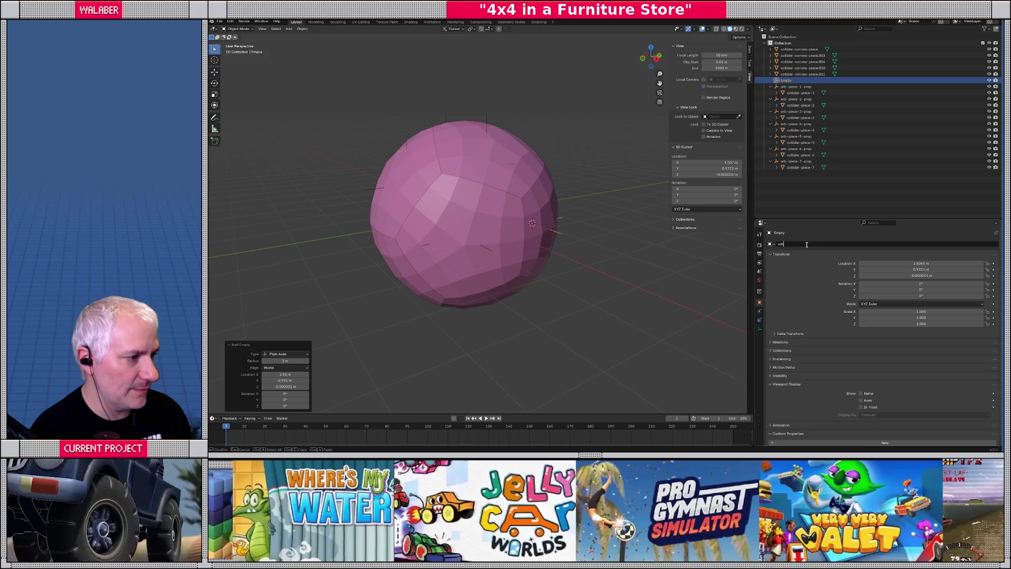
{"action": "type", "text": "-piece-8-pr"}
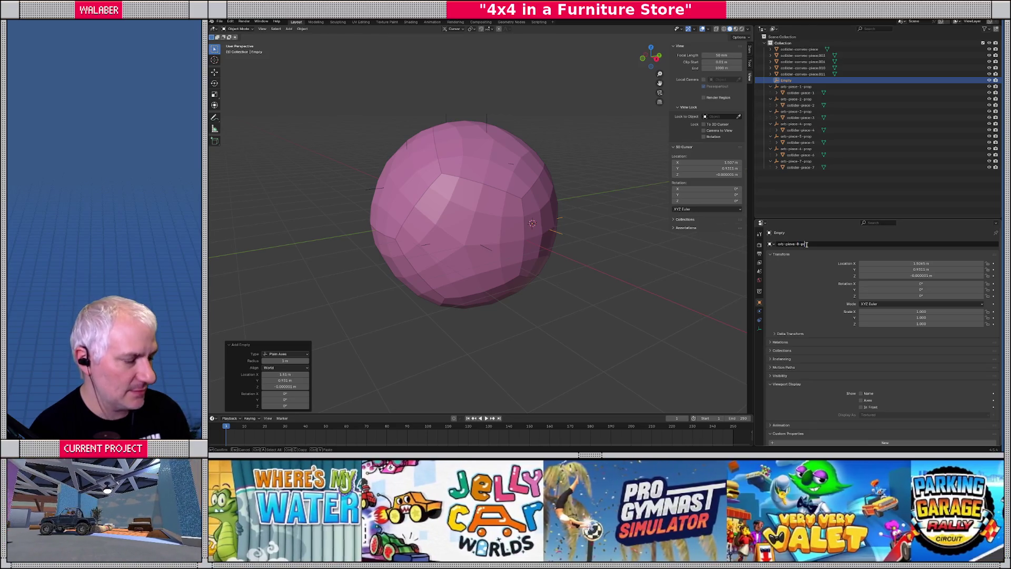
{"action": "type", "text": "op"}
{"action": "key", "text": "Return"}
Step: Parent collider-convex-piece.003 under orb-piece-8-prop and rename it collider-piece-8
{"action": "left_click", "coordinate": [554, 214]}
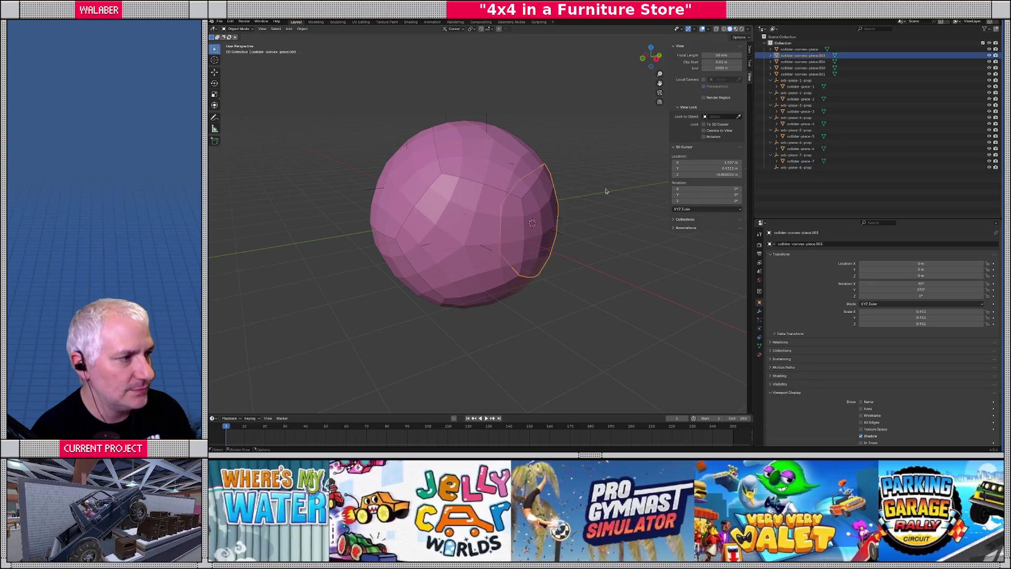
{"action": "left_click_drag", "start_coordinate": [803, 55], "coordinate": [793, 167]}
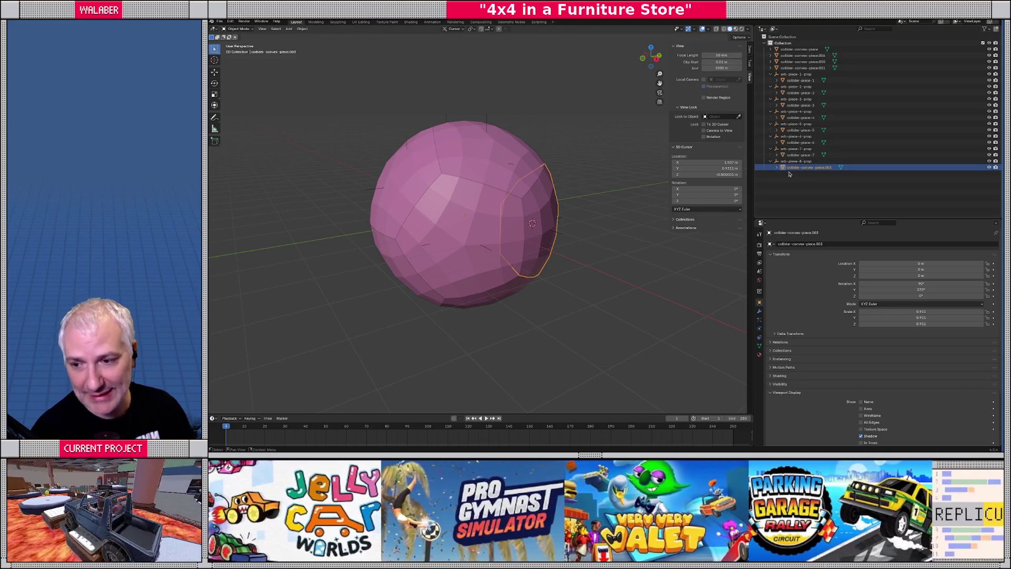
{"action": "left_click", "coordinate": [810, 233]}
{"action": "type", "text": "collider-"}
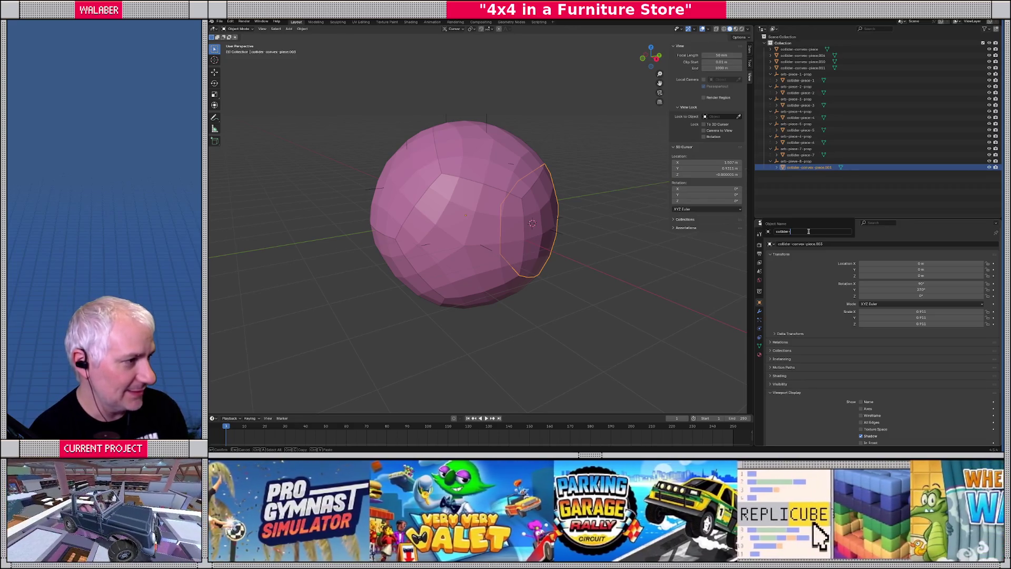
{"action": "type", "text": "piece"}
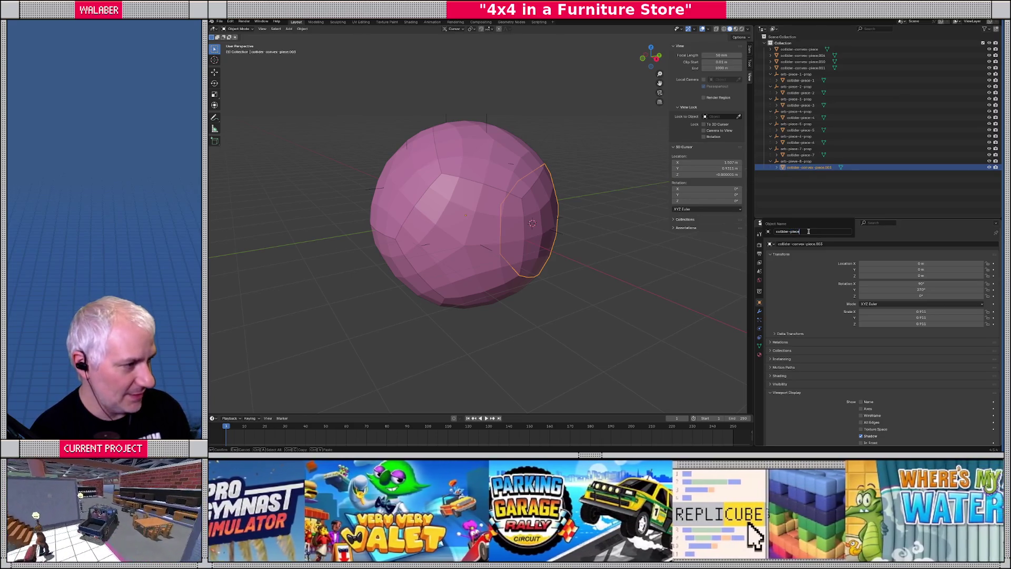
{"action": "type", "text": "-8"}
{"action": "key", "text": "Return"}
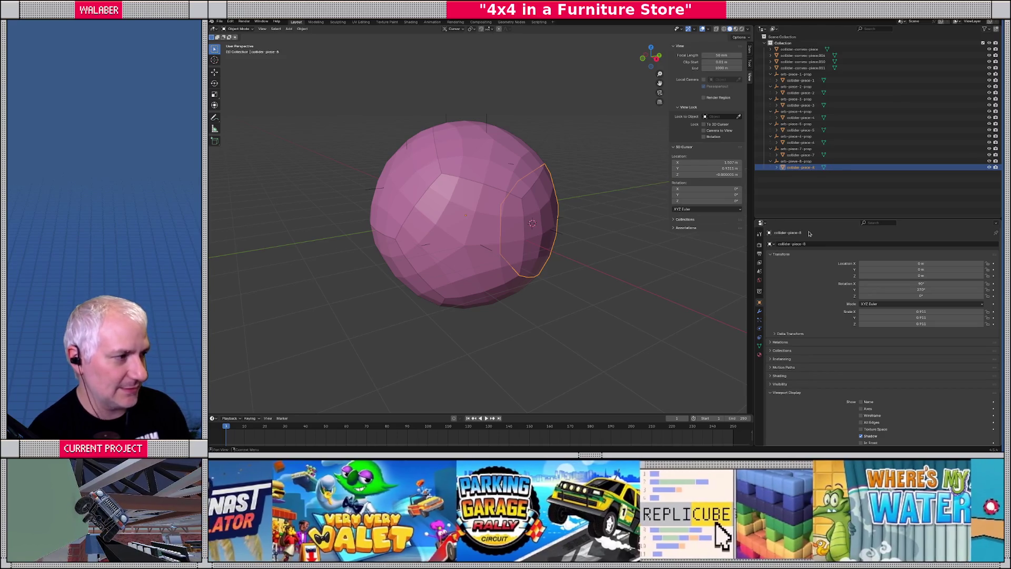
{"action": "middle_click_drag", "start_coordinate": [591, 232], "coordinate": [431, 237]}
{"action": "left_click", "coordinate": [481, 245]}
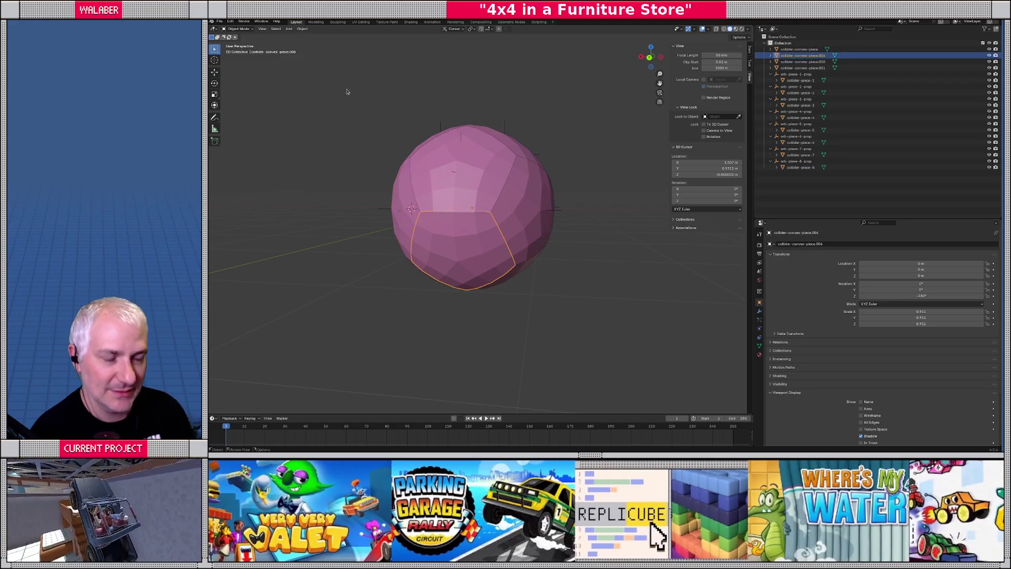
Step: Set collider-convex-piece.006's origin to its volume centre of mass and snap the 3D cursor to it
{"action": "left_click", "coordinate": [304, 29]}
{"action": "mouse_move", "coordinate": [326, 45]}
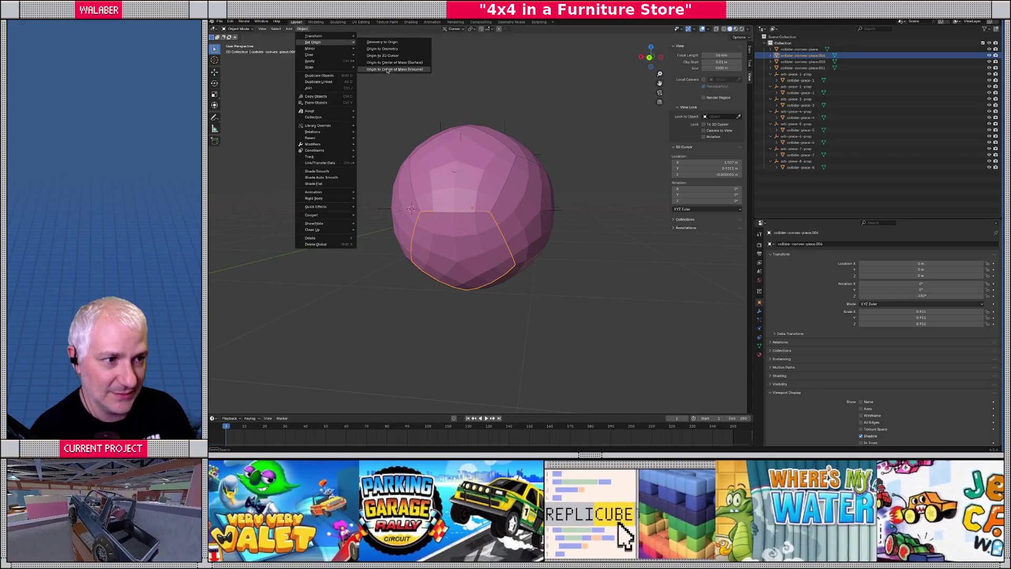
{"action": "left_click", "coordinate": [389, 70]}
{"action": "key", "text": "shift+s"}
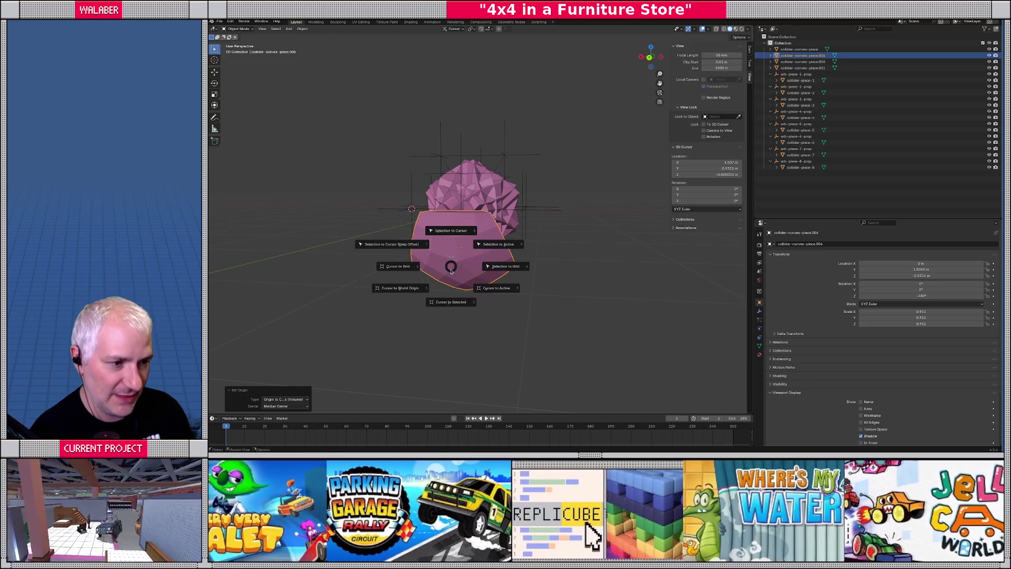
{"action": "left_click", "coordinate": [446, 292]}
{"action": "key", "text": "ctrl+z"}
{"action": "scroll", "coordinate": [464, 268], "scroll_direction": "up", "scroll_amount": 3}
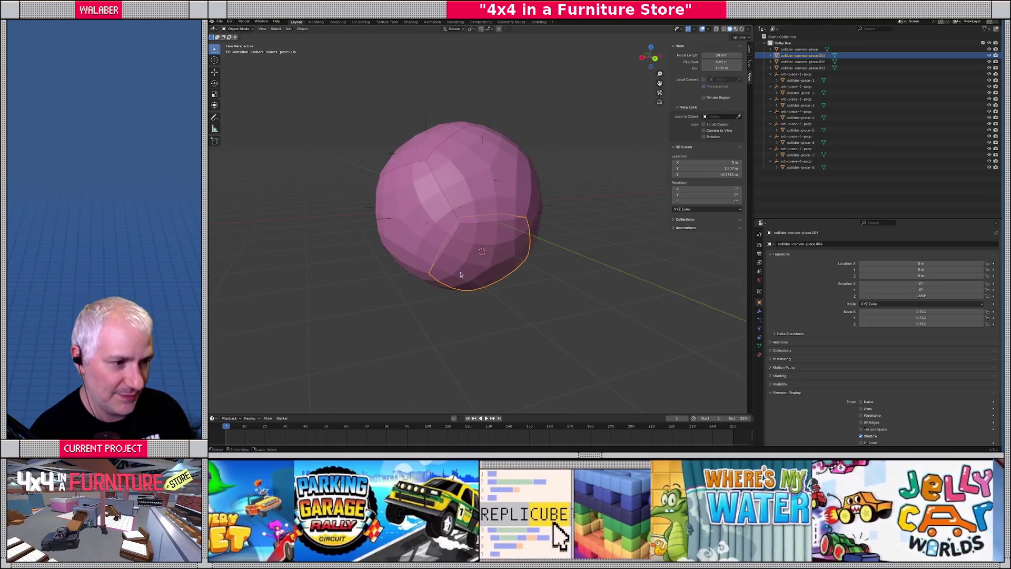
Step: Add a plain axes empty at the cursor, named orb-pieve-9-prop
{"action": "left_click", "coordinate": [292, 29]}
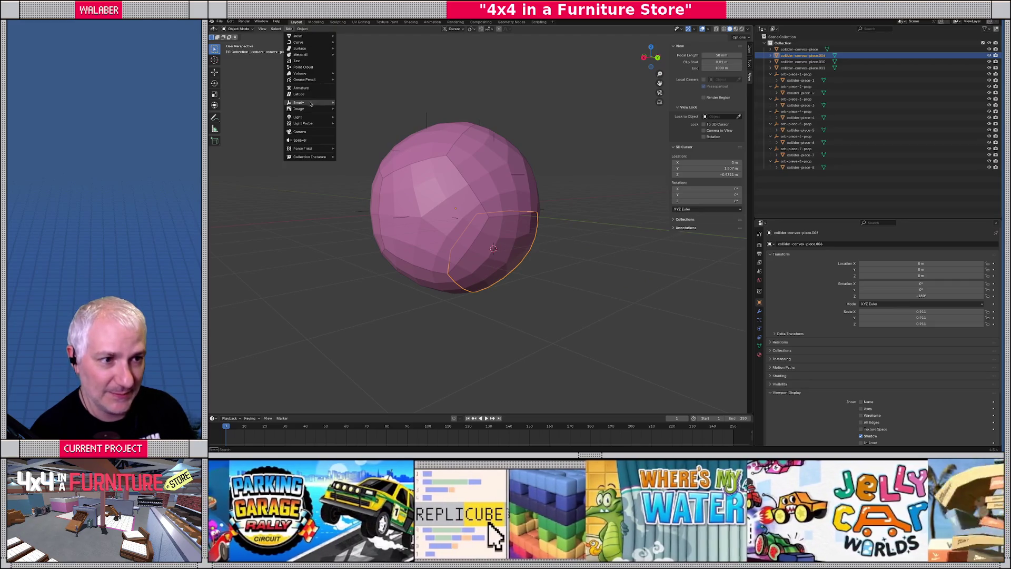
{"action": "mouse_move", "coordinate": [303, 103]}
{"action": "left_click", "coordinate": [352, 103]}
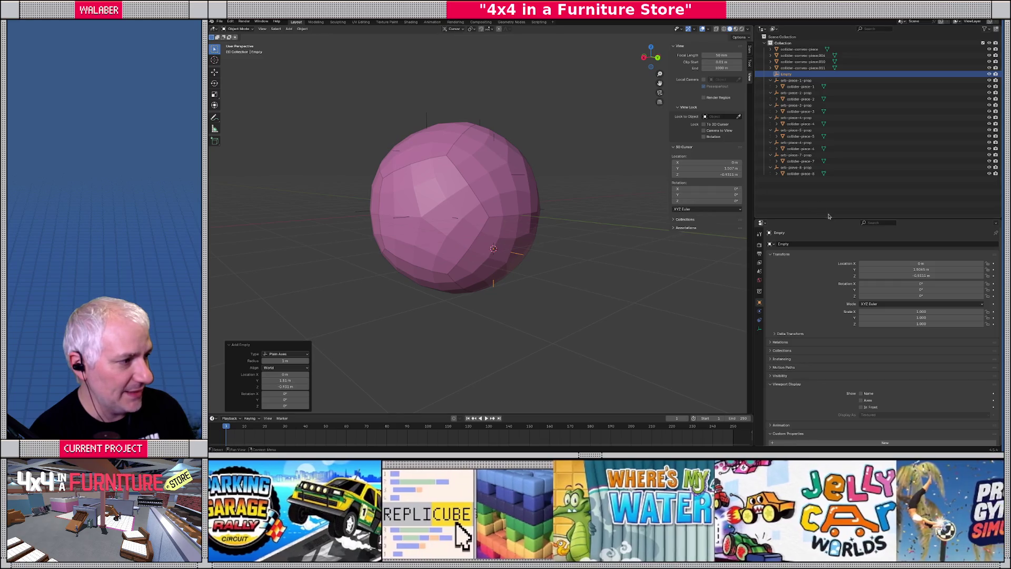
{"action": "left_click", "coordinate": [826, 244]}
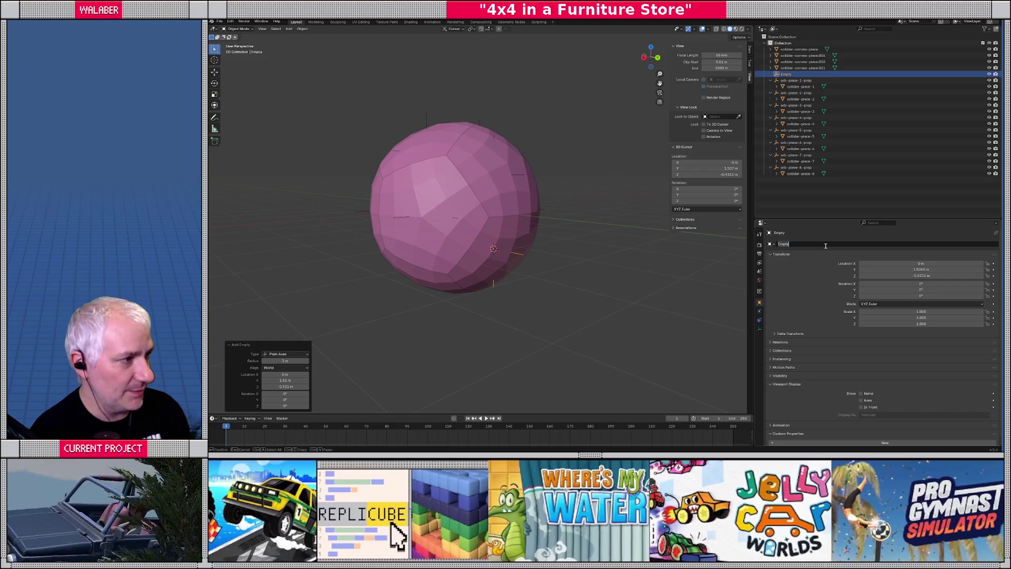
{"action": "type", "text": "orb-pieve-9"}
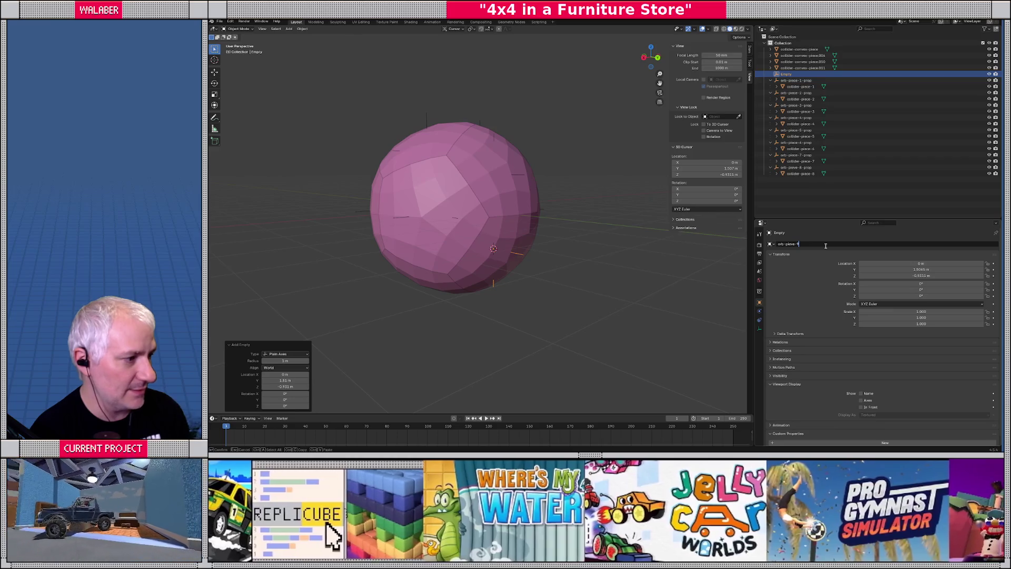
{"action": "type", "text": "-prop"}
{"action": "key", "text": "Return"}
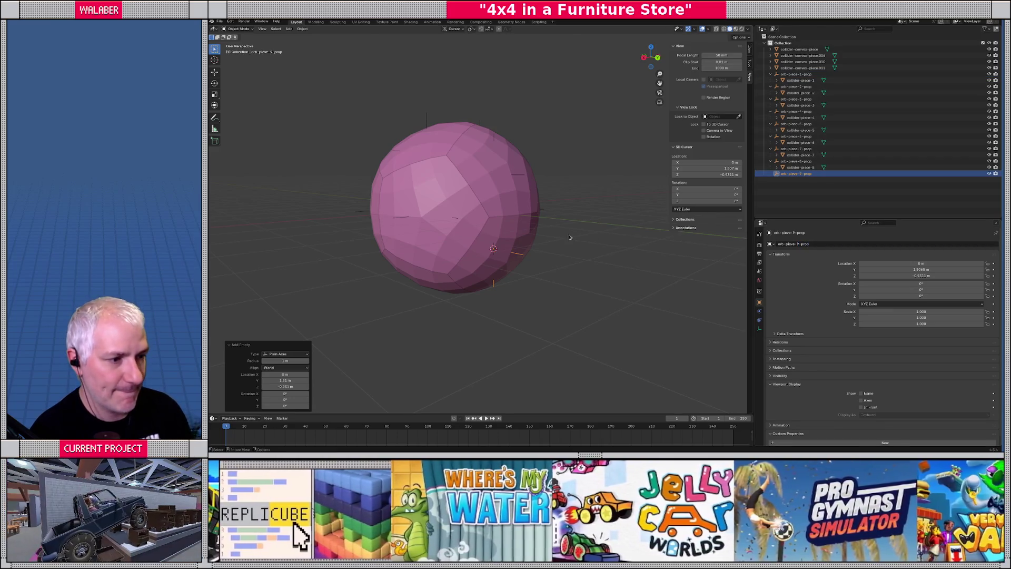
Step: Parent collider-convex-piece.006 under the new empty and rename it collider-piece-9
{"action": "left_click", "coordinate": [513, 247]}
{"action": "left_click_drag", "start_coordinate": [789, 58], "coordinate": [793, 173]}
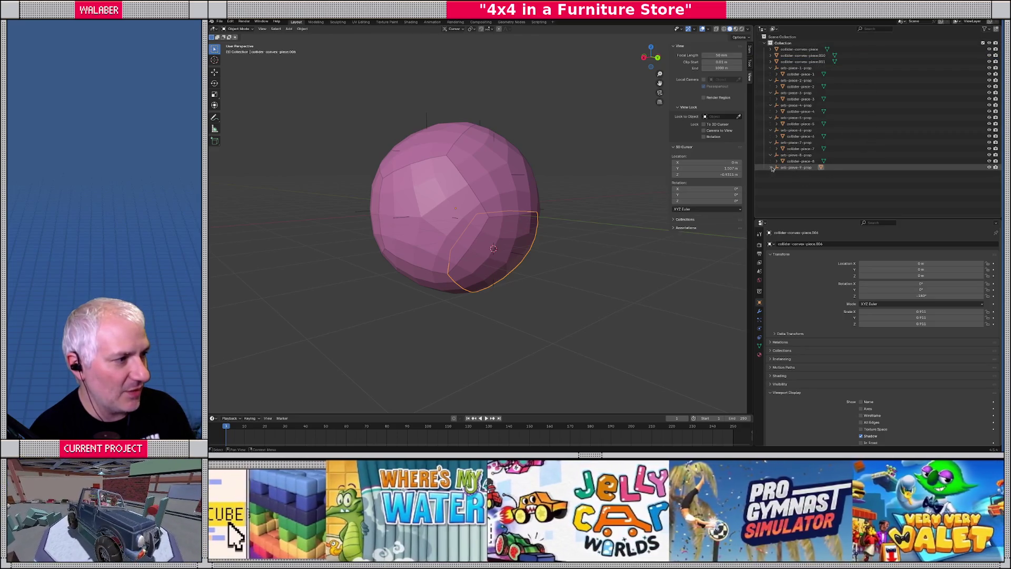
{"action": "left_click", "coordinate": [771, 168]}
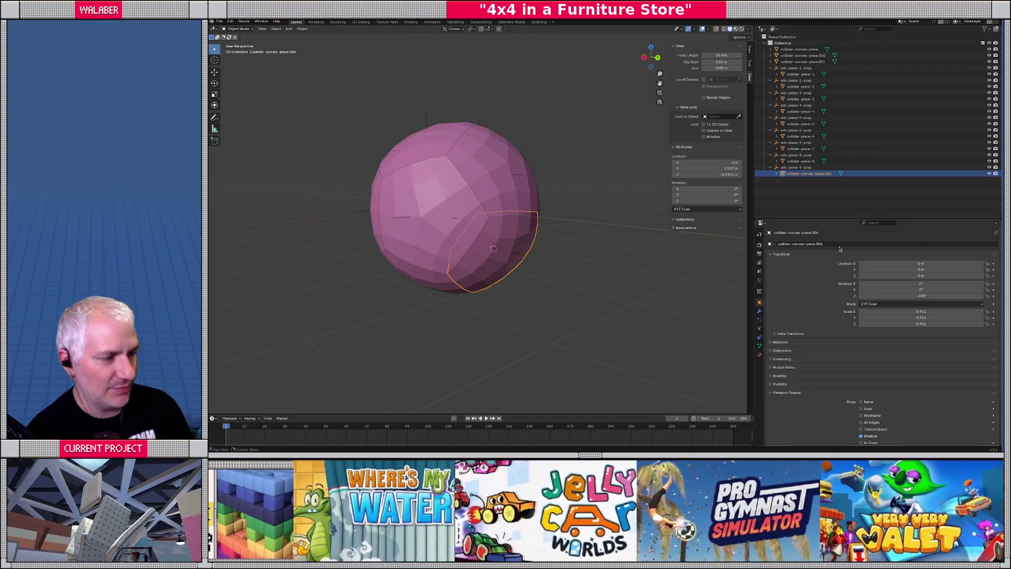
{"action": "left_click", "coordinate": [841, 244]}
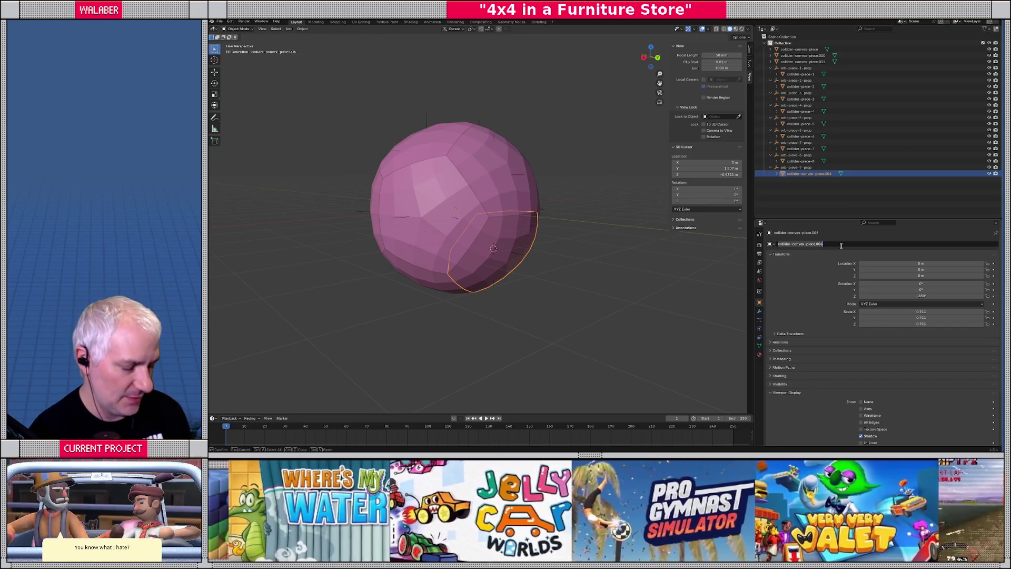
{"action": "type", "text": "collider"}
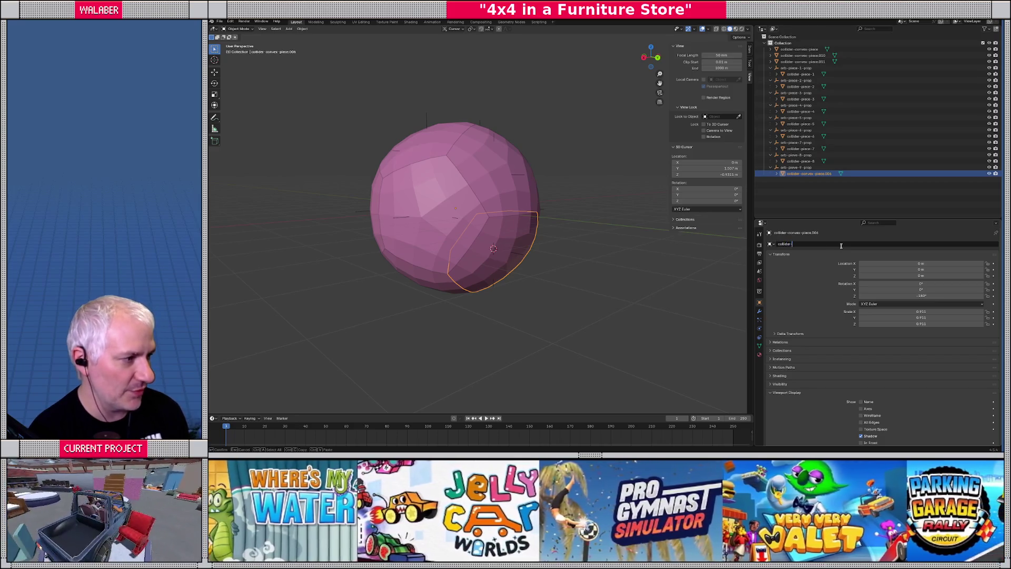
{"action": "type", "text": "-pieve"}
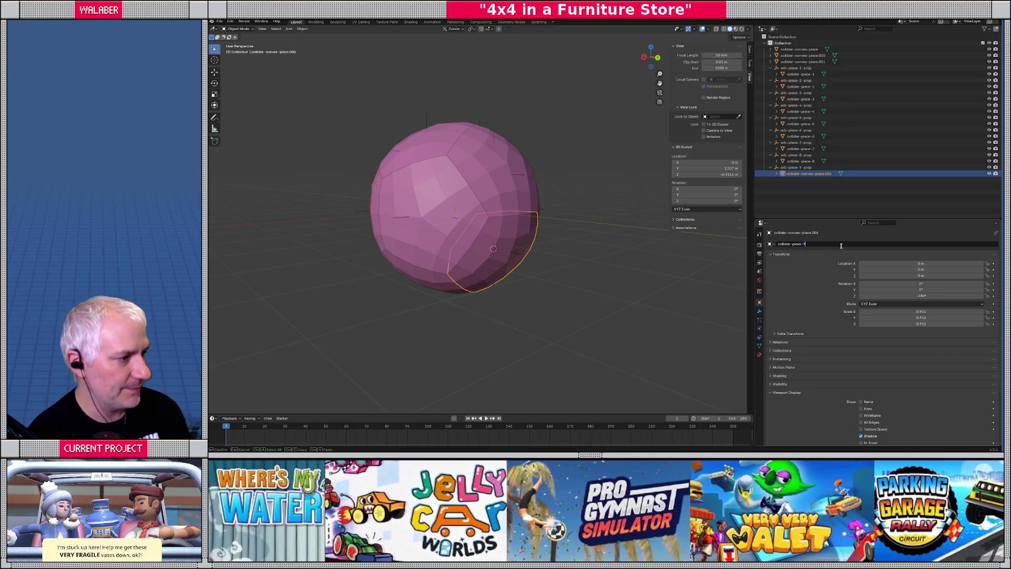
{"action": "key", "text": "BackSpace"}
{"action": "type", "text": "ce-"}
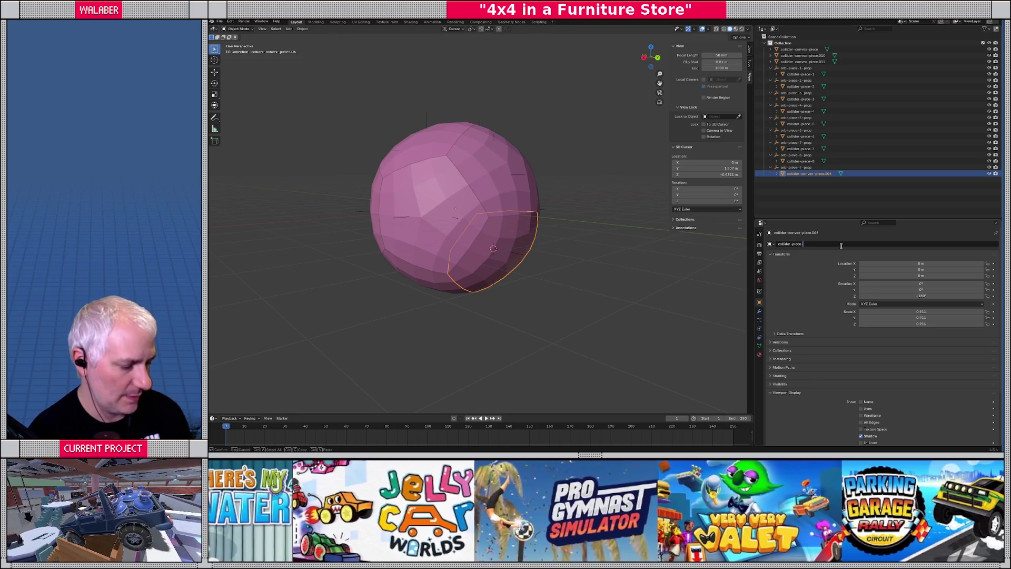
{"action": "key", "text": "Return"}
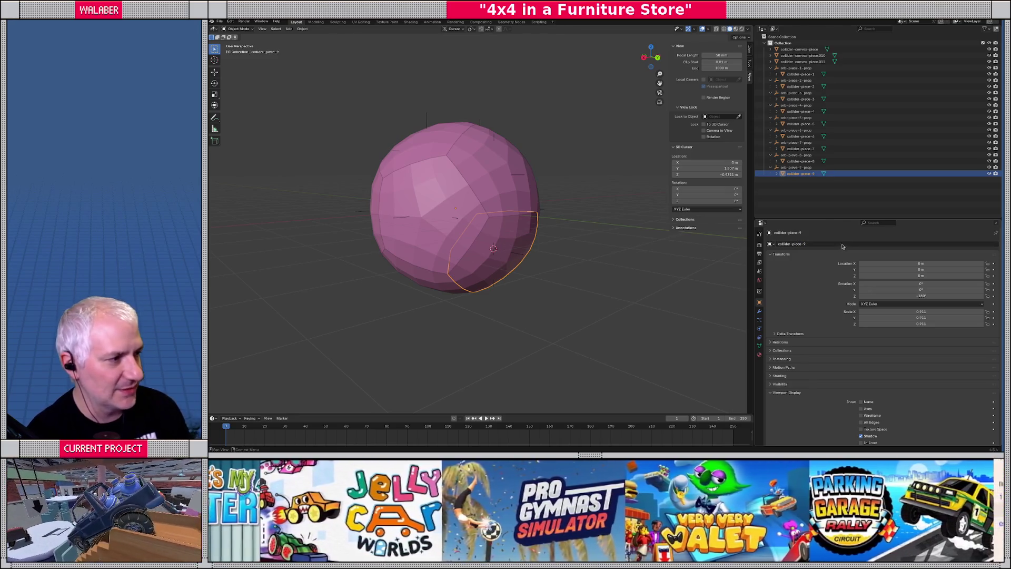
Step: Fix the misspelled empties to orb-piece-9-prop and orb-piece-8-prop
{"action": "left_click", "coordinate": [811, 167]}
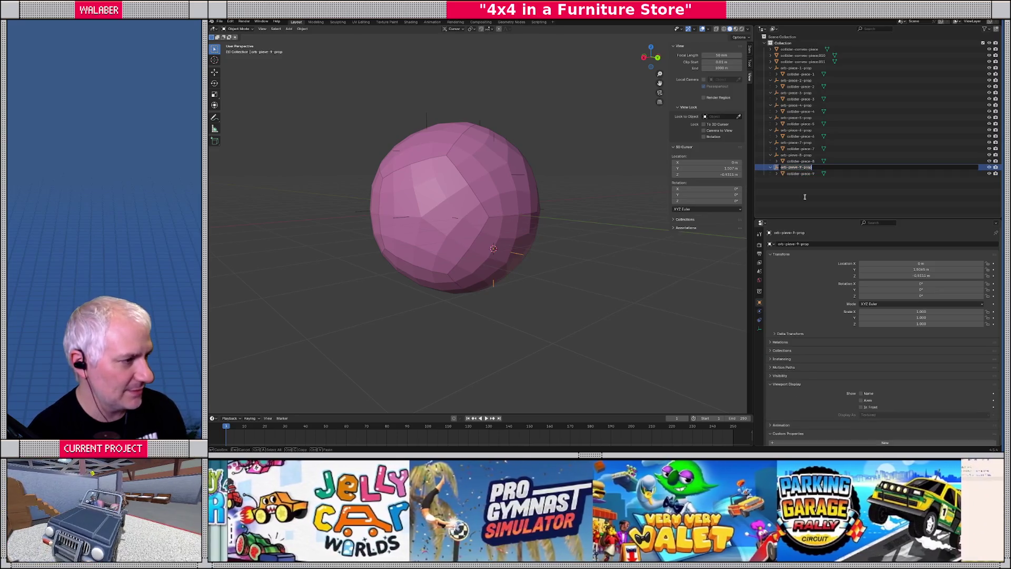
{"action": "key", "text": "Right"}
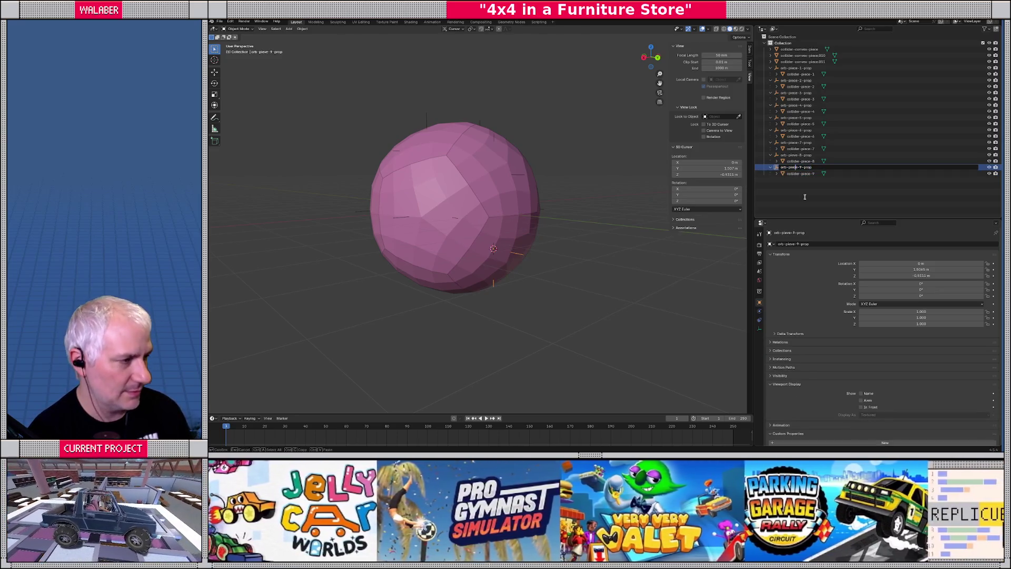
{"action": "key", "text": "Return"}
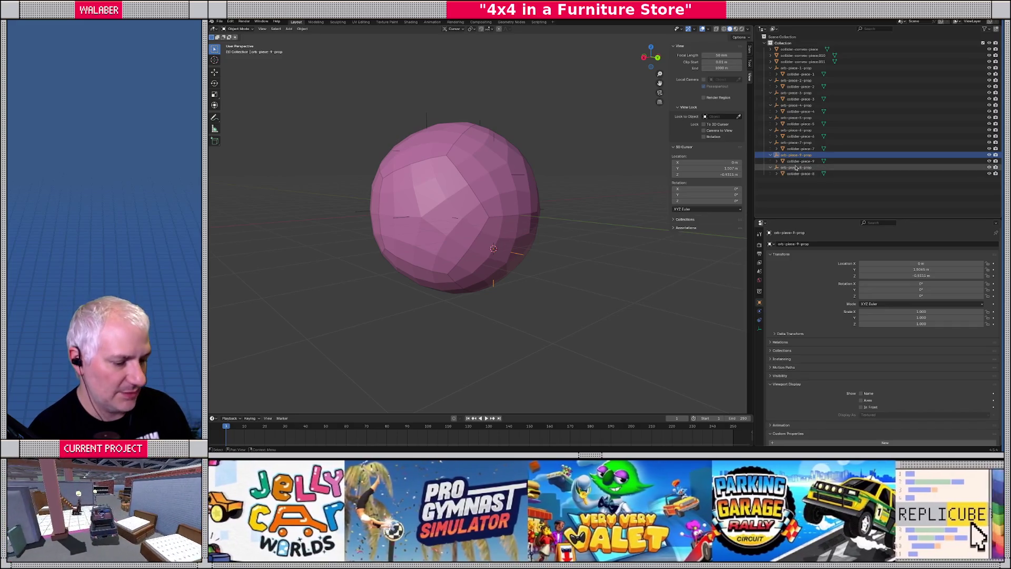
{"action": "double_click", "coordinate": [796, 167]}
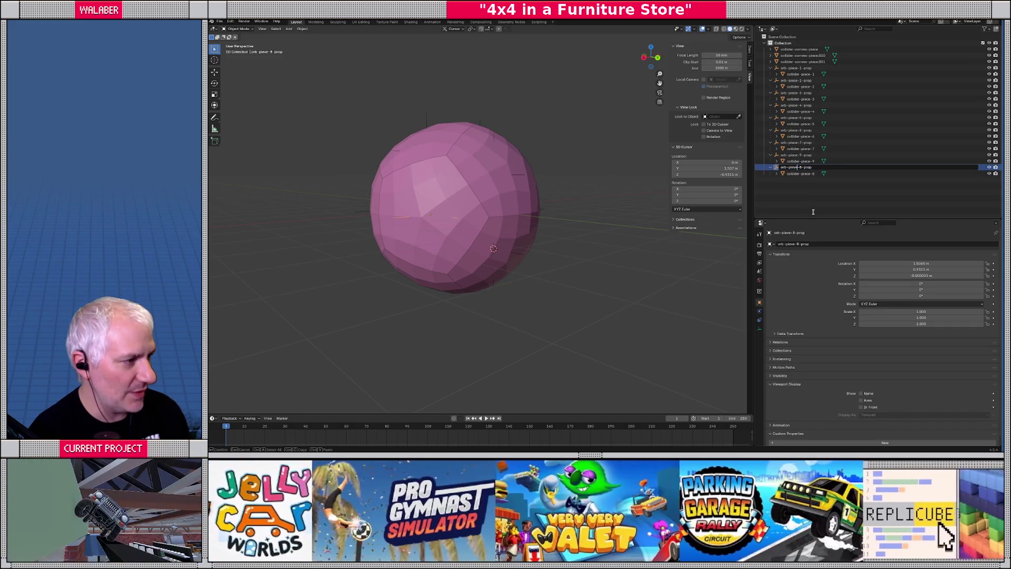
{"action": "key", "text": "BackSpace"}
{"action": "type", "text": "c"}
{"action": "key", "text": "Return"}
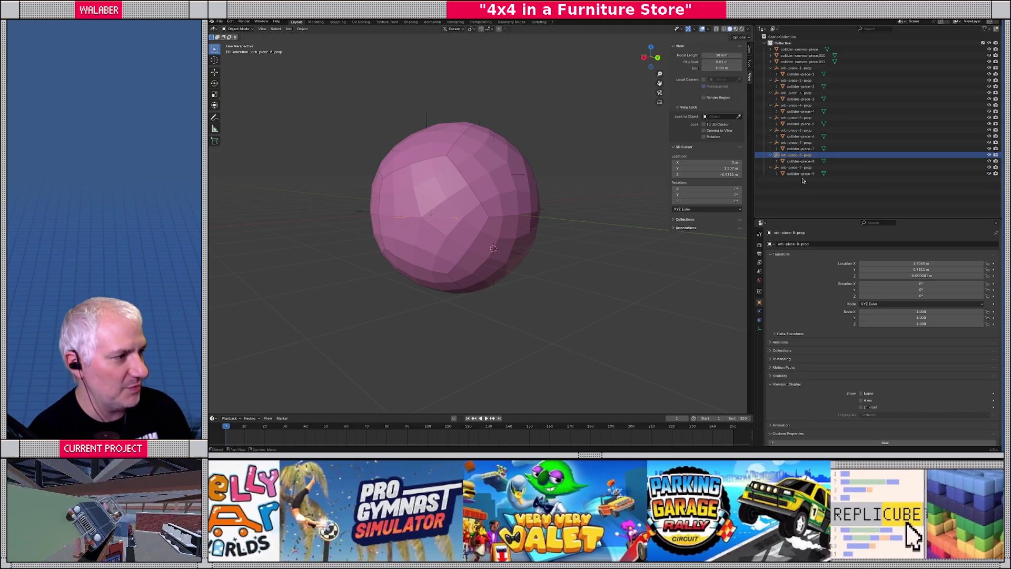
{"action": "middle_click_drag", "start_coordinate": [518, 210], "coordinate": [439, 241]}
Step: Set collider-convex-piece.011's origin to its centre of mass and snap the 3D cursor to it
{"action": "left_click", "coordinate": [491, 221]}
{"action": "left_click", "coordinate": [302, 29]}
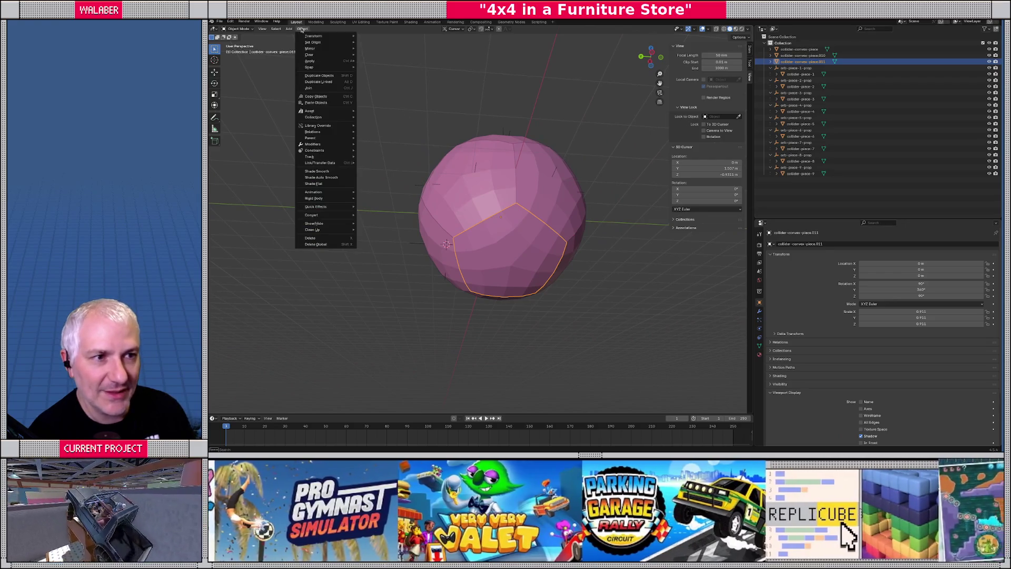
{"action": "mouse_move", "coordinate": [310, 43]}
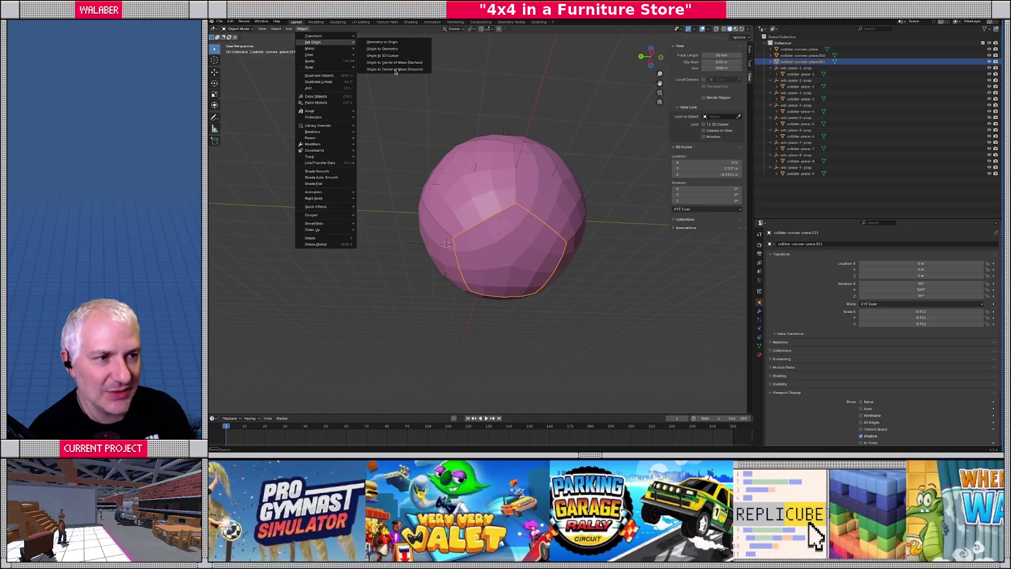
{"action": "left_click", "coordinate": [394, 69]}
{"action": "middle_click_drag", "start_coordinate": [458, 200], "coordinate": [472, 209]}
{"action": "key", "text": "shift+s"}
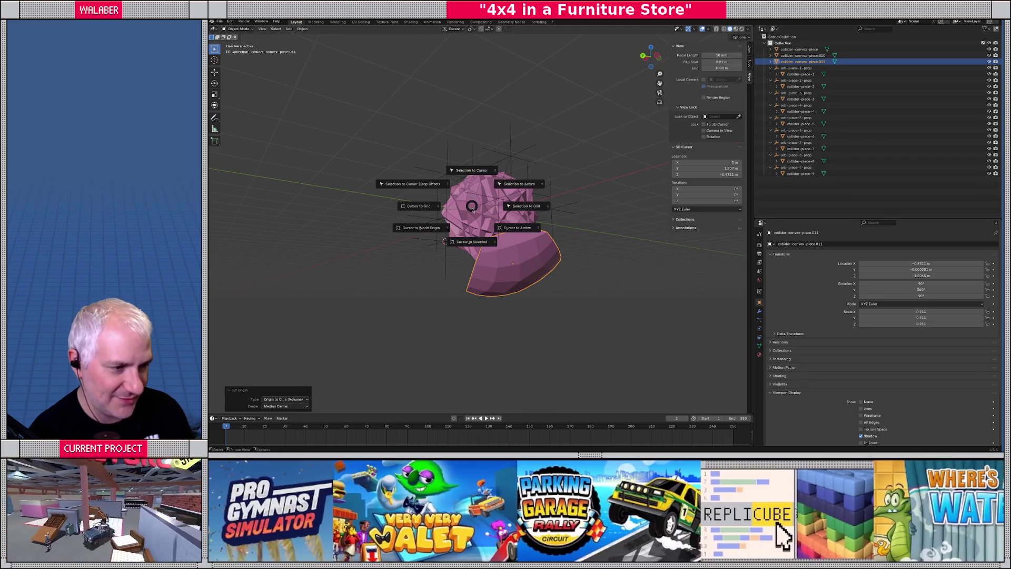
{"action": "left_click", "coordinate": [480, 243]}
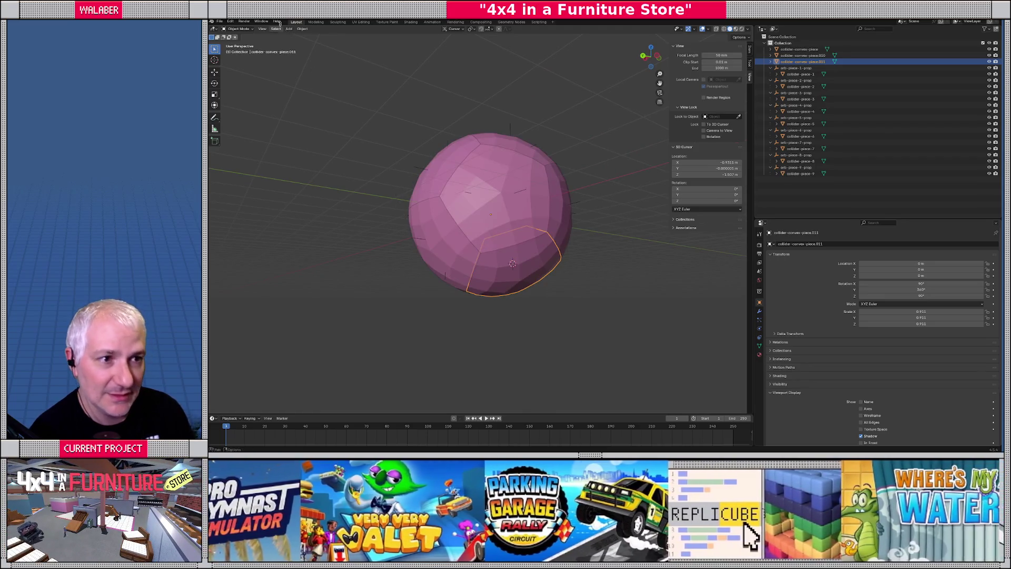
Step: Add a plain axes empty at the cursor named orb-piece-10-prop
{"action": "left_click", "coordinate": [288, 29]}
{"action": "left_click", "coordinate": [358, 103]}
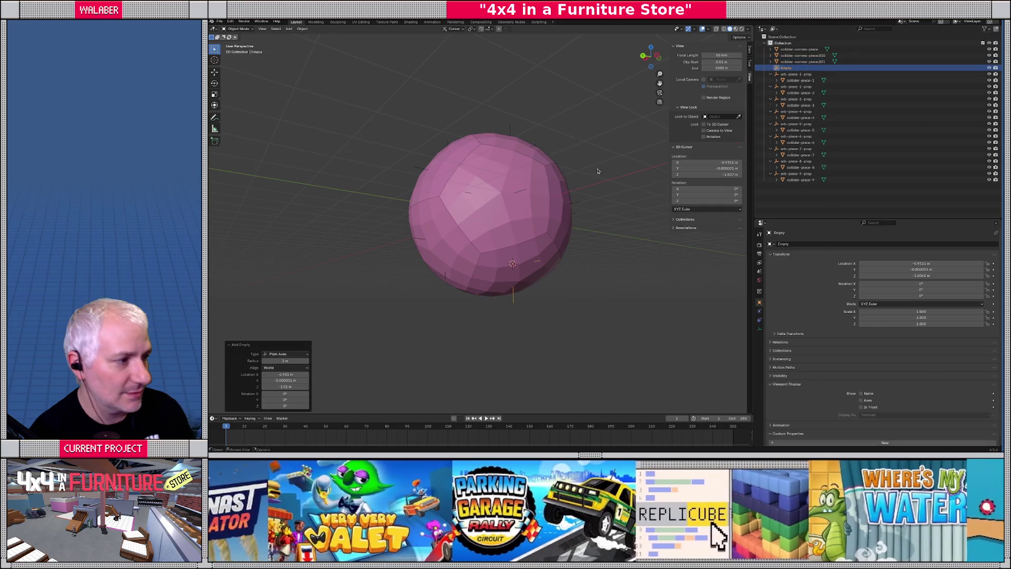
{"action": "left_click", "coordinate": [818, 244]}
{"action": "type", "text": "orb-piece-10-prop"}
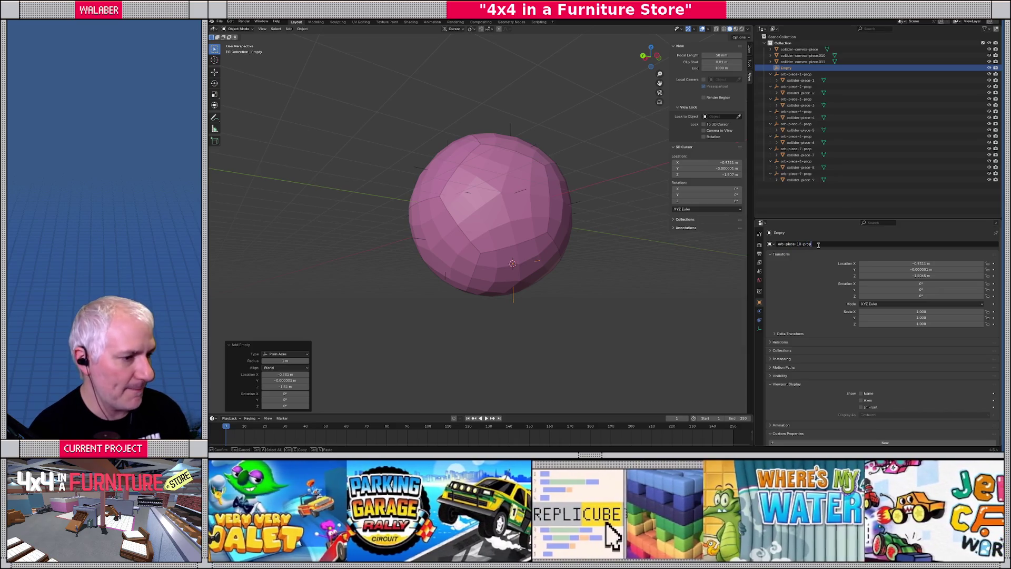
{"action": "key", "text": "Return"}
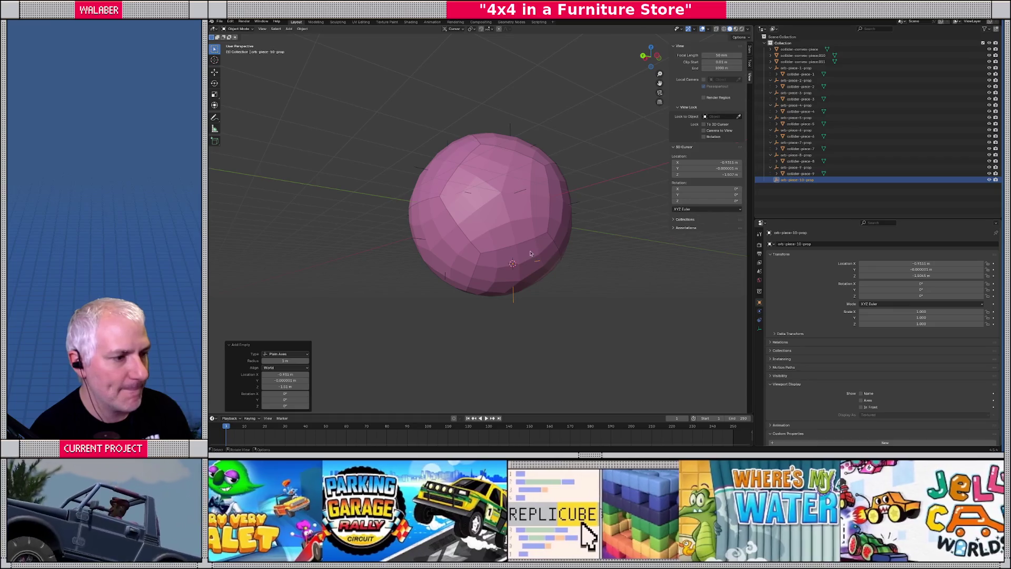
Step: Parent collider-convex-piece.011 under orb-piece-10-prop and rename it collider-piece-10
{"action": "left_click", "coordinate": [531, 253]}
{"action": "left_click_drag", "start_coordinate": [803, 61], "coordinate": [798, 180]}
{"action": "double_click", "coordinate": [795, 180]}
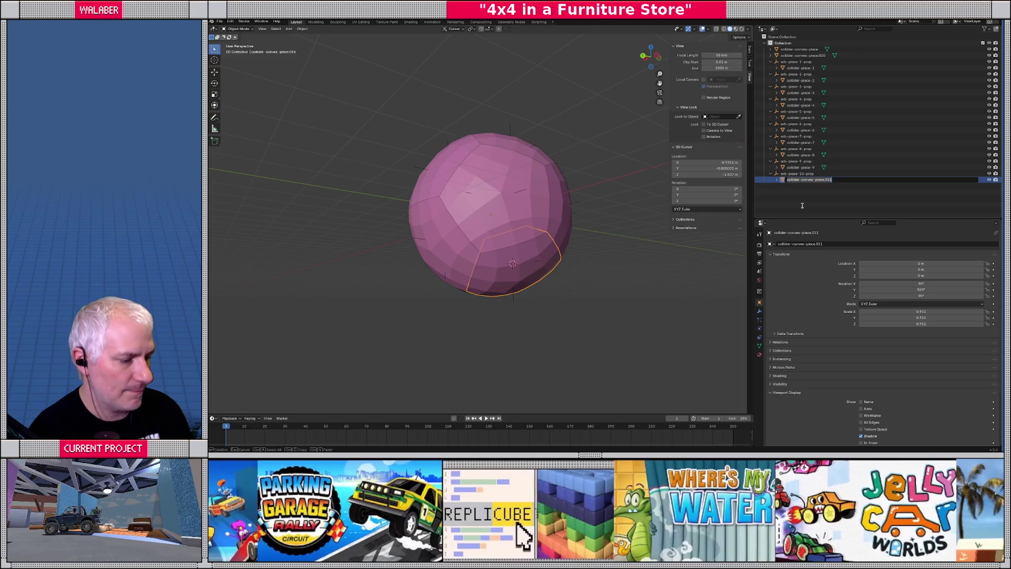
{"action": "type", "text": "coll"}
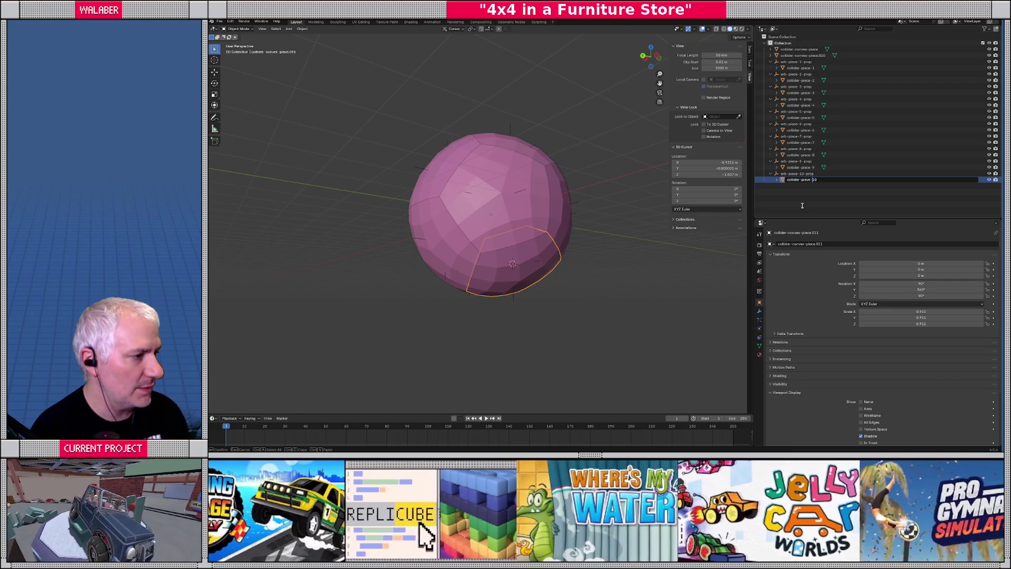
{"action": "key", "text": "Return"}
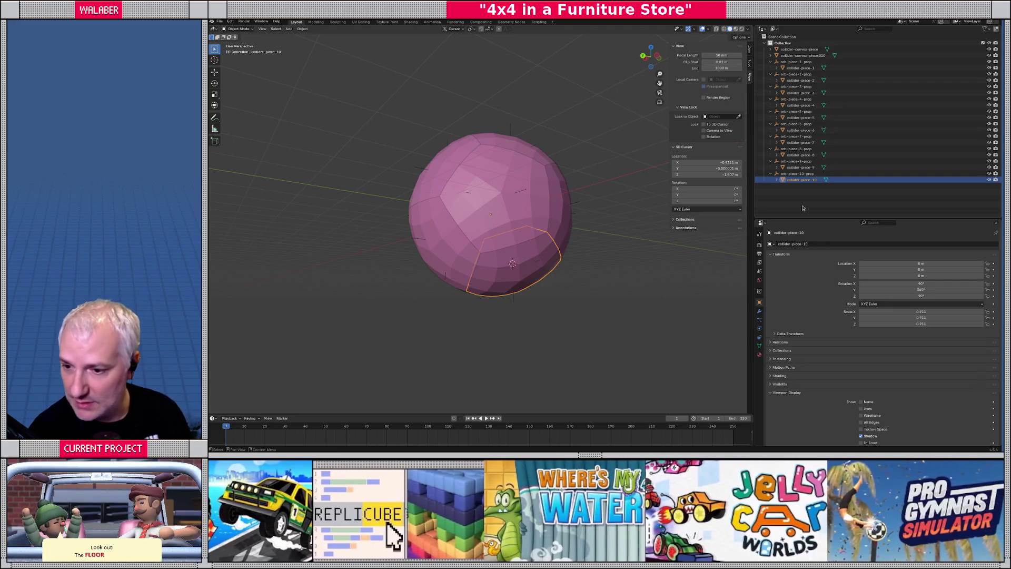
{"action": "middle_click_drag", "start_coordinate": [527, 230], "coordinate": [529, 203]}
{"action": "left_click", "coordinate": [529, 202]}
Step: Set the selected piece's origin to its centre of mass and snap the 3D cursor to it
{"action": "left_click", "coordinate": [302, 29]}
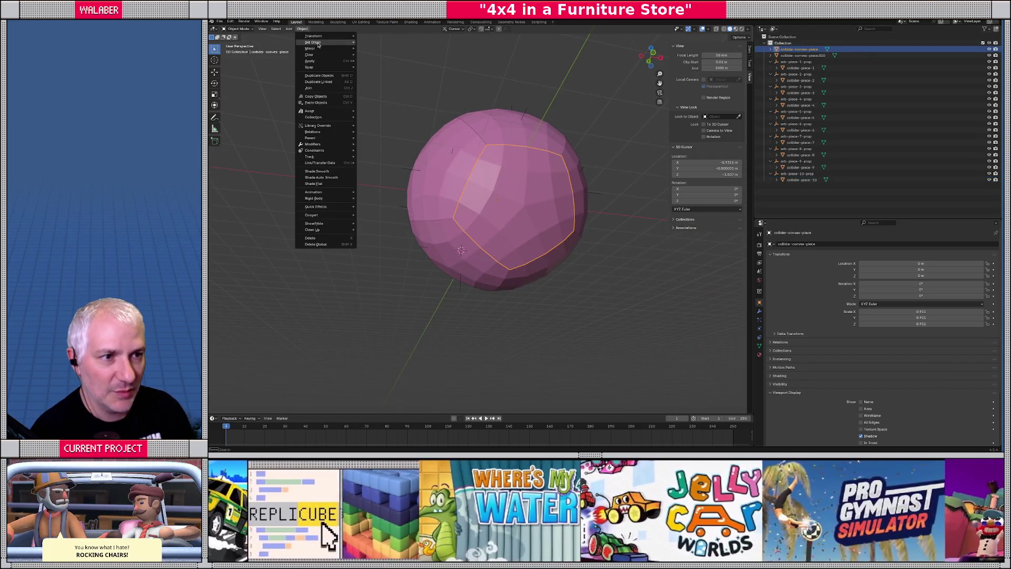
{"action": "mouse_move", "coordinate": [348, 43]}
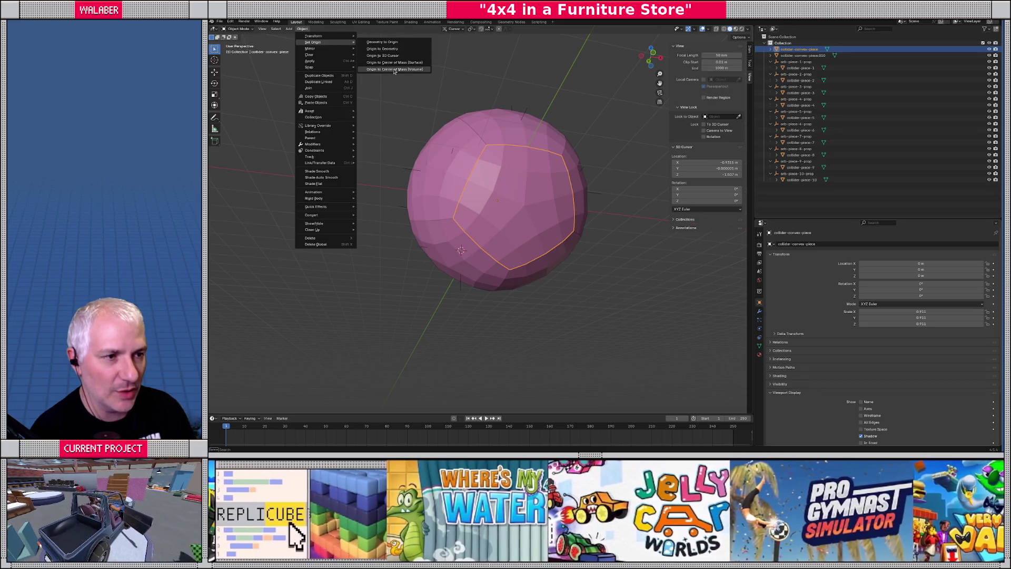
{"action": "left_click", "coordinate": [394, 70]}
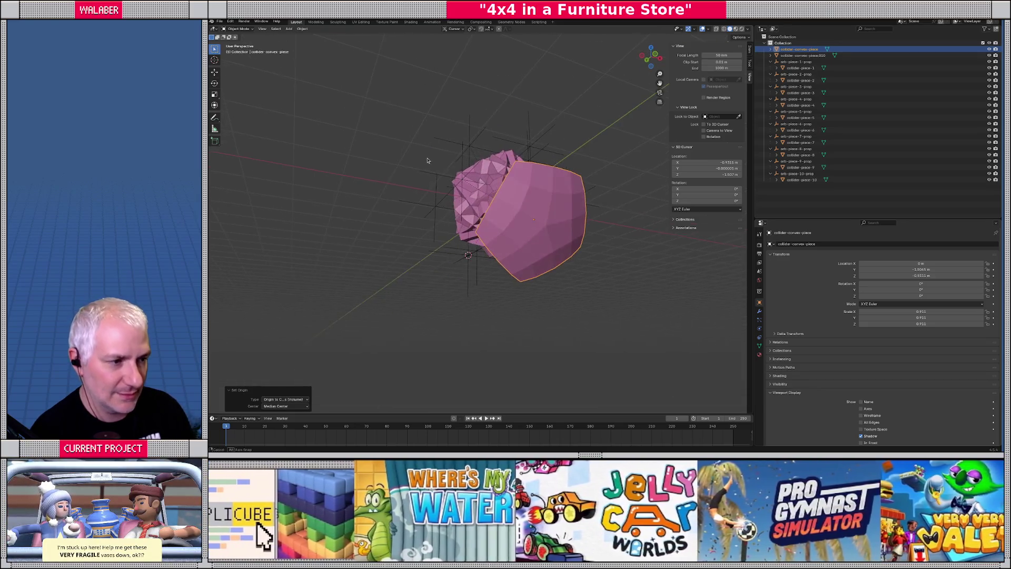
{"action": "key", "text": "shift+s"}
{"action": "left_click", "coordinate": [382, 177]}
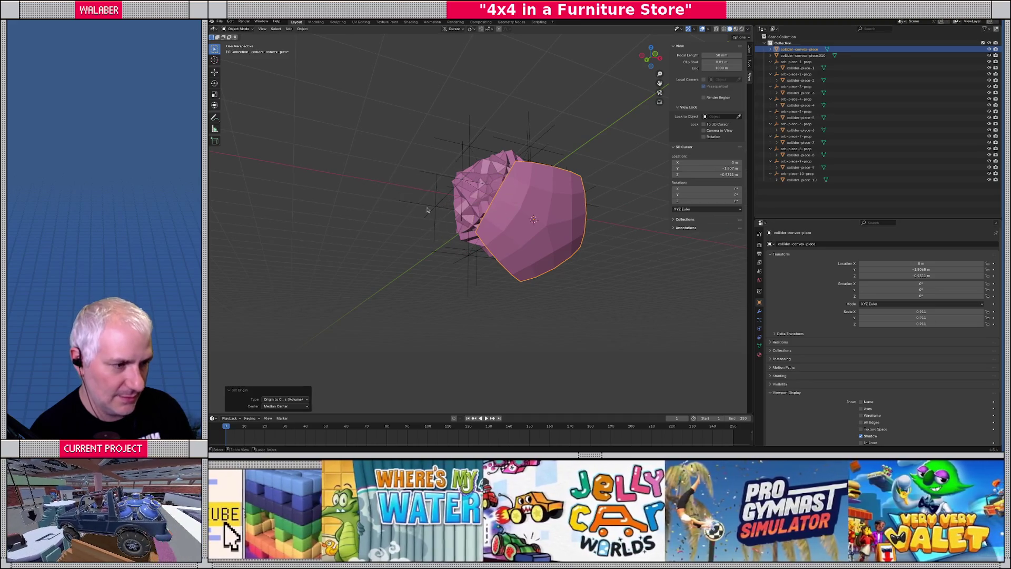
Step: Add a plain axes empty at the cursor named orb-piece-11-prop
{"action": "left_click", "coordinate": [289, 30]}
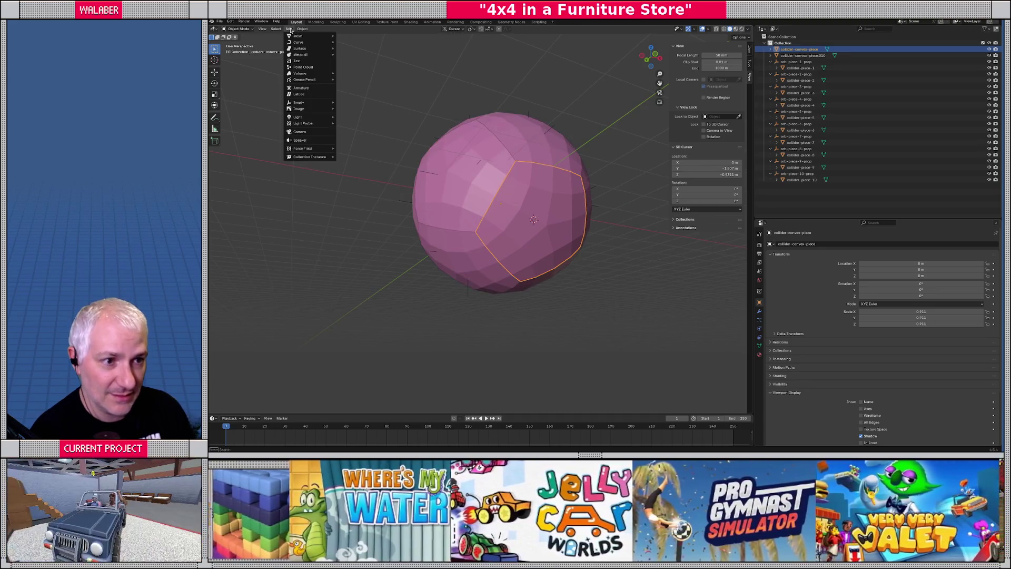
{"action": "key", "text": "Escape"}
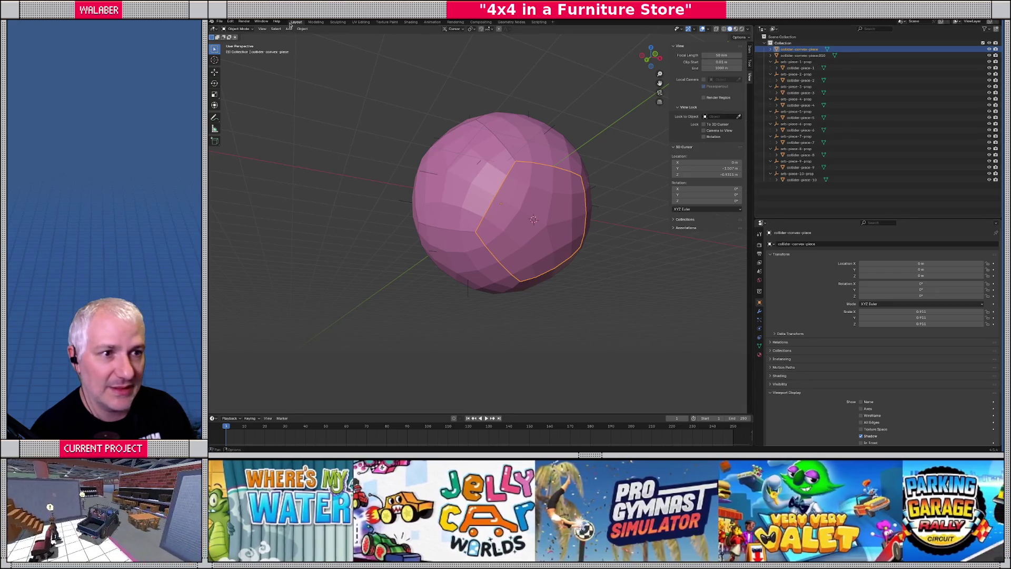
{"action": "left_click", "coordinate": [289, 29]}
{"action": "mouse_move", "coordinate": [316, 96]}
{"action": "left_click", "coordinate": [358, 103]}
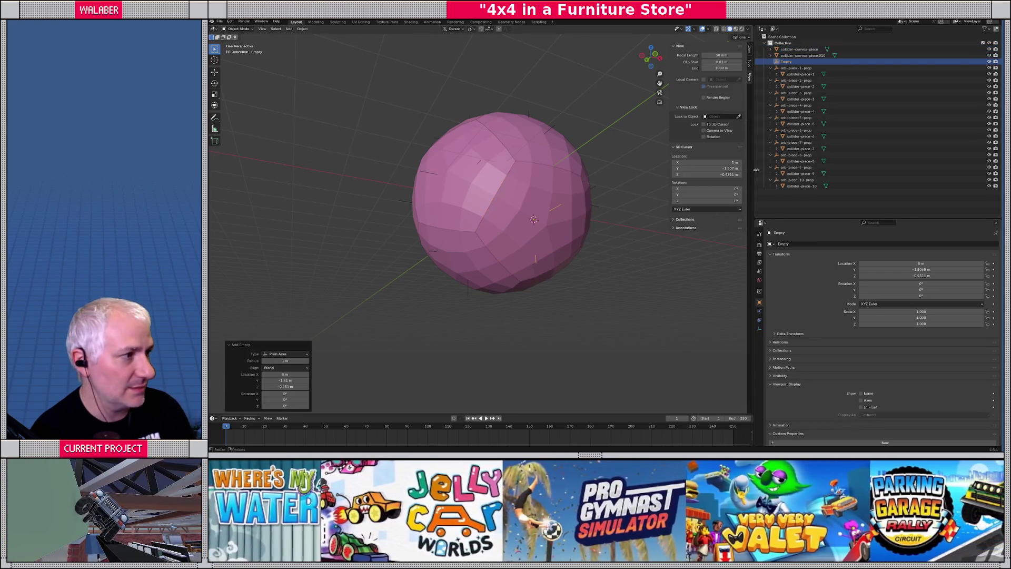
{"action": "left_click", "coordinate": [857, 245]}
{"action": "type", "text": "orb-piece-11-prop"}
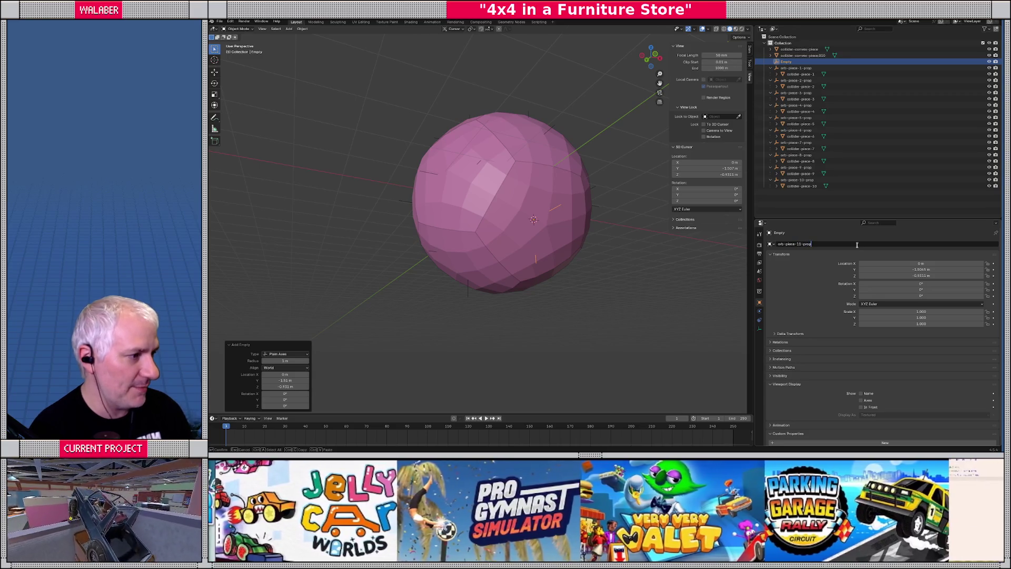
{"action": "key", "text": "Return"}
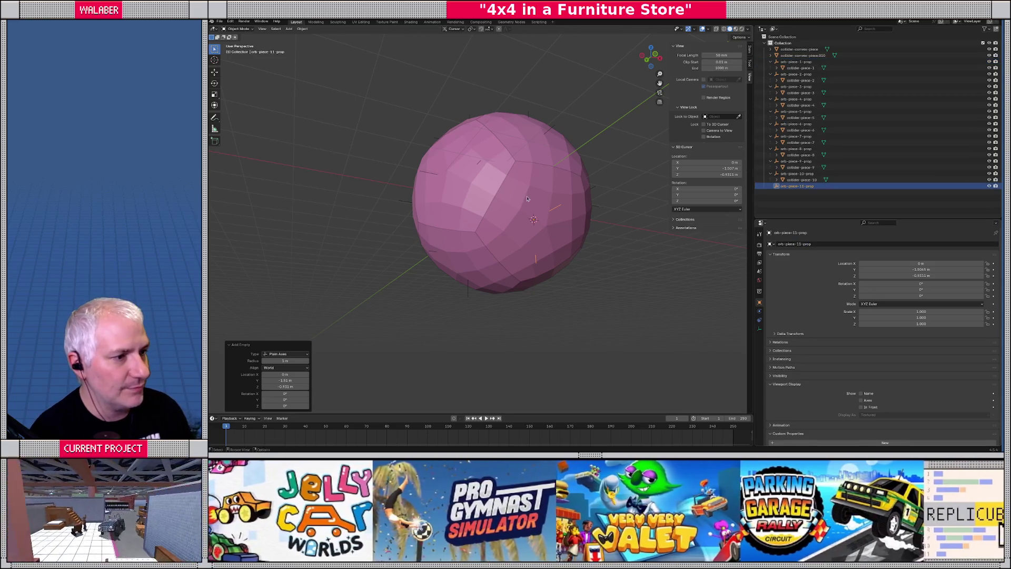
Step: Parent the piece under orb-piece-11-prop and rename it collider-piece-11
{"action": "left_click", "coordinate": [799, 49]}
{"action": "left_click_drag", "start_coordinate": [799, 49], "coordinate": [798, 186]}
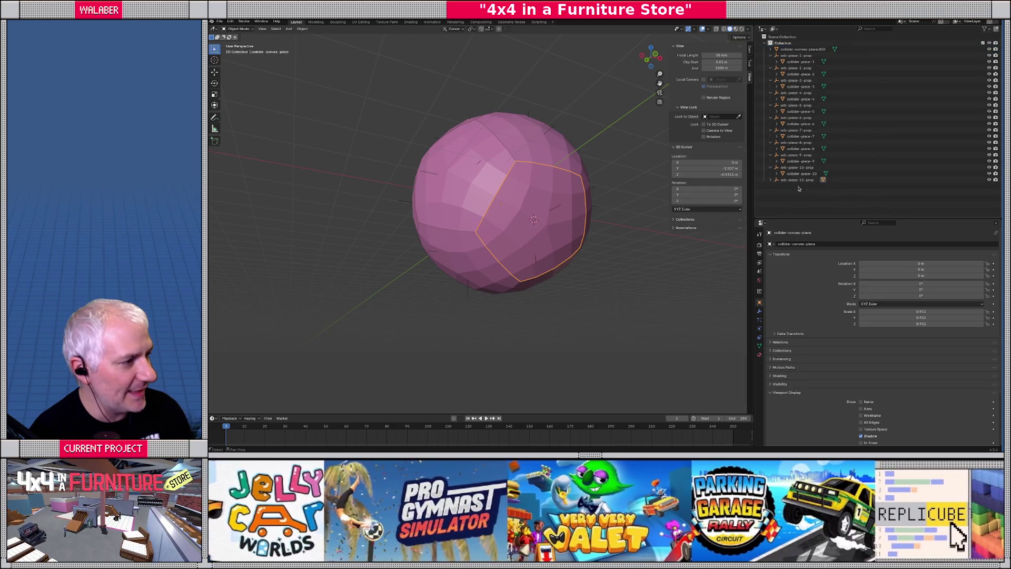
{"action": "left_click", "coordinate": [772, 181]}
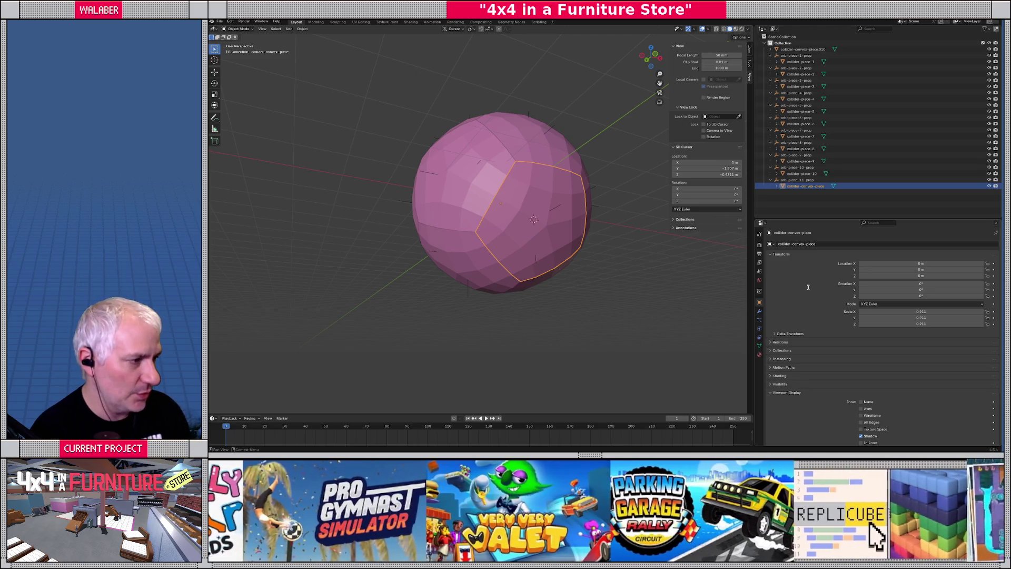
{"action": "key", "text": "F2"}
{"action": "type", "text": "collider-piece-"}
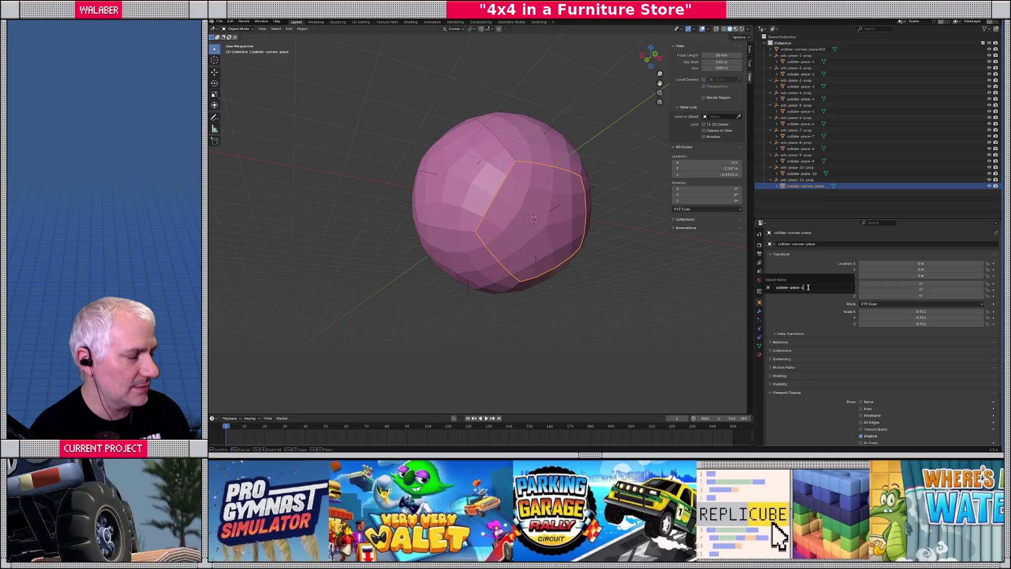
{"action": "type", "text": "1"}
{"action": "key", "text": "Return"}
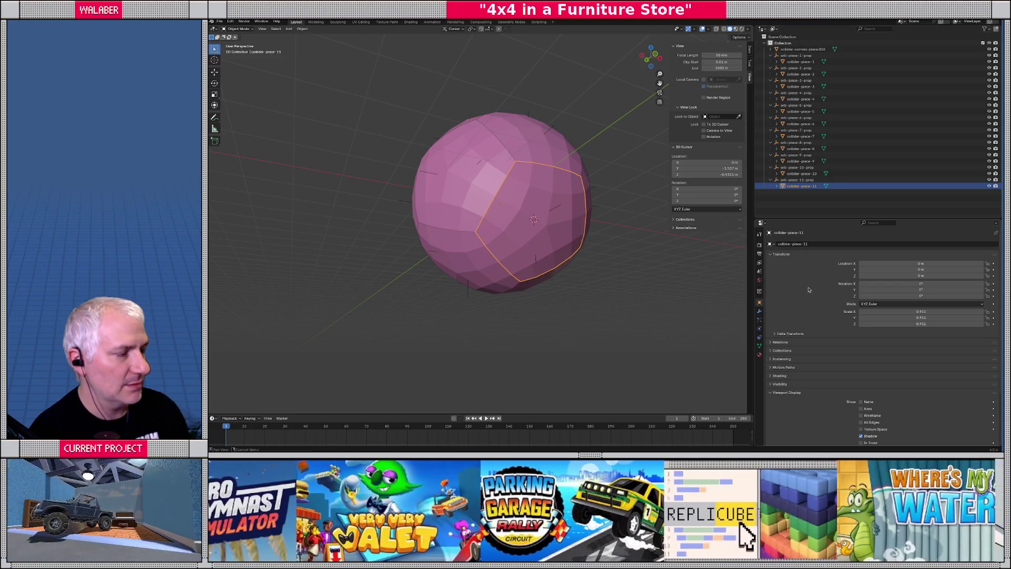
{"action": "middle_click_drag", "start_coordinate": [482, 230], "coordinate": [491, 244]}
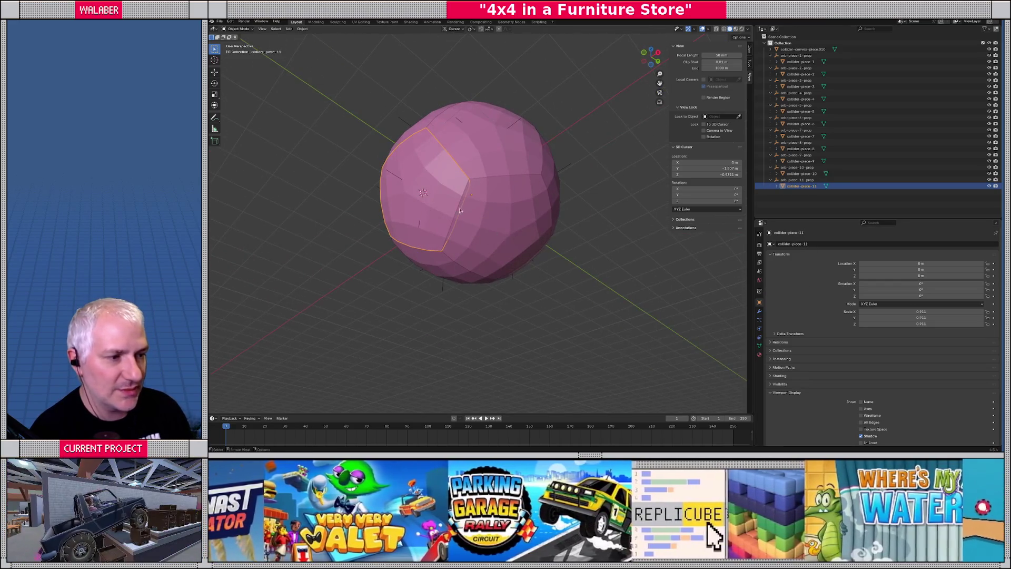
{"action": "left_click", "coordinate": [496, 214]}
Step: Set the last piece's origin to its centre of mass and snap the 3D cursor to it
{"action": "left_click", "coordinate": [302, 29]}
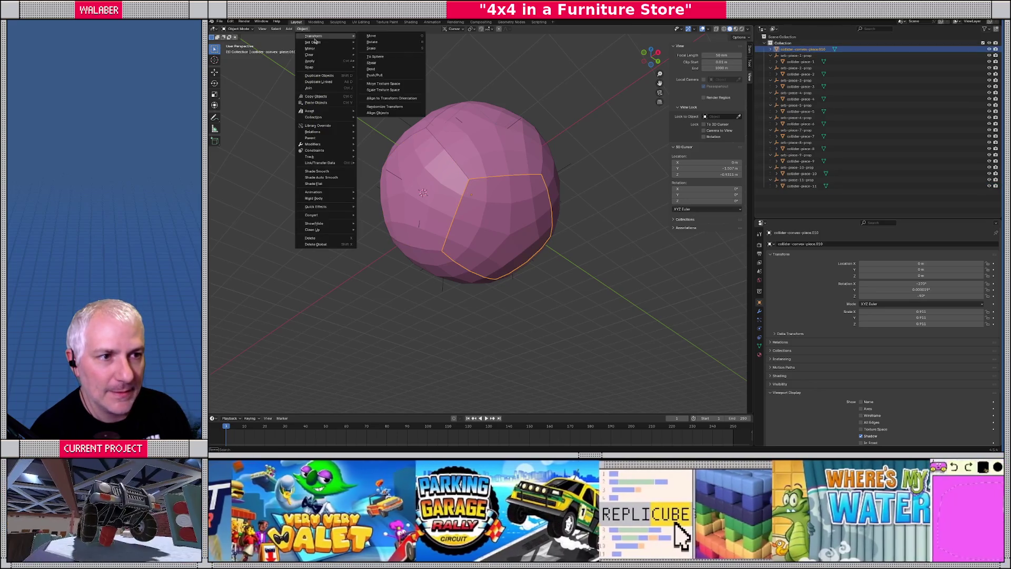
{"action": "mouse_move", "coordinate": [313, 42]}
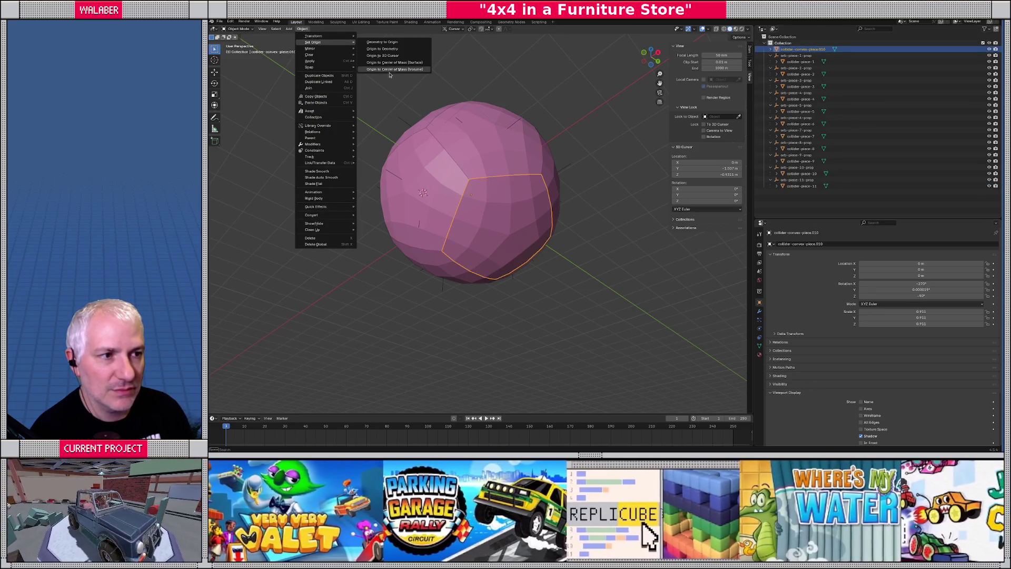
{"action": "left_click", "coordinate": [394, 69]}
{"action": "key", "text": "shift+s"}
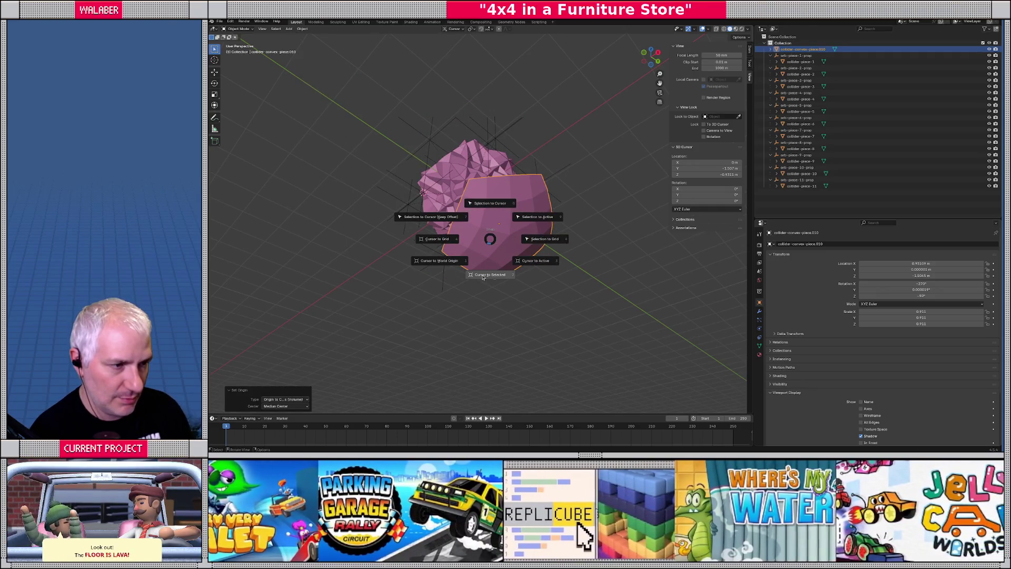
{"action": "left_click", "coordinate": [483, 276]}
{"action": "mouse_move", "coordinate": [482, 276]}
{"action": "middle_mouse_down"}
{"action": "mouse_move", "coordinate": [514, 267]}
{"action": "mouse_move", "coordinate": [494, 262]}
{"action": "middle_mouse_up"}
{"action": "key", "text": "ctrl+z"}
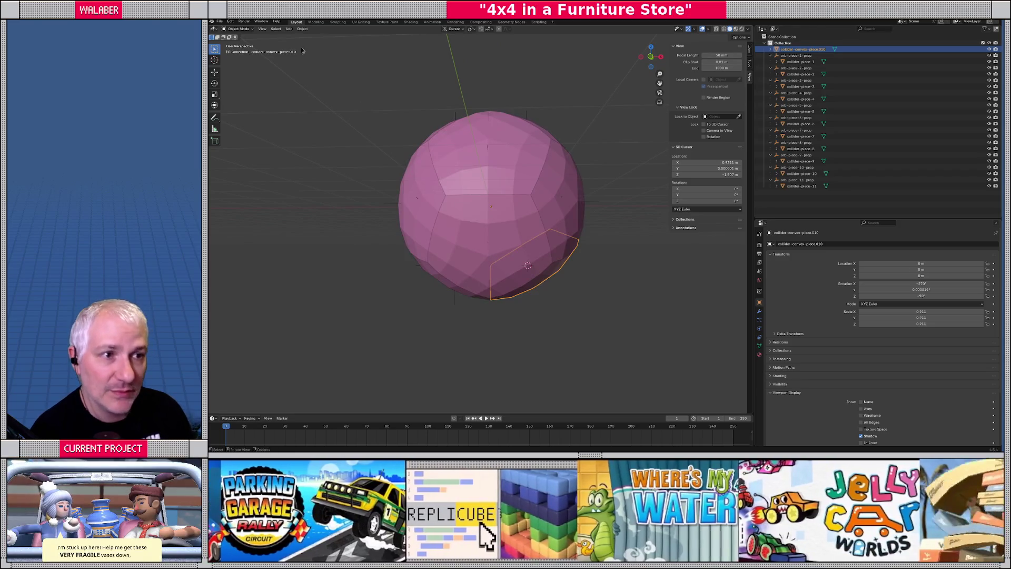
Step: Add a plain axes empty at the 3D cursor named orb-piece-12-prop
{"action": "left_click", "coordinate": [289, 28]}
{"action": "mouse_move", "coordinate": [311, 104]}
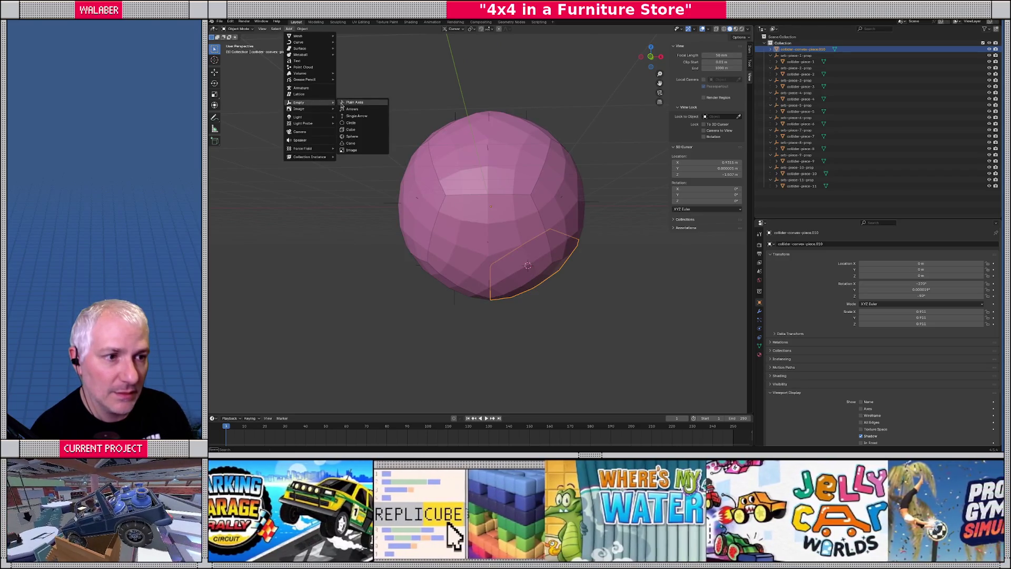
{"action": "left_click", "coordinate": [352, 103]}
{"action": "left_click", "coordinate": [798, 245]}
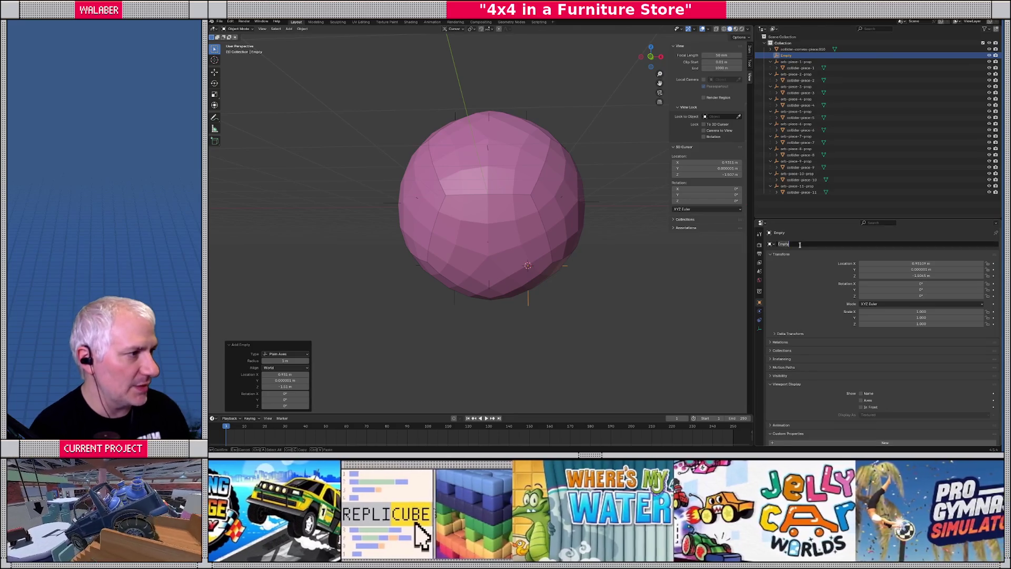
{"action": "type", "text": "orb"}
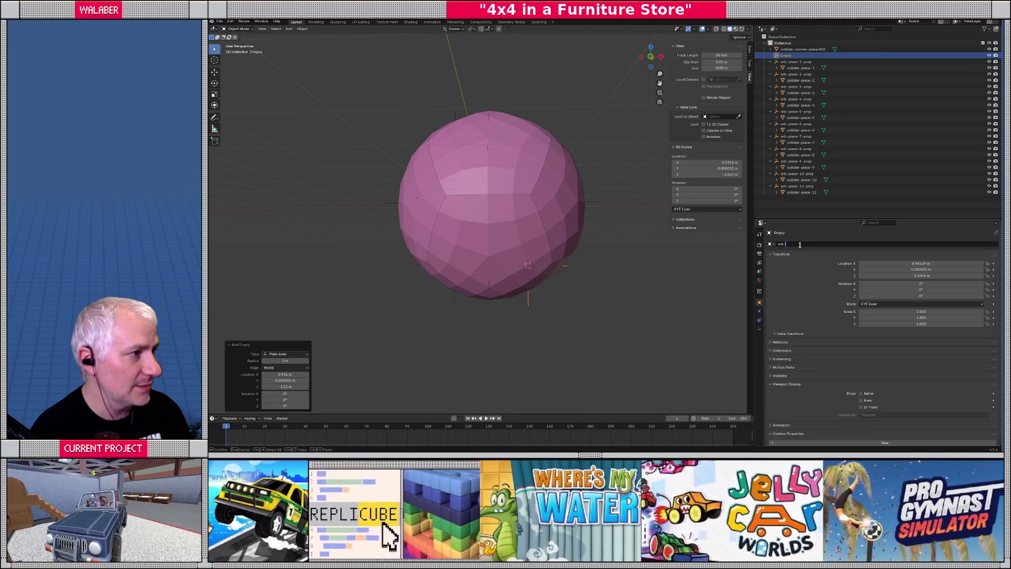
{"action": "type", "text": "ce-1"}
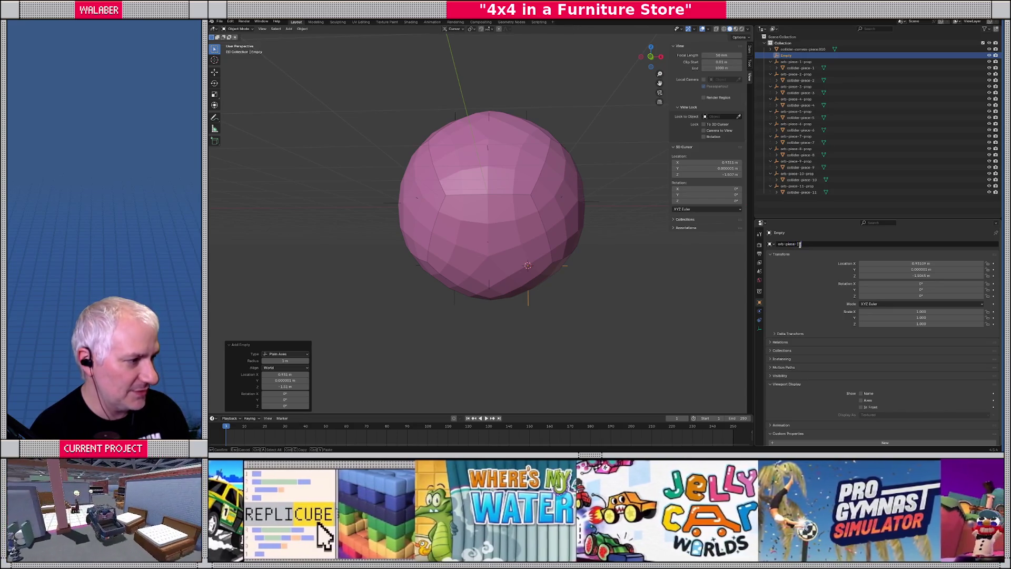
{"action": "type", "text": "rop"}
{"action": "key", "text": "Return"}
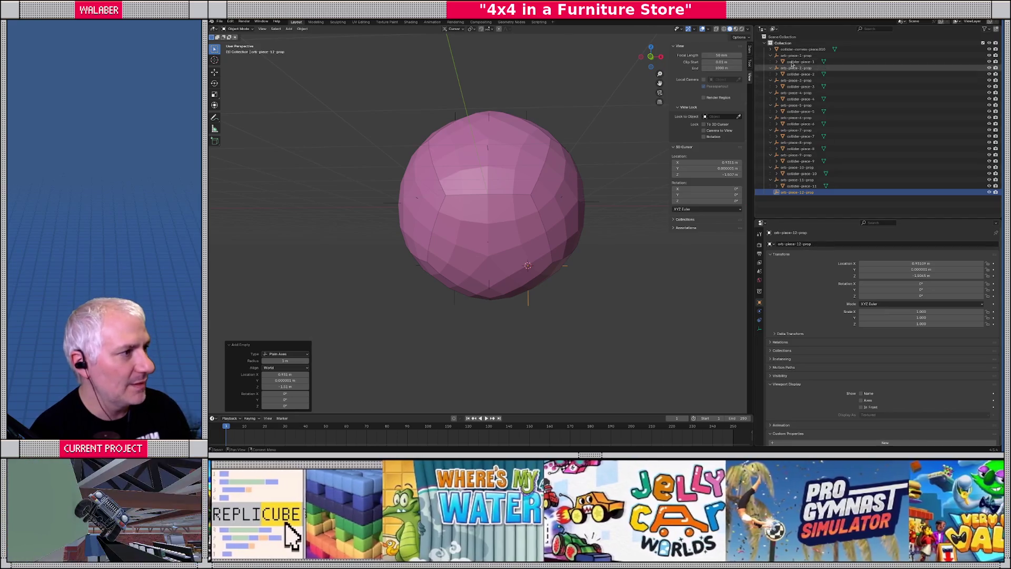
Step: Rename the leftover convex collider piece to collider-piece-12, then deselect it
{"action": "mouse_move", "coordinate": [803, 49]}
{"action": "left_mouse_down"}
{"action": "mouse_move", "coordinate": [806, 164]}
{"action": "mouse_move", "coordinate": [794, 192]}
{"action": "left_mouse_up"}
{"action": "left_click", "coordinate": [793, 193]}
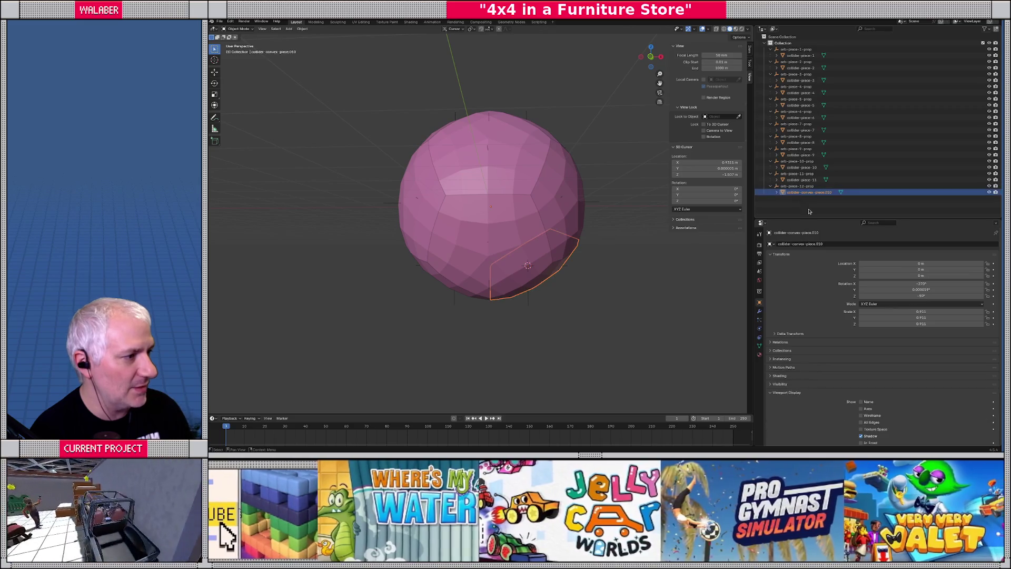
{"action": "key", "text": "F2"}
{"action": "type", "text": "c"}
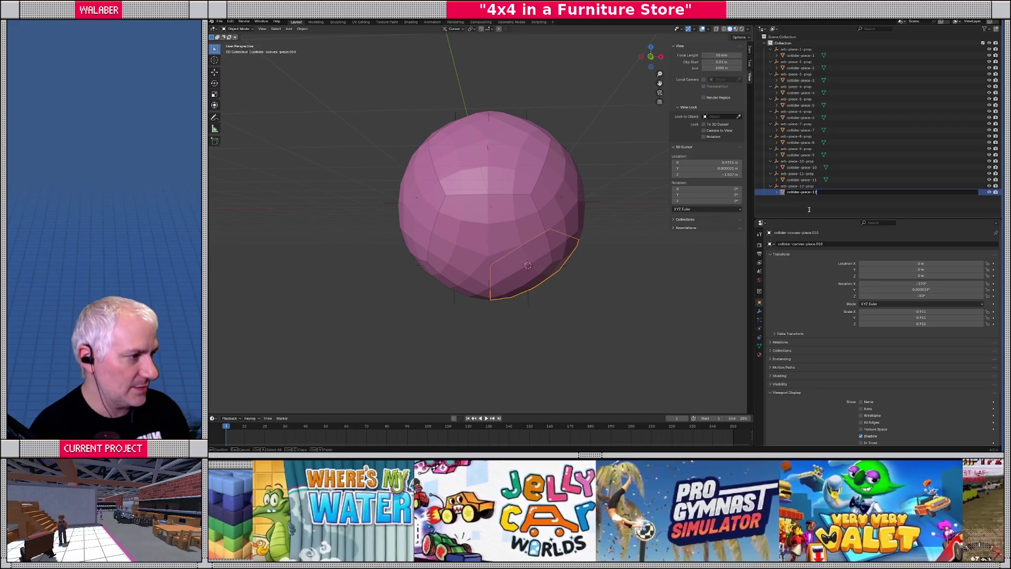
{"action": "key", "text": "Return"}
{"action": "middle_click_drag", "start_coordinate": [589, 214], "coordinate": [522, 234]}
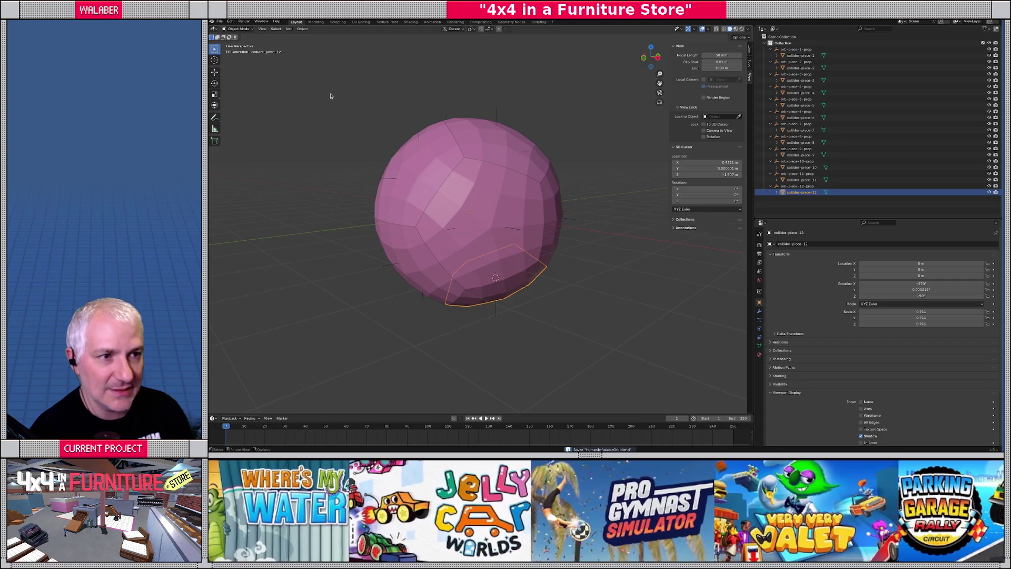
{"action": "left_click", "coordinate": [331, 96]}
{"action": "mouse_move", "coordinate": [330, 96]}
{"action": "middle_mouse_down"}
{"action": "mouse_move", "coordinate": [384, 113]}
{"action": "mouse_move", "coordinate": [410, 147]}
{"action": "mouse_move", "coordinate": [376, 129]}
{"action": "middle_mouse_up"}
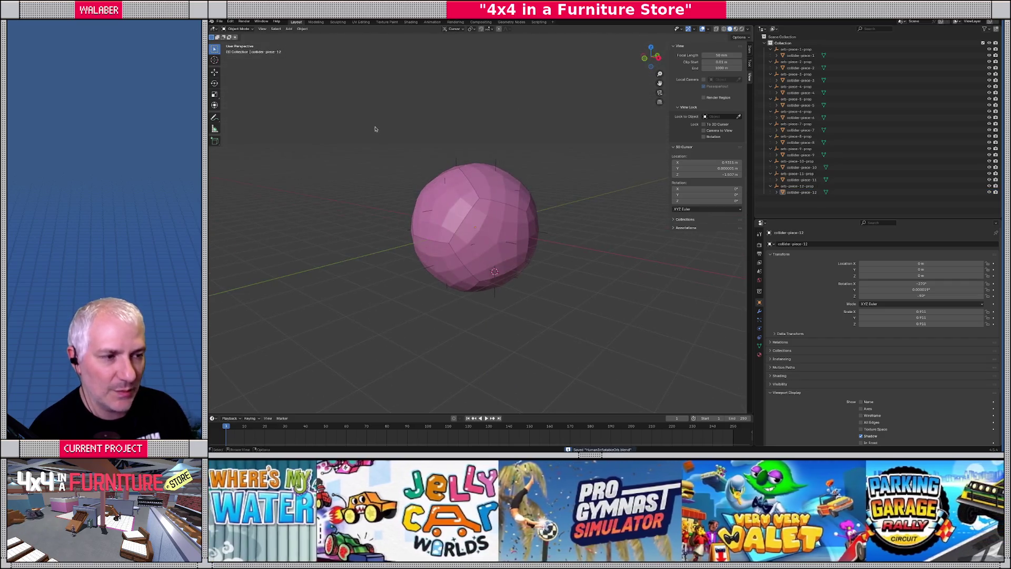
Step: Start a glTF 2.0 export and navigate to the models/missions folder
{"action": "left_click", "coordinate": [220, 22]}
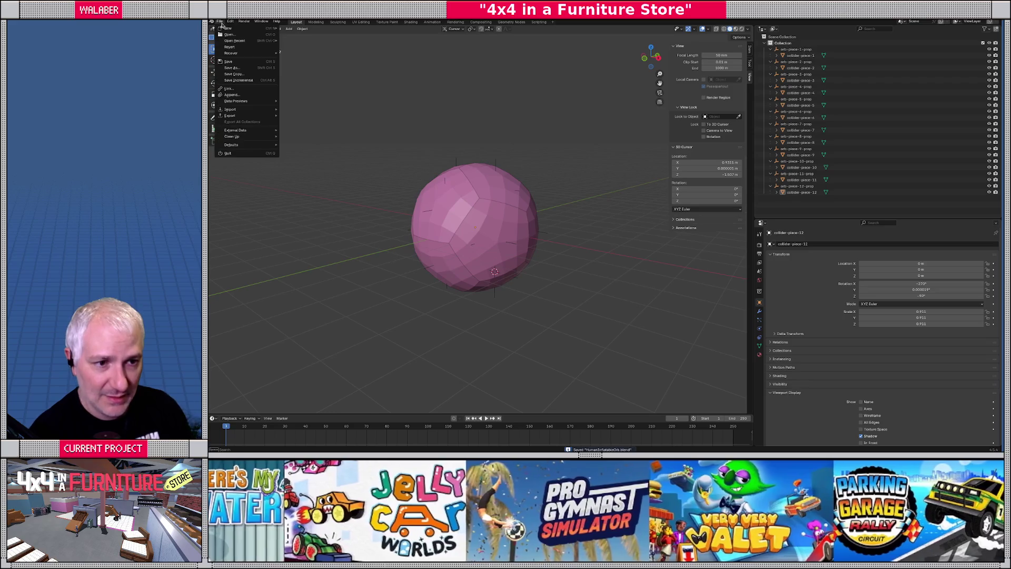
{"action": "mouse_move", "coordinate": [253, 116]}
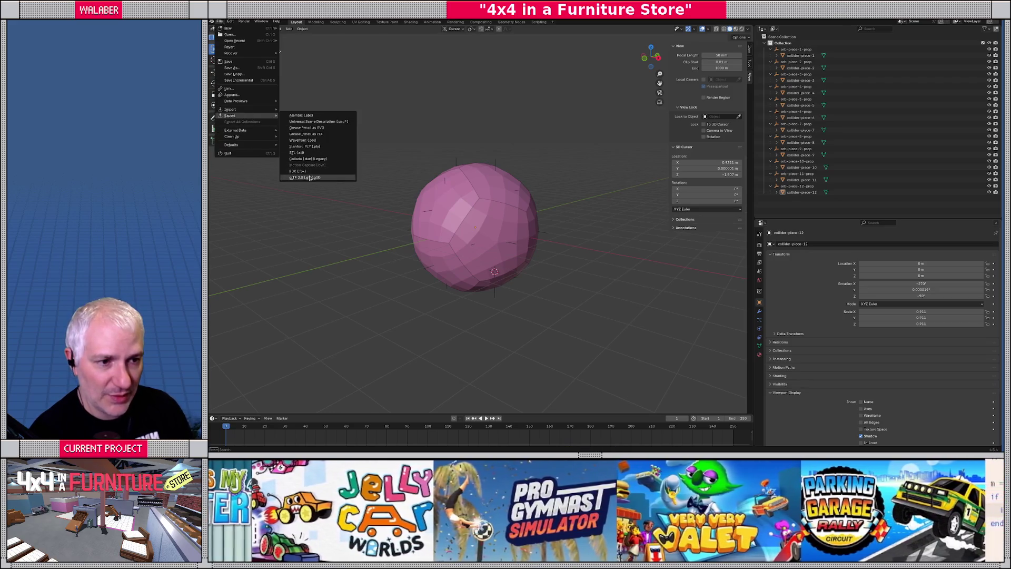
{"action": "left_click", "coordinate": [310, 178]}
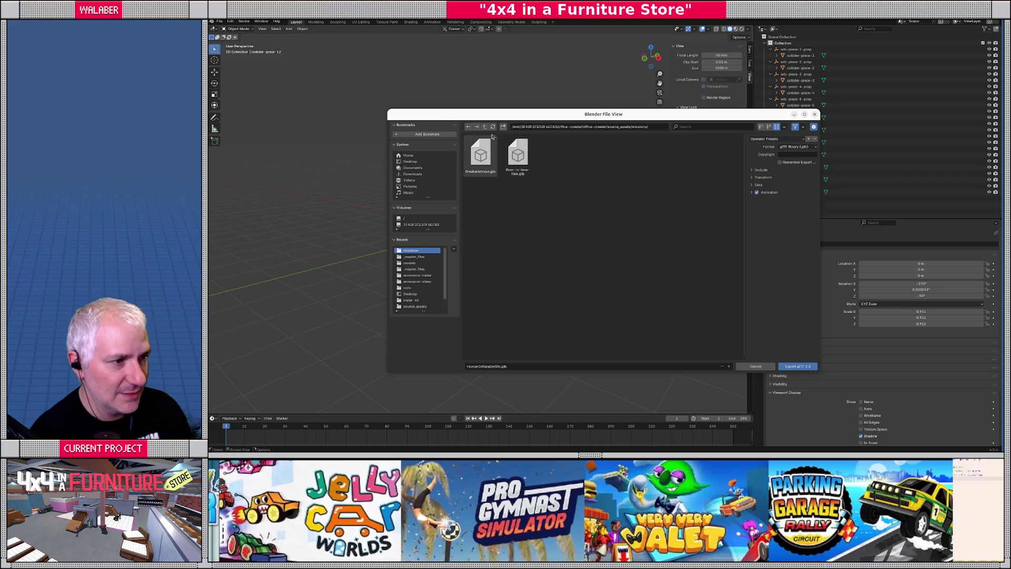
{"action": "left_click", "coordinate": [484, 128]}
{"action": "left_click", "coordinate": [485, 128]}
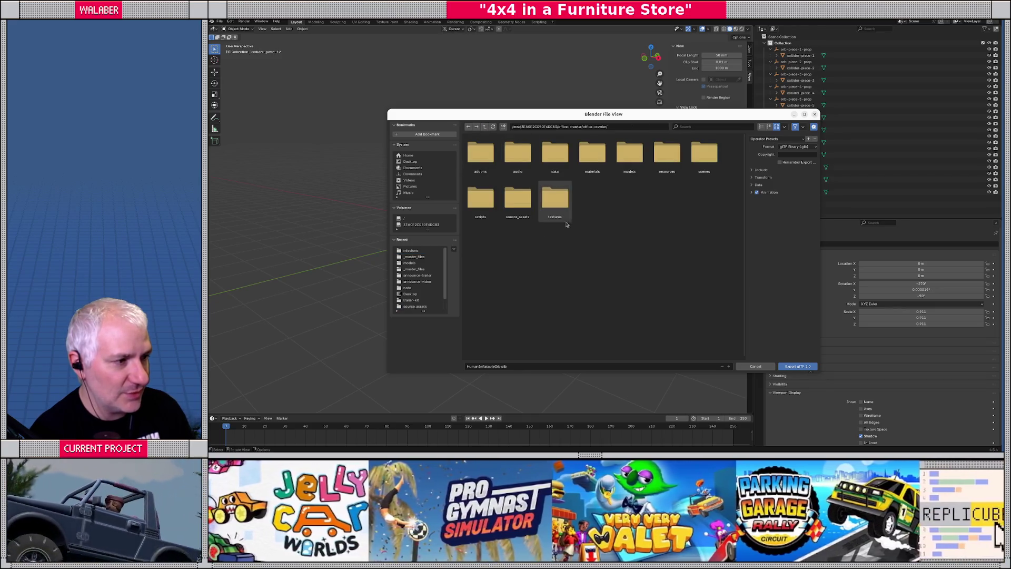
{"action": "double_click", "coordinate": [627, 158]}
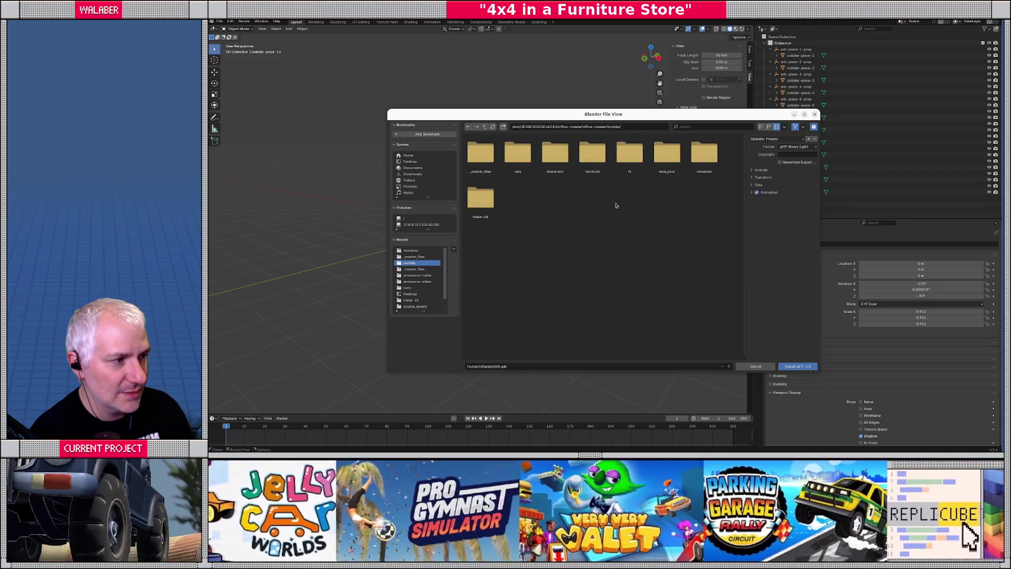
{"action": "double_click", "coordinate": [704, 153]}
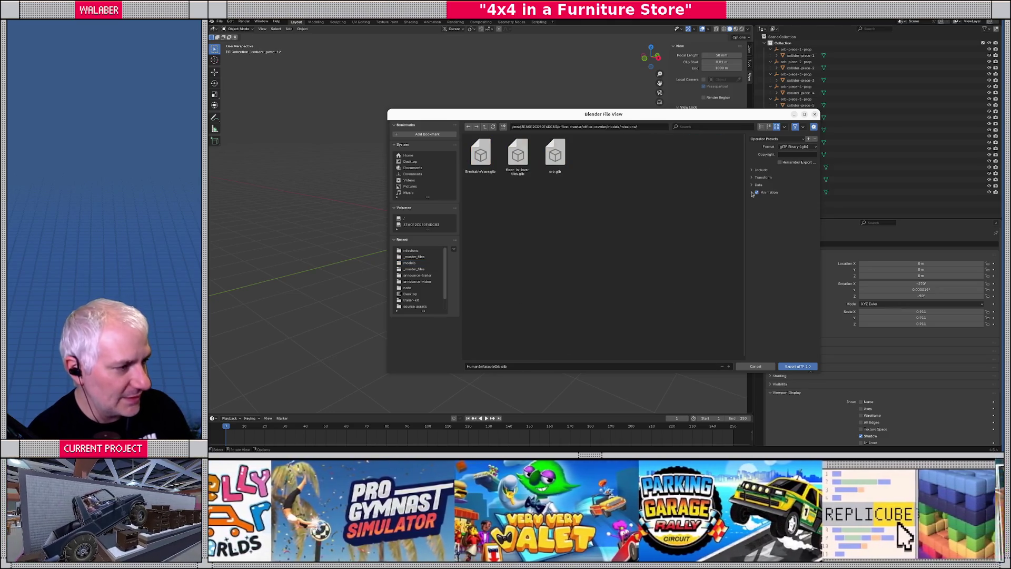
Step: Expand the Data, Transform, Include and mesh options with Custom Properties included, and export
{"action": "left_click", "coordinate": [752, 185]}
{"action": "left_click", "coordinate": [752, 178]}
{"action": "left_click", "coordinate": [751, 170]}
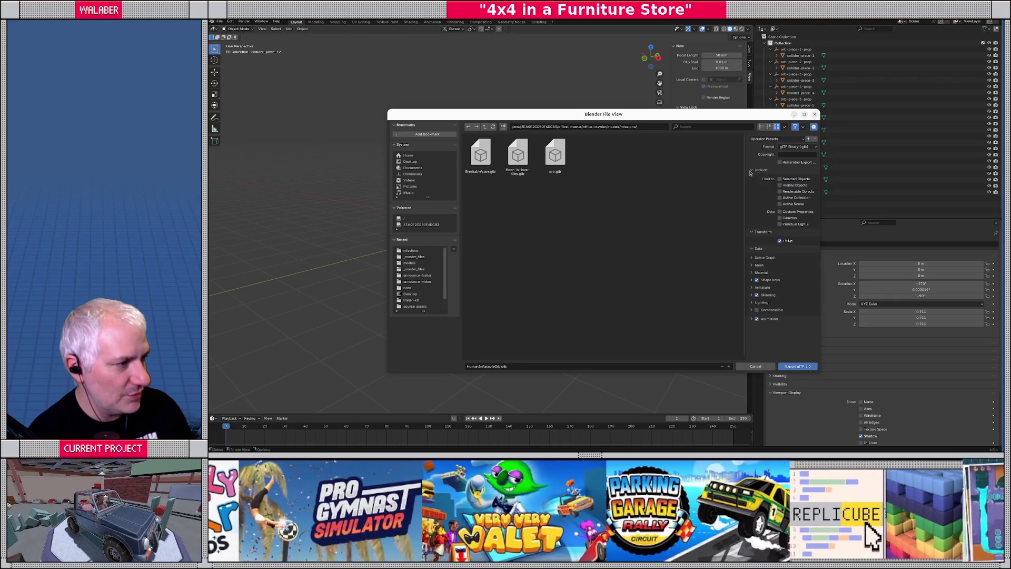
{"action": "left_click", "coordinate": [755, 266]}
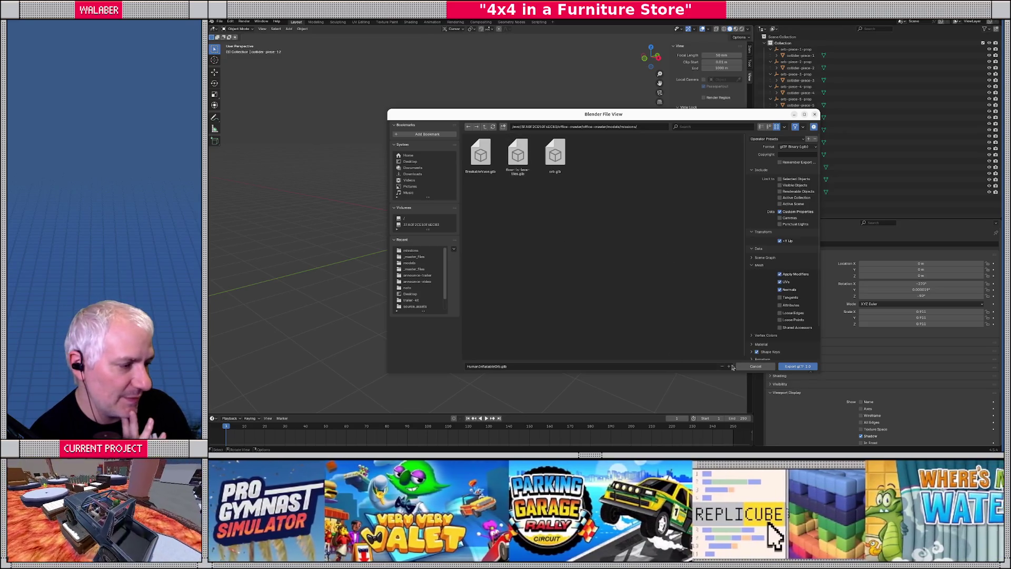
{"action": "left_click", "coordinate": [796, 367]}
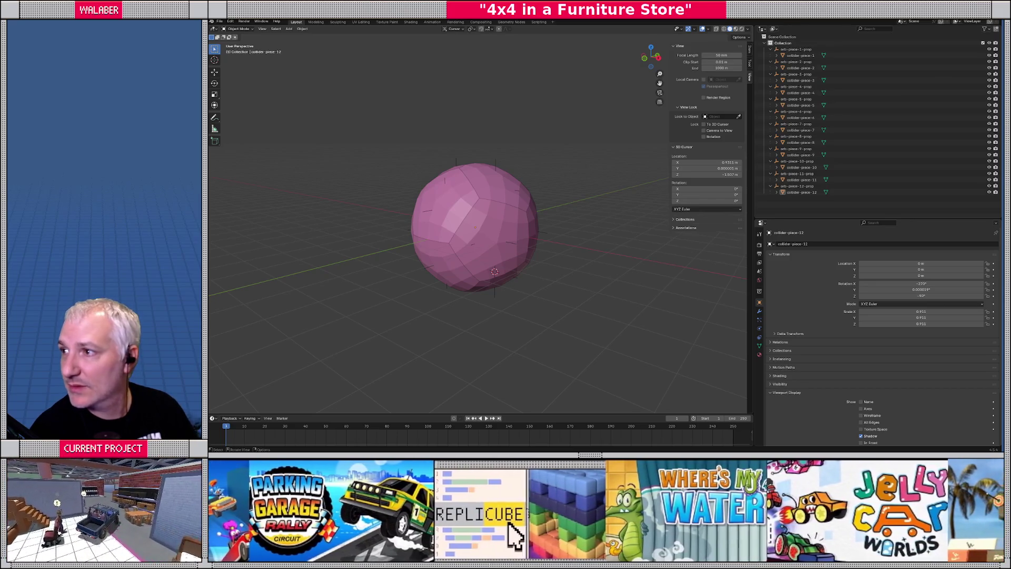
Step: Maximize the Retro Golf Mania store page and replay its trailer from the start in full screen
{"action": "key", "text": "alt+Tab"}
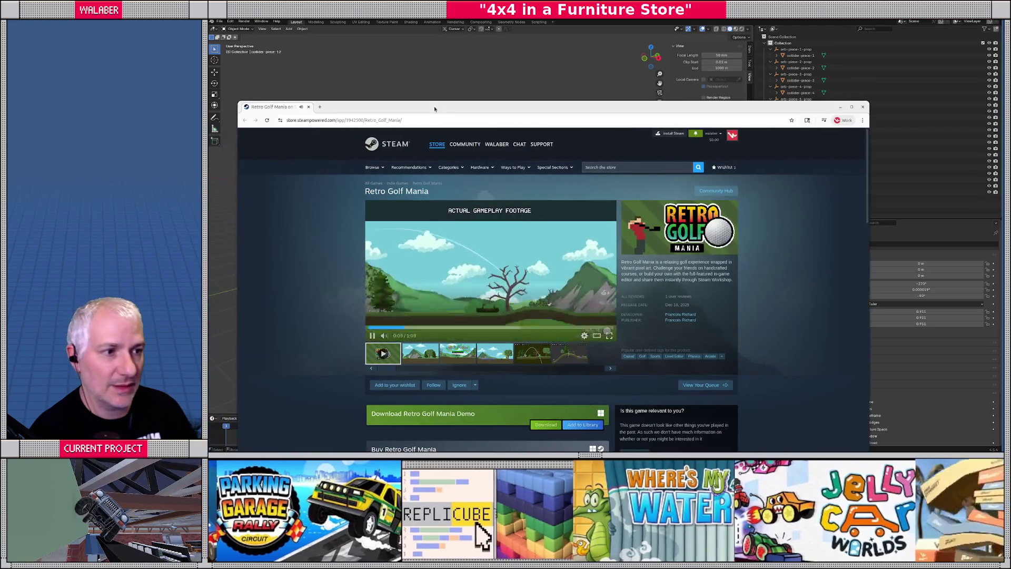
{"action": "double_click", "coordinate": [434, 109]}
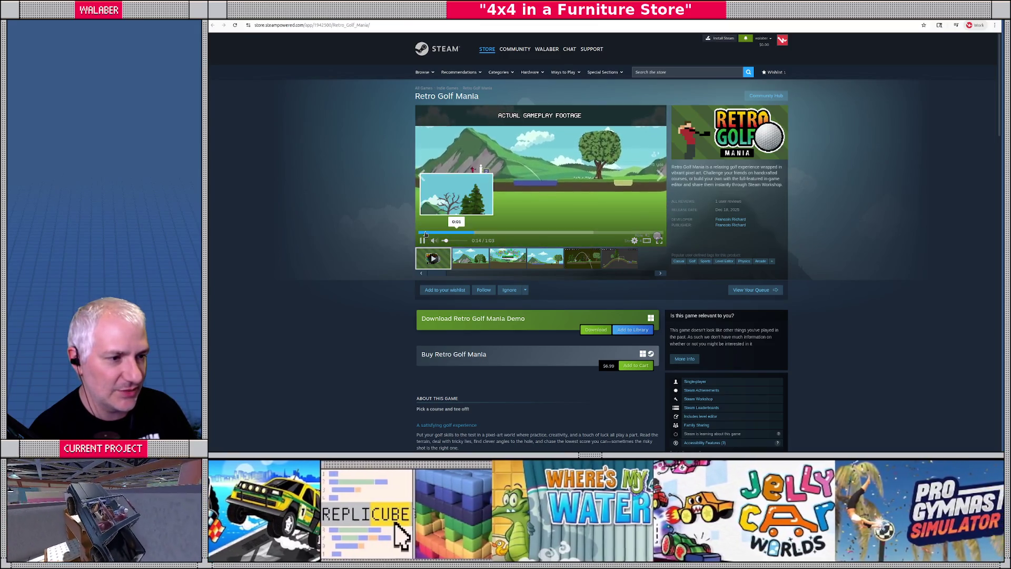
{"action": "left_click", "coordinate": [424, 232]}
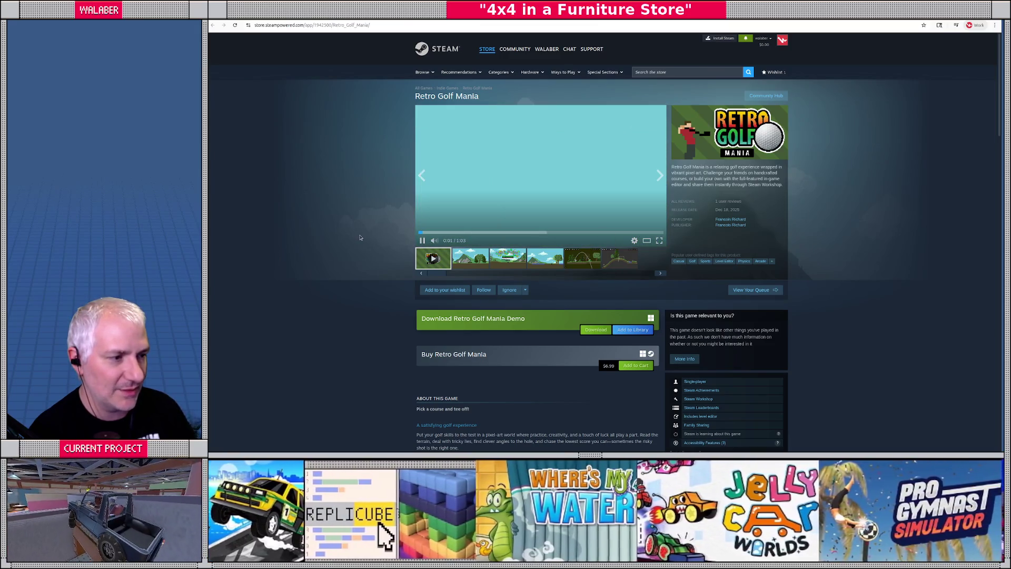
{"action": "left_click", "coordinate": [658, 240]}
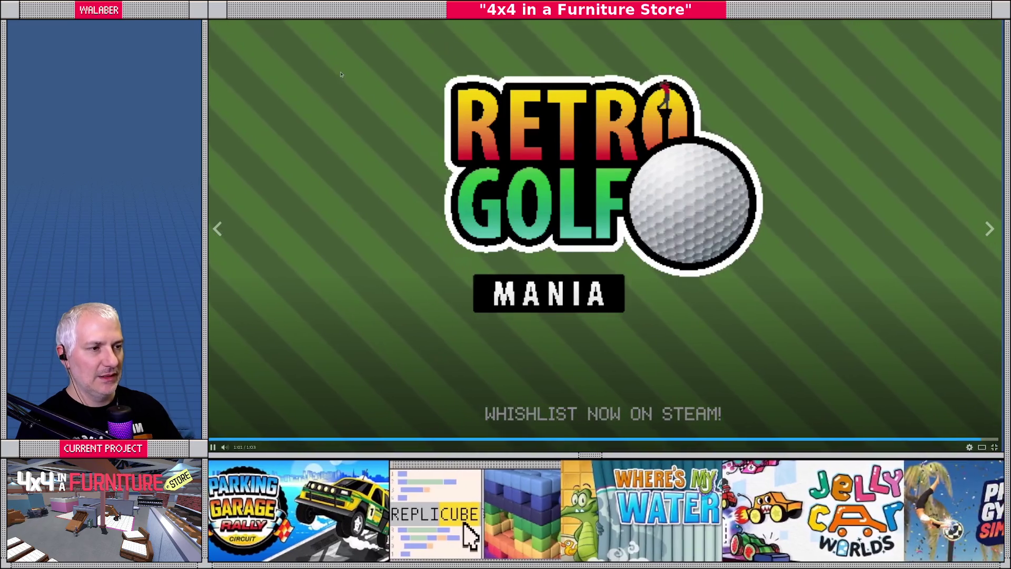
Step: Pause the Retro Golf Mania trailer and leave full screen
{"action": "left_click", "coordinate": [445, 192]}
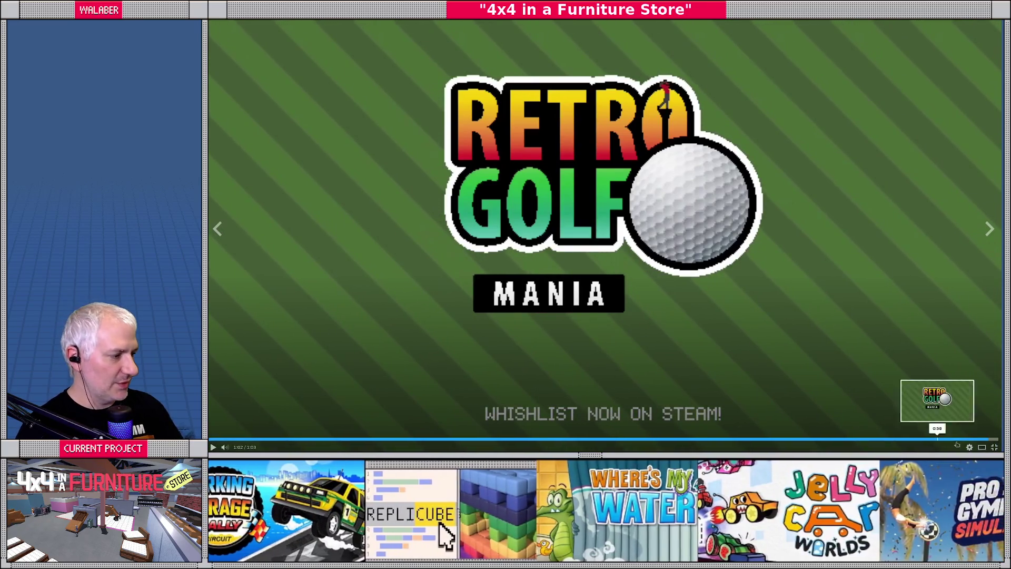
{"action": "key", "text": "Escape"}
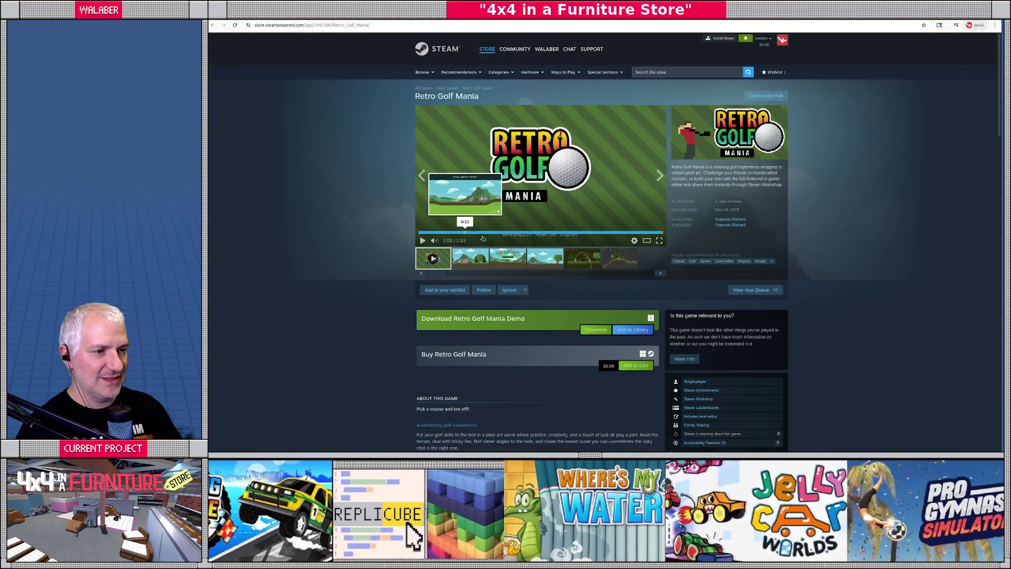
{"action": "scroll", "coordinate": [364, 286], "scroll_direction": "down", "scroll_amount": 5}
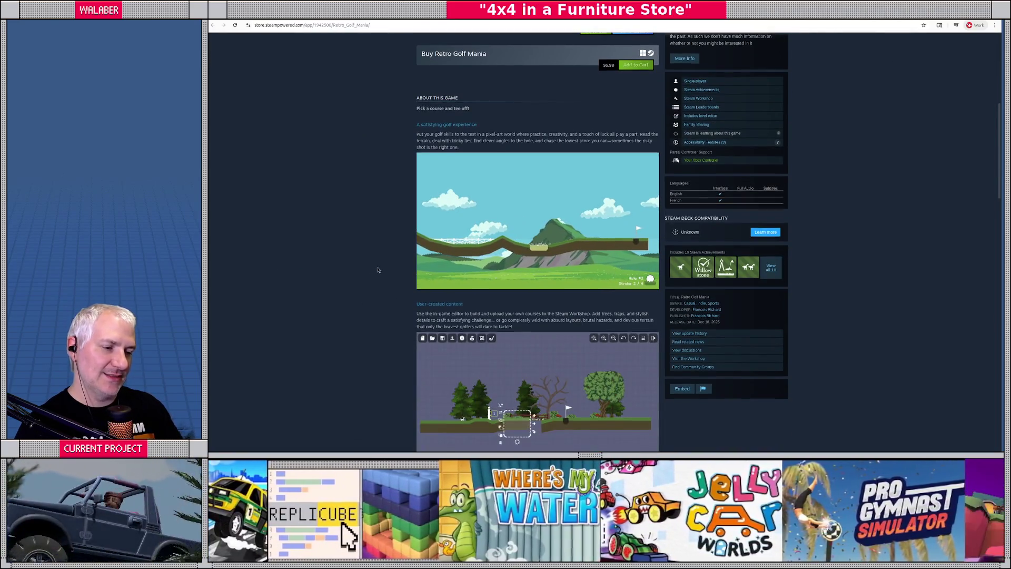
{"action": "scroll", "coordinate": [382, 279], "scroll_direction": "down", "scroll_amount": 3}
{"action": "scroll", "coordinate": [381, 283], "scroll_direction": "up", "scroll_amount": 5}
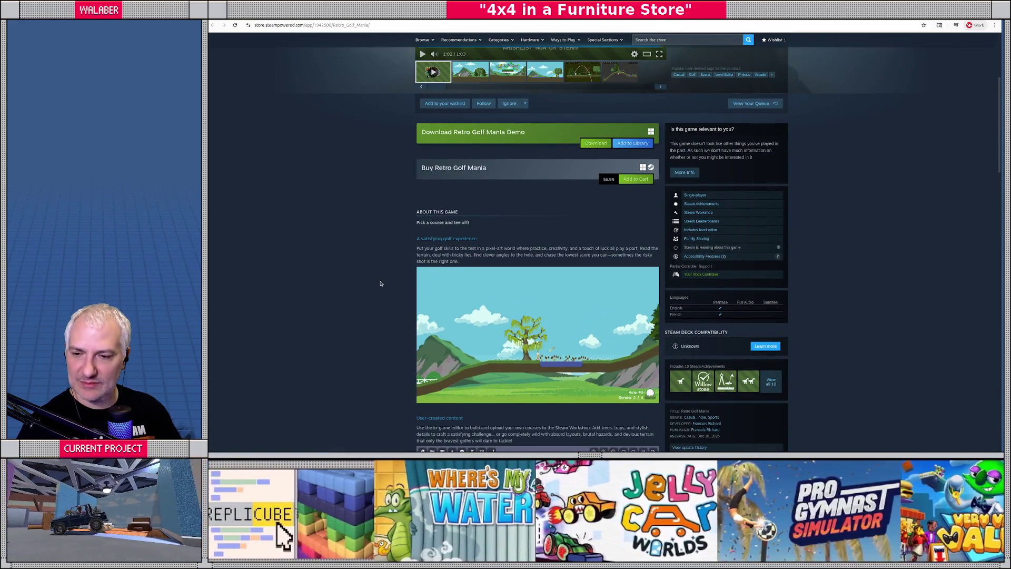
Step: Browse the rest of the store page, then return to the Blender orb scene
{"action": "key", "text": "ctrl+l"}
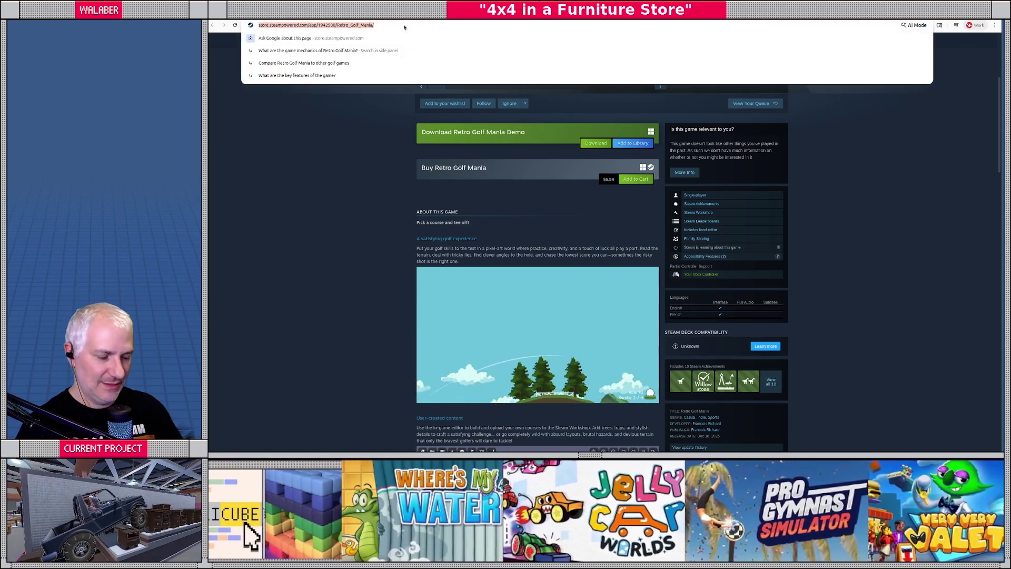
{"action": "key", "text": "Escape"}
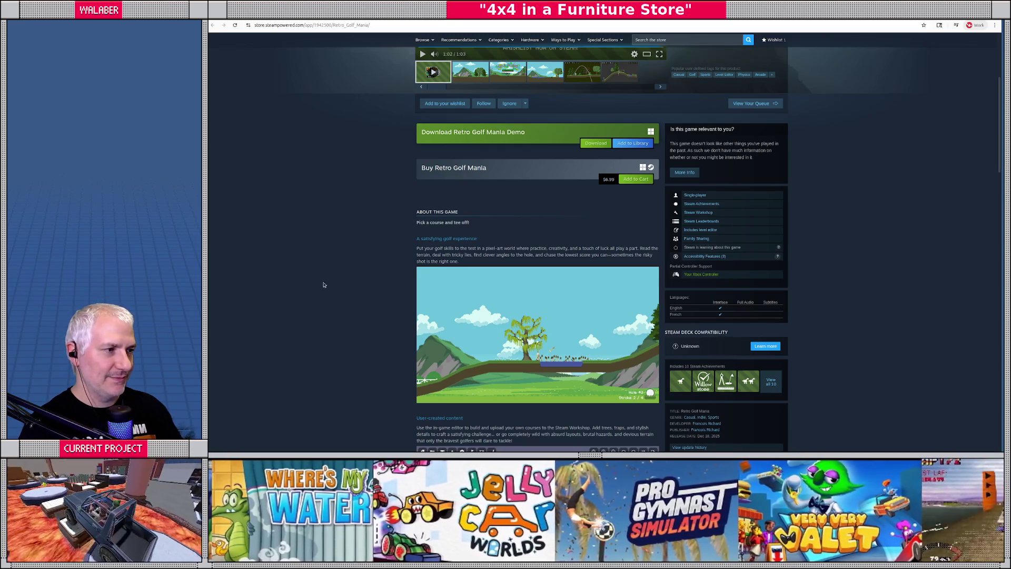
{"action": "scroll", "coordinate": [324, 285], "scroll_direction": "up", "scroll_amount": 4}
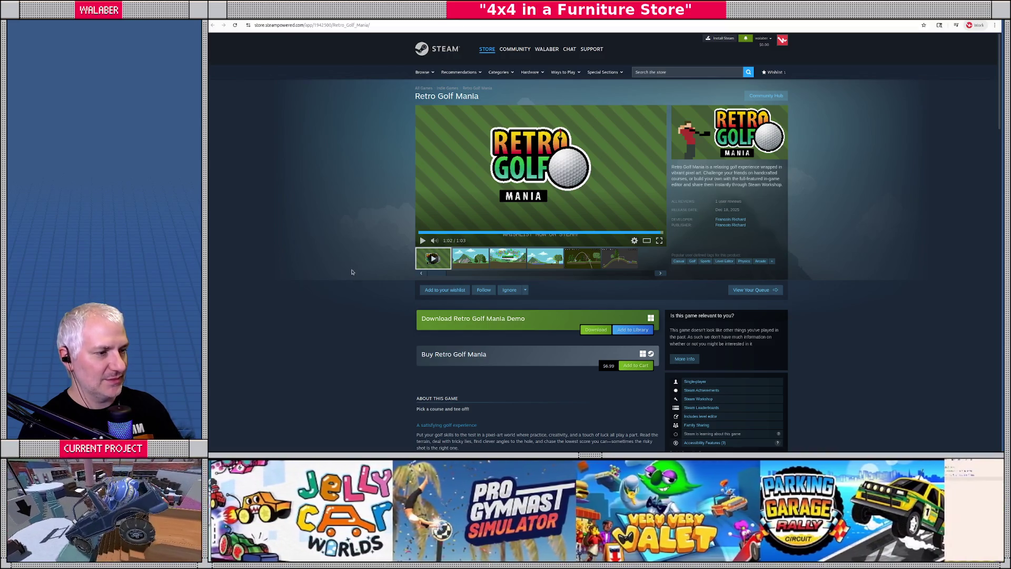
{"action": "scroll", "coordinate": [361, 235], "scroll_direction": "down", "scroll_amount": 5}
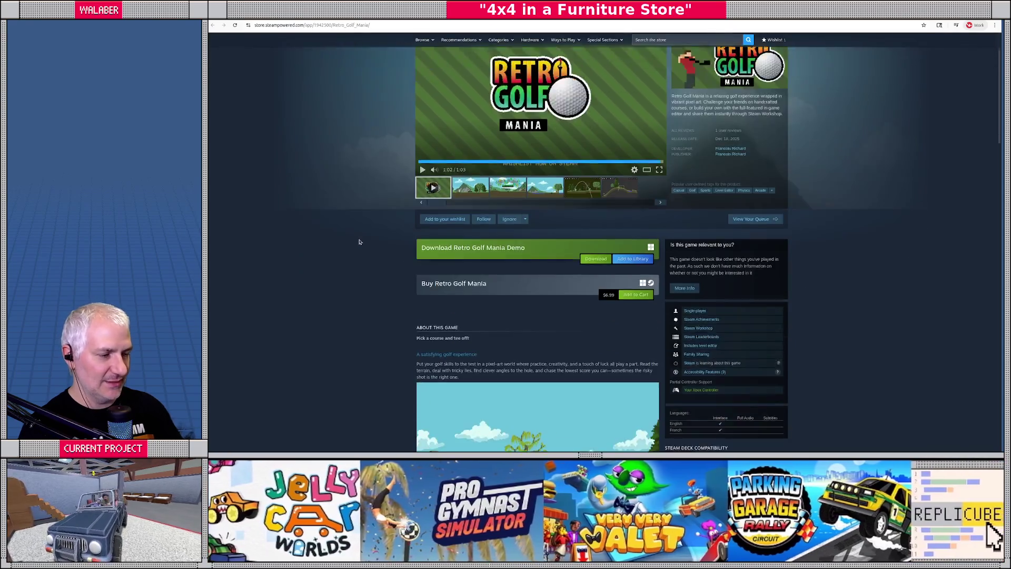
{"action": "scroll", "coordinate": [362, 244], "scroll_direction": "down", "scroll_amount": 10}
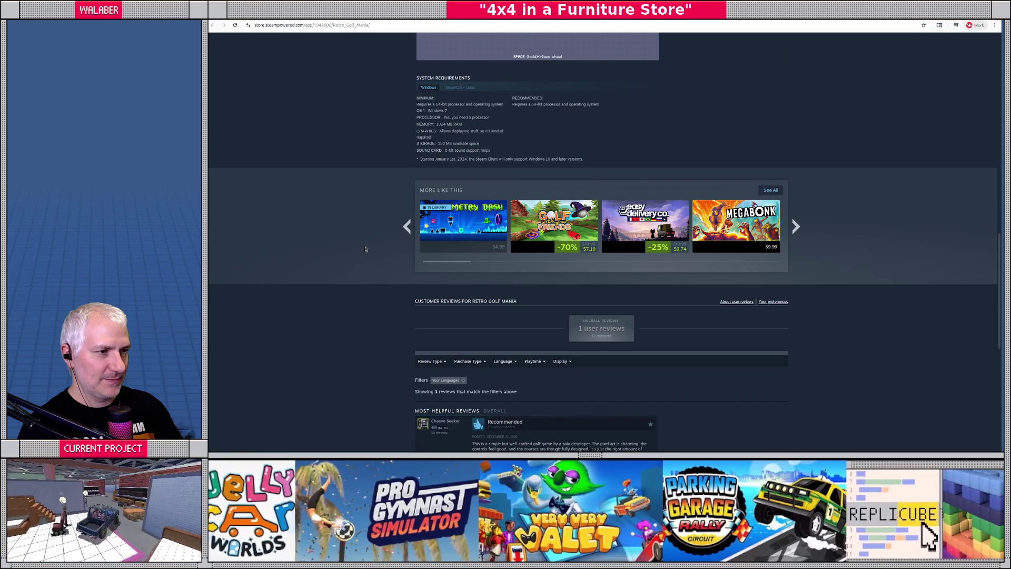
{"action": "scroll", "coordinate": [366, 249], "scroll_direction": "up", "scroll_amount": 10}
{"action": "scroll", "coordinate": [369, 258], "scroll_direction": "down", "scroll_amount": 4}
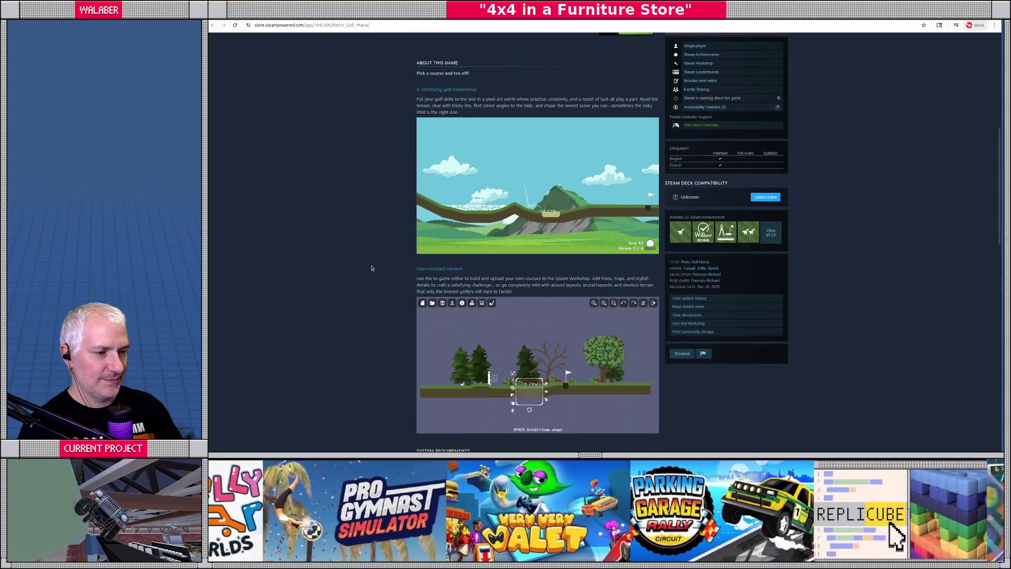
{"action": "scroll", "coordinate": [371, 268], "scroll_direction": "down", "scroll_amount": 1}
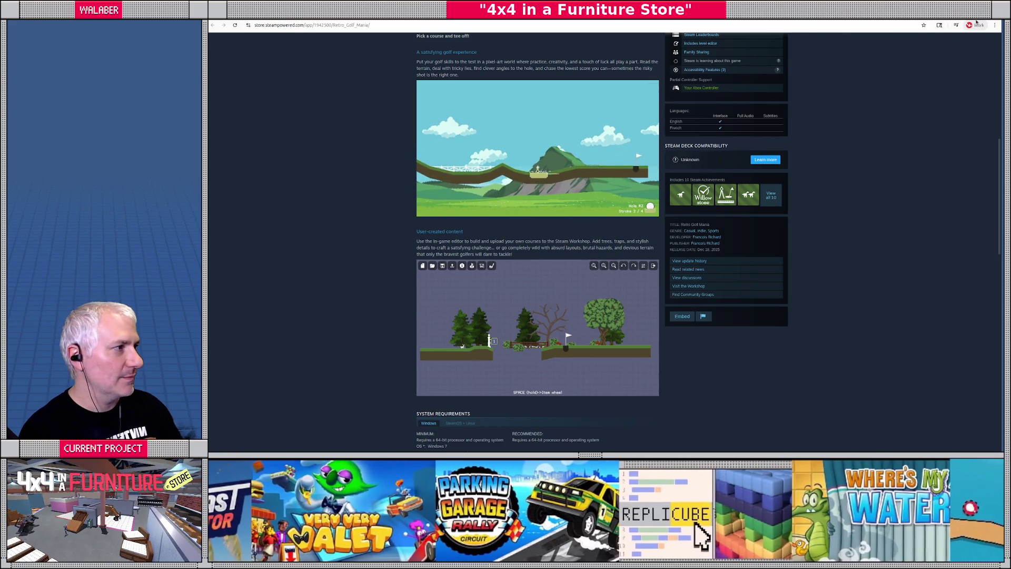
{"action": "key", "text": "alt+Tab"}
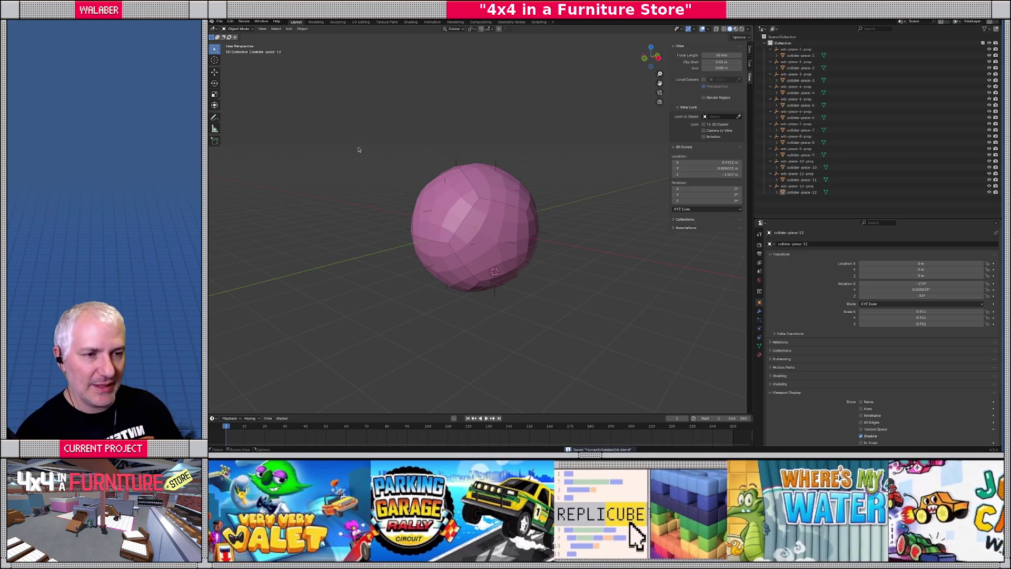
Step: In Godot's FileSystem dock, clear the filter and expand the models/missions folder
{"action": "key", "text": "alt+Tab"}
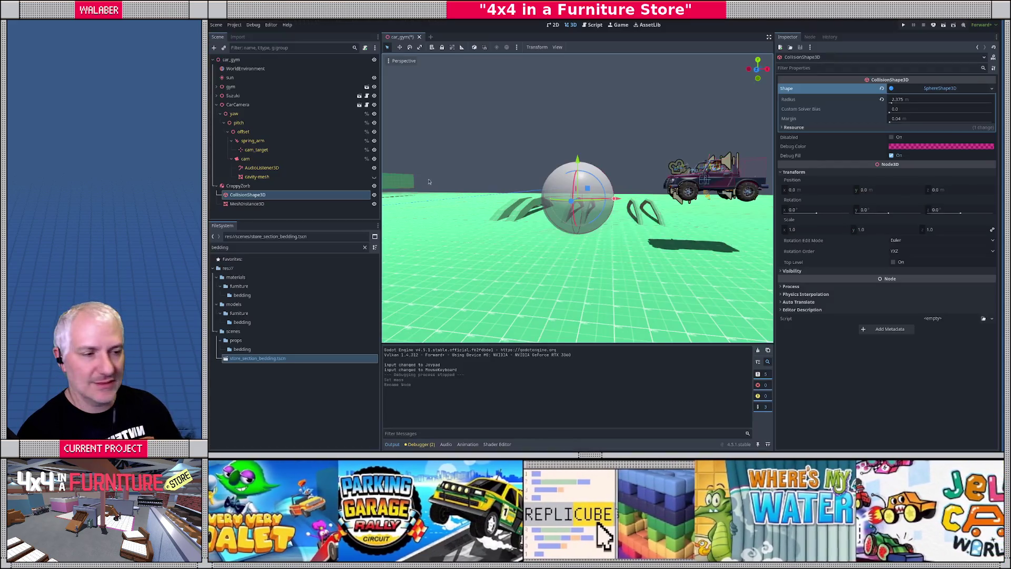
{"action": "left_click", "coordinate": [364, 247]}
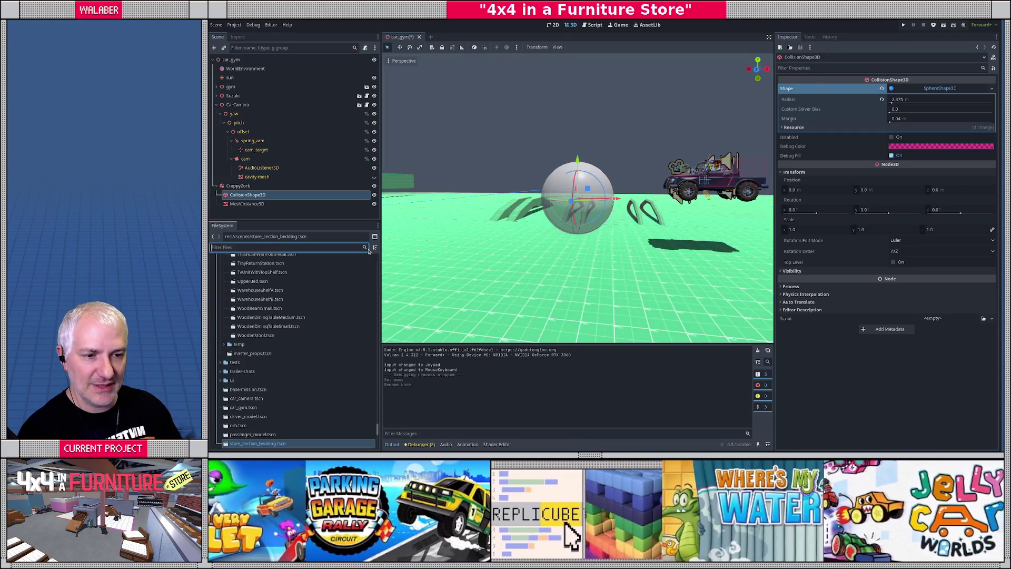
{"action": "scroll", "coordinate": [273, 348], "scroll_direction": "down", "scroll_amount": 10}
{"action": "scroll", "coordinate": [273, 348], "scroll_direction": "down", "scroll_amount": 5}
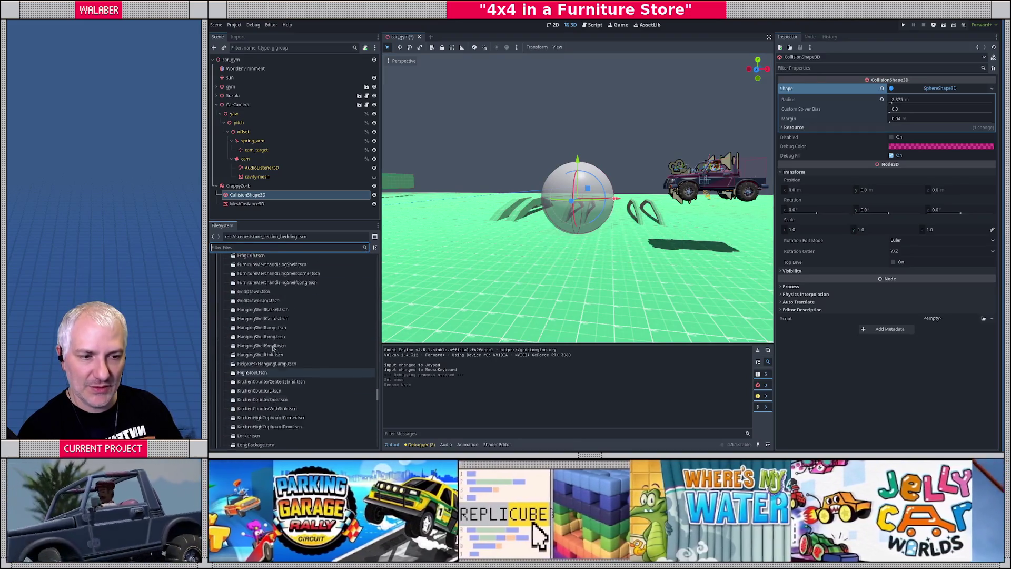
{"action": "scroll", "coordinate": [273, 348], "scroll_direction": "up", "scroll_amount": 15}
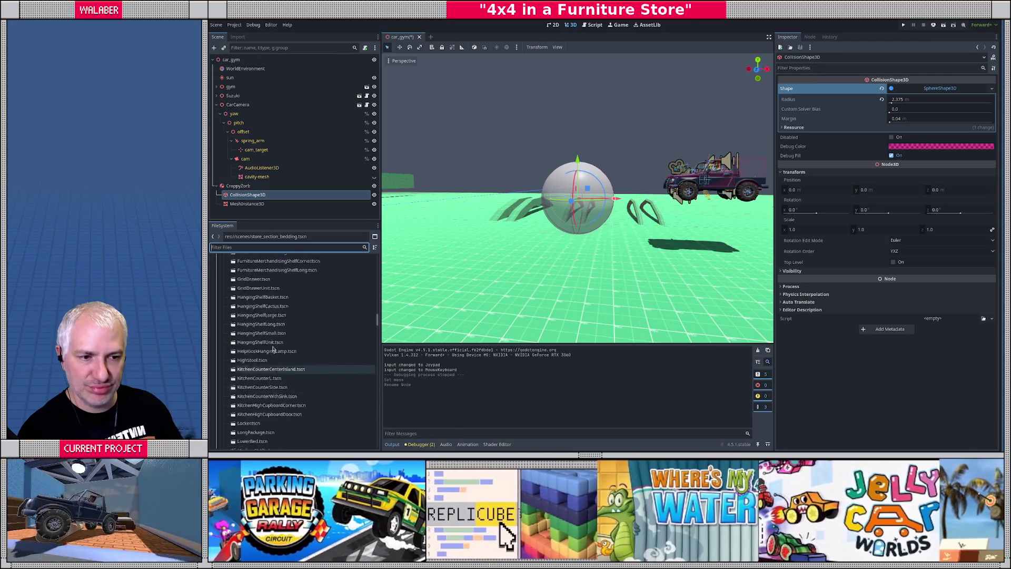
{"action": "scroll", "coordinate": [273, 348], "scroll_direction": "up", "scroll_amount": 5}
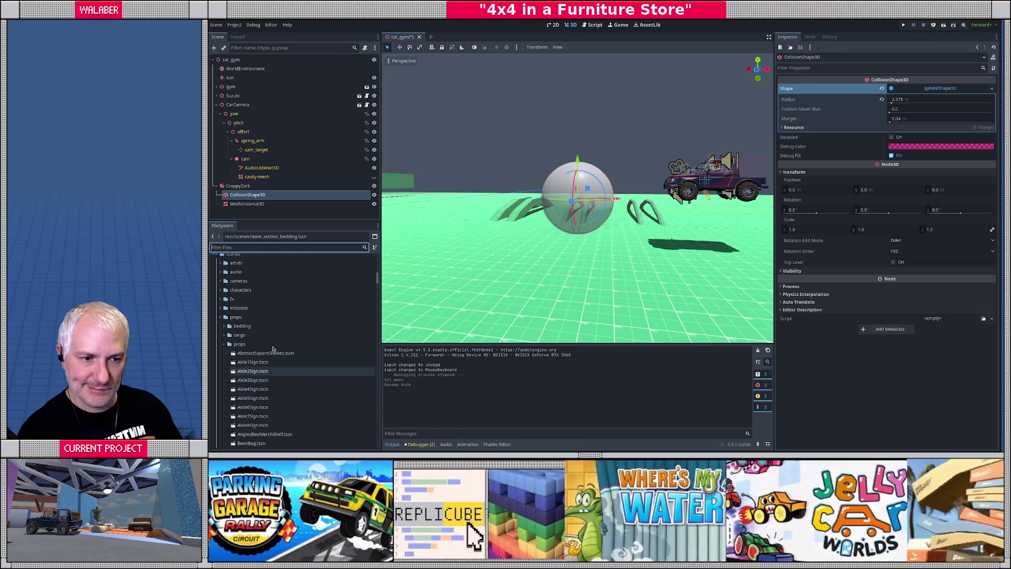
{"action": "left_click", "coordinate": [240, 344]}
{"action": "left_click", "coordinate": [240, 343]}
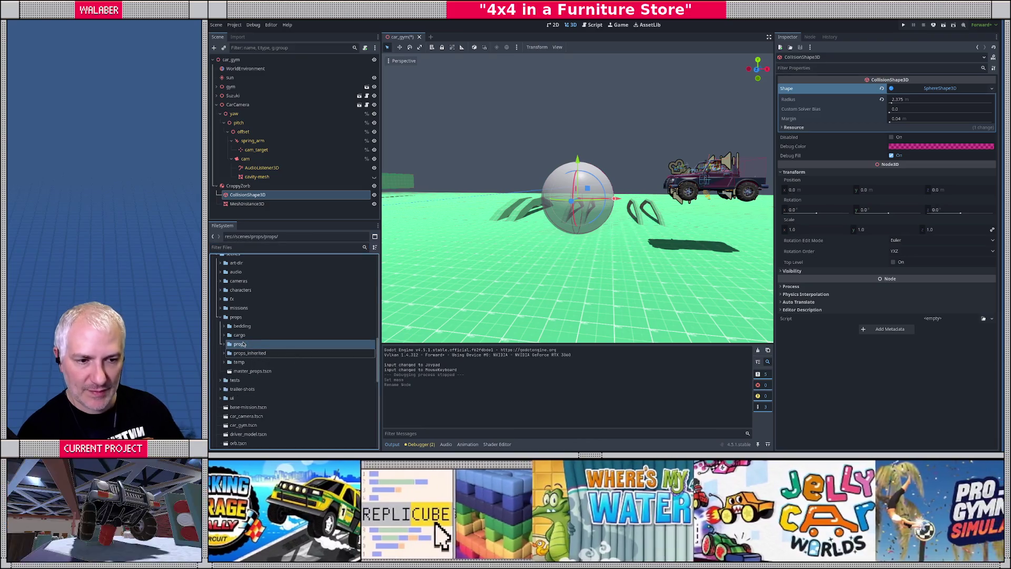
{"action": "left_click", "coordinate": [220, 317]}
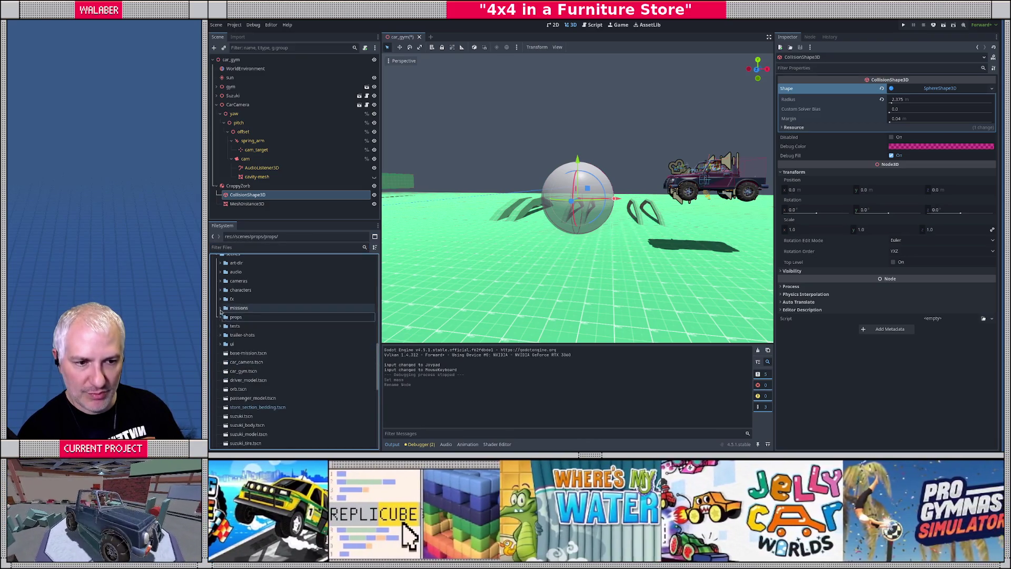
{"action": "left_click", "coordinate": [220, 308]}
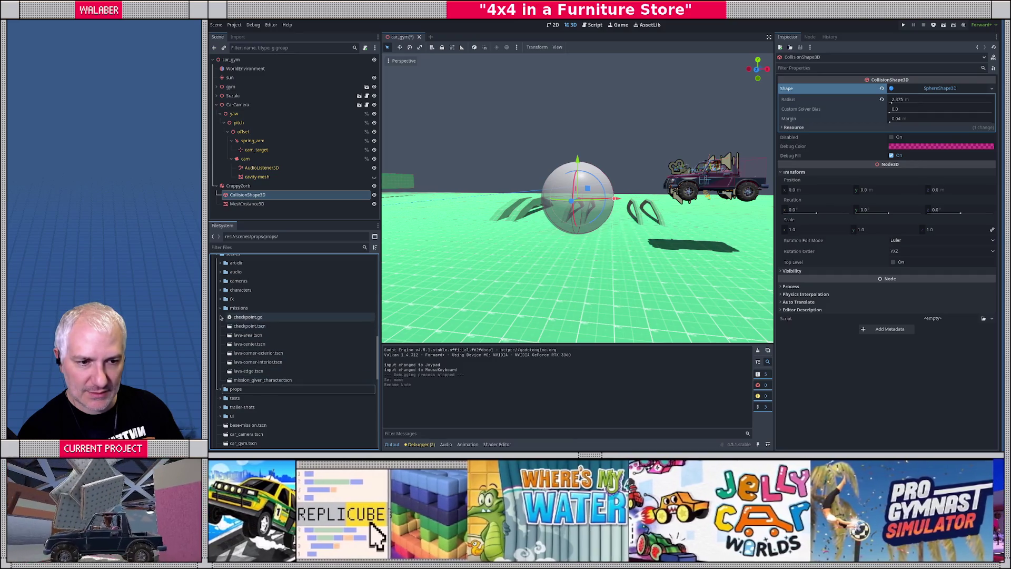
{"action": "left_click", "coordinate": [221, 310]}
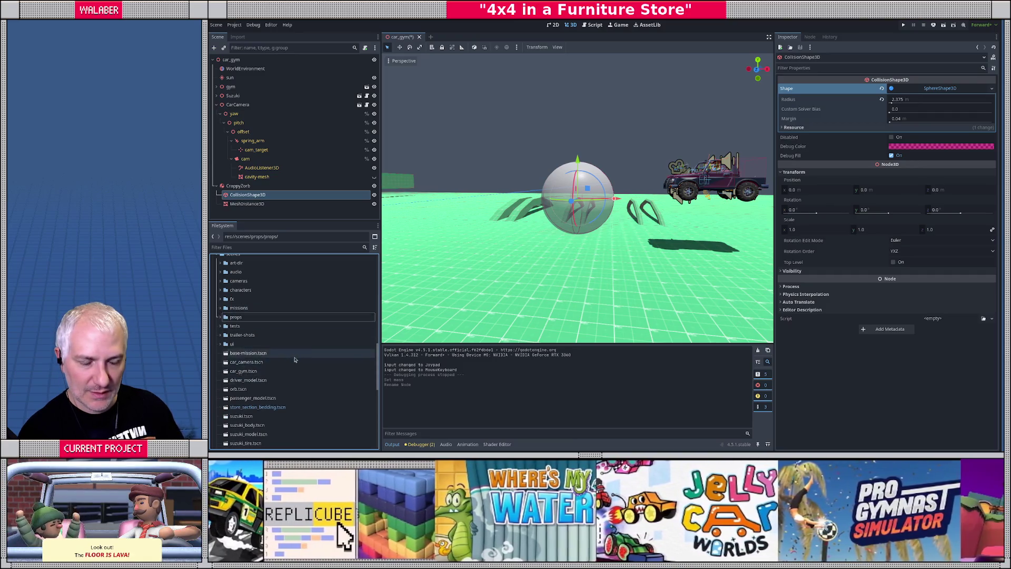
{"action": "scroll", "coordinate": [294, 360], "scroll_direction": "up", "scroll_amount": 3}
{"action": "left_click", "coordinate": [219, 362]}
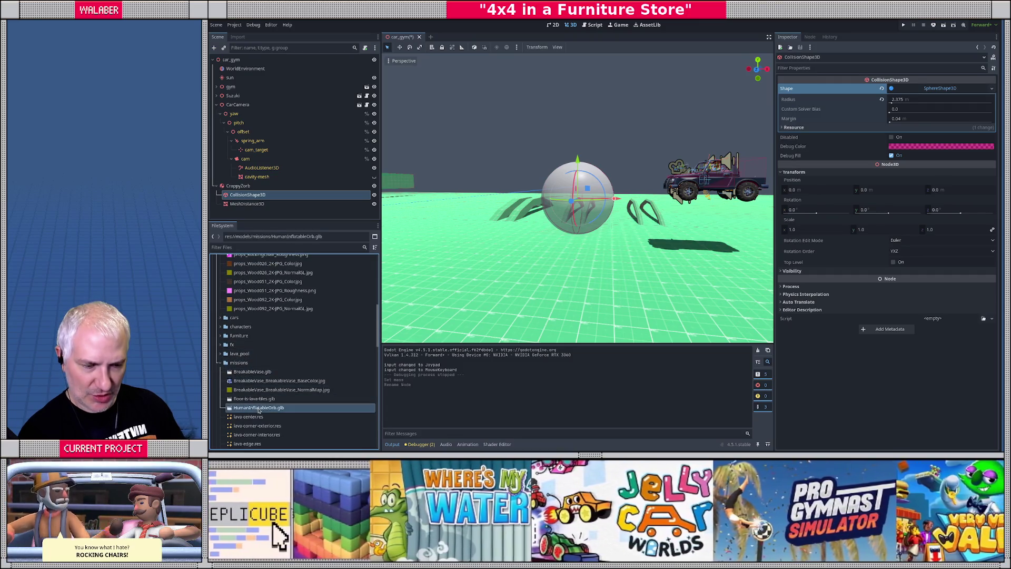
Step: Set HumanInflatableOrb.glb's import script to scripts/importers/prop_import.gd and close the import settings
{"action": "double_click", "coordinate": [256, 407]}
{"action": "mouse_move", "coordinate": [564, 255]}
{"action": "left_mouse_down"}
{"action": "mouse_move", "coordinate": [634, 219]}
{"action": "mouse_move", "coordinate": [618, 192]}
{"action": "mouse_move", "coordinate": [574, 211]}
{"action": "mouse_move", "coordinate": [575, 244]}
{"action": "mouse_move", "coordinate": [590, 248]}
{"action": "left_mouse_up"}
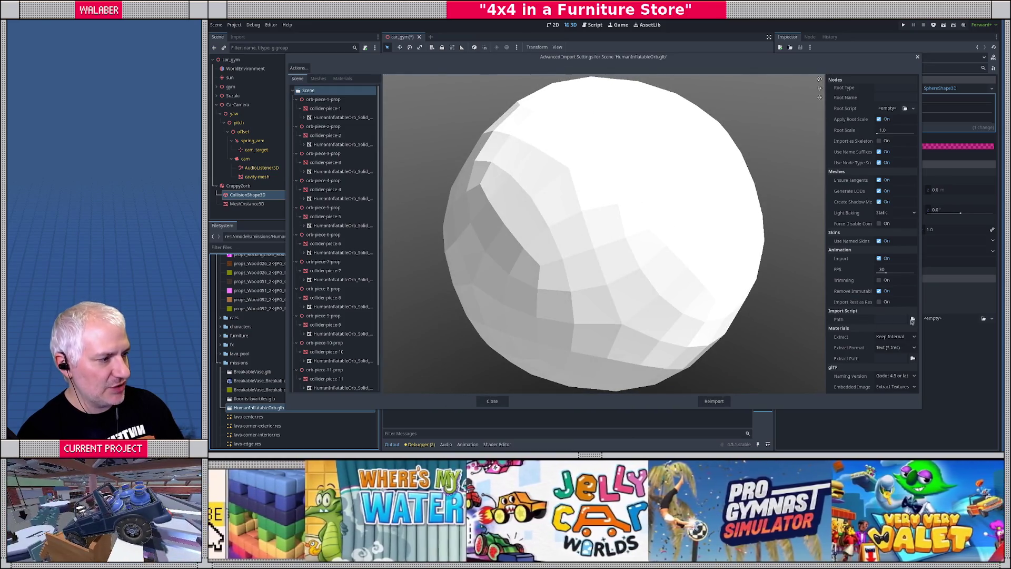
{"action": "left_click", "coordinate": [912, 320]}
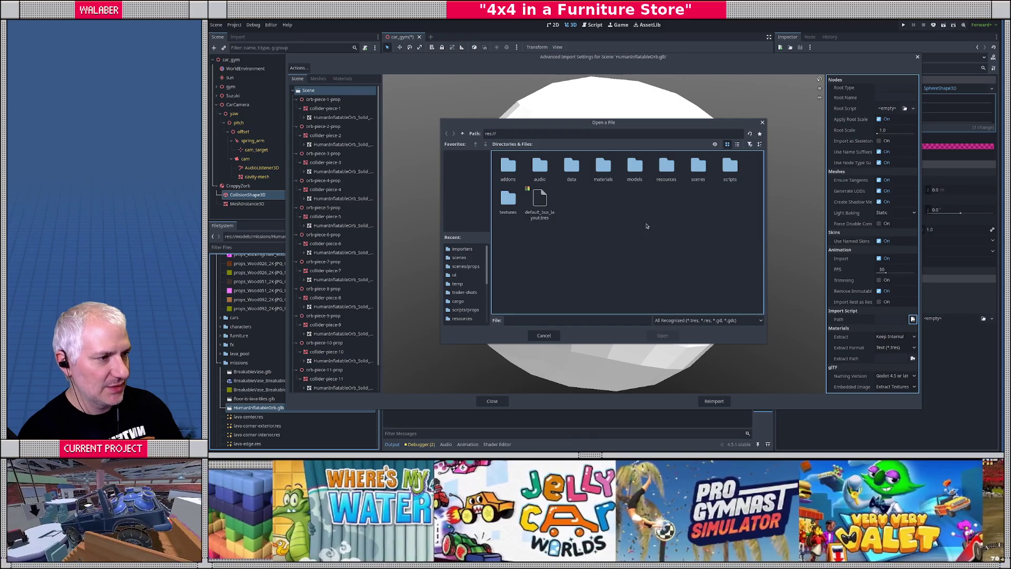
{"action": "double_click", "coordinate": [729, 167]}
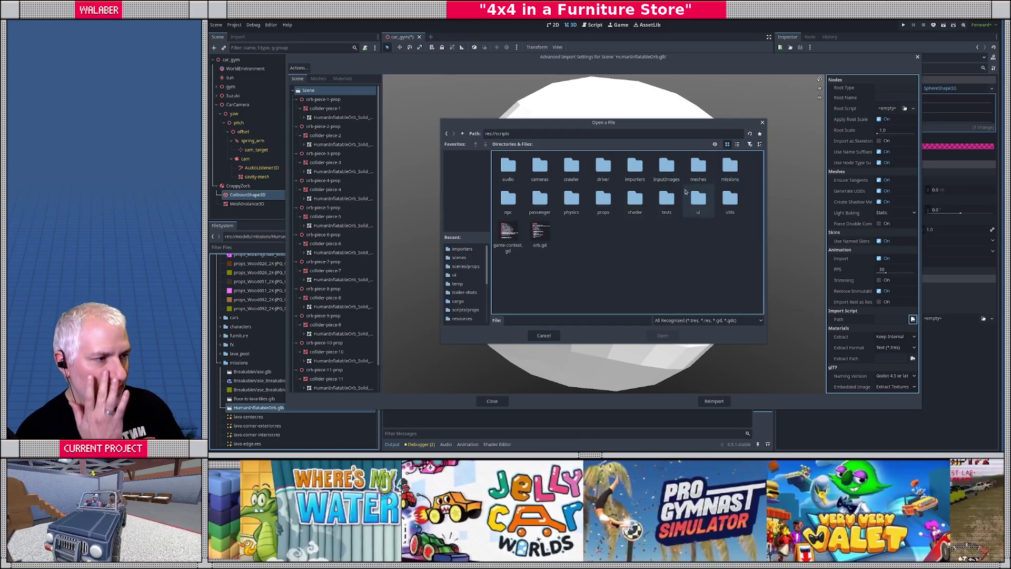
{"action": "double_click", "coordinate": [634, 174]}
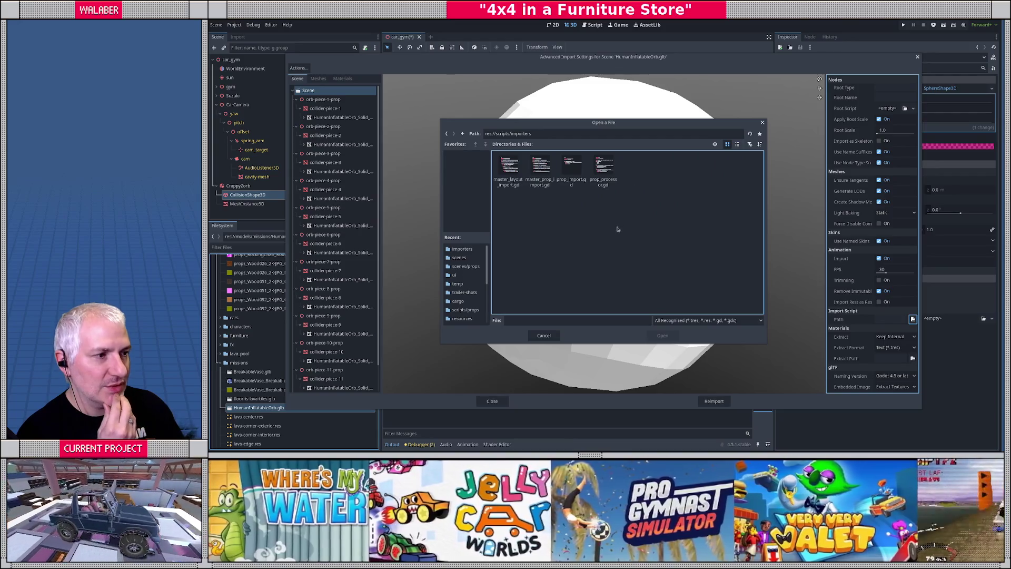
{"action": "double_click", "coordinate": [572, 177]}
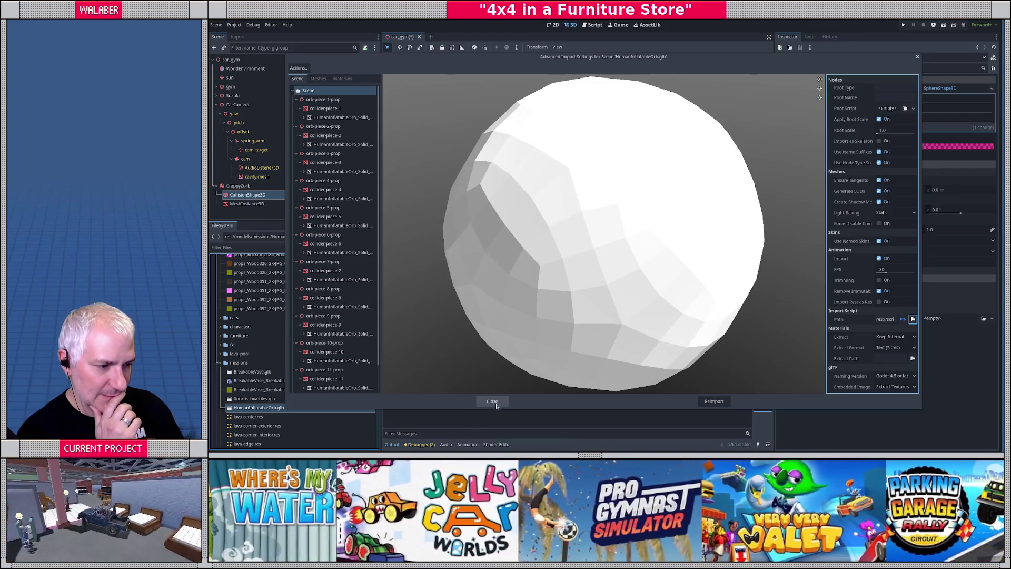
{"action": "left_click", "coordinate": [714, 401]}
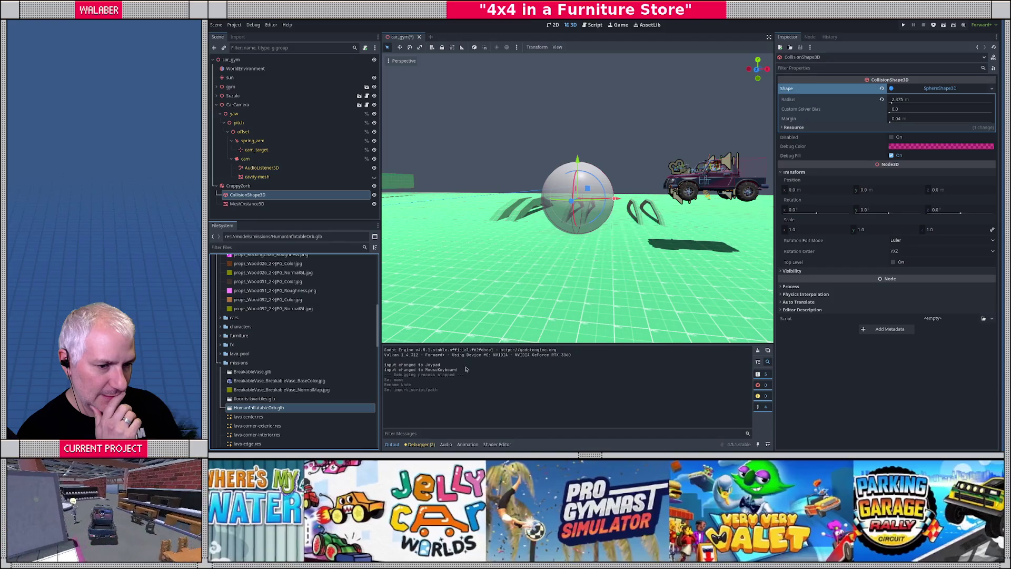
Step: Create a new inherited scene from HumanInflatableOrb.glb and frame the orb
{"action": "right_click", "coordinate": [248, 409]}
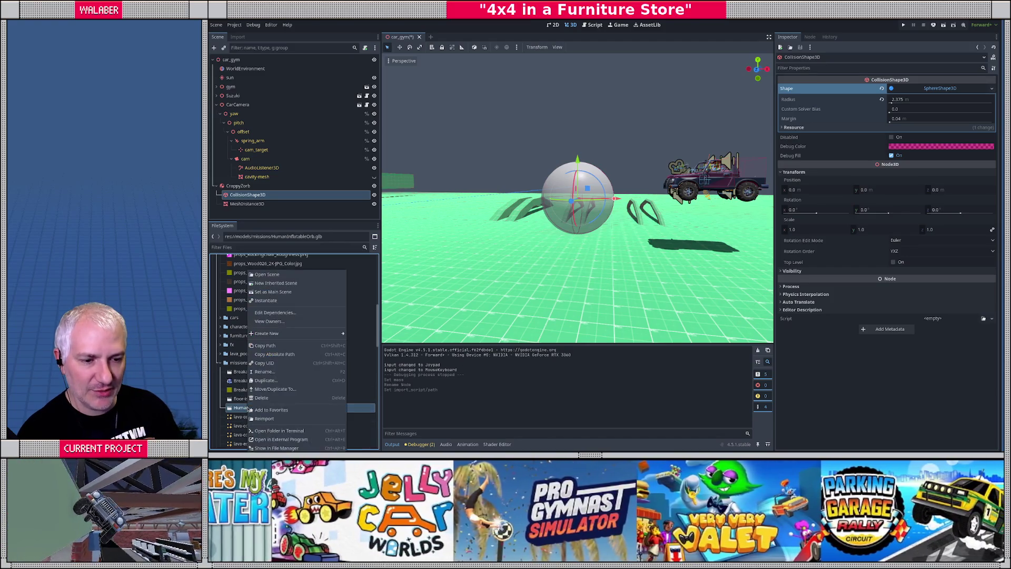
{"action": "left_click", "coordinate": [275, 283]}
{"action": "scroll", "coordinate": [412, 300], "scroll_direction": "down", "scroll_amount": 5}
{"action": "middle_click_drag", "start_coordinate": [411, 300], "coordinate": [388, 116]}
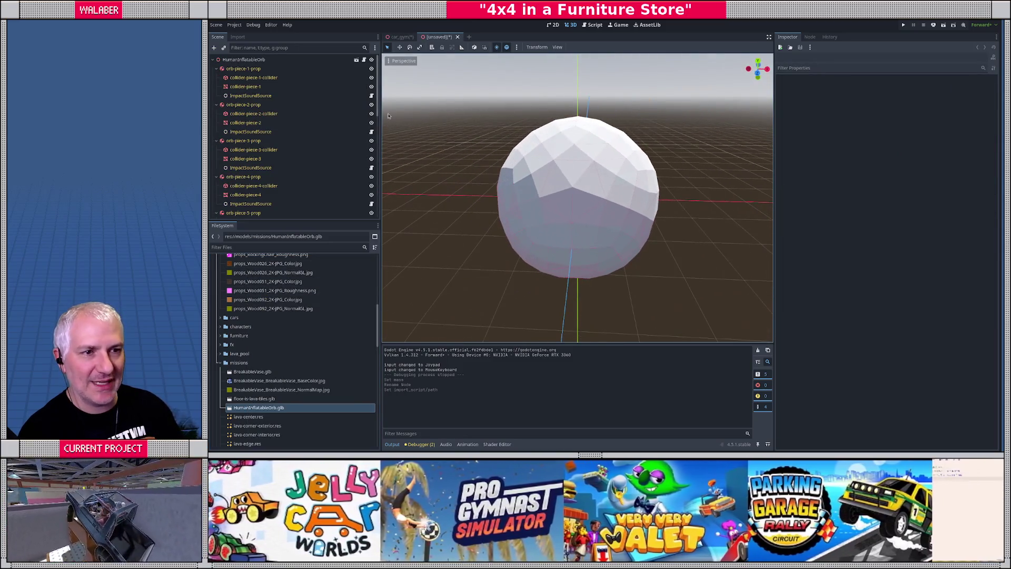
Step: Test-move orb-piece-1-prop away from the orb, then undo the move
{"action": "left_click", "coordinate": [243, 68]}
{"action": "middle_click_drag", "start_coordinate": [527, 137], "coordinate": [533, 170]}
{"action": "left_click_drag", "start_coordinate": [556, 154], "coordinate": [476, 158]}
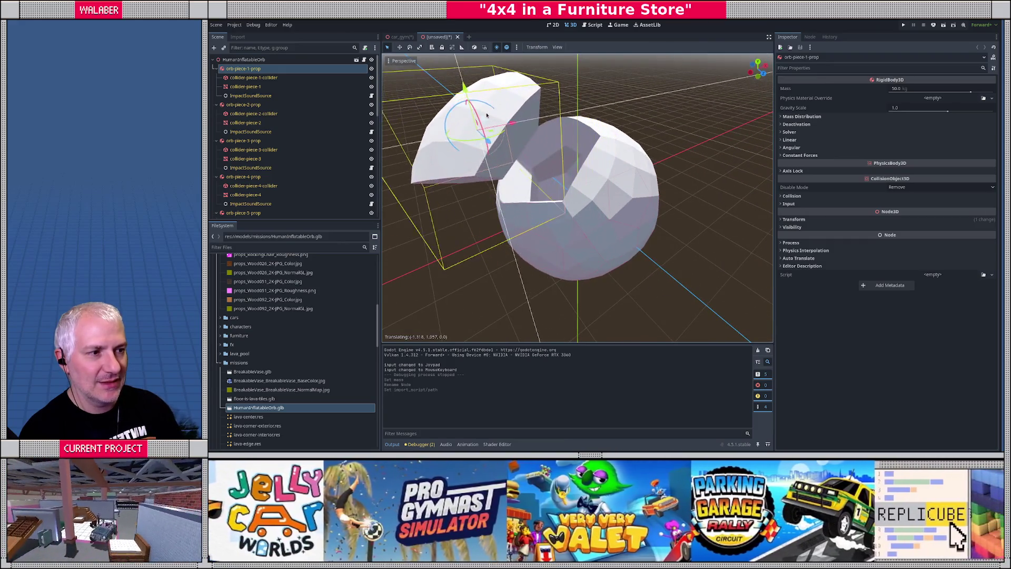
{"action": "middle_click_drag", "start_coordinate": [477, 158], "coordinate": [481, 141]}
{"action": "key", "text": "ctrl+z"}
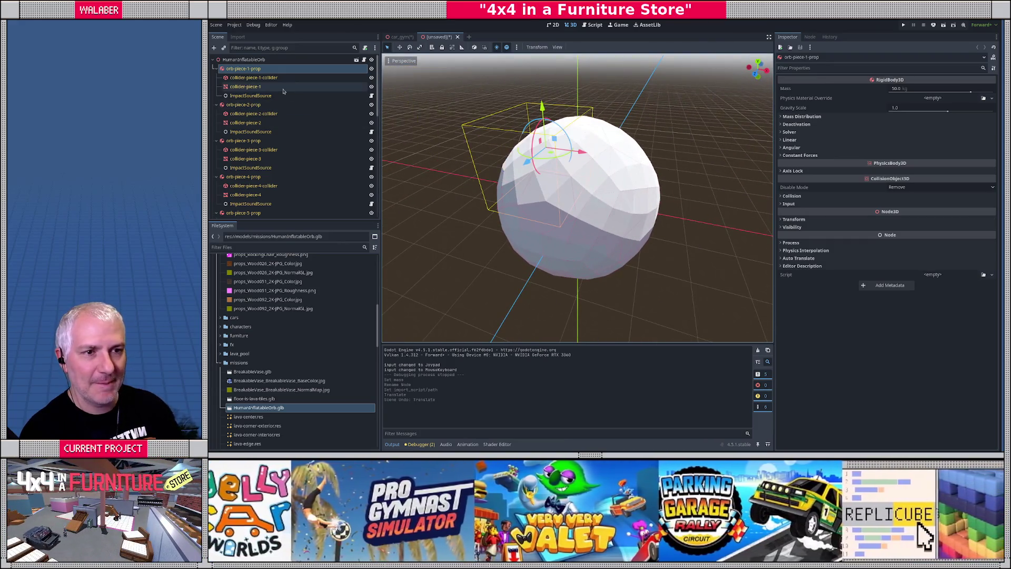
Step: Select orb-piece-2-prop and inspect it around the orb, then start saving the scene
{"action": "left_click", "coordinate": [246, 105]}
{"action": "middle_click_drag", "start_coordinate": [400, 158], "coordinate": [474, 160]}
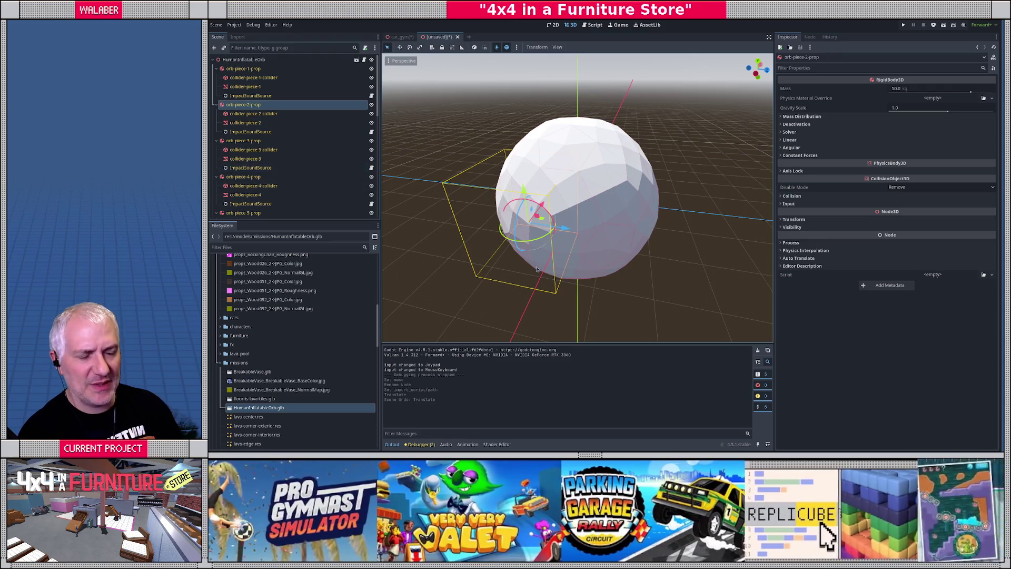
{"action": "middle_click_drag", "start_coordinate": [553, 226], "coordinate": [608, 227]}
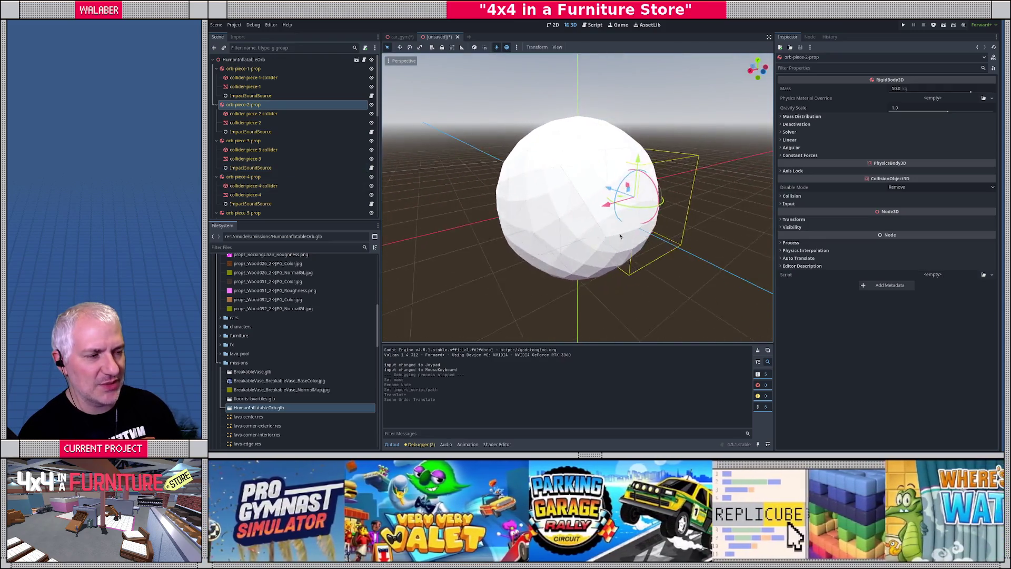
{"action": "scroll", "coordinate": [611, 232], "scroll_direction": "down", "scroll_amount": 3}
{"action": "scroll", "coordinate": [613, 234], "scroll_direction": "up", "scroll_amount": 6}
{"action": "middle_click_drag", "start_coordinate": [511, 225], "coordinate": [513, 225]}
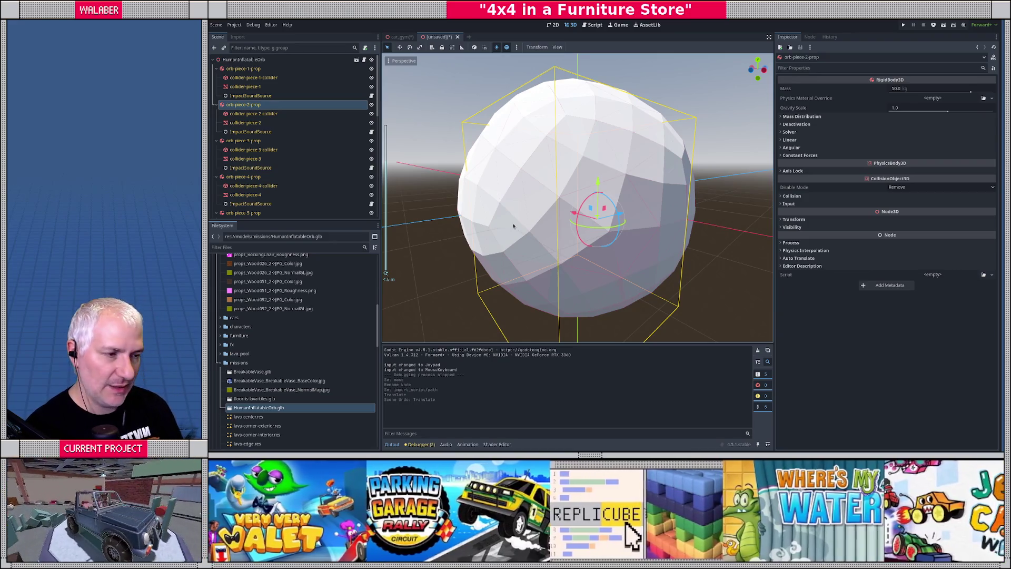
{"action": "scroll", "coordinate": [508, 219], "scroll_direction": "down", "scroll_amount": 5}
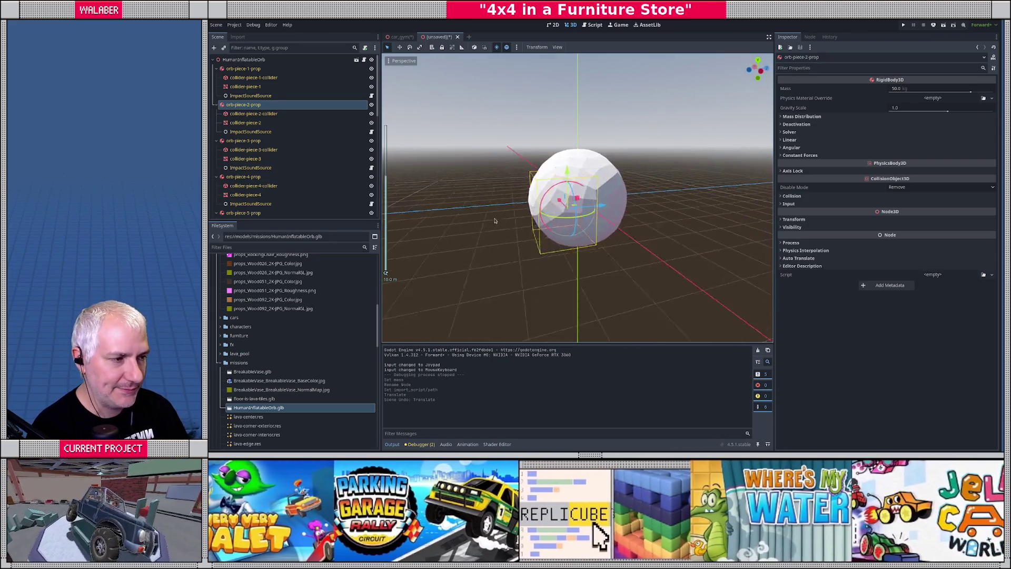
{"action": "scroll", "coordinate": [494, 214], "scroll_direction": "up", "scroll_amount": 8}
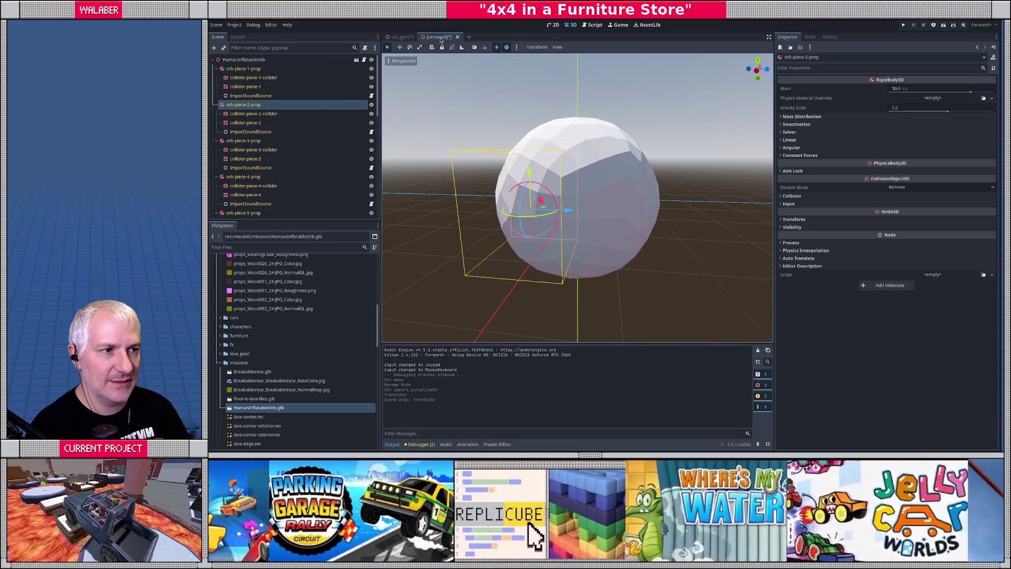
{"action": "key", "text": "ctrl+s"}
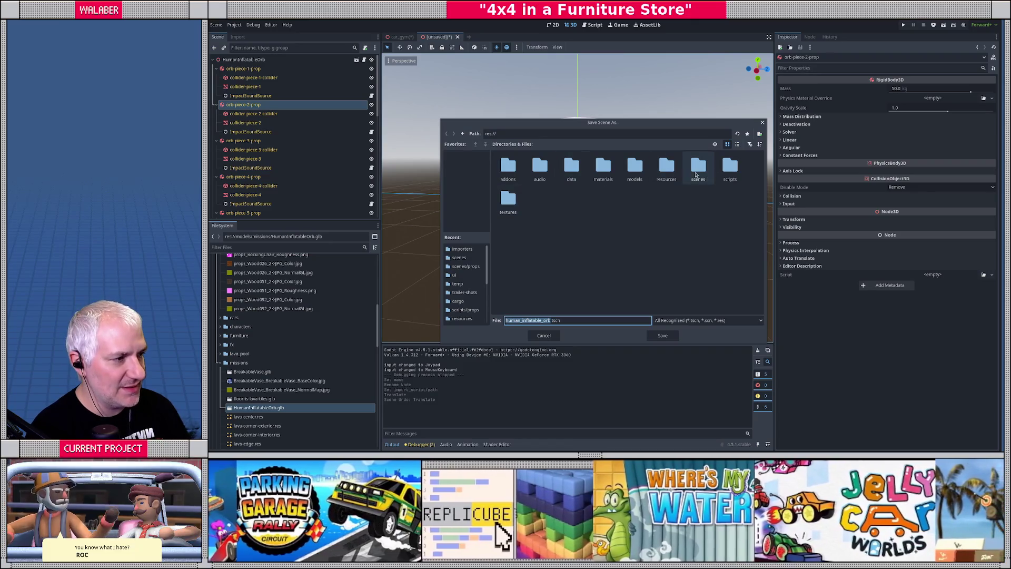
Step: Save the inherited scene as human_inflatable_orb.tscn in scenes/missions
{"action": "double_click", "coordinate": [698, 167]}
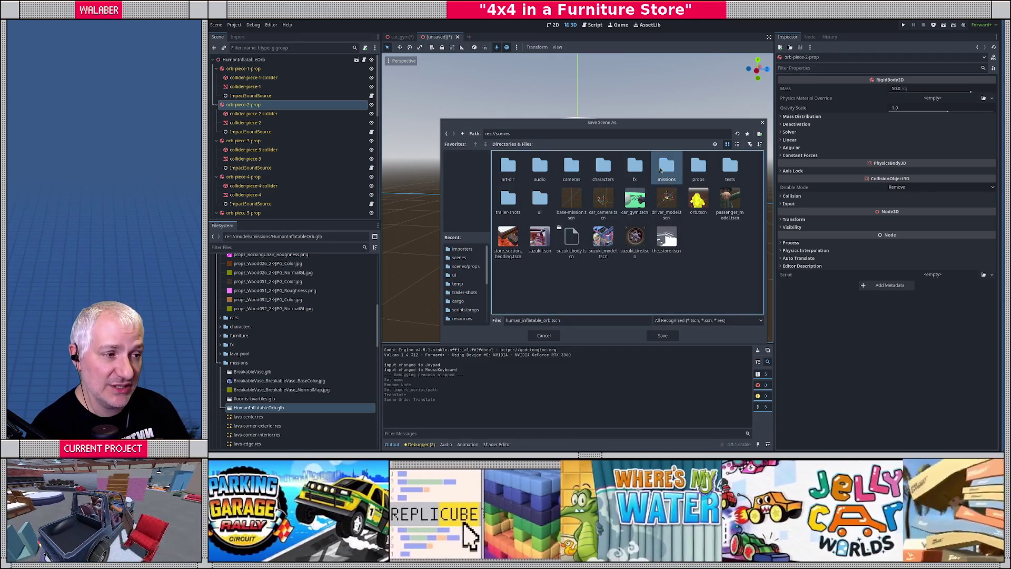
{"action": "double_click", "coordinate": [660, 169]}
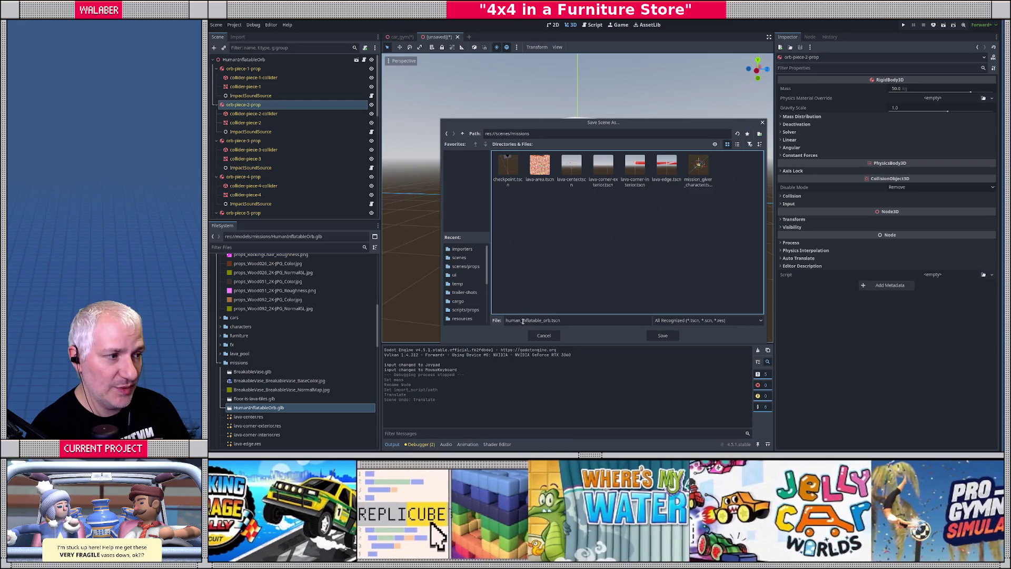
{"action": "left_click", "coordinate": [660, 337]}
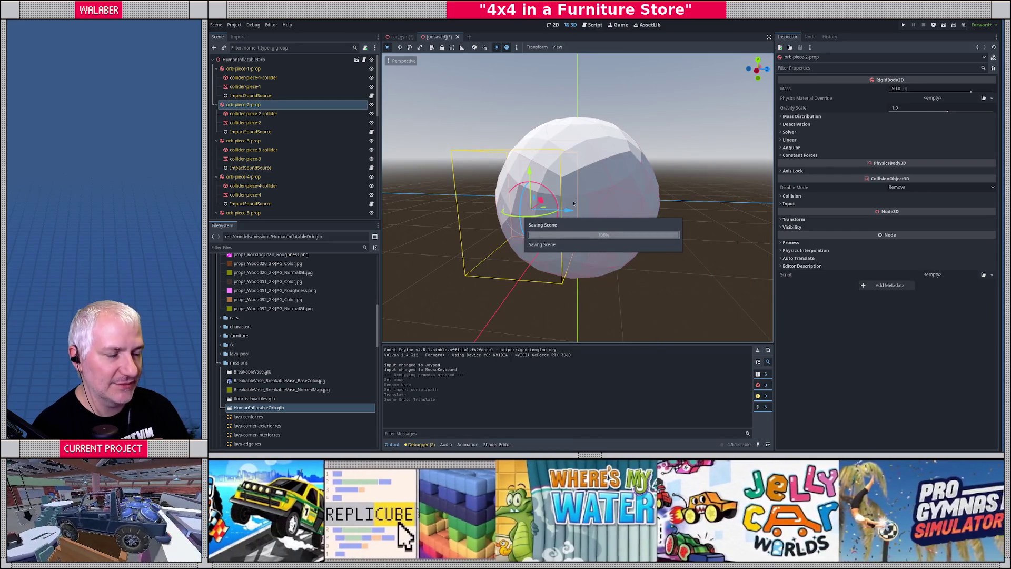
Step: In car_gym, rename the CrappyZorb node to CrappyHumanInflatableOrb
{"action": "left_click", "coordinate": [399, 37]}
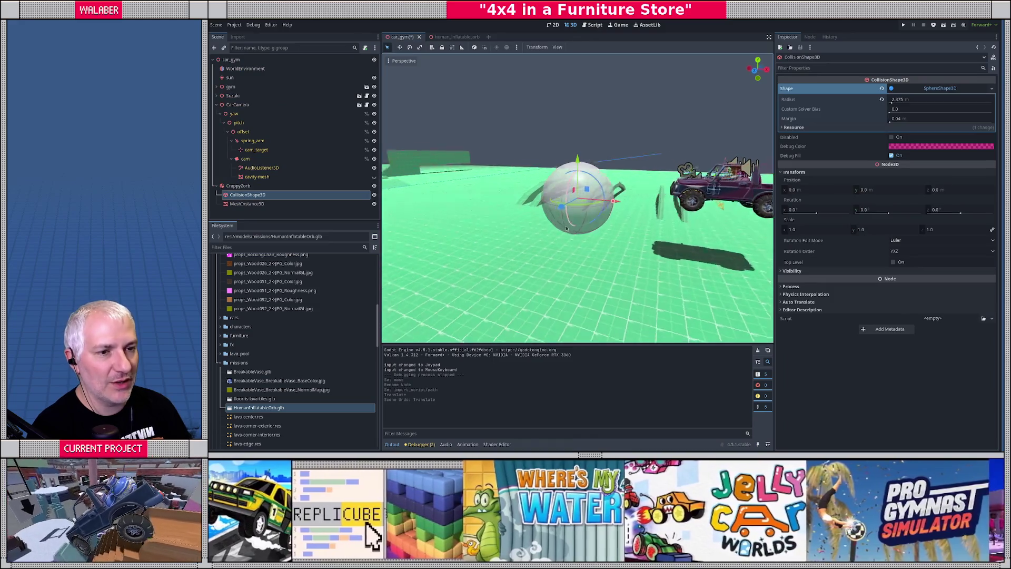
{"action": "left_click", "coordinate": [269, 187]}
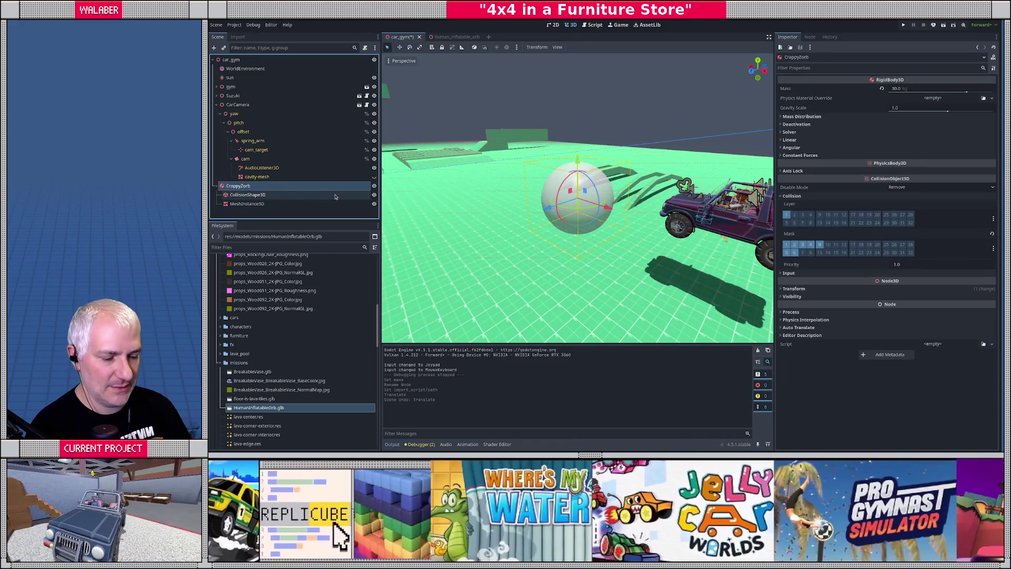
{"action": "key", "text": "F2"}
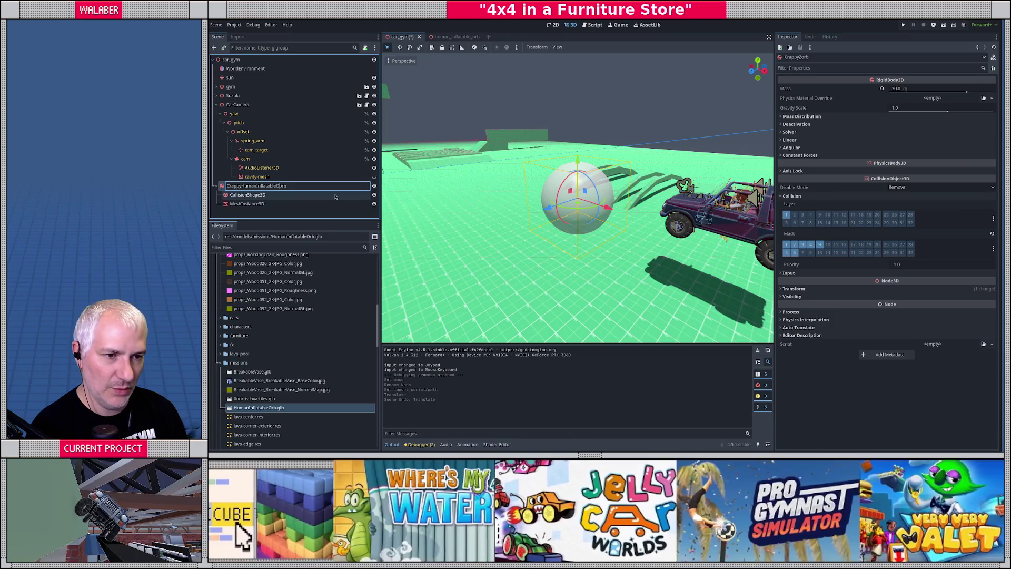
{"action": "key", "text": "Return"}
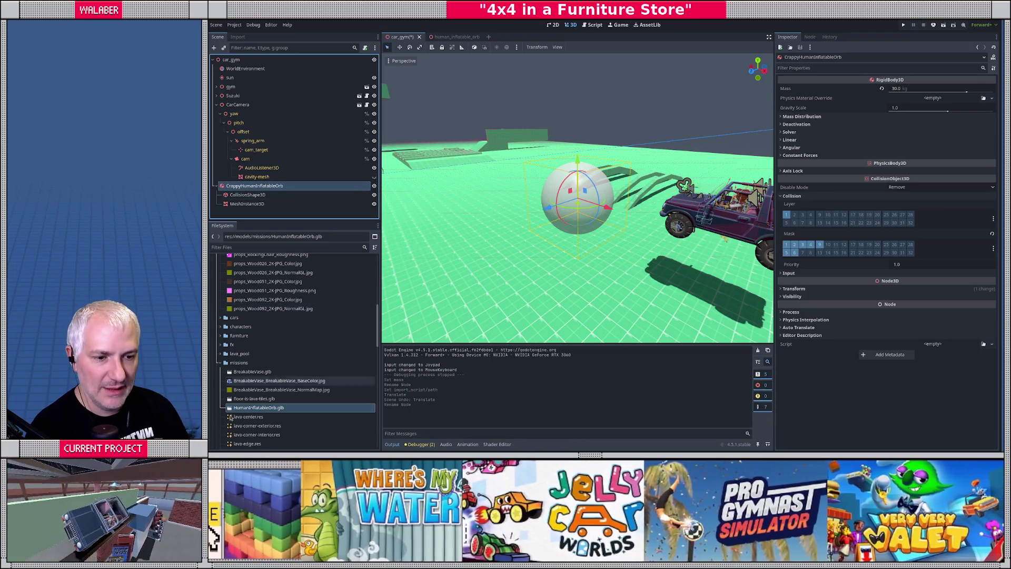
Step: Drag human_inflatable_orb.tscn into the viewport to instance it in the level
{"action": "left_click", "coordinate": [220, 363]}
{"action": "scroll", "coordinate": [222, 400], "scroll_direction": "down", "scroll_amount": 3}
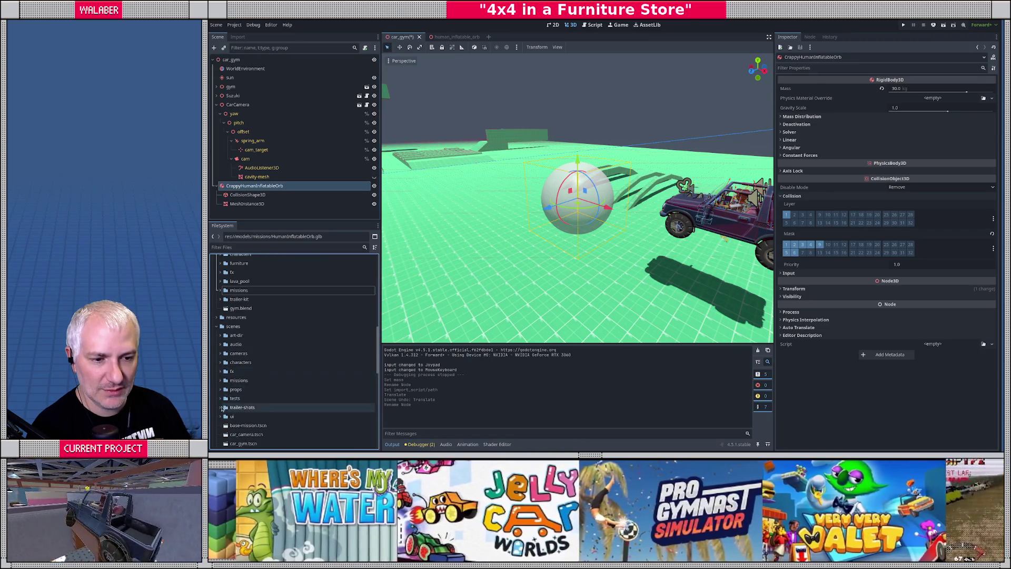
{"action": "scroll", "coordinate": [231, 387], "scroll_direction": "down", "scroll_amount": 1}
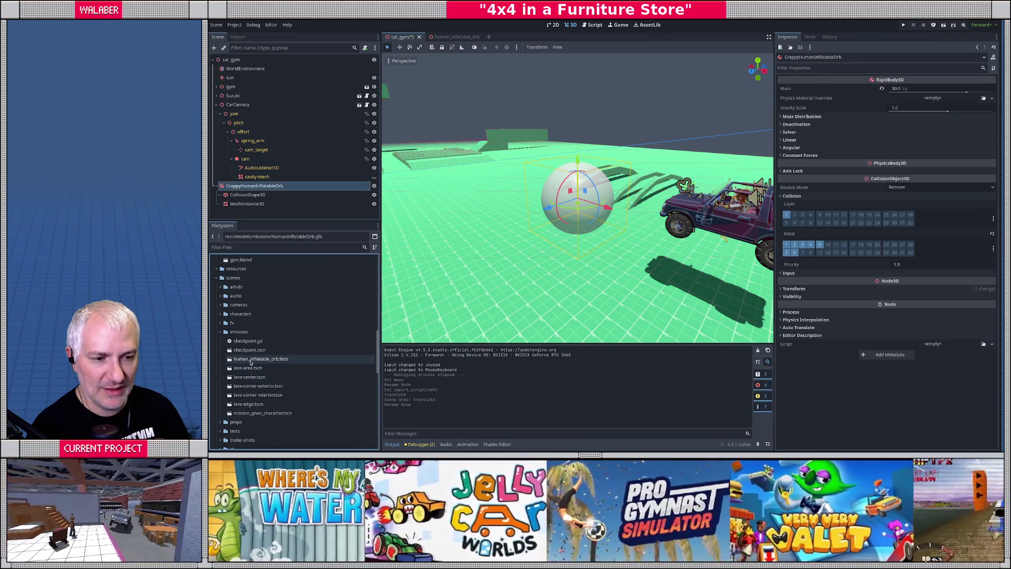
{"action": "left_click_drag", "start_coordinate": [261, 370], "coordinate": [231, 211]}
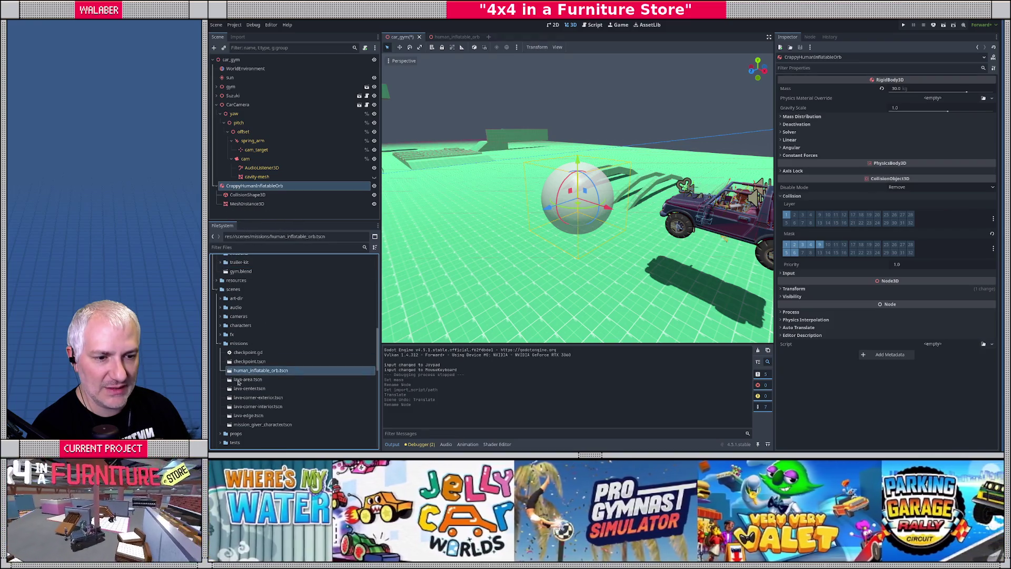
{"action": "mouse_move", "coordinate": [239, 371]}
{"action": "left_mouse_down"}
{"action": "mouse_move", "coordinate": [469, 258]}
{"action": "mouse_move", "coordinate": [528, 268]}
{"action": "left_mouse_up"}
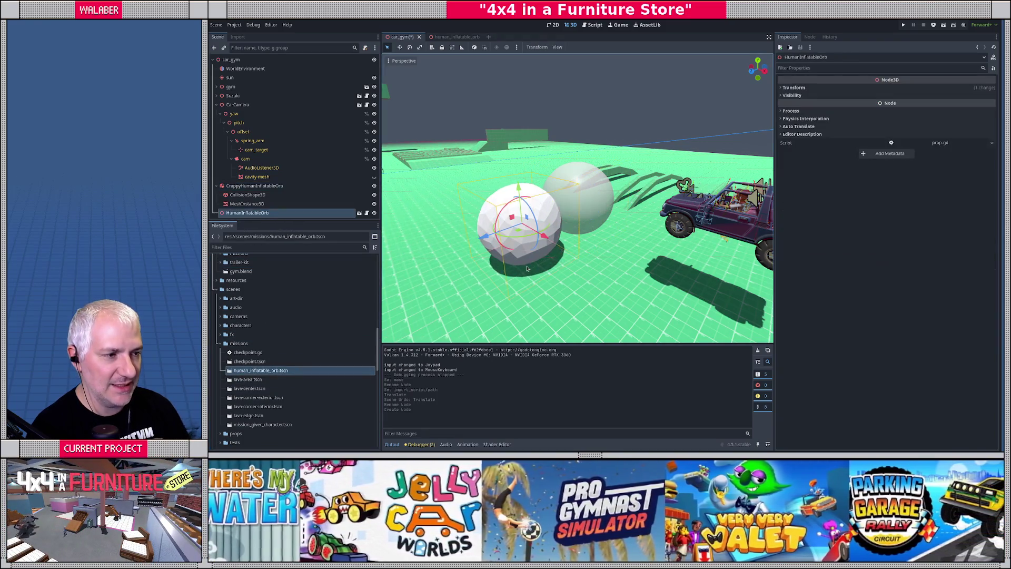
Step: Place the new orb beside the first one and raise it off the ground
{"action": "key", "text": "KP_7"}
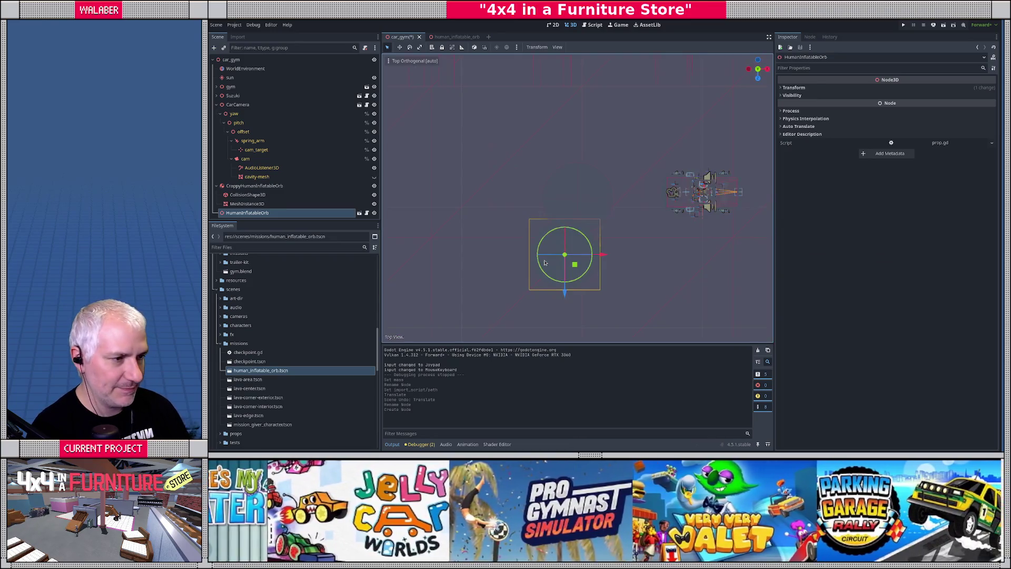
{"action": "middle_click_drag", "start_coordinate": [543, 244], "coordinate": [548, 226]}
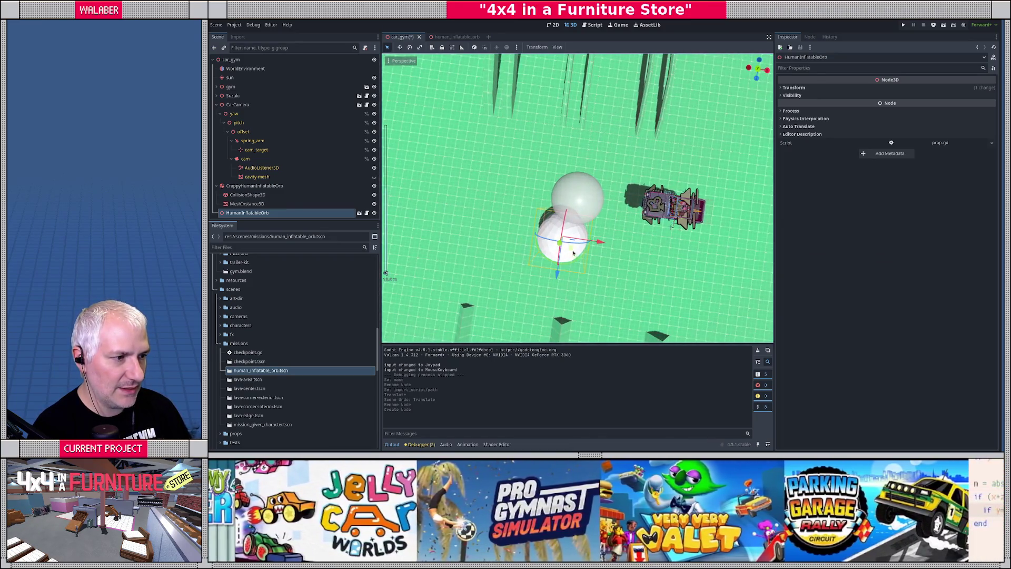
{"action": "mouse_move", "coordinate": [551, 215]}
{"action": "left_mouse_down"}
{"action": "mouse_move", "coordinate": [569, 192]}
{"action": "mouse_move", "coordinate": [569, 168]}
{"action": "mouse_move", "coordinate": [585, 158]}
{"action": "mouse_move", "coordinate": [537, 167]}
{"action": "left_mouse_up"}
{"action": "mouse_move", "coordinate": [537, 168]}
{"action": "middle_mouse_down"}
{"action": "mouse_move", "coordinate": [472, 171]}
{"action": "mouse_move", "coordinate": [592, 192]}
{"action": "middle_mouse_up"}
{"action": "left_click_drag", "start_coordinate": [612, 174], "coordinate": [611, 156]}
{"action": "mouse_move", "coordinate": [611, 155]}
{"action": "middle_mouse_down"}
{"action": "mouse_move", "coordinate": [534, 194]}
{"action": "mouse_move", "coordinate": [495, 201]}
{"action": "middle_mouse_up"}
Step: Move the Suzuki car farther from the orbs and run the scene with F6
{"action": "left_click", "coordinate": [490, 211]}
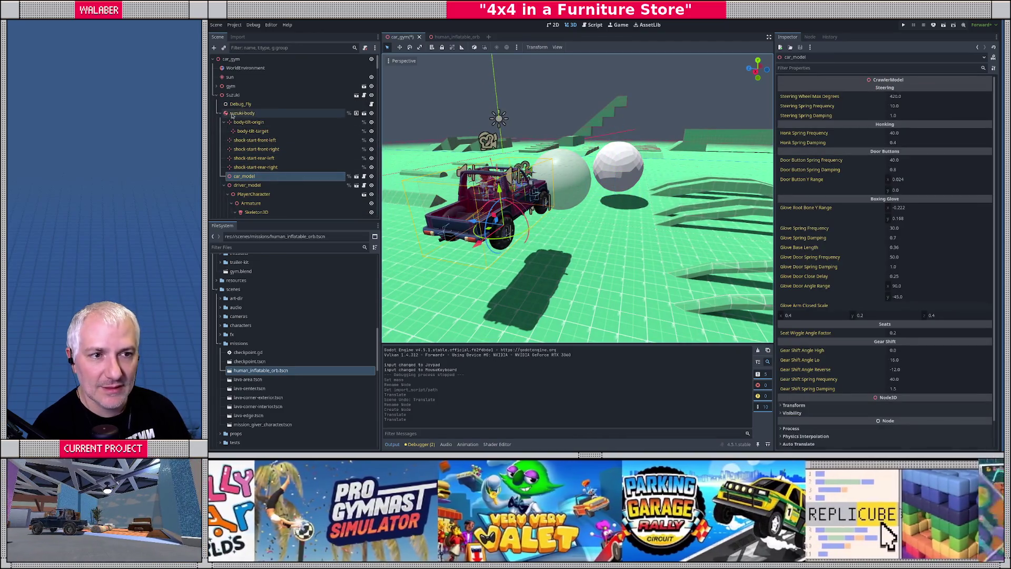
{"action": "left_click", "coordinate": [237, 112]}
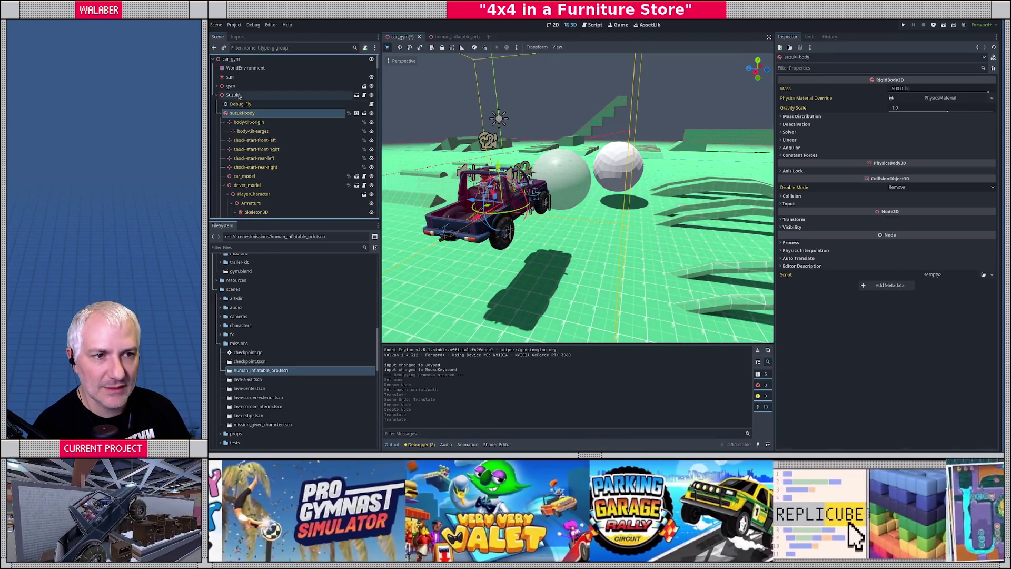
{"action": "left_click", "coordinate": [234, 95]}
{"action": "left_click_drag", "start_coordinate": [490, 206], "coordinate": [503, 266]}
{"action": "key", "text": "F6"}
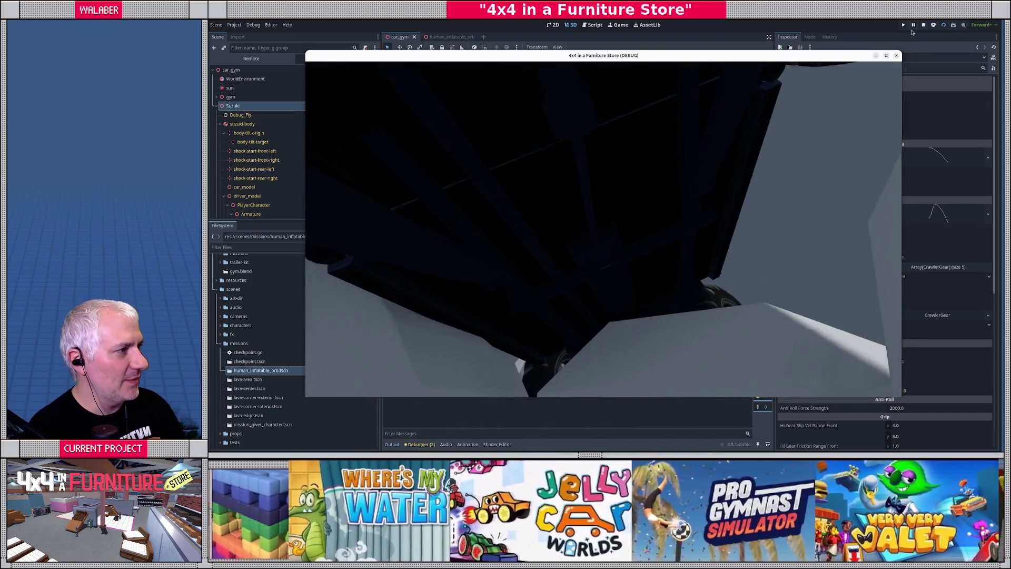
Step: Stop the running car_gym game from the editor toolbar
{"action": "left_click", "coordinate": [923, 24]}
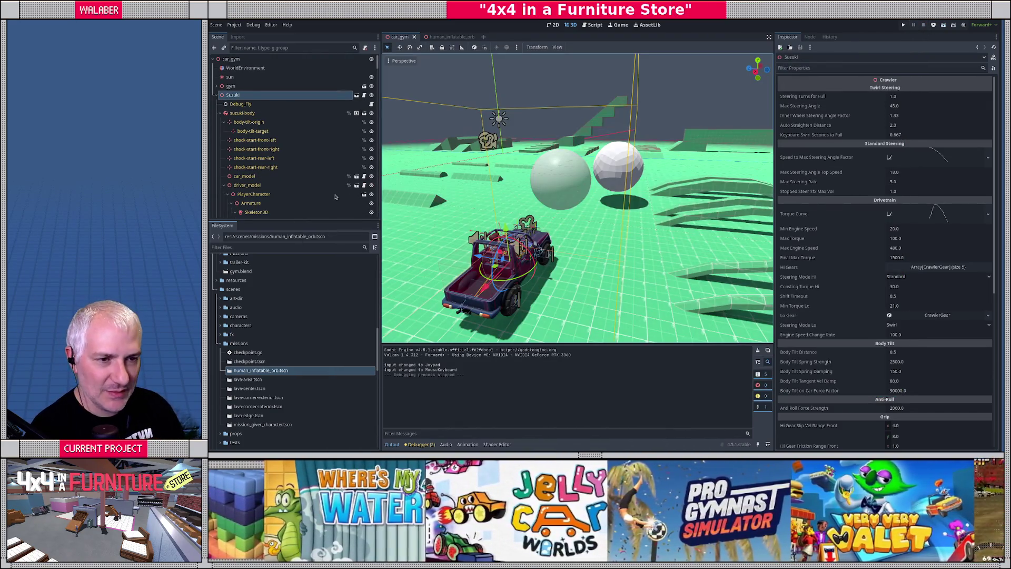
Step: Switch to the human_inflatable_orb scene, orbit in close, and select one collider piece
{"action": "left_click", "coordinate": [451, 37]}
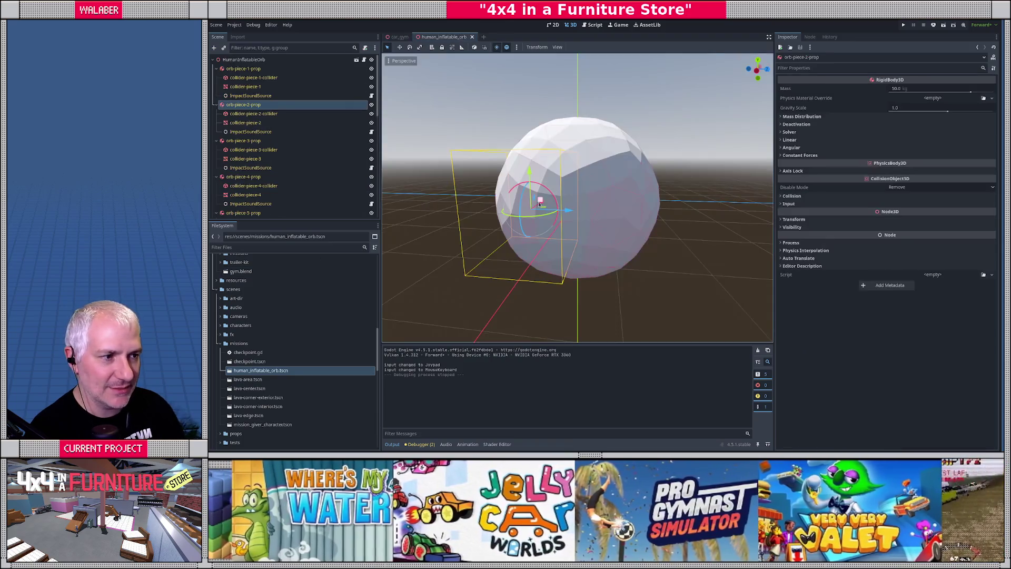
{"action": "middle_click_drag", "start_coordinate": [540, 204], "coordinate": [634, 249]}
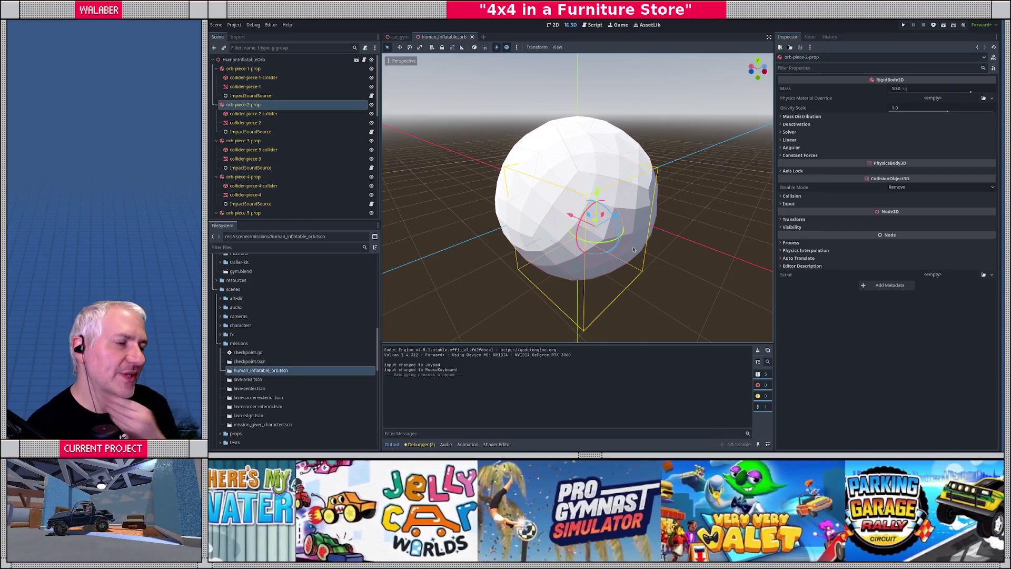
{"action": "middle_click_drag", "start_coordinate": [564, 183], "coordinate": [642, 228]}
{"action": "left_click", "coordinate": [605, 198]}
Step: Select collider-piece-5 in Blender and inspect its faces in Edit Mode face select
{"action": "key", "text": "alt+Tab"}
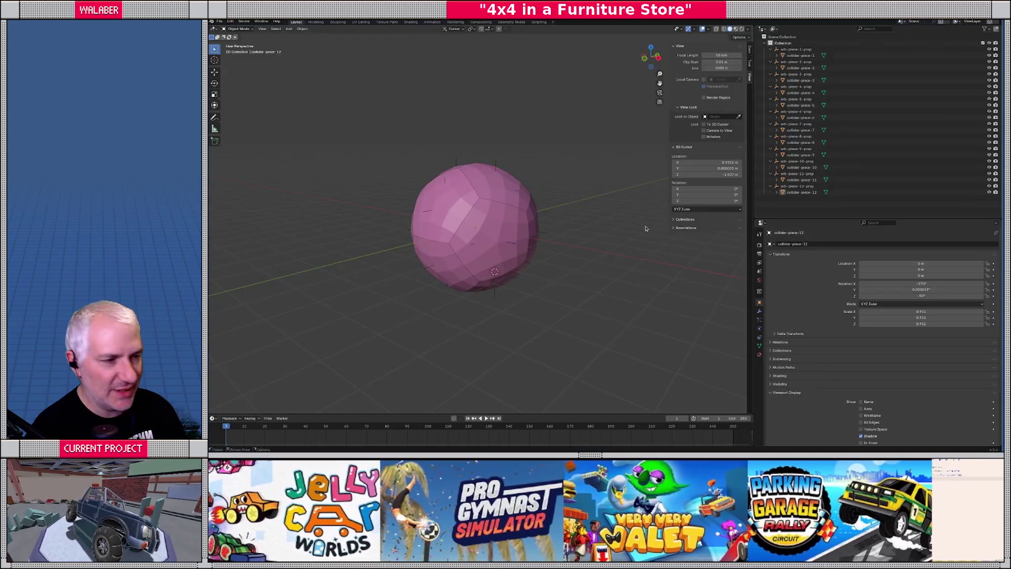
{"action": "scroll", "coordinate": [491, 225], "scroll_direction": "up", "scroll_amount": 5}
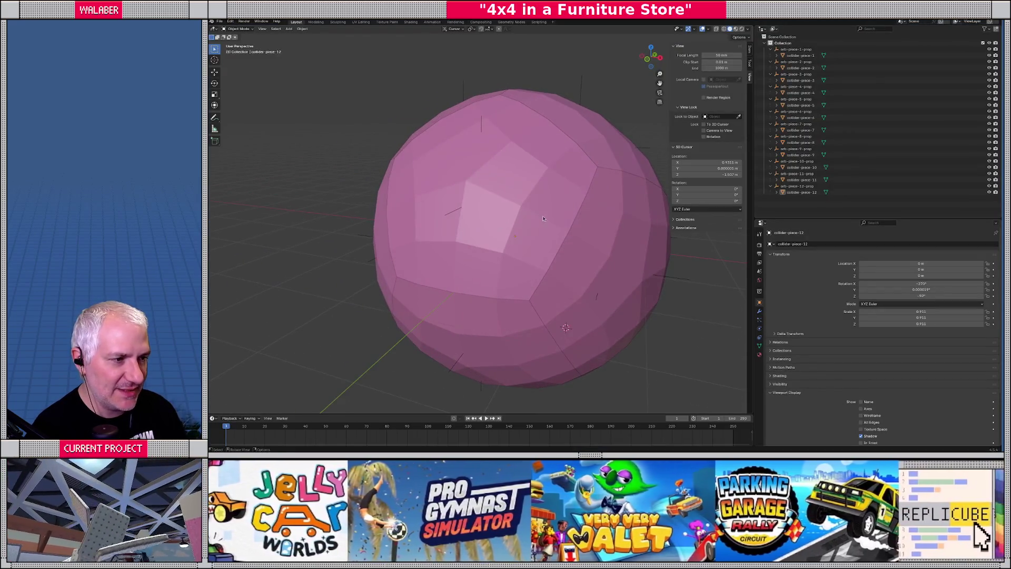
{"action": "left_click", "coordinate": [558, 235]}
{"action": "key", "text": "Tab"}
{"action": "key", "text": "3"}
{"action": "left_click", "coordinate": [573, 233]}
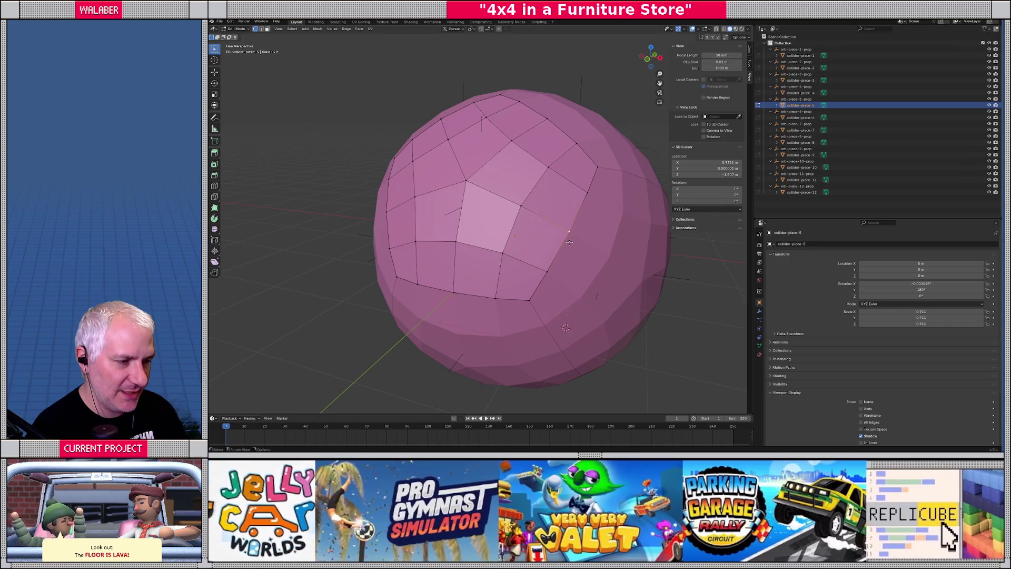
Step: Return to Object Mode and orbit the orb to view the outlined piece from several angles
{"action": "key", "text": "Tab"}
{"action": "key", "text": "Tab"}
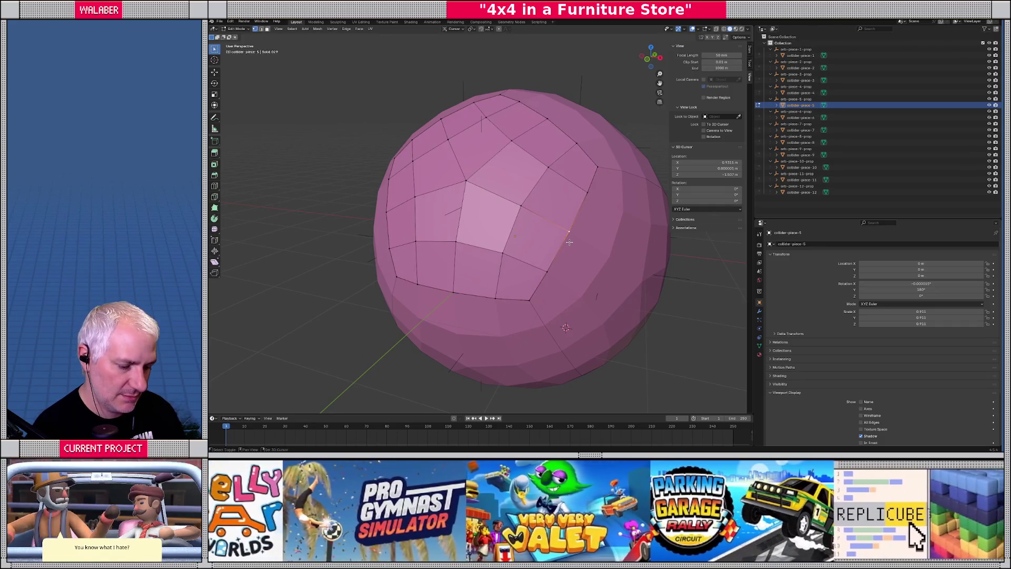
{"action": "key", "text": "ctrl+Tab"}
{"action": "left_click", "coordinate": [550, 244]}
{"action": "mouse_move", "coordinate": [551, 244]}
{"action": "middle_mouse_down"}
{"action": "mouse_move", "coordinate": [542, 249]}
{"action": "mouse_move", "coordinate": [500, 195]}
{"action": "middle_mouse_up"}
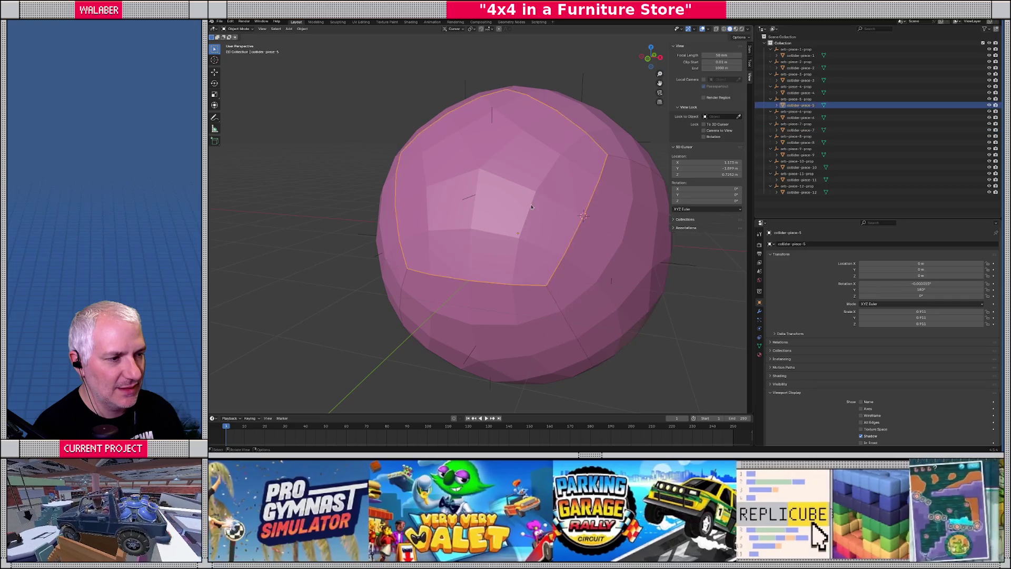
{"action": "middle_click_drag", "start_coordinate": [532, 207], "coordinate": [544, 212]}
{"action": "mouse_move", "coordinate": [471, 232]}
{"action": "middle_mouse_down"}
{"action": "mouse_move", "coordinate": [505, 217]}
{"action": "mouse_move", "coordinate": [531, 225]}
{"action": "mouse_move", "coordinate": [490, 228]}
{"action": "middle_mouse_up"}
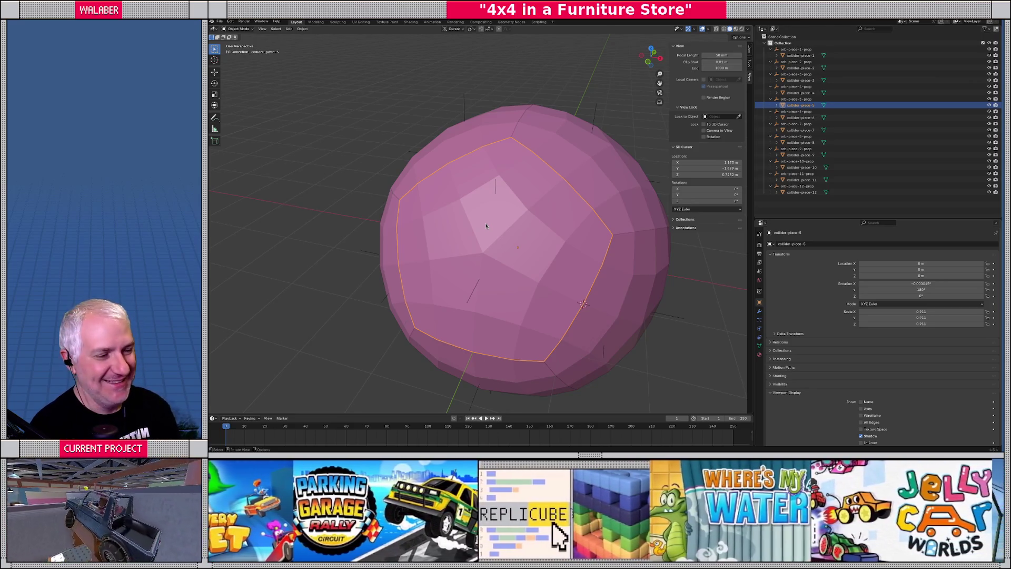
Step: In Godot, select orb-piece-1-prop and inspect its ImpactSoundSource
{"action": "key", "text": "alt+Tab"}
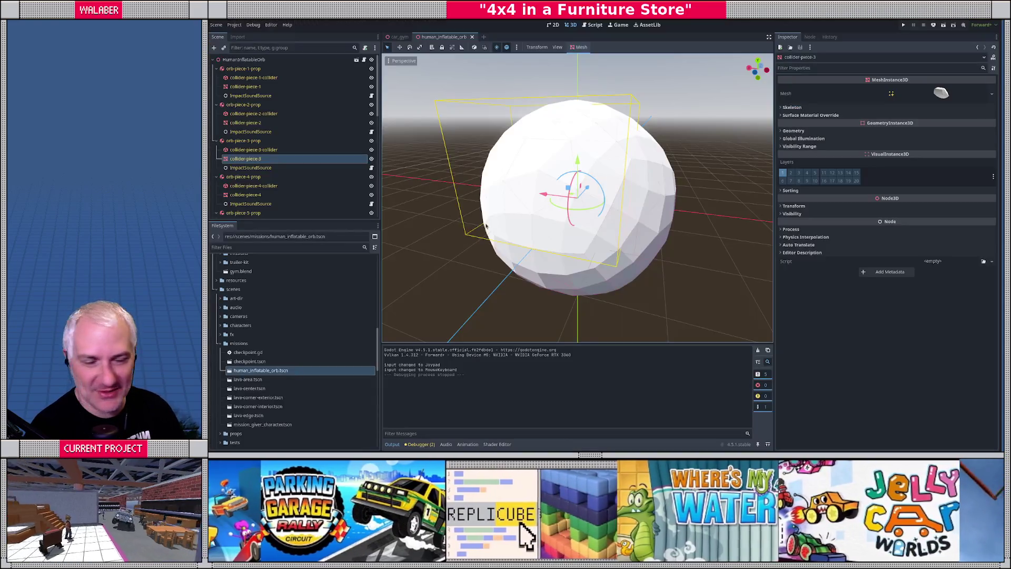
{"action": "left_click", "coordinate": [251, 95]}
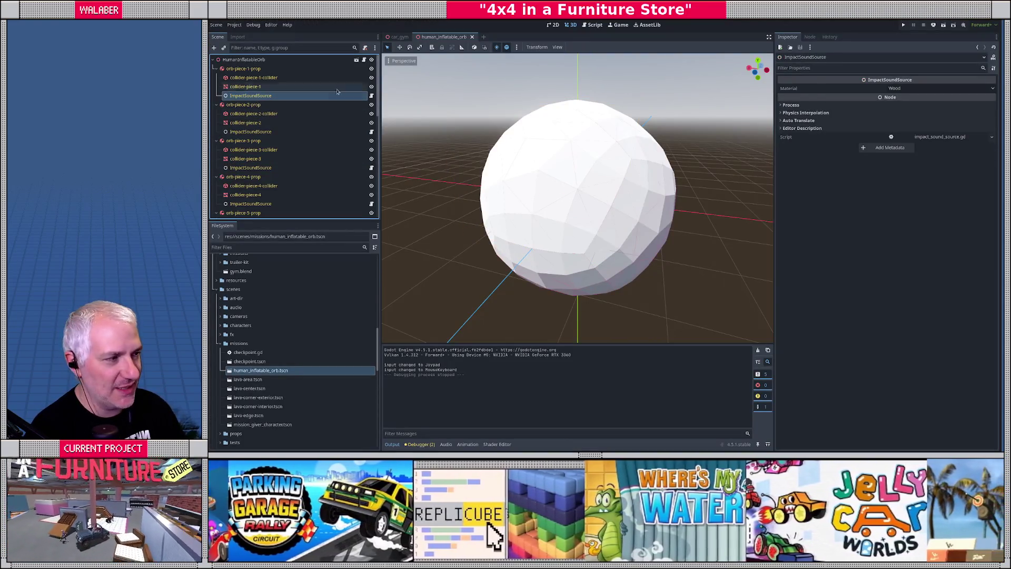
{"action": "left_click", "coordinate": [244, 69]}
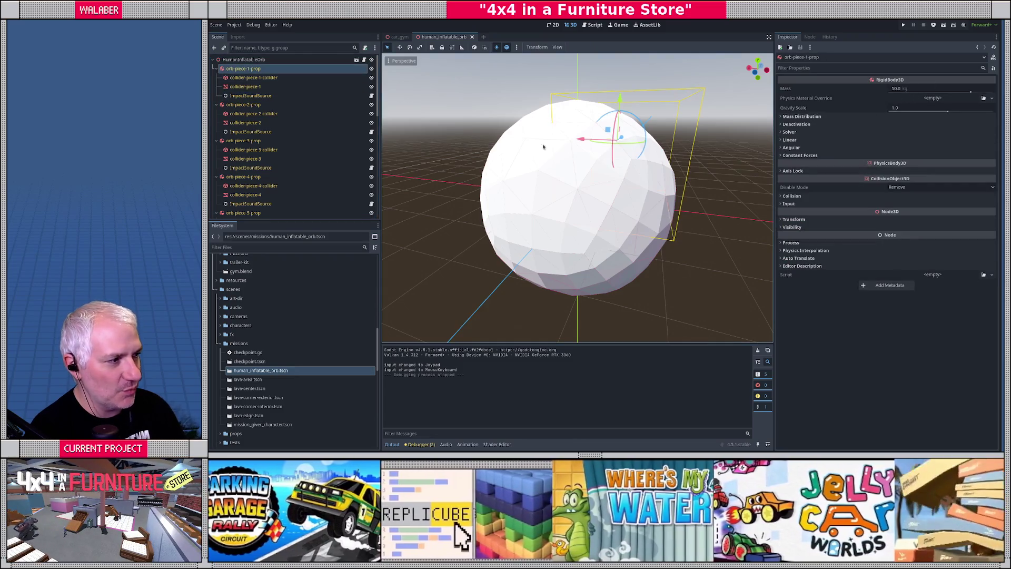
{"action": "left_click", "coordinate": [251, 96]}
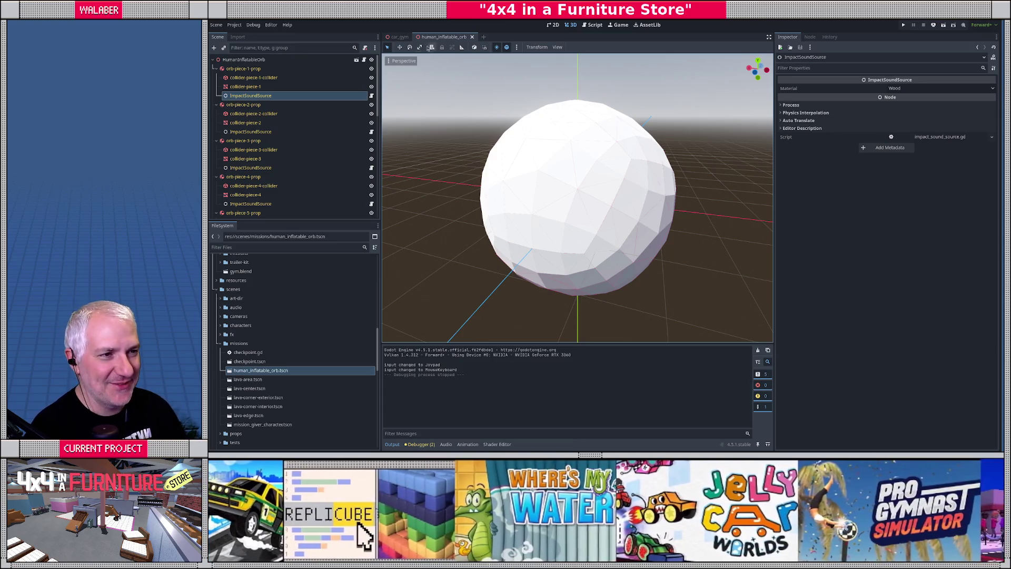
Step: In the car_gym level, frame the older orb and move it to the left
{"action": "key", "text": "ctrl+Tab"}
{"action": "scroll", "coordinate": [337, 193], "scroll_direction": "down", "scroll_amount": 5}
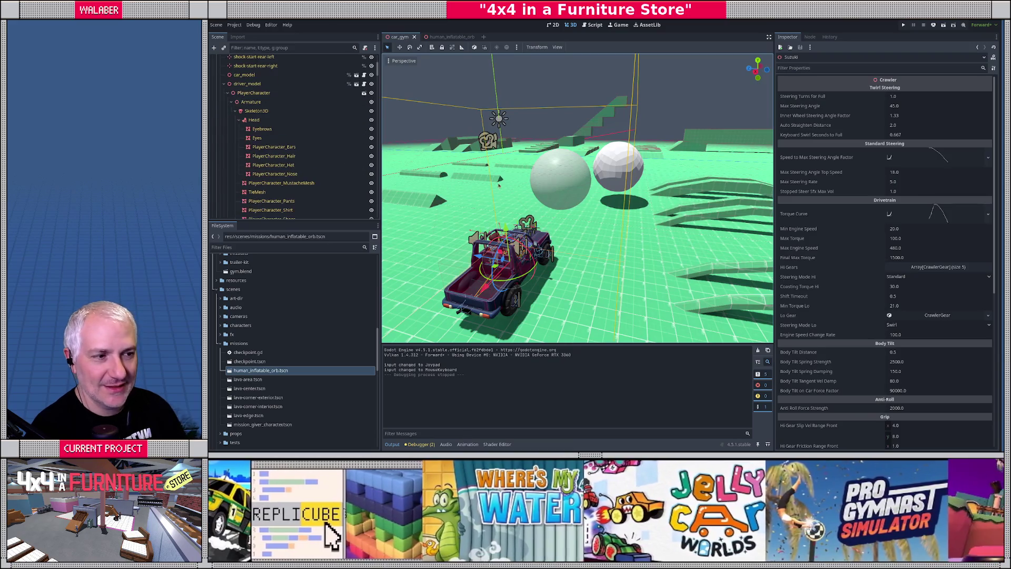
{"action": "left_click", "coordinate": [558, 188]}
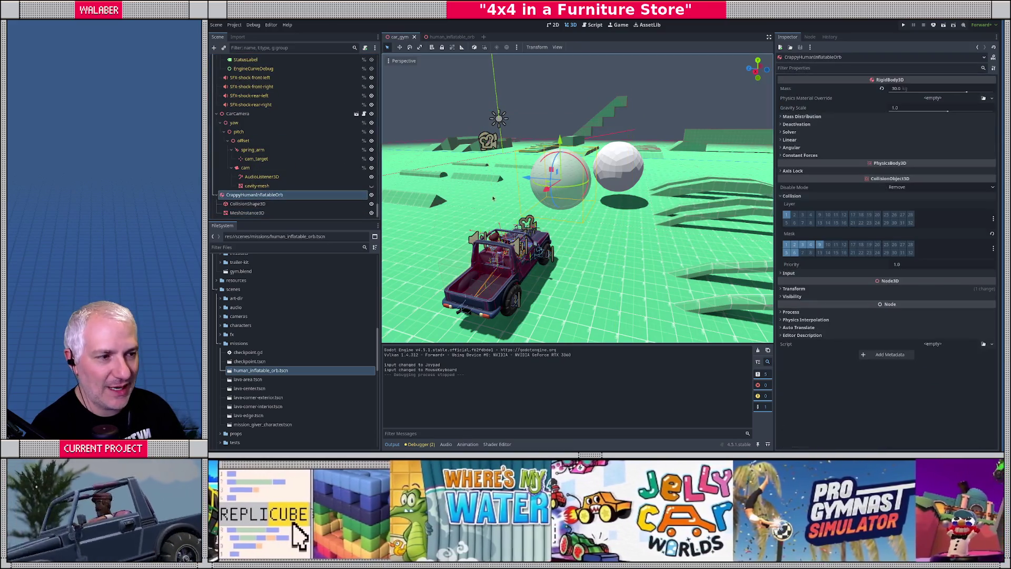
{"action": "key", "text": "f"}
{"action": "left_click_drag", "start_coordinate": [556, 188], "coordinate": [451, 180]}
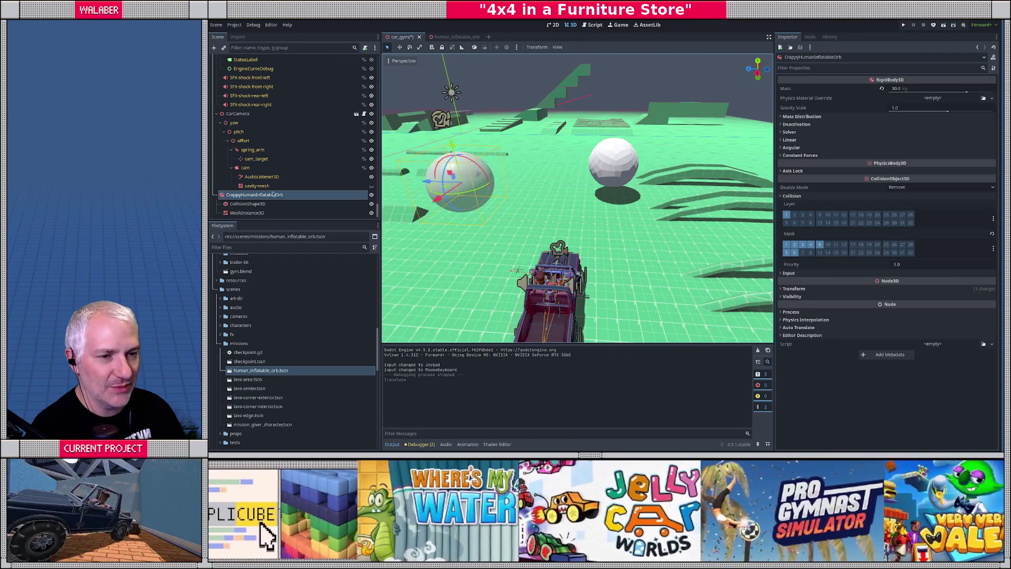
Step: Select HumanInflatableOrb and drag it up toward the level centre
{"action": "scroll", "coordinate": [254, 205], "scroll_direction": "down", "scroll_amount": 1}
{"action": "left_click", "coordinate": [247, 213]}
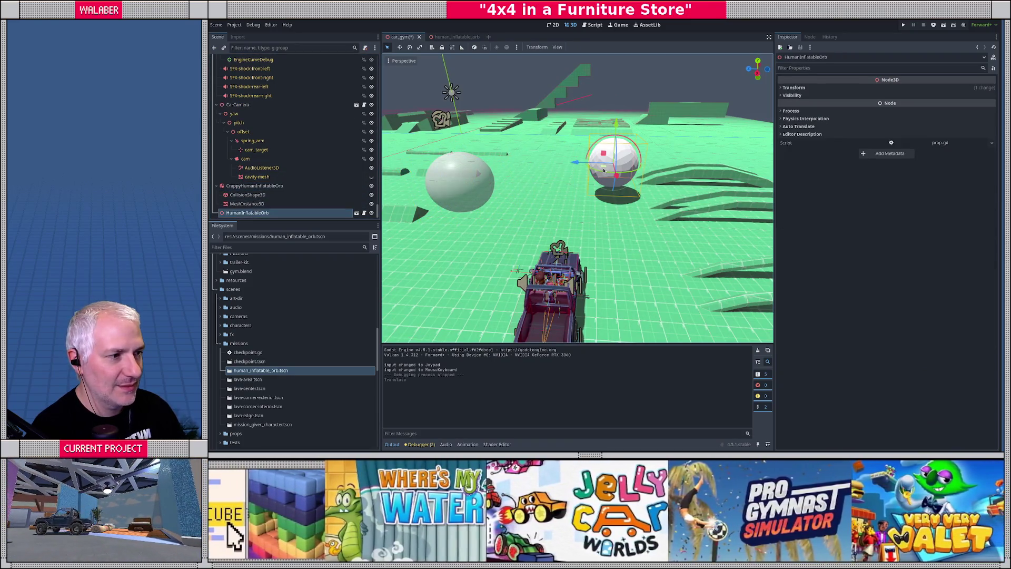
{"action": "mouse_move", "coordinate": [604, 170]}
{"action": "left_mouse_down"}
{"action": "mouse_move", "coordinate": [563, 174]}
{"action": "mouse_move", "coordinate": [557, 59]}
{"action": "left_mouse_up"}
{"action": "scroll", "coordinate": [545, 184], "scroll_direction": "down", "scroll_amount": 5}
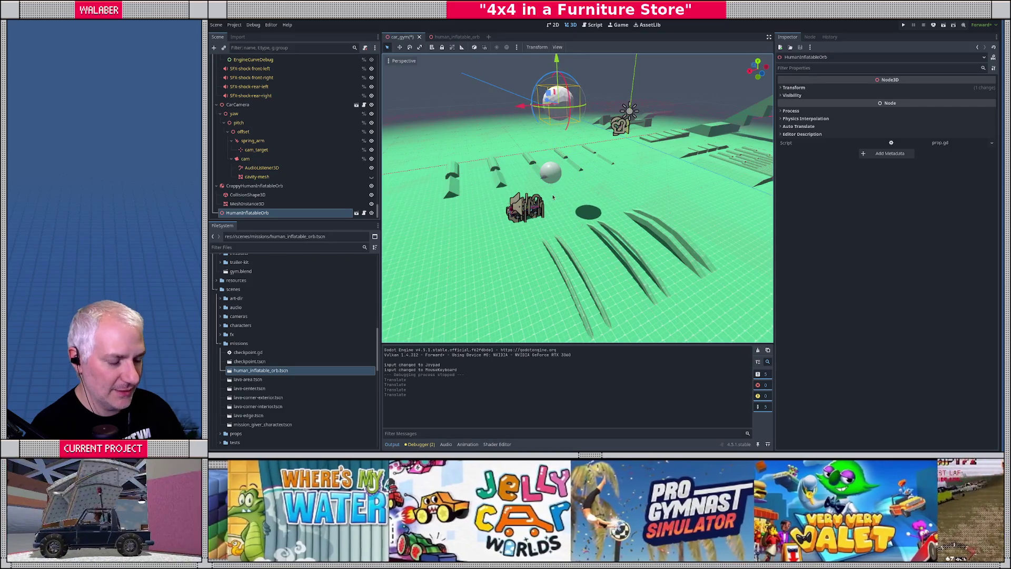
Step: Save and run the car_gym level twice to test the orb, stopping each run
{"action": "key", "text": "F6"}
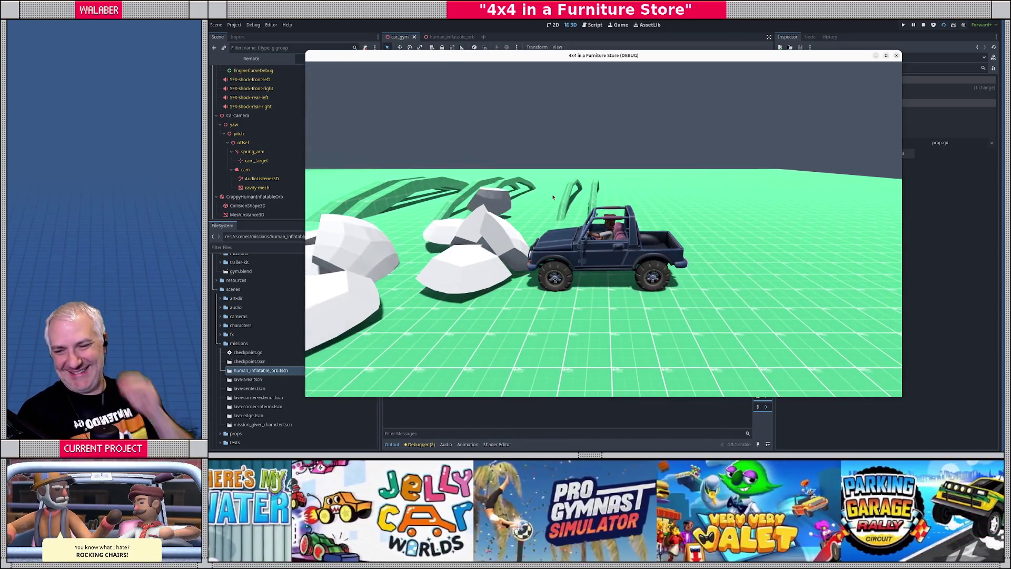
{"action": "key", "text": "F8"}
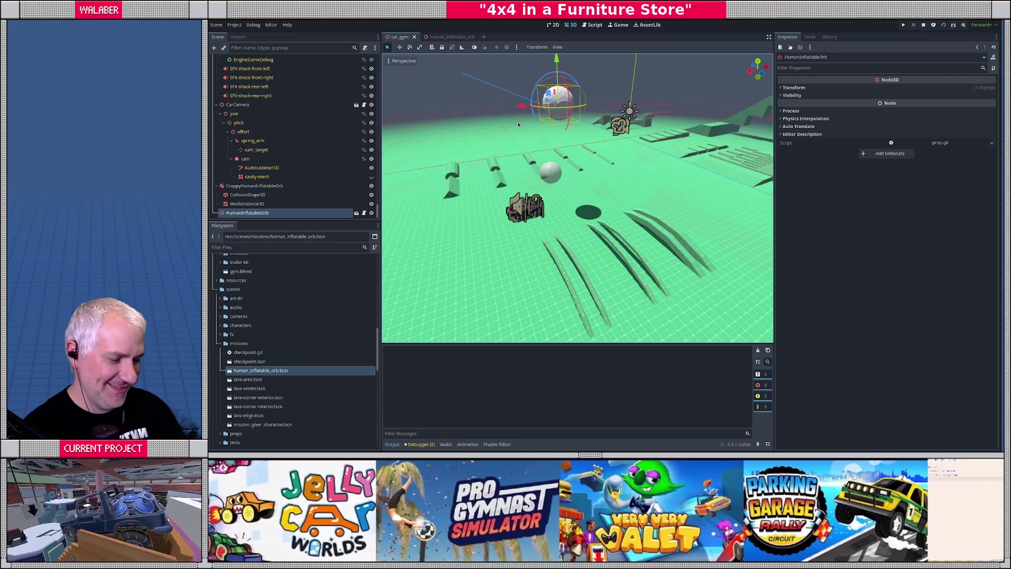
{"action": "key", "text": "F5"}
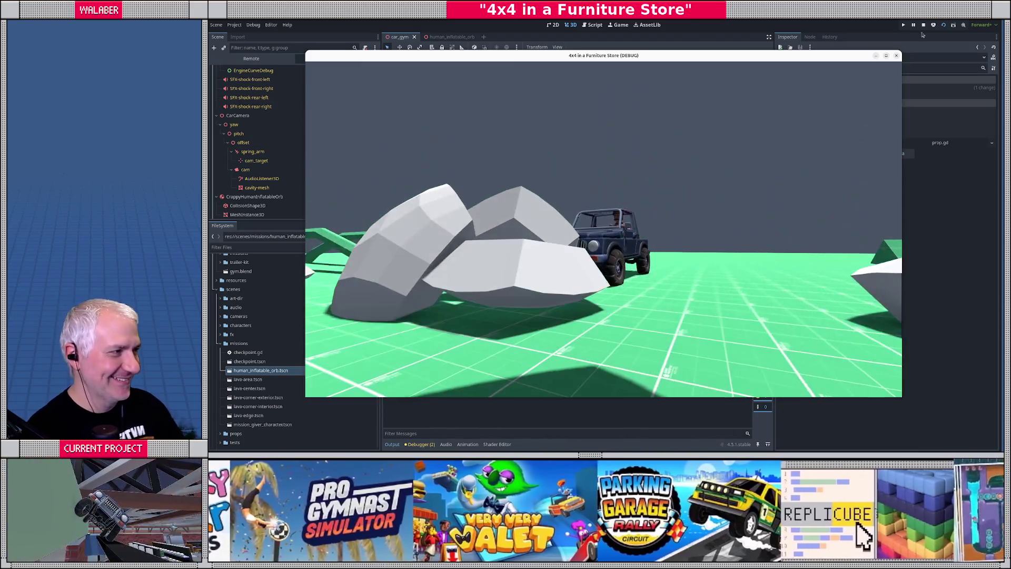
{"action": "left_click", "coordinate": [924, 24]}
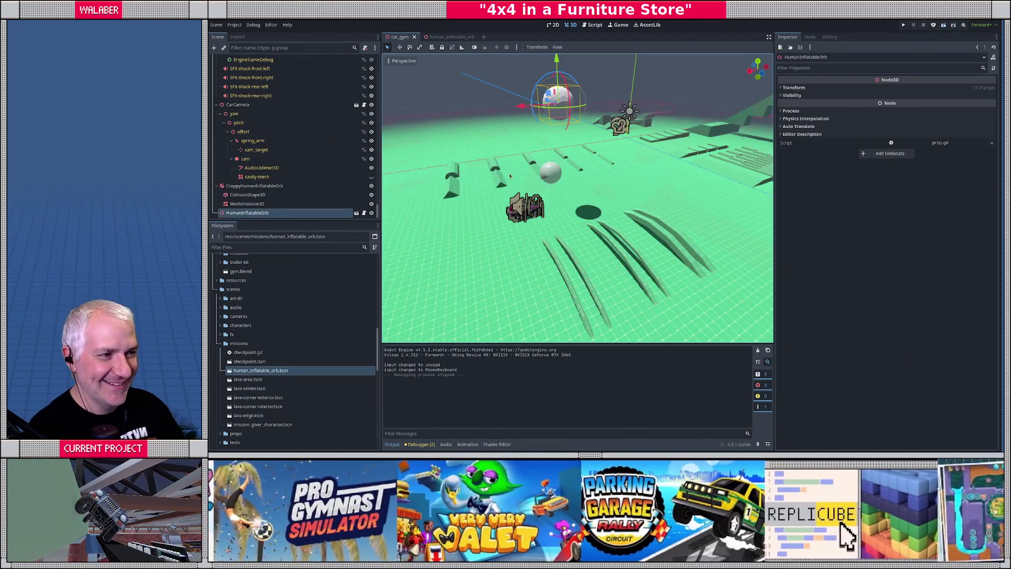
Step: Slide HumanInflatableOrb along X and raise it above the car, then return to Blender
{"action": "key", "text": "KP_3"}
{"action": "key", "text": "KP_1"}
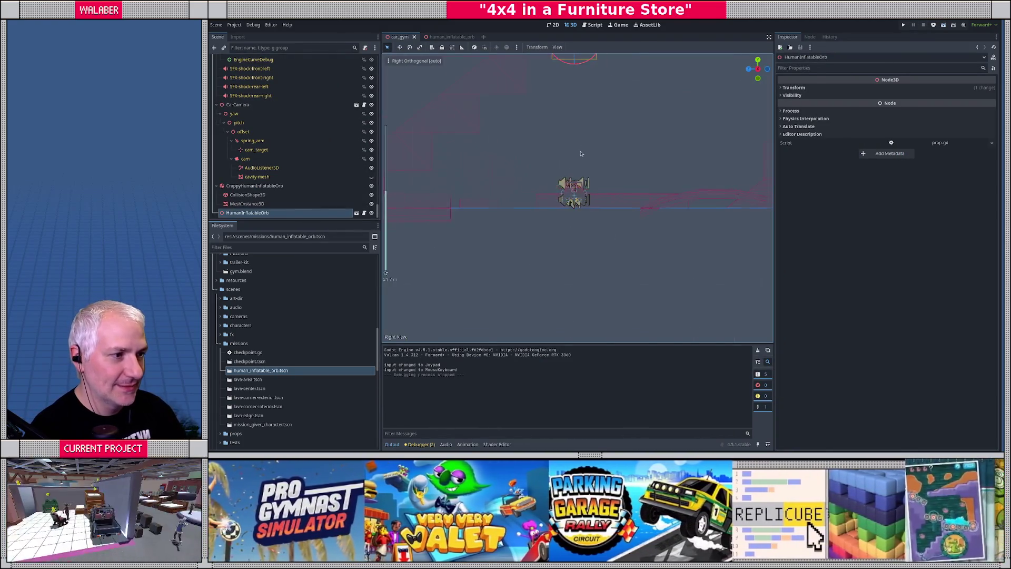
{"action": "scroll", "coordinate": [582, 157], "scroll_direction": "down", "scroll_amount": 3}
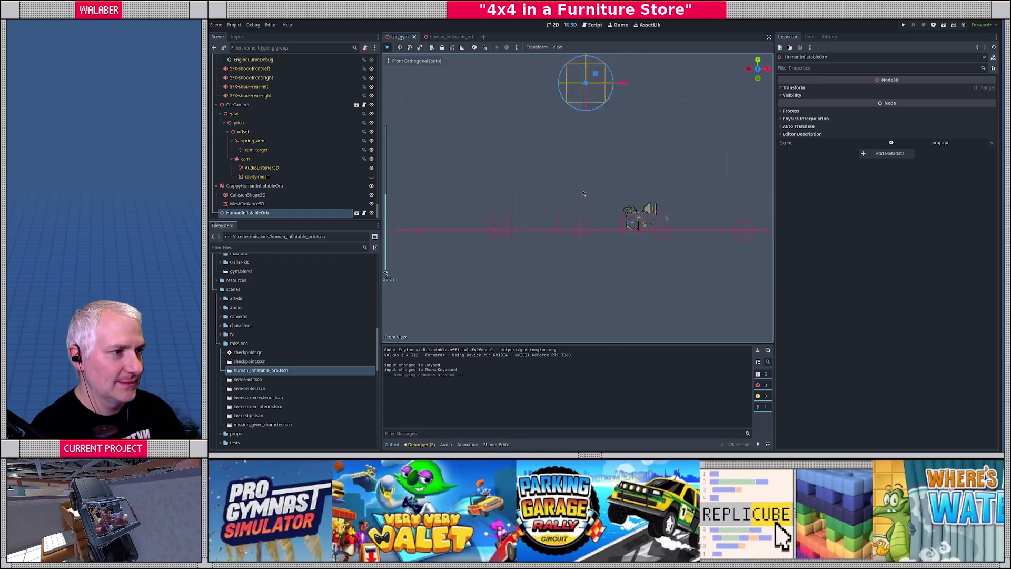
{"action": "middle_click_drag", "start_coordinate": [582, 157], "coordinate": [558, 200], "text": "shift"}
{"action": "left_click_drag", "start_coordinate": [606, 129], "coordinate": [657, 130]}
{"action": "left_click_drag", "start_coordinate": [614, 87], "coordinate": [614, 68]}
{"action": "left_click_drag", "start_coordinate": [653, 107], "coordinate": [656, 107]}
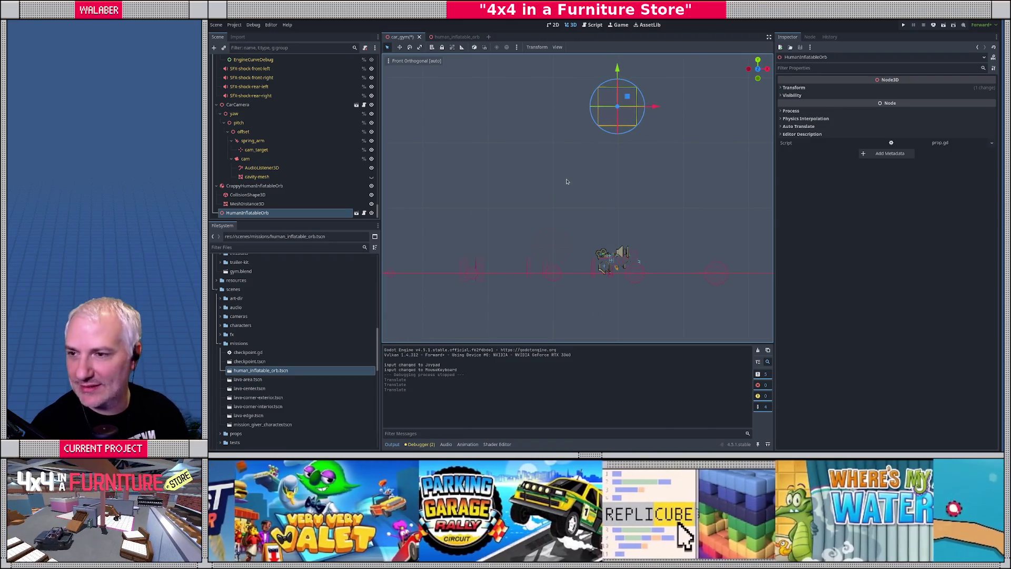
{"action": "key", "text": "alt+Tab"}
{"action": "scroll", "coordinate": [481, 221], "scroll_direction": "down", "scroll_amount": 4}
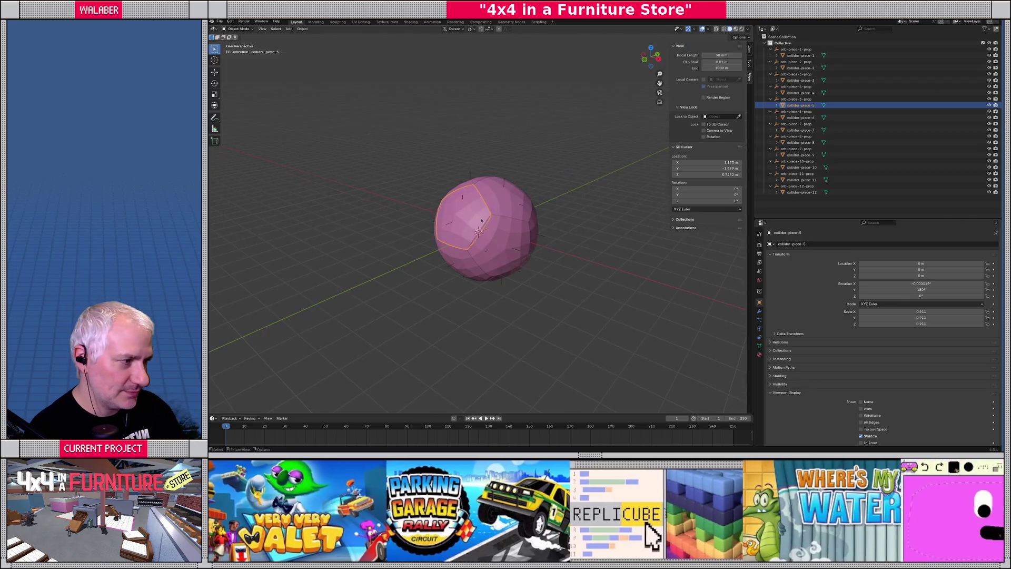
Step: Select orb-piece-1-prop and add a new custom property in Object Properties
{"action": "left_click", "coordinate": [795, 49]}
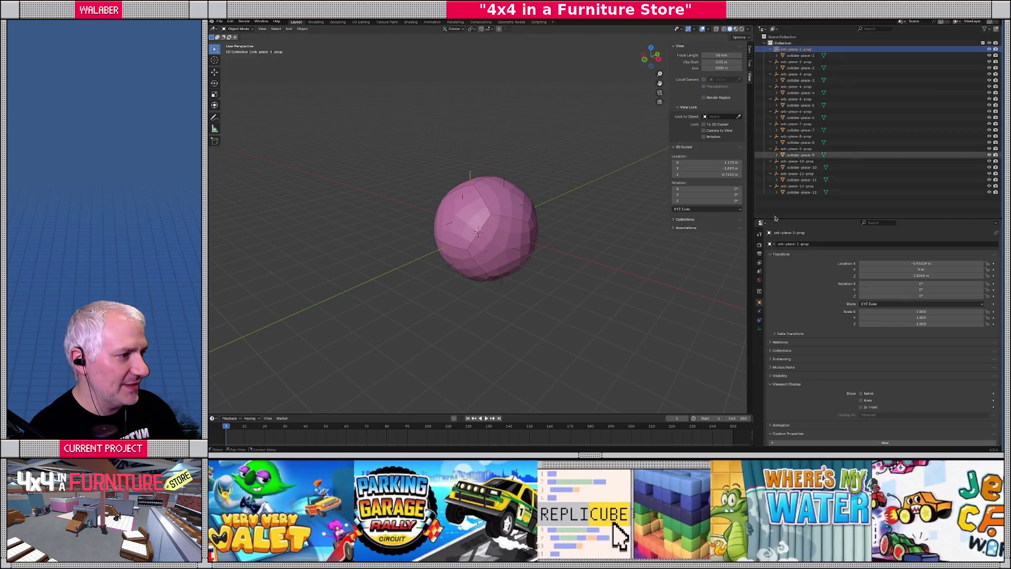
{"action": "scroll", "coordinate": [830, 377], "scroll_direction": "down", "scroll_amount": 1}
{"action": "left_click_drag", "start_coordinate": [846, 223], "coordinate": [846, 138]}
{"action": "left_click", "coordinate": [905, 360]}
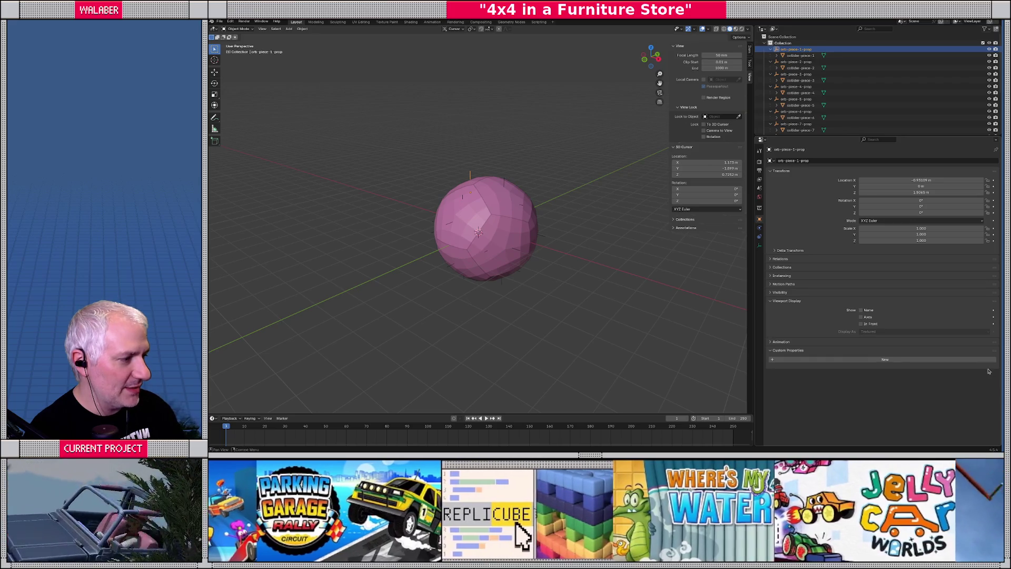
{"action": "left_click", "coordinate": [988, 371]}
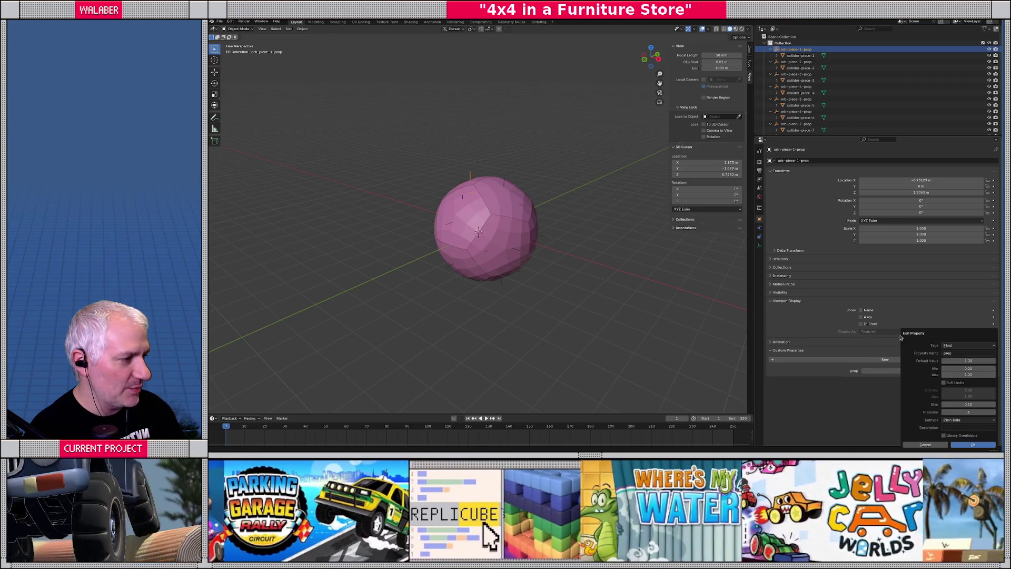
Step: Rename the custom property to mass with a maximum of 500, then begin editing its value
{"action": "left_click", "coordinate": [968, 354]}
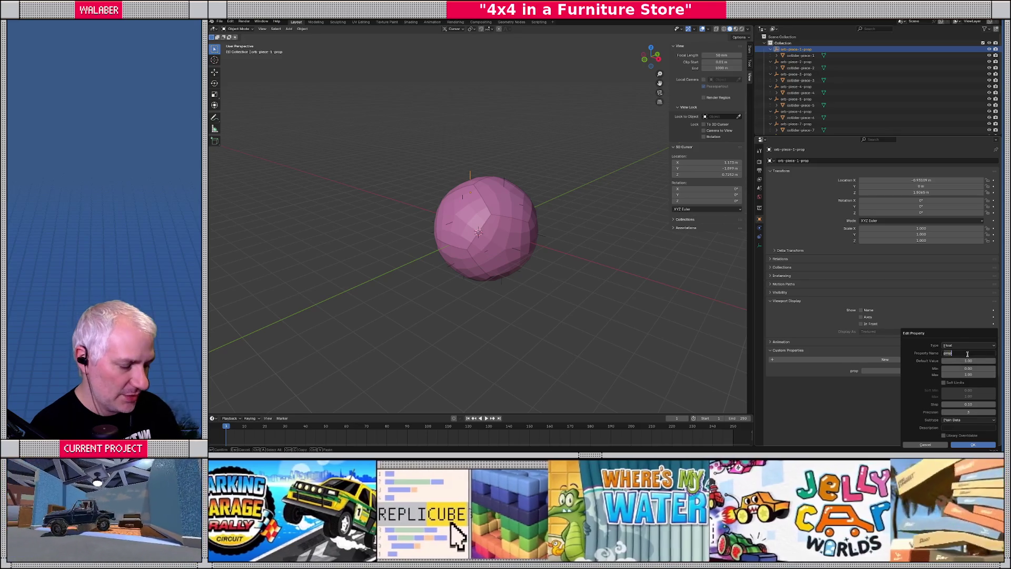
{"action": "type", "text": "mass"}
{"action": "key", "text": "Return"}
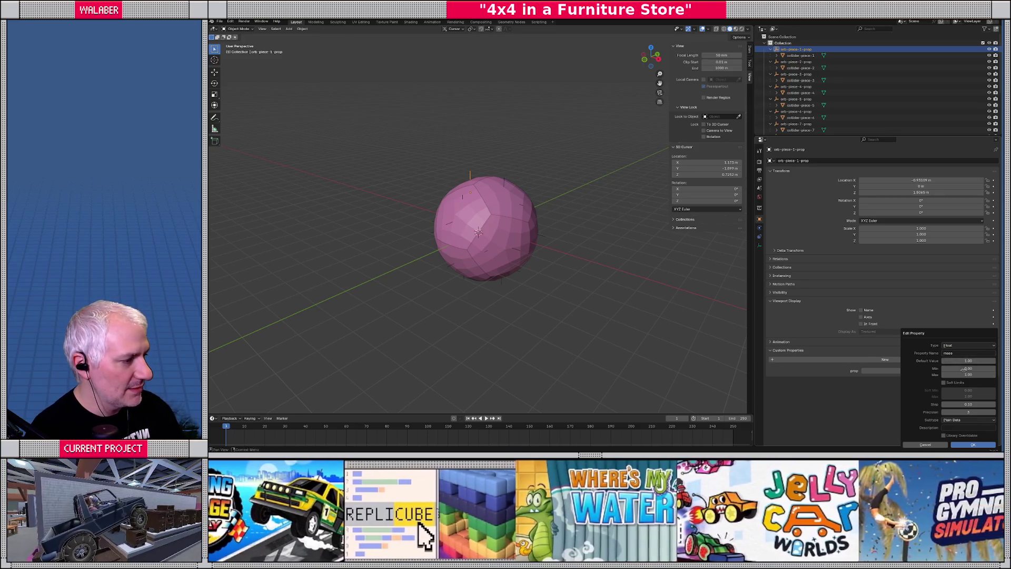
{"action": "left_click", "coordinate": [964, 375]}
{"action": "key", "text": "Return"}
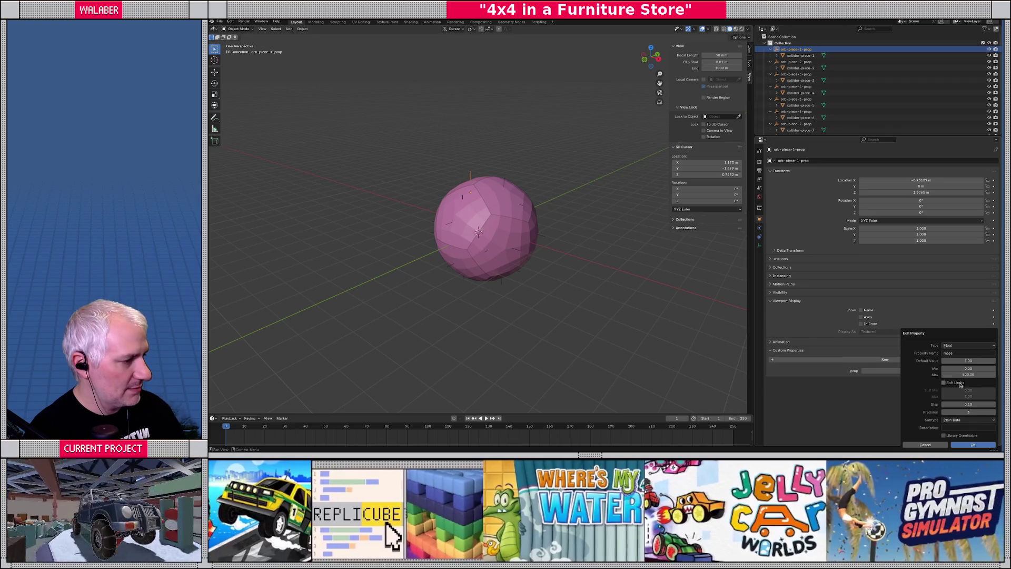
{"action": "left_click", "coordinate": [973, 447]}
{"action": "left_click_drag", "start_coordinate": [904, 376], "coordinate": [902, 392]}
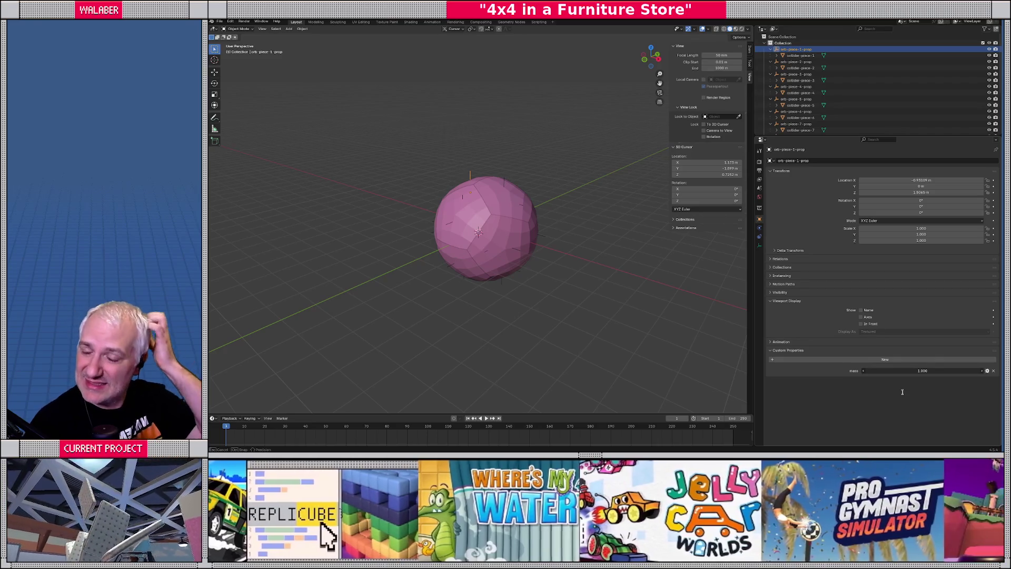
{"action": "left_click_drag", "start_coordinate": [902, 392], "coordinate": [902, 392]}
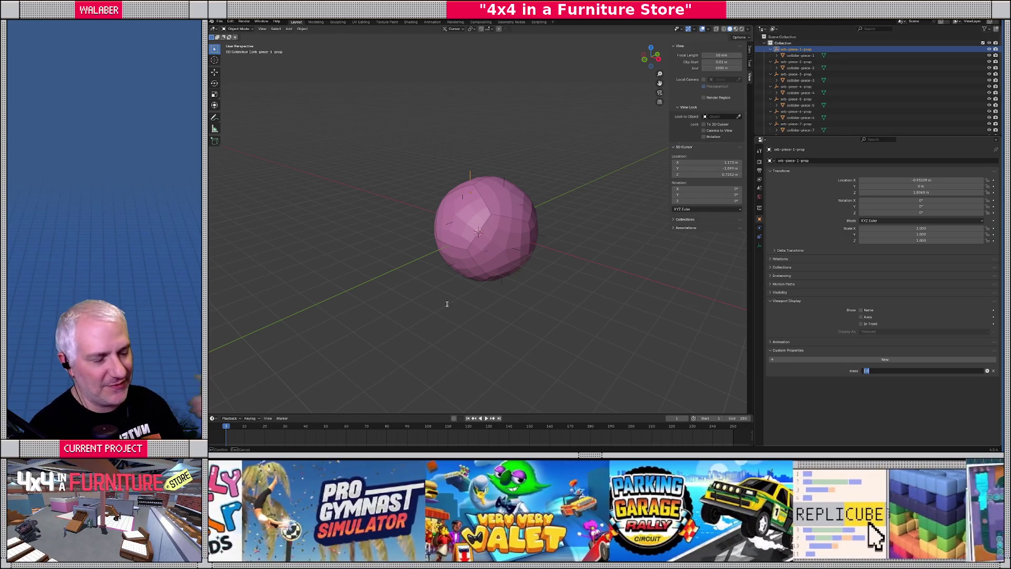
Step: Set orb-piece-1-prop's mass value to 5, then orbit and zoom in on the orb
{"action": "type", "text": "5"}
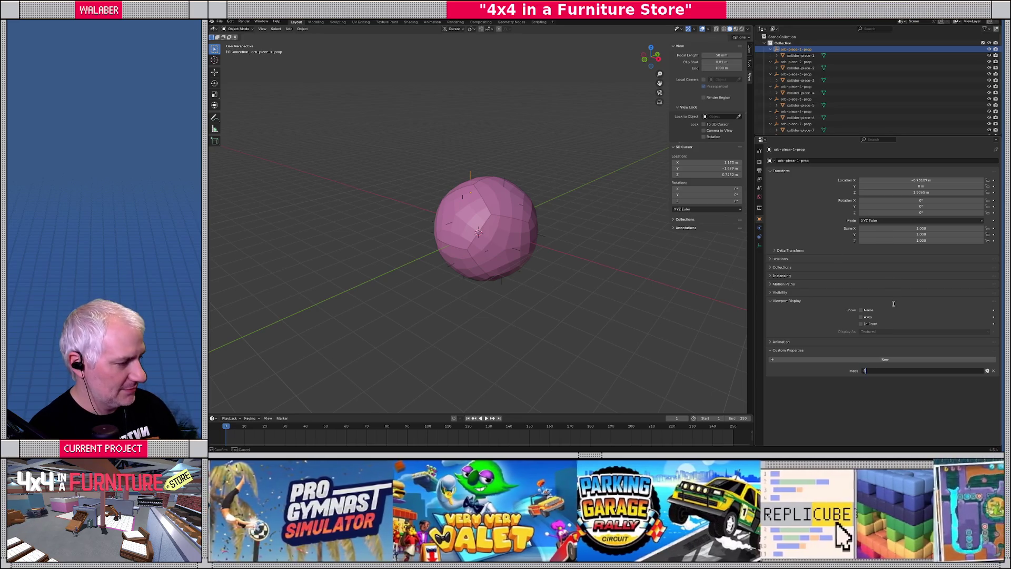
{"action": "key", "text": "Return"}
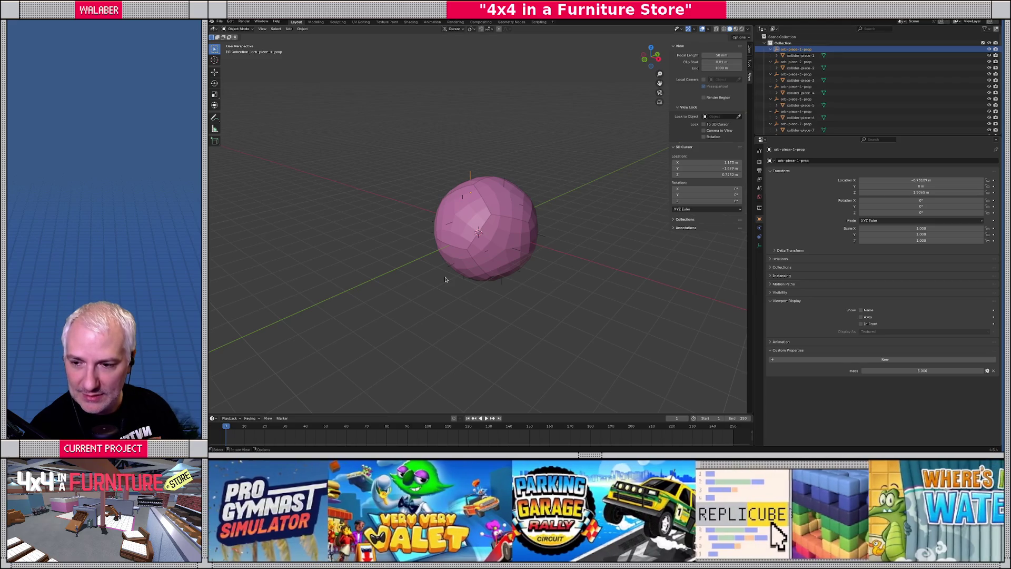
{"action": "mouse_move", "coordinate": [449, 282]}
{"action": "middle_mouse_down"}
{"action": "mouse_move", "coordinate": [488, 289]}
{"action": "mouse_move", "coordinate": [475, 293]}
{"action": "middle_mouse_up"}
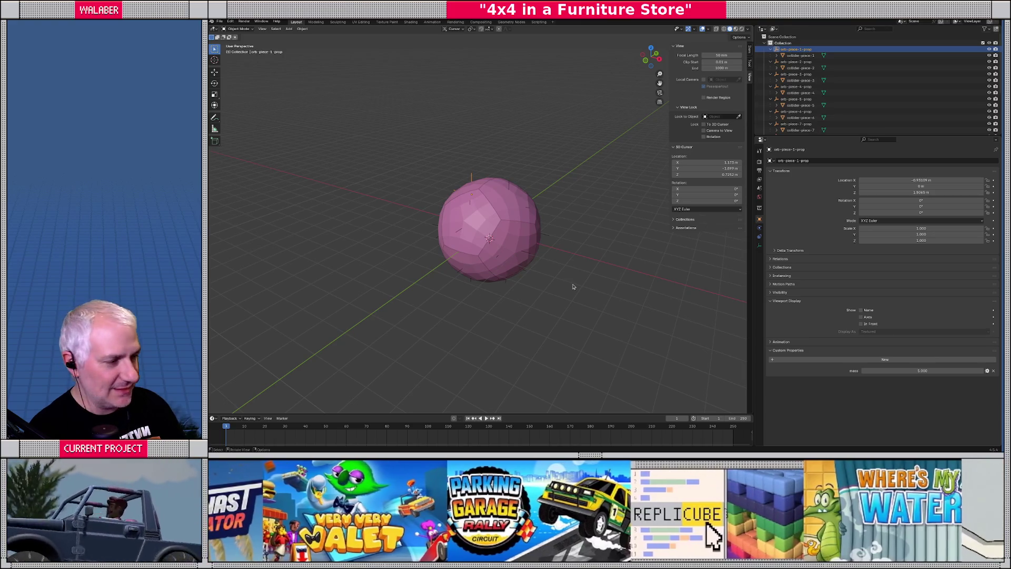
{"action": "key", "text": "super"}
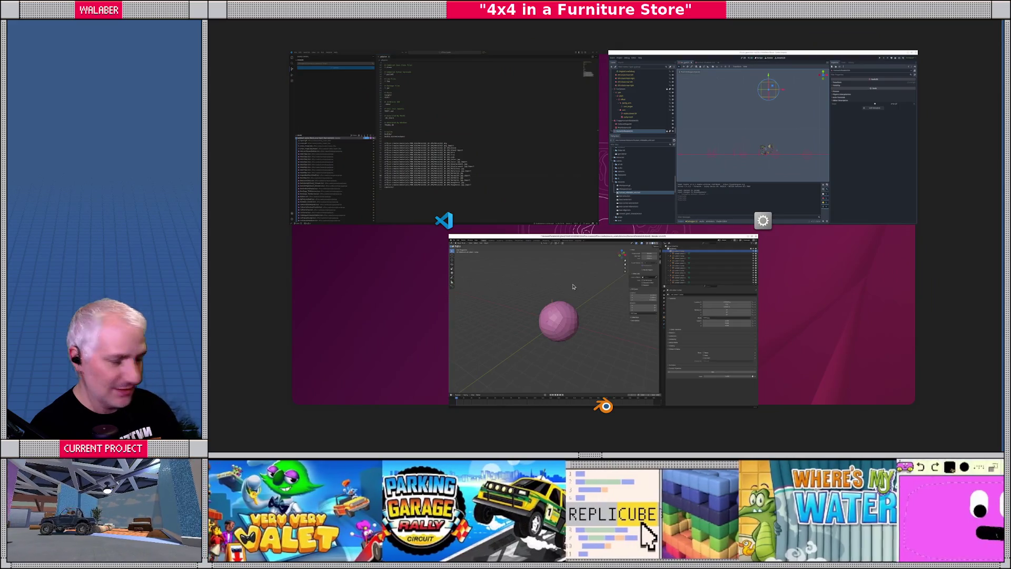
{"action": "left_click", "coordinate": [573, 286]}
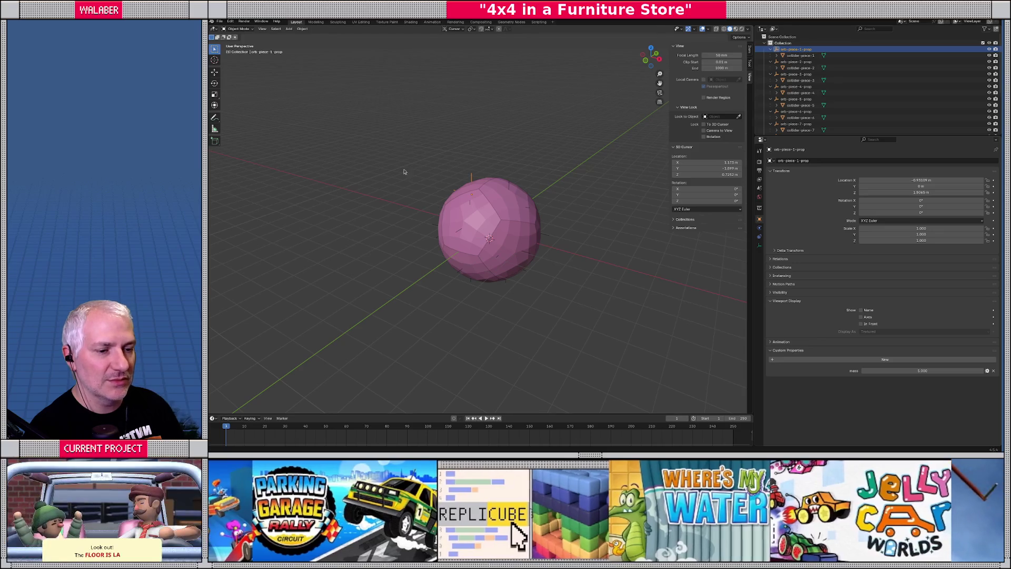
{"action": "key", "text": "alt+Tab"}
{"action": "key", "text": "alt+Tab"}
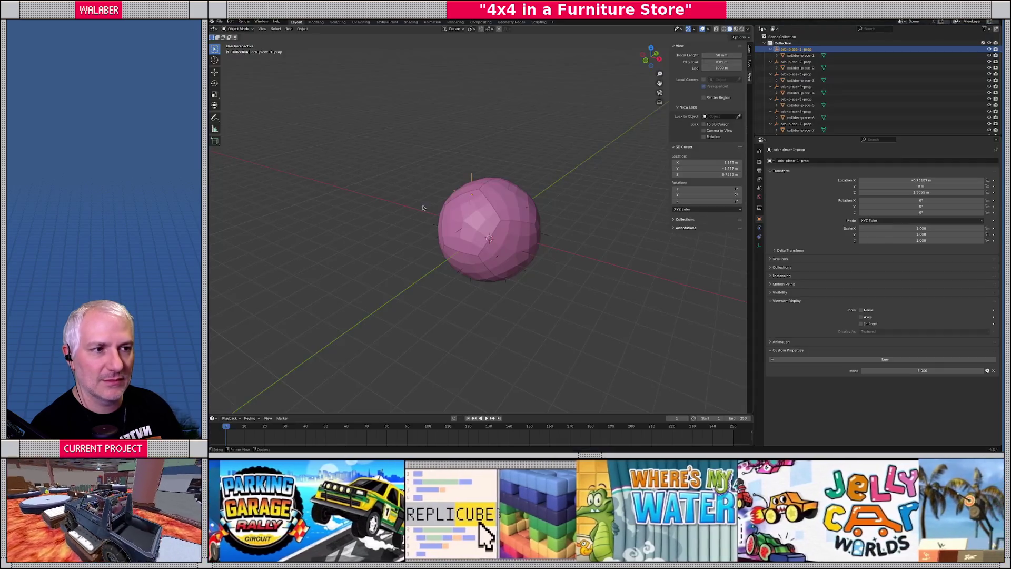
{"action": "middle_click_drag", "start_coordinate": [422, 185], "coordinate": [520, 227]}
{"action": "scroll", "coordinate": [464, 206], "scroll_direction": "up", "scroll_amount": 2}
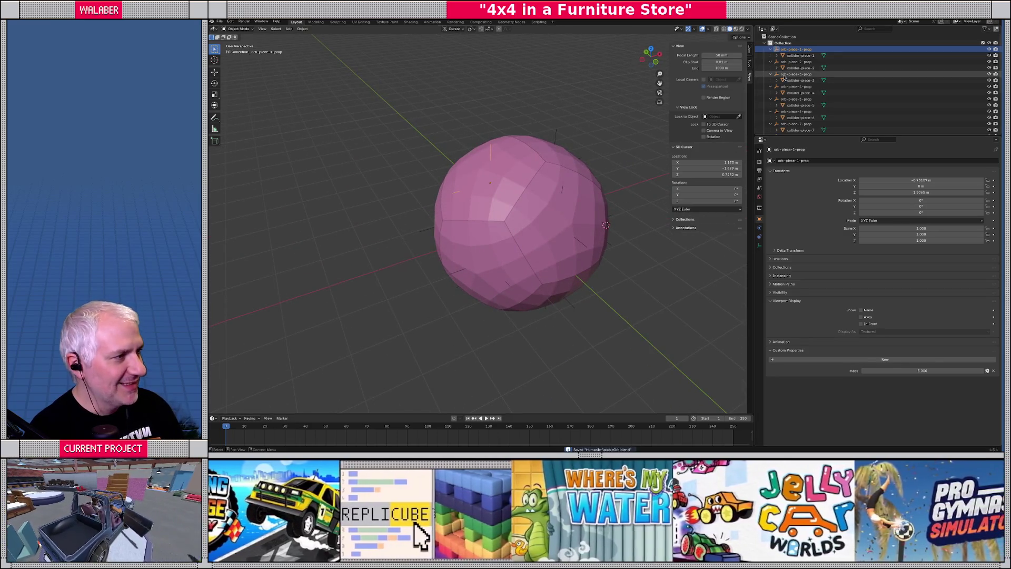
Step: Select orb-piece-2-prop through orb-piece-12-prop, then make orb-piece-1-prop active
{"action": "left_click", "coordinate": [784, 63]}
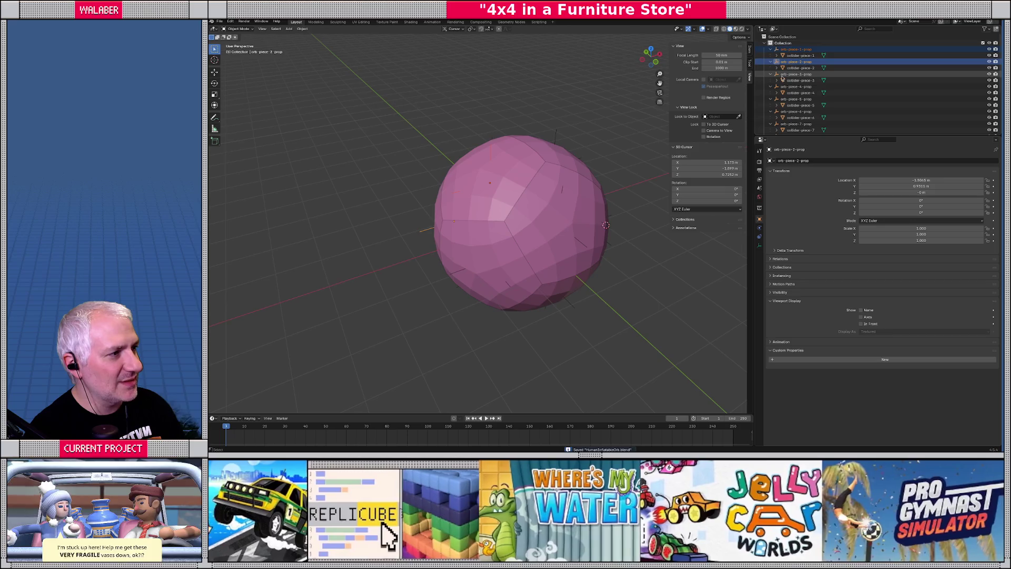
{"action": "left_click", "coordinate": [795, 74], "text": "ctrl"}
{"action": "left_click", "coordinate": [795, 86], "text": "ctrl"}
{"action": "left_click", "coordinate": [795, 99], "text": "ctrl"}
{"action": "left_click", "coordinate": [790, 112], "text": "ctrl"}
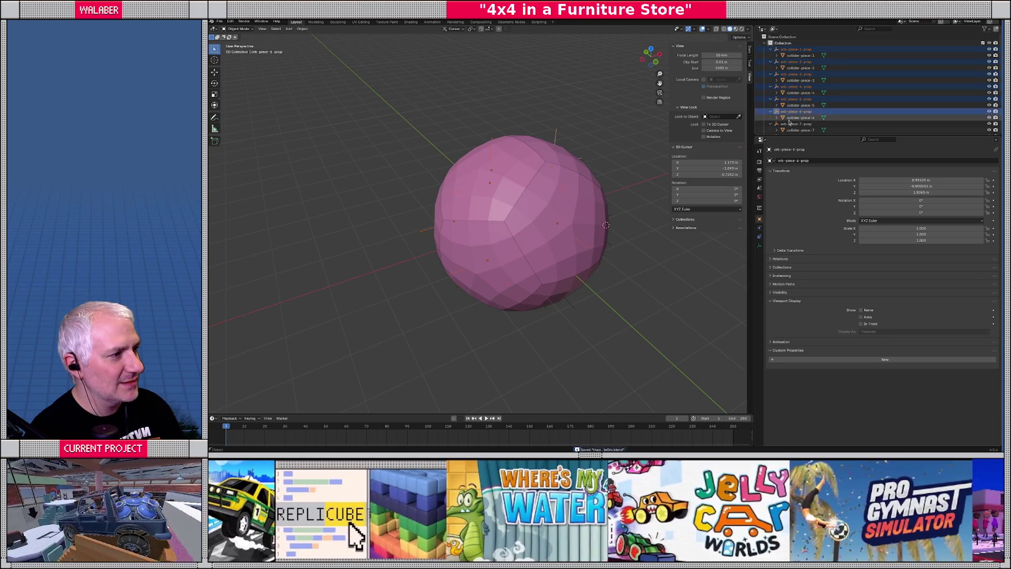
{"action": "left_click", "coordinate": [790, 124], "text": "ctrl"}
{"action": "scroll", "coordinate": [790, 119], "scroll_direction": "down", "scroll_amount": 2}
{"action": "left_click", "coordinate": [790, 112], "text": "ctrl"}
{"action": "scroll", "coordinate": [790, 113], "scroll_direction": "down", "scroll_amount": 1}
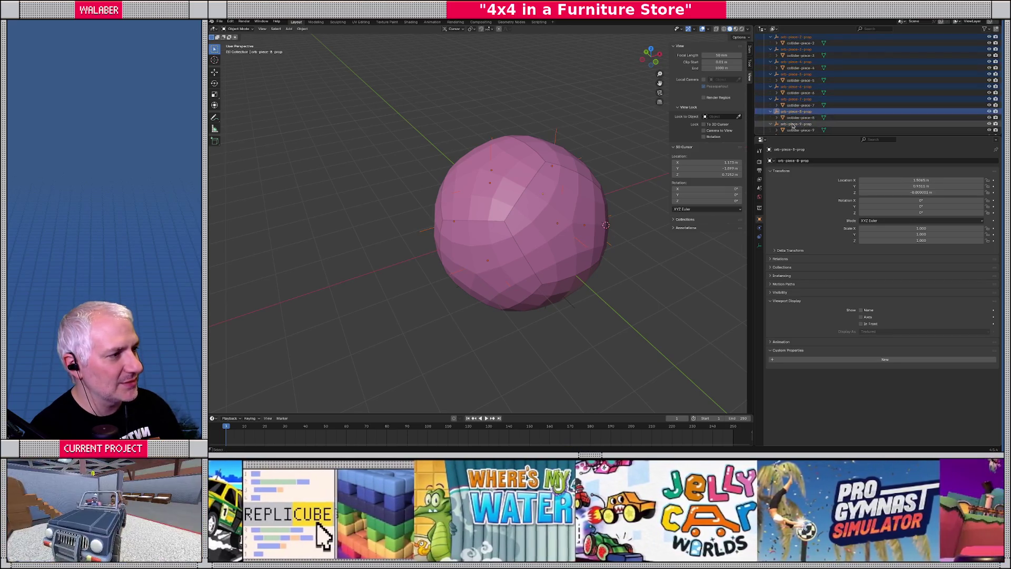
{"action": "left_click", "coordinate": [790, 113], "text": "ctrl"}
{"action": "scroll", "coordinate": [790, 113], "scroll_direction": "down", "scroll_amount": 1}
{"action": "left_click", "coordinate": [789, 113], "text": "ctrl"}
{"action": "scroll", "coordinate": [789, 114], "scroll_direction": "down", "scroll_amount": 1}
{"action": "left_click", "coordinate": [789, 112], "text": "ctrl"}
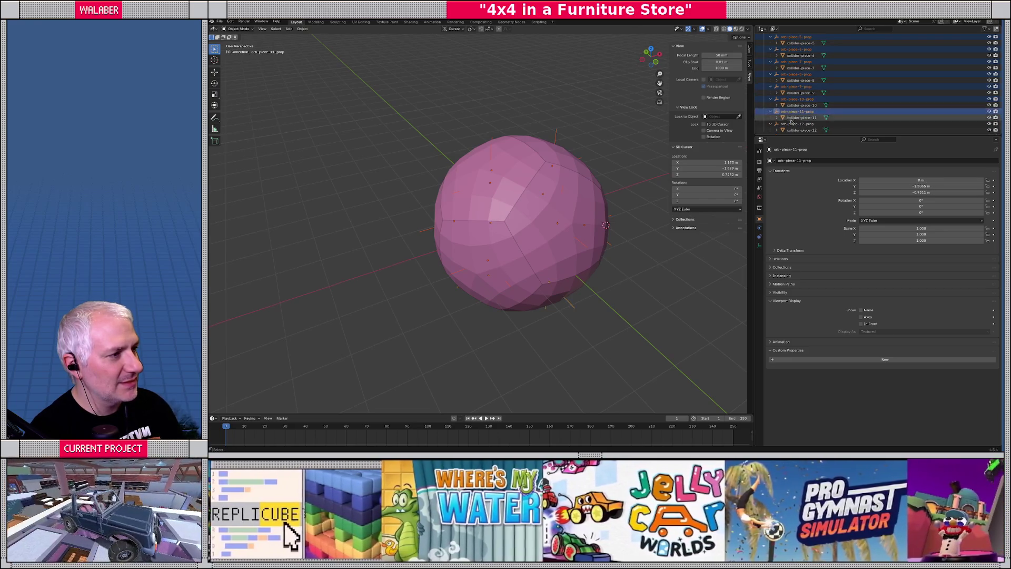
{"action": "left_click", "coordinate": [788, 125], "text": "ctrl"}
{"action": "scroll", "coordinate": [784, 95], "scroll_direction": "up", "scroll_amount": 5}
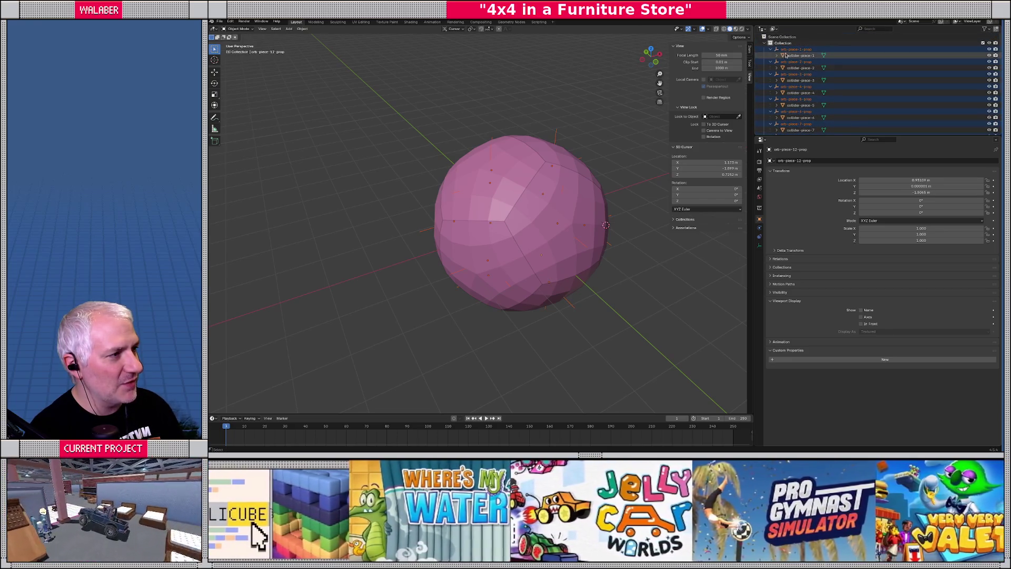
{"action": "left_click", "coordinate": [795, 49], "text": "ctrl"}
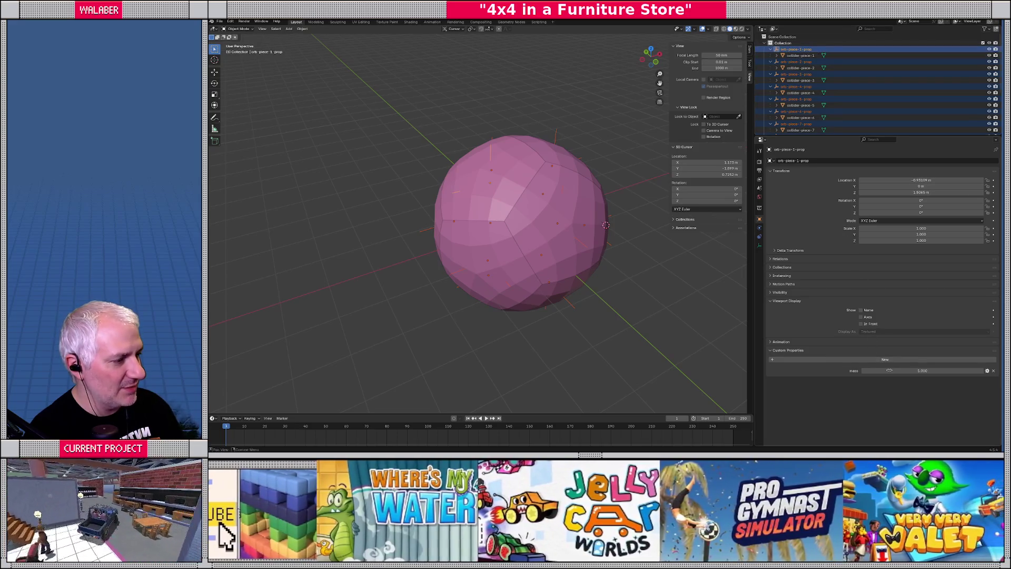
Step: Bring up the mass property's context menu to look for Copy to Selected
{"action": "right_click", "coordinate": [888, 370]}
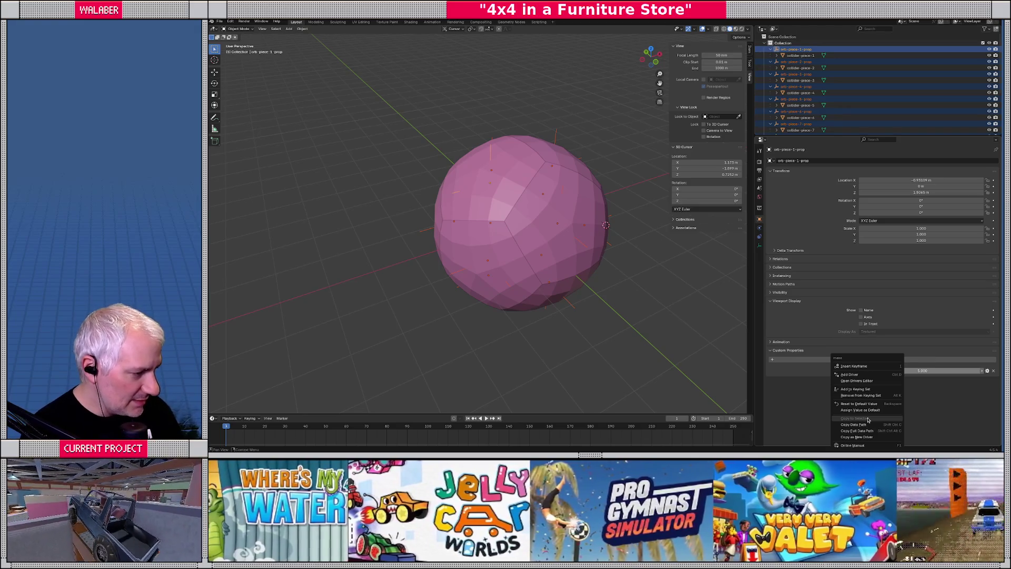
{"action": "key", "text": "Escape"}
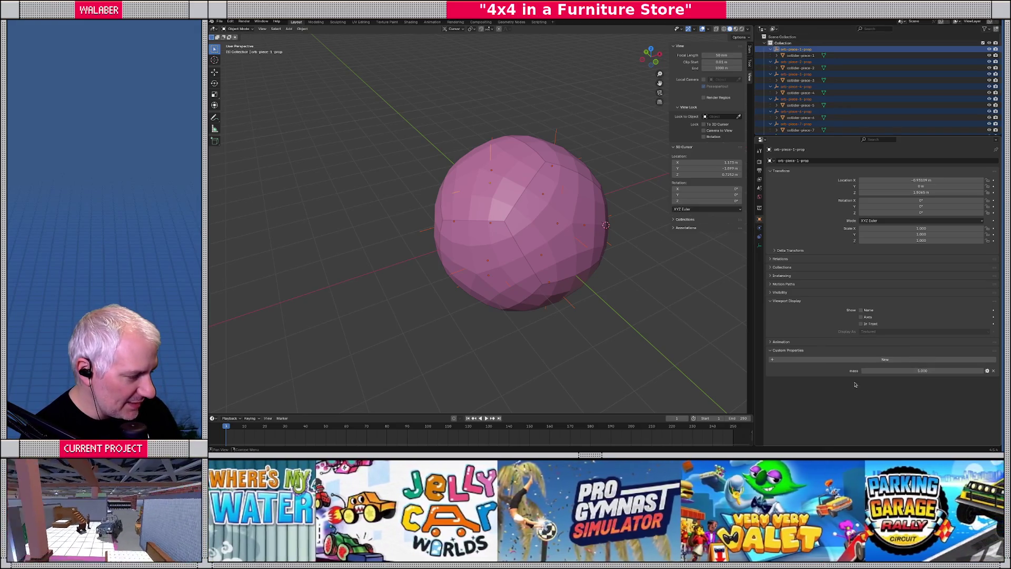
{"action": "right_click", "coordinate": [879, 374]}
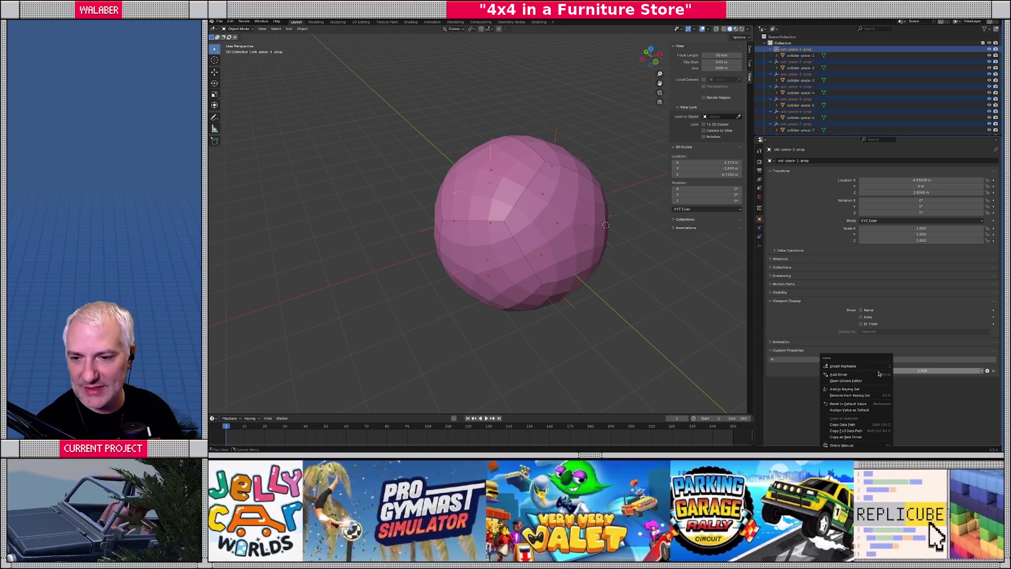
Step: Give orb-piece-2-prop a custom property named mass with a maximum of 500
{"action": "left_click", "coordinate": [795, 62]}
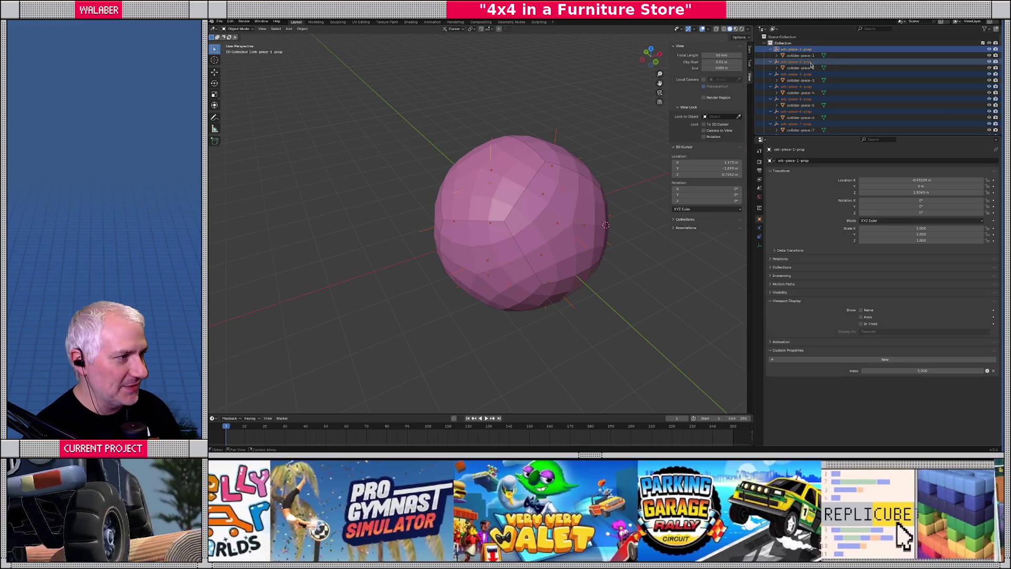
{"action": "left_click", "coordinate": [908, 360]}
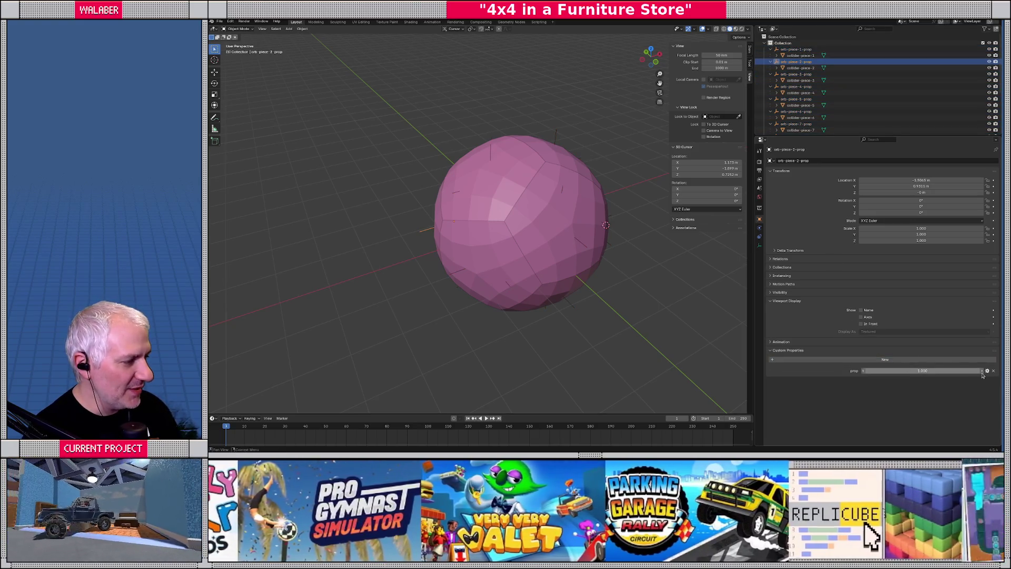
{"action": "left_click", "coordinate": [987, 370]}
{"action": "left_click", "coordinate": [957, 354]}
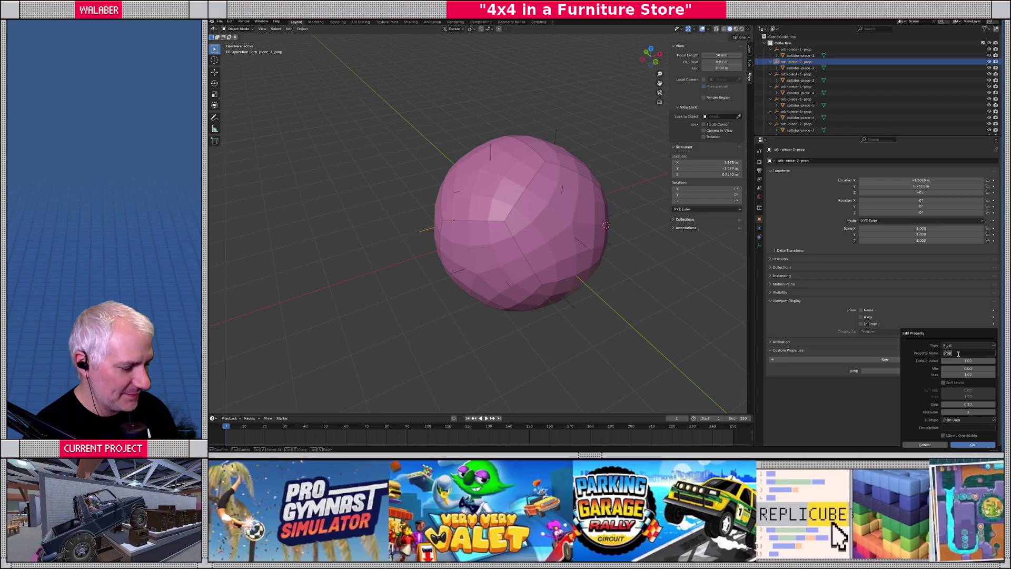
{"action": "type", "text": "ma"}
{"action": "key", "text": "Tab"}
{"action": "key", "text": "Tab"}
{"action": "key", "text": "Tab"}
{"action": "type", "text": "500"}
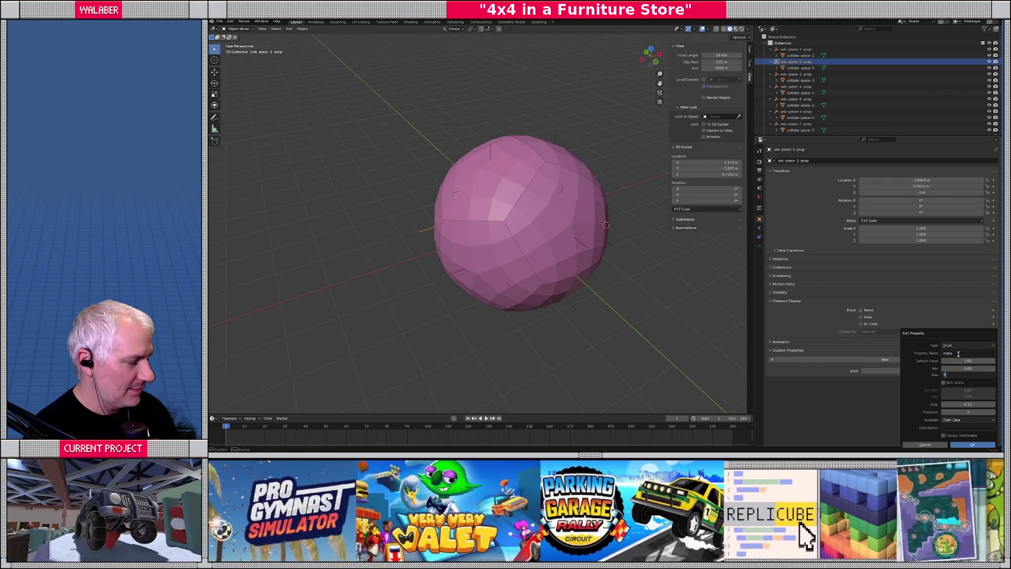
{"action": "key", "text": "Return"}
{"action": "left_click", "coordinate": [966, 446]}
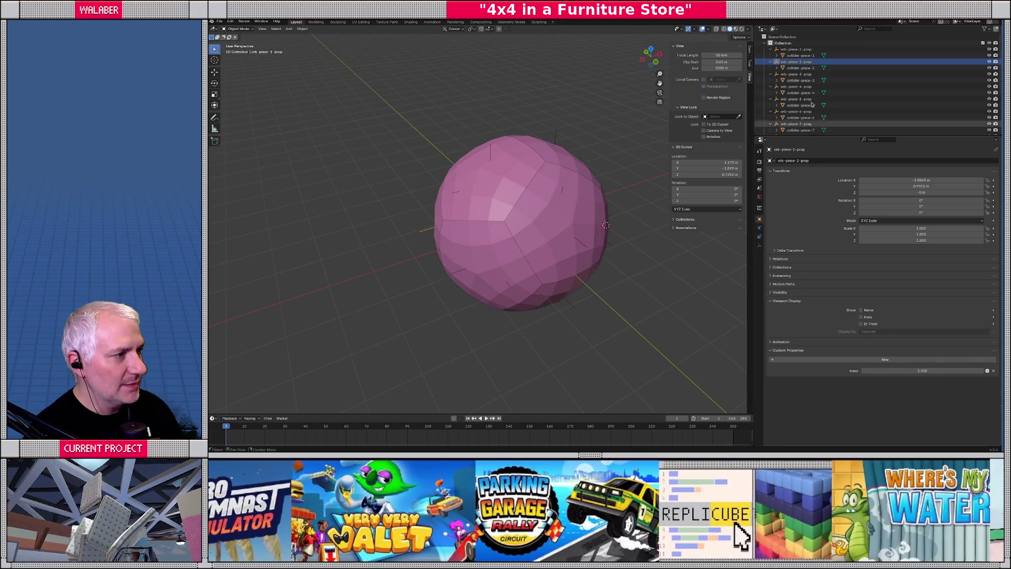
Step: Add the same mass property, max 500, to orb-piece-3-prop and make the Outliner taller
{"action": "left_click", "coordinate": [798, 74]}
{"action": "left_click", "coordinate": [931, 360]}
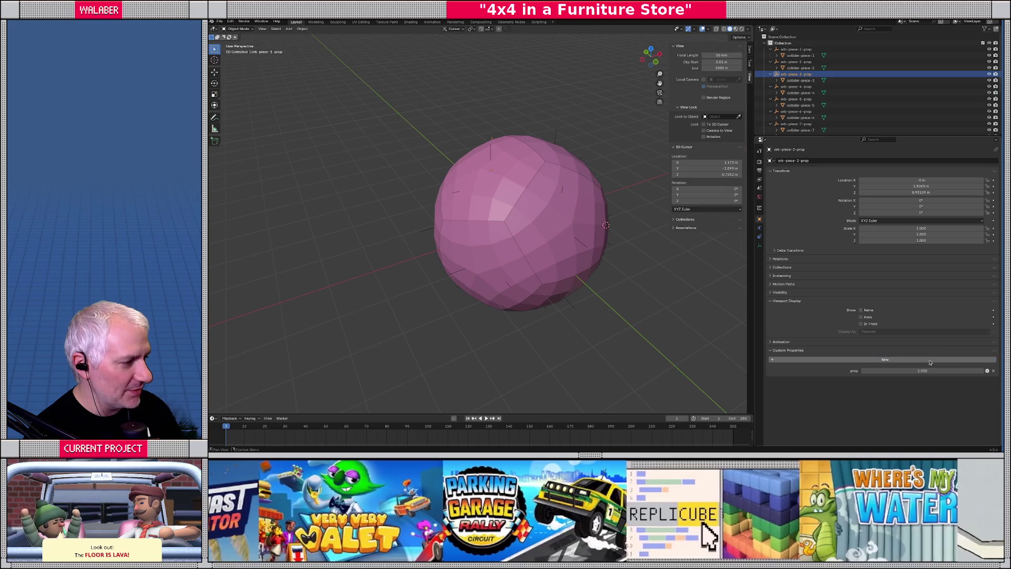
{"action": "left_click", "coordinate": [993, 370]}
{"action": "left_click", "coordinate": [958, 353]}
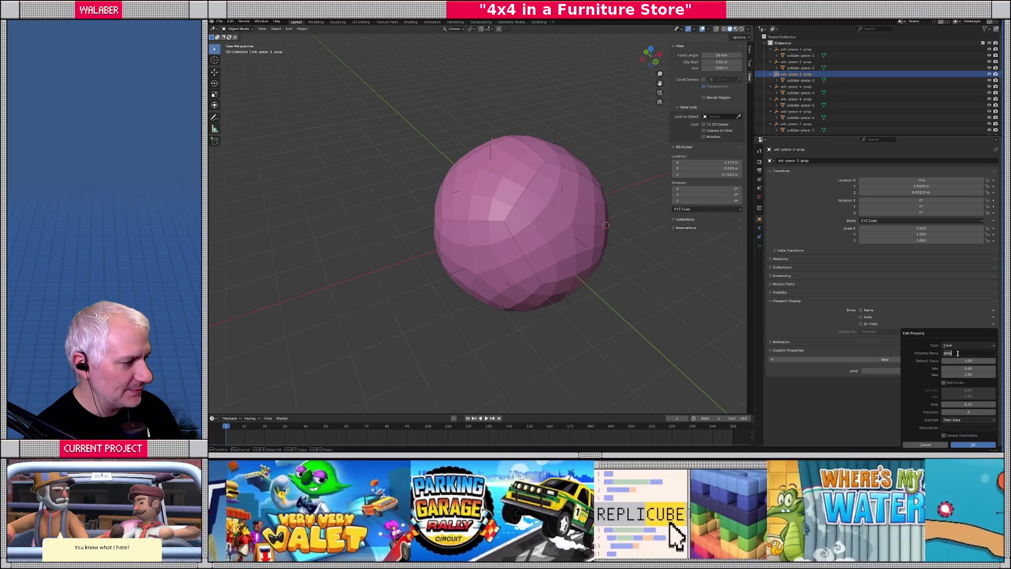
{"action": "type", "text": "mass"}
{"action": "key", "text": "Tab"}
{"action": "key", "text": "Tab"}
{"action": "key", "text": "Tab"}
{"action": "type", "text": "500"}
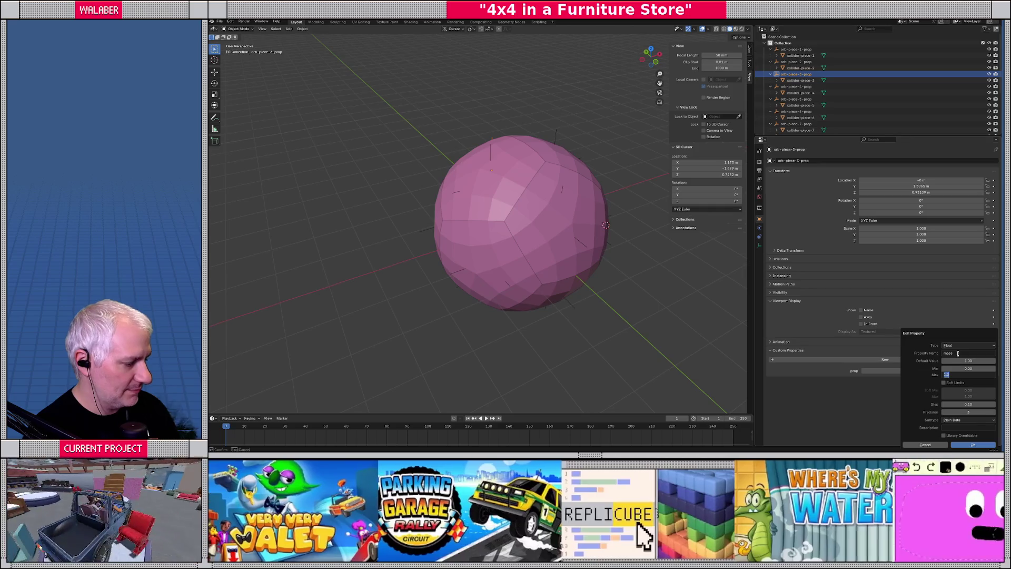
{"action": "key", "text": "Return"}
{"action": "left_click", "coordinate": [973, 445]}
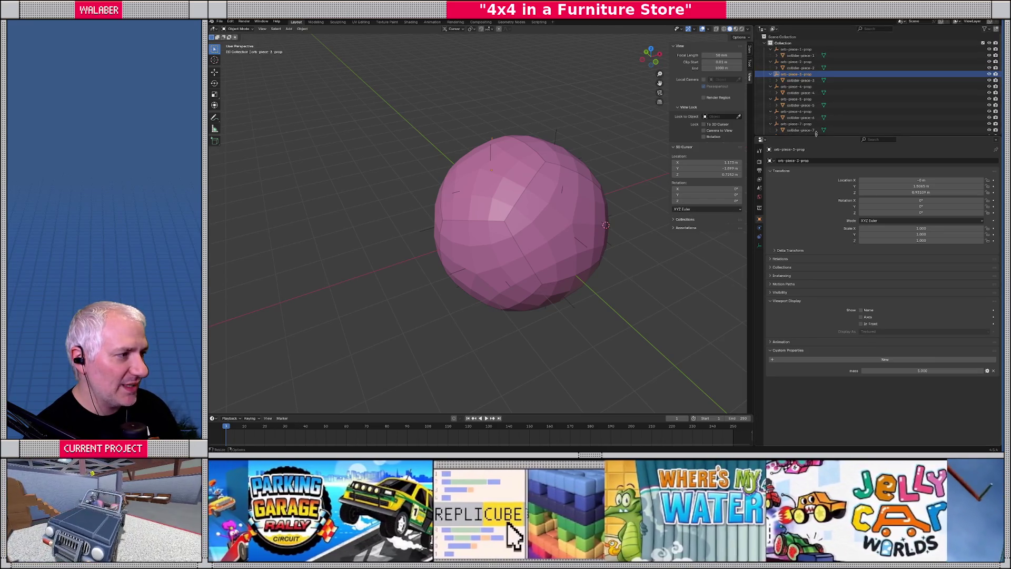
{"action": "left_click_drag", "start_coordinate": [817, 136], "coordinate": [818, 209]}
Step: Select orb-piece-8 through orb-piece-11 and apply Link Object Data from the active piece
{"action": "left_click", "coordinate": [797, 173]}
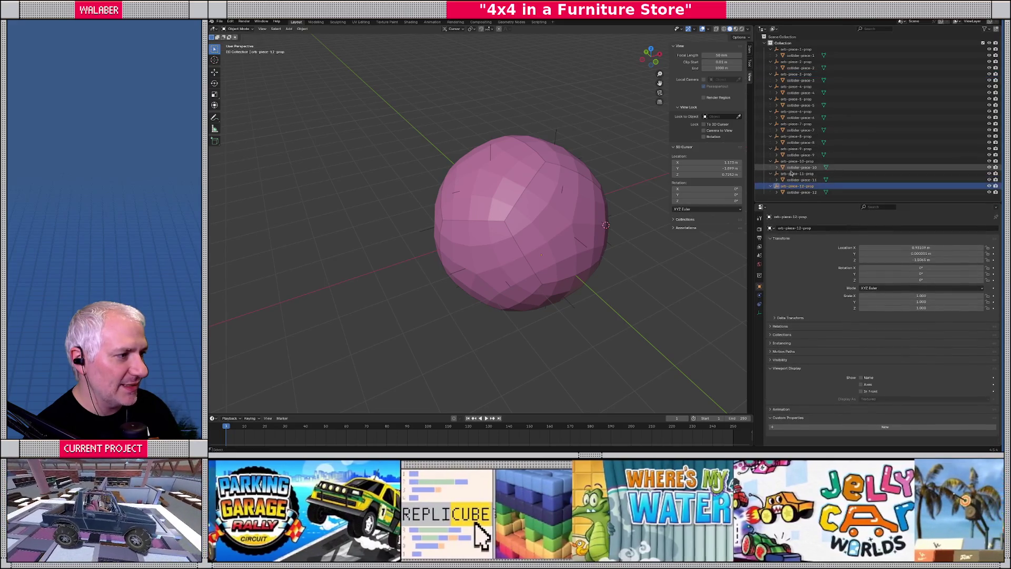
{"action": "left_click_drag", "start_coordinate": [791, 165], "coordinate": [785, 51]}
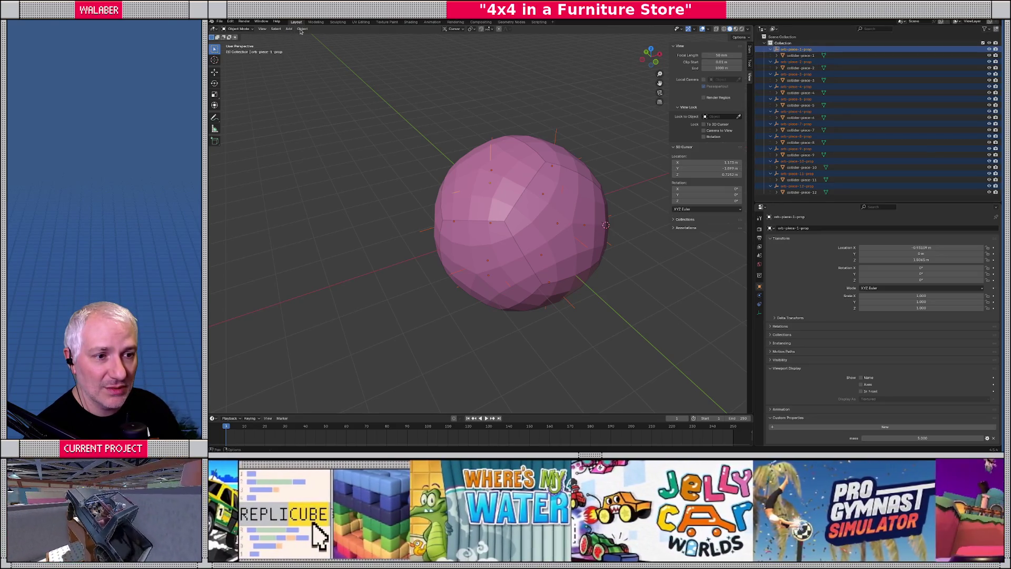
{"action": "left_click", "coordinate": [302, 29]}
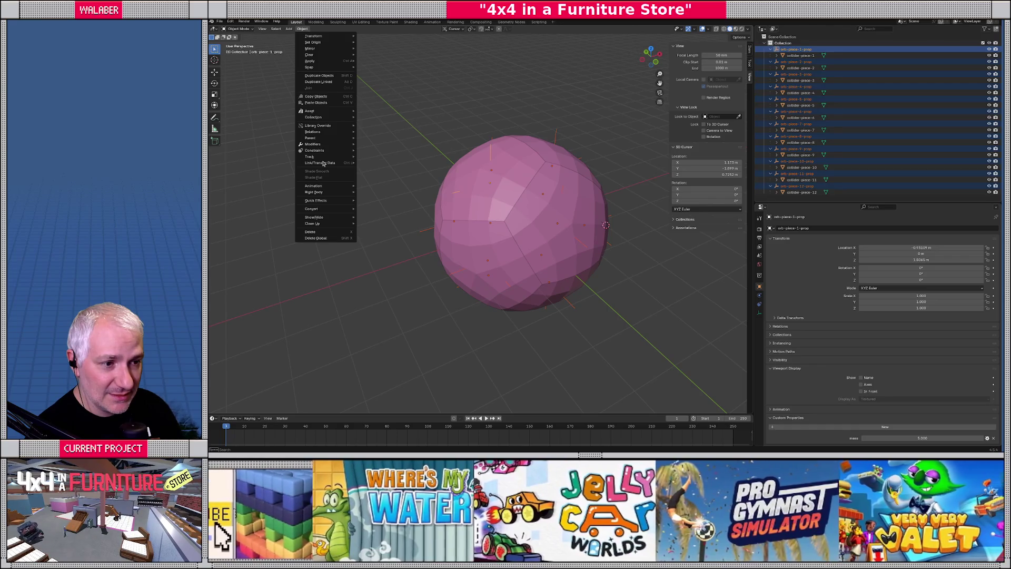
{"action": "mouse_move", "coordinate": [324, 163]}
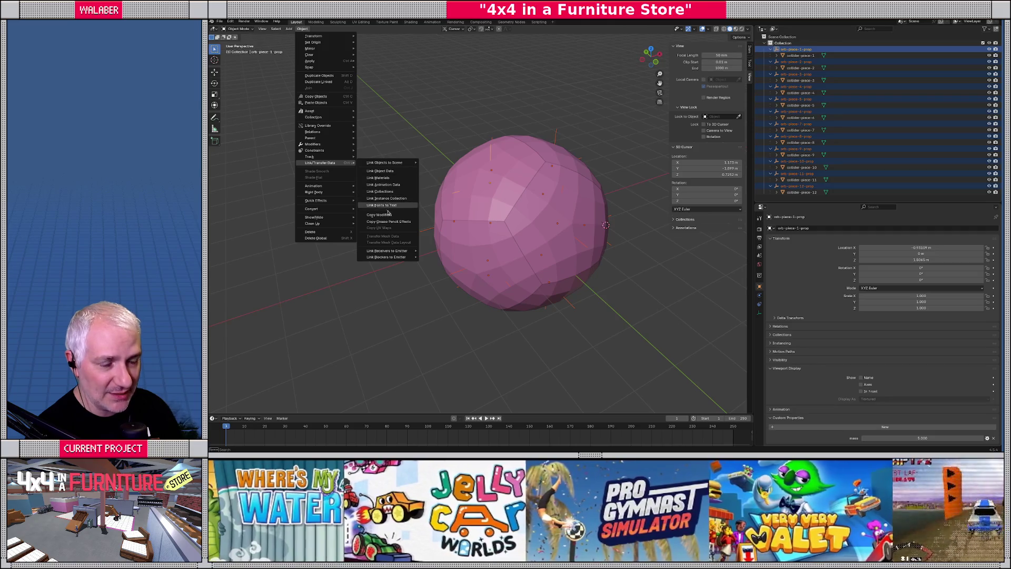
{"action": "left_click", "coordinate": [394, 171]}
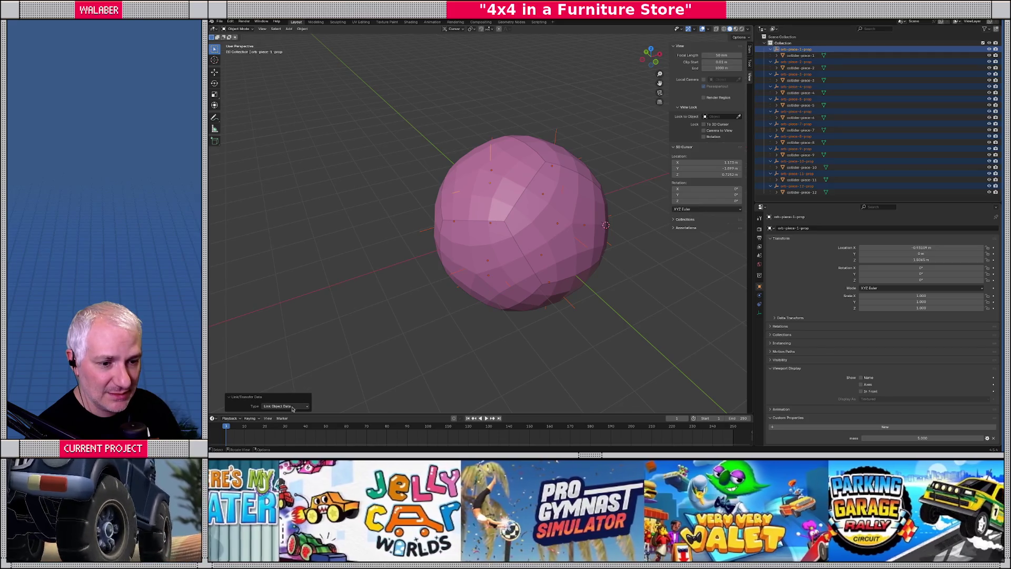
Step: Finish the previous piece's mass property and set its value to 5
{"action": "left_click", "coordinate": [293, 406]}
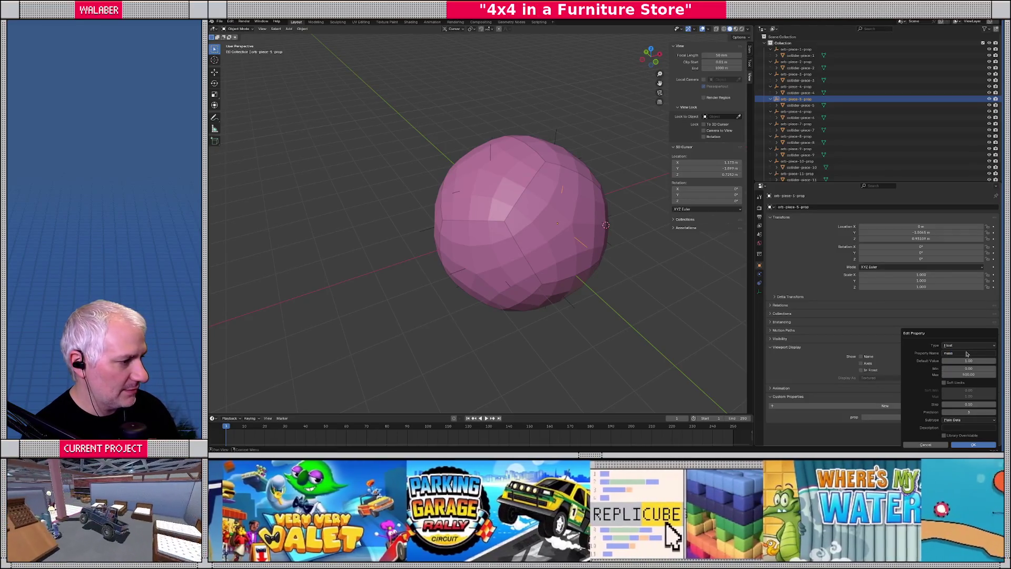
{"action": "left_click", "coordinate": [970, 444]}
{"action": "left_click", "coordinate": [920, 417]}
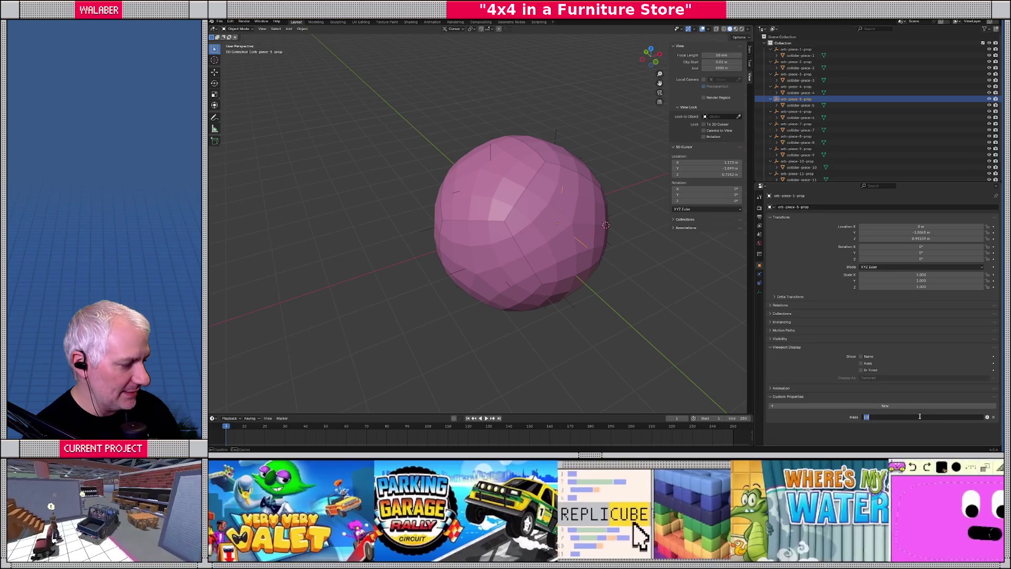
{"action": "type", "text": "5"}
{"action": "key", "text": "Return"}
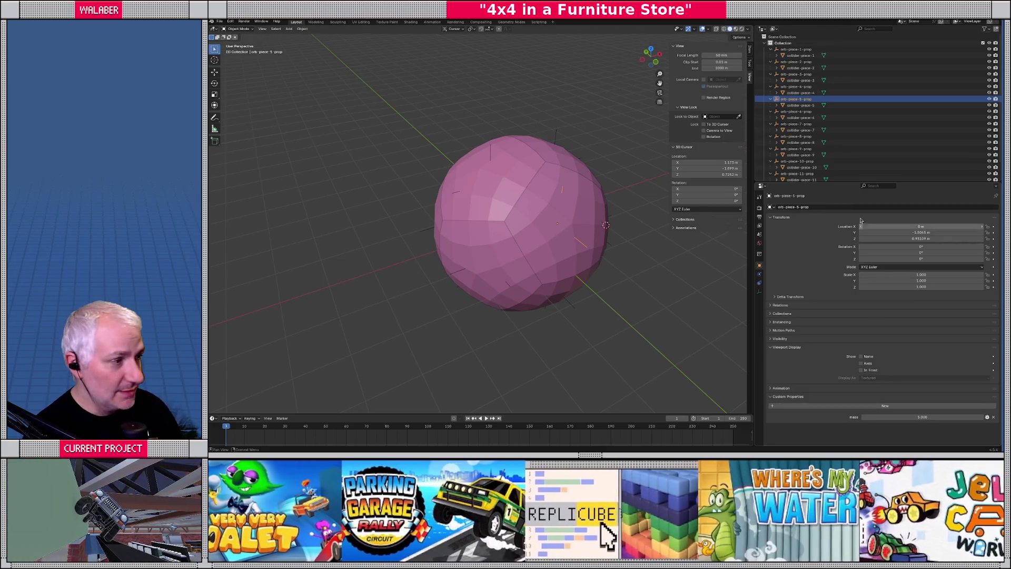
Step: Add a new custom property named mass to orb-piece-6-prop
{"action": "left_click", "coordinate": [798, 111]}
{"action": "left_click", "coordinate": [884, 405]}
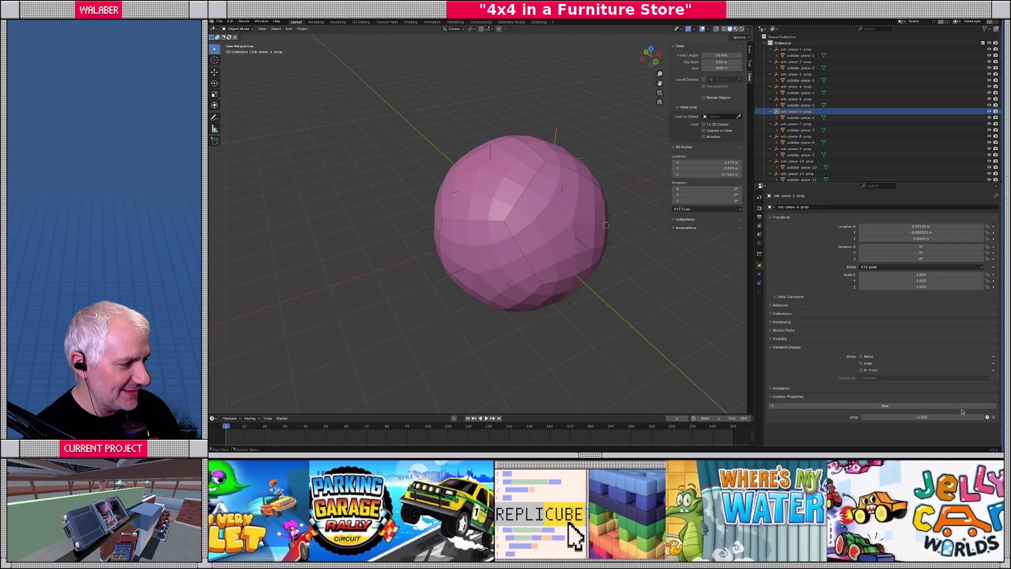
{"action": "left_click", "coordinate": [986, 418]}
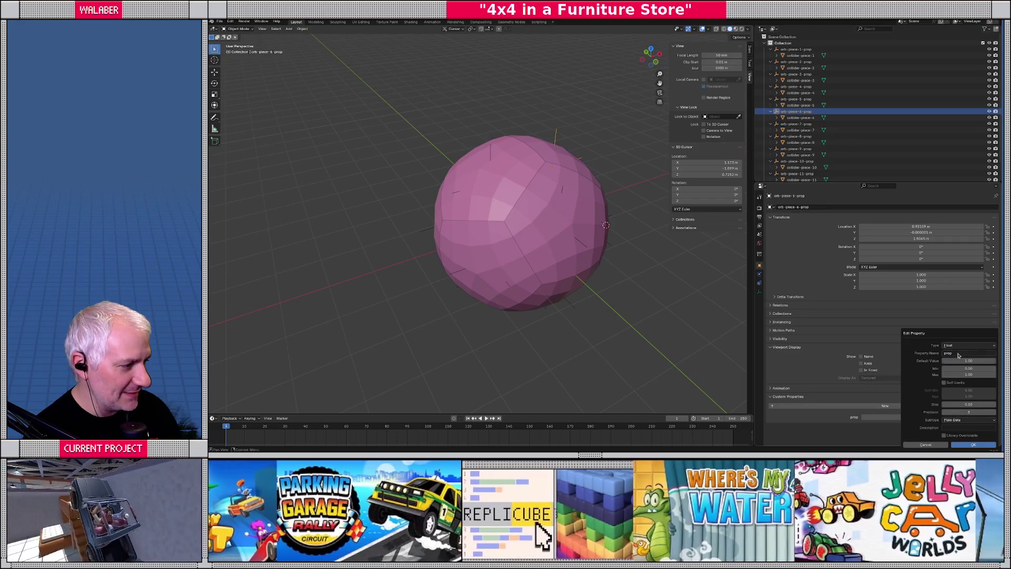
{"action": "left_click", "coordinate": [957, 353]}
{"action": "type", "text": "mass"}
{"action": "key", "text": "Tab"}
{"action": "key", "text": "Tab"}
{"action": "key", "text": "Tab"}
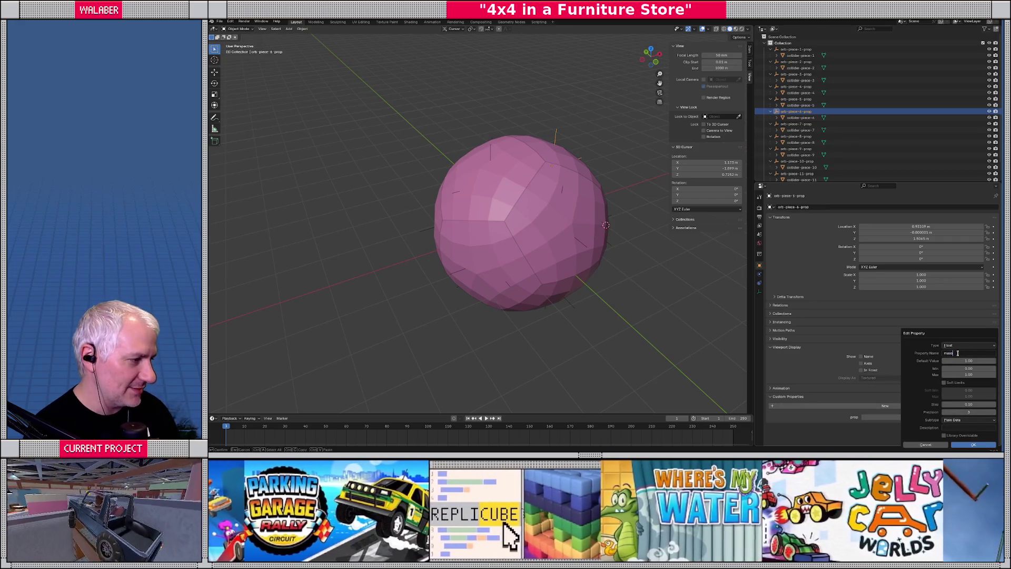
{"action": "type", "text": "5"}
{"action": "key", "text": "Return"}
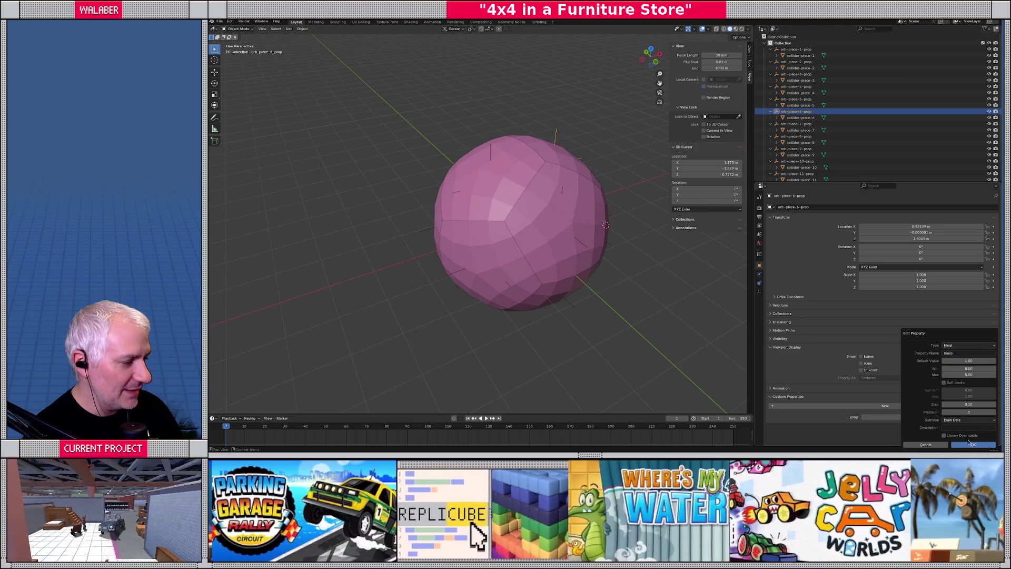
Step: Set orb-piece-6-prop's mass maximum to 500 and confirm the property
{"action": "double_click", "coordinate": [956, 374]}
{"action": "type", "text": "500"}
{"action": "key", "text": "Return"}
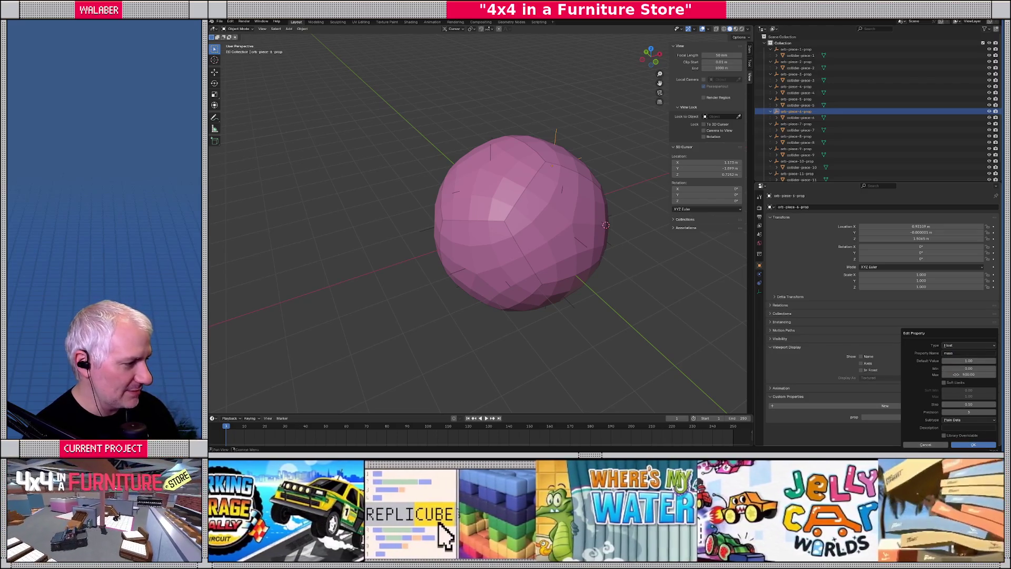
{"action": "left_click", "coordinate": [973, 445]}
{"action": "left_click", "coordinate": [899, 416]}
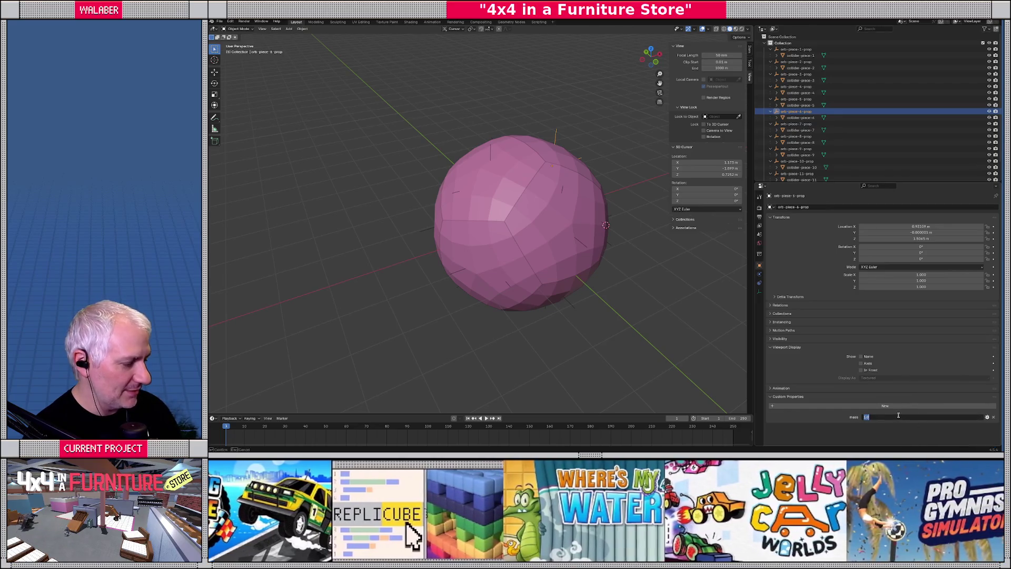
{"action": "key", "text": "Return"}
Step: Give orb-piece-7-prop a mass custom property with a maximum of 500
{"action": "left_click", "coordinate": [795, 123]}
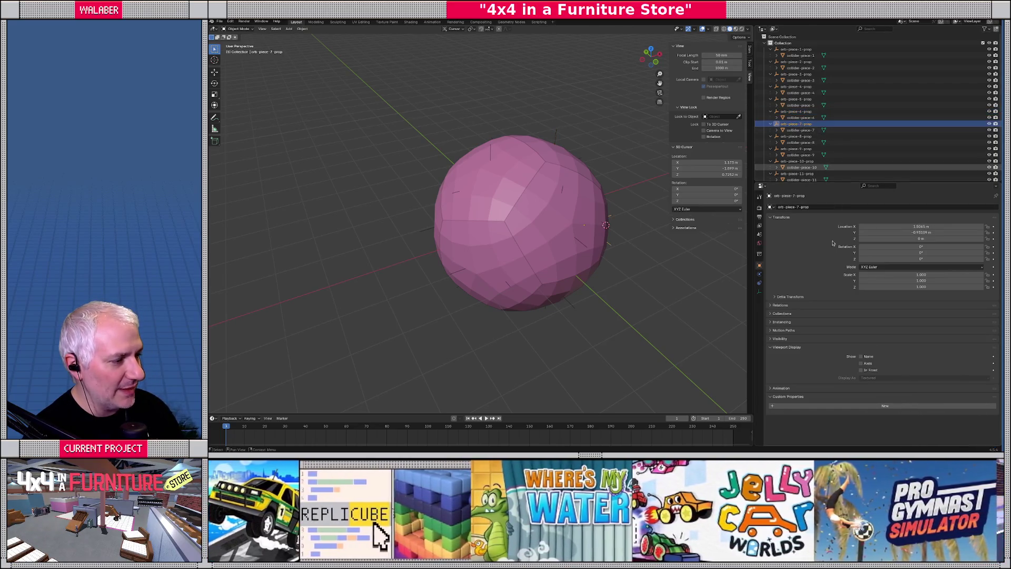
{"action": "left_click", "coordinate": [938, 407]}
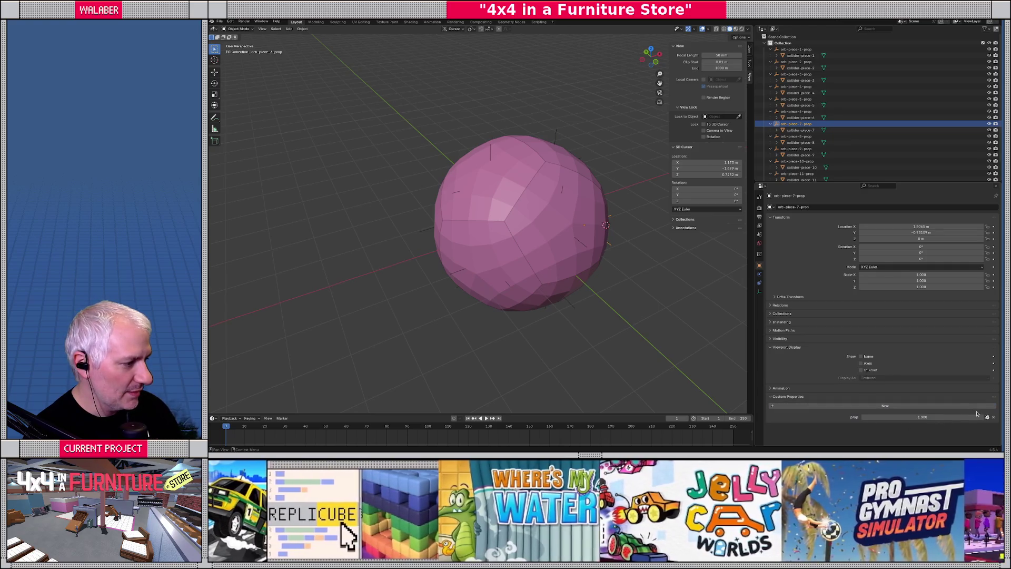
{"action": "left_click", "coordinate": [988, 417]}
{"action": "left_click", "coordinate": [969, 352]}
{"action": "type", "text": "ma"}
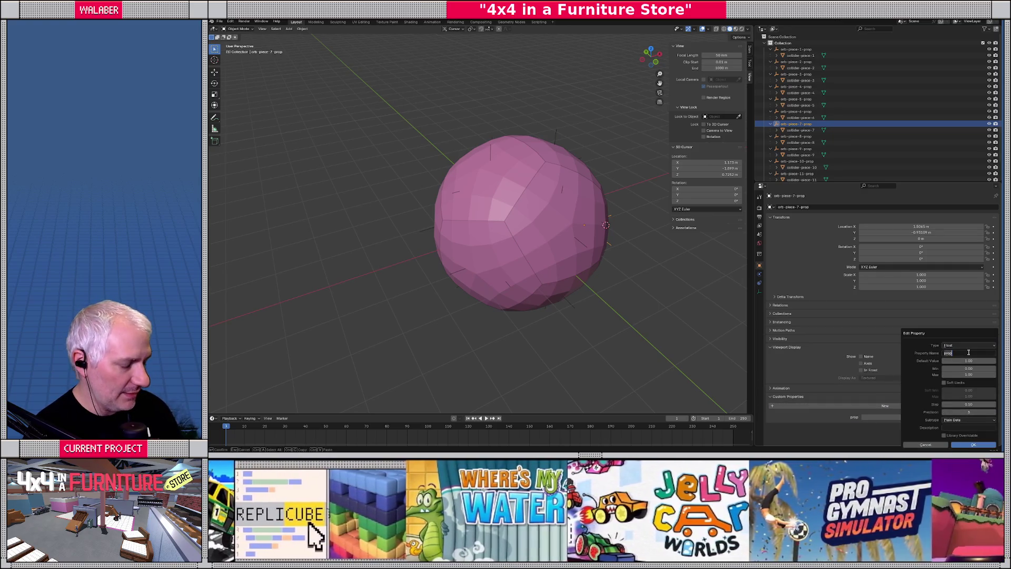
{"action": "type", "text": "ss"}
{"action": "key", "text": "Tab"}
{"action": "key", "text": "Tab"}
{"action": "key", "text": "Tab"}
{"action": "type", "text": "500"}
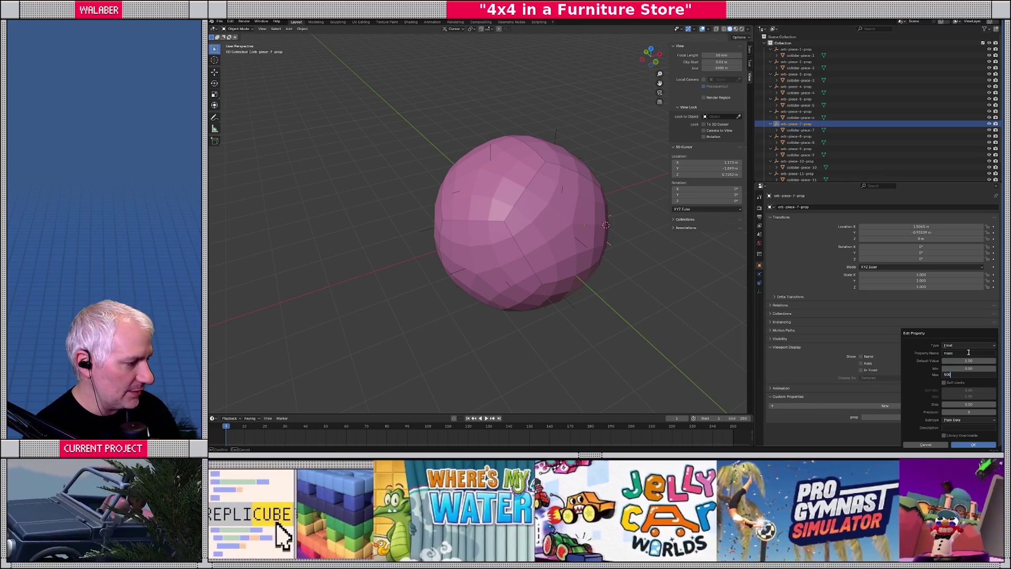
{"action": "key", "text": "Return"}
{"action": "key", "text": "Return"}
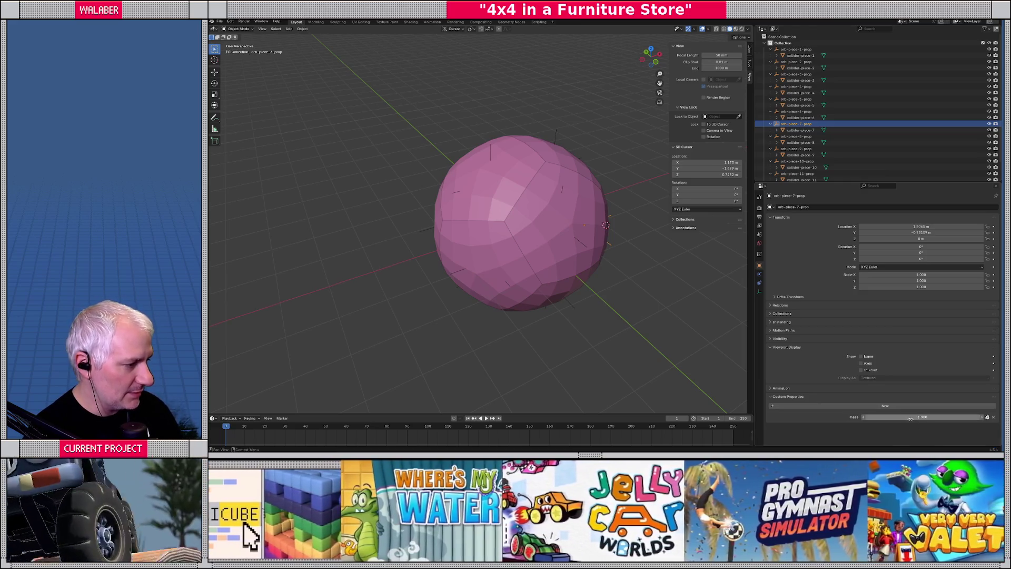
{"action": "left_click_drag", "start_coordinate": [903, 417], "coordinate": [910, 417]}
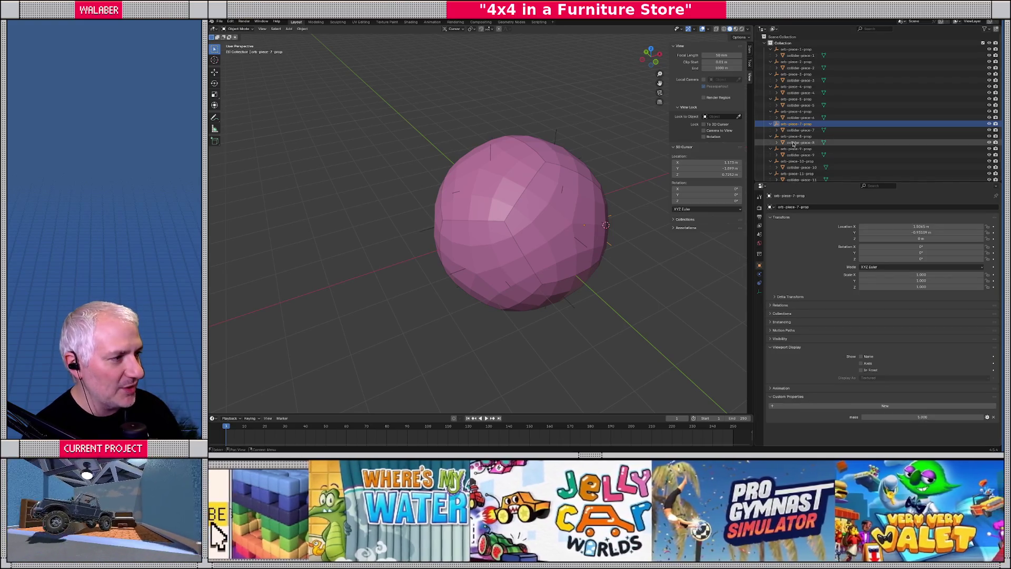
Step: Give orb-piece-8-prop a mass custom property with a maximum of 500
{"action": "left_click", "coordinate": [797, 136]}
{"action": "left_click", "coordinate": [867, 405]}
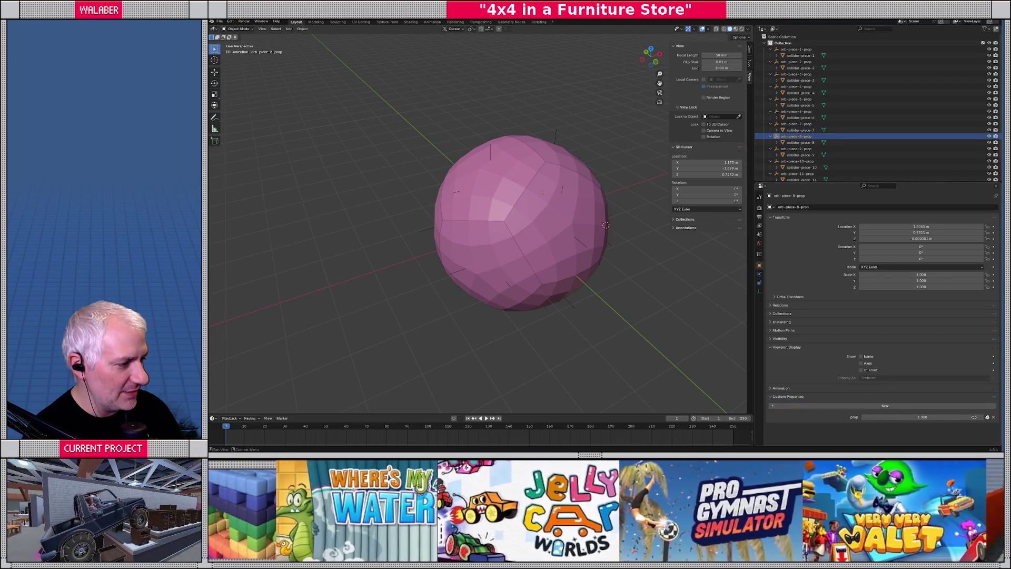
{"action": "left_click", "coordinate": [987, 417]}
{"action": "left_click", "coordinate": [956, 353]}
{"action": "type", "text": "m"}
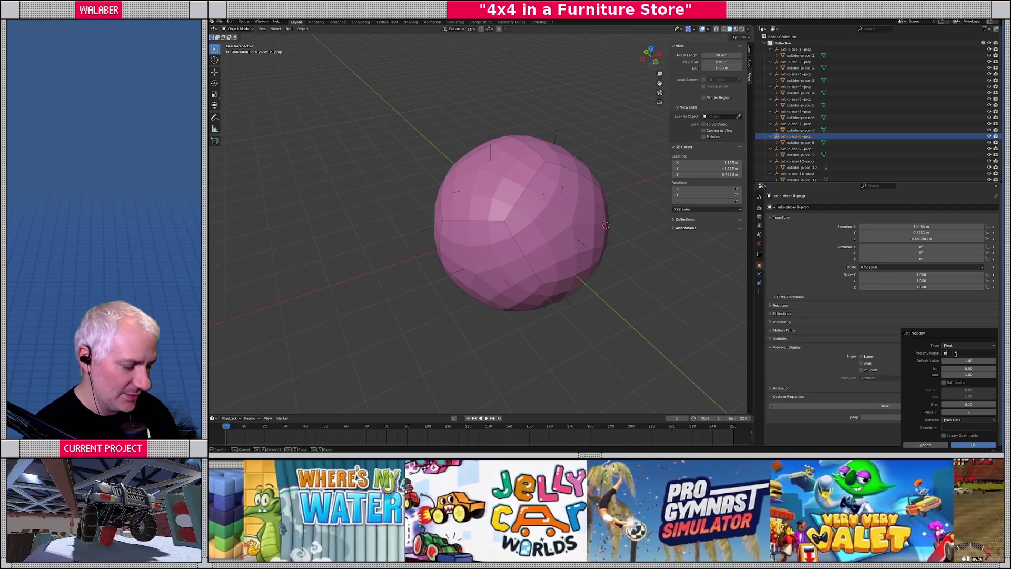
{"action": "type", "text": "ass"}
{"action": "key", "text": "Tab"}
{"action": "key", "text": "Tab"}
{"action": "key", "text": "Tab"}
{"action": "type", "text": "500"}
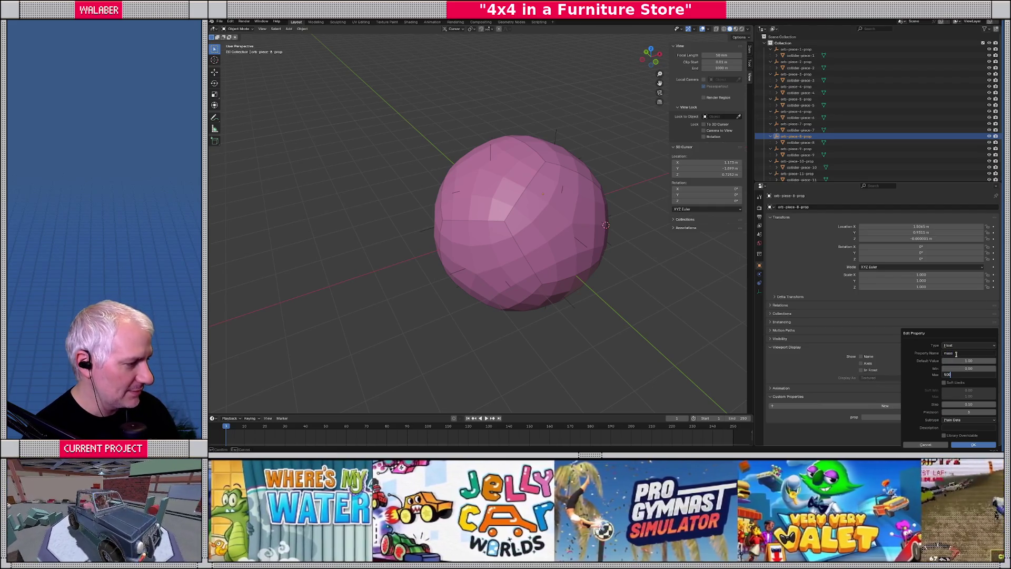
{"action": "key", "text": "Tab"}
{"action": "left_click", "coordinate": [971, 445]}
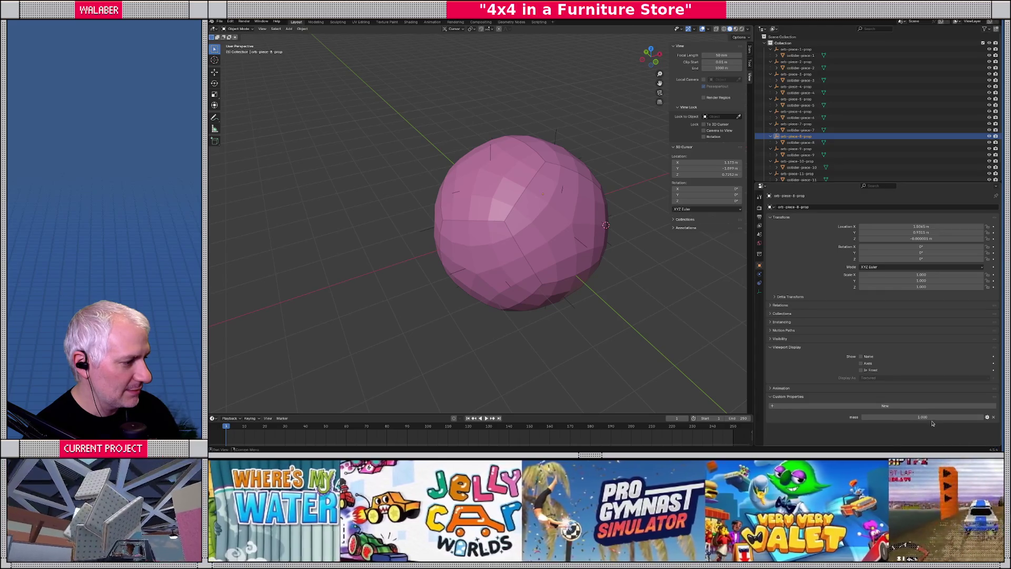
Step: Give orb-piece-9-prop a mass custom property with a maximum of 500
{"action": "left_click", "coordinate": [793, 149]}
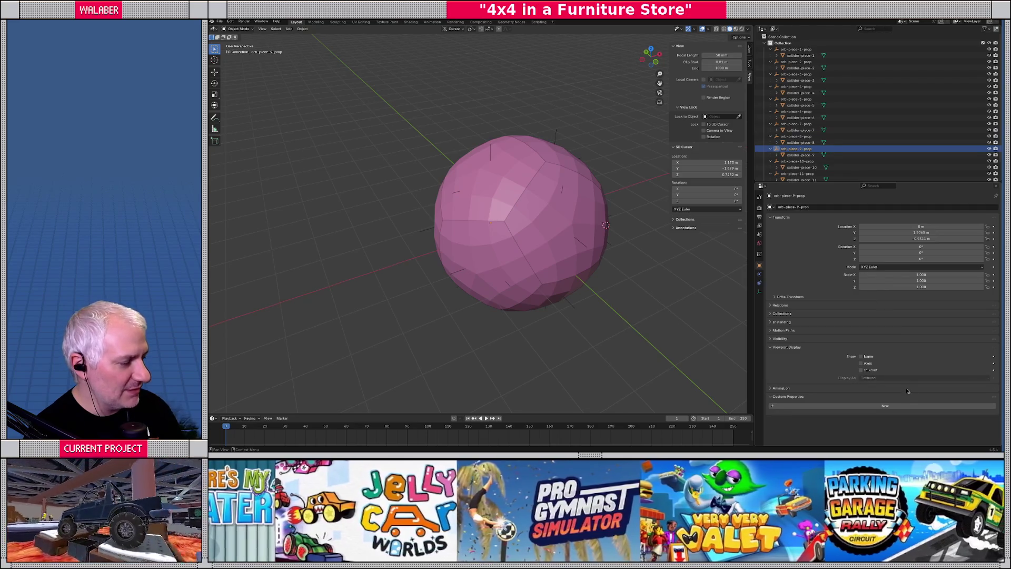
{"action": "left_click", "coordinate": [895, 406]}
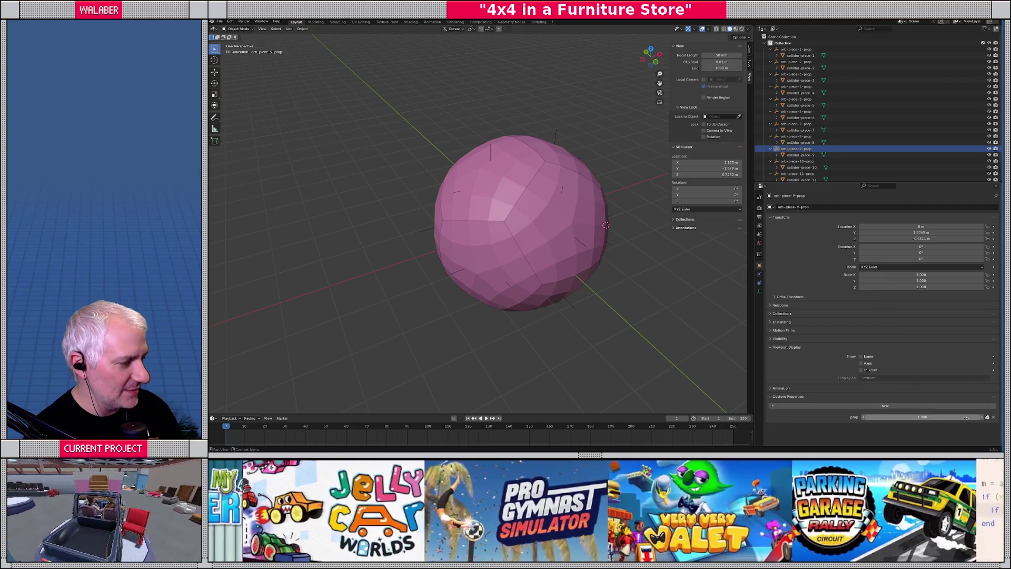
{"action": "left_click", "coordinate": [988, 417]}
{"action": "left_click", "coordinate": [959, 352]}
{"action": "type", "text": "mass"}
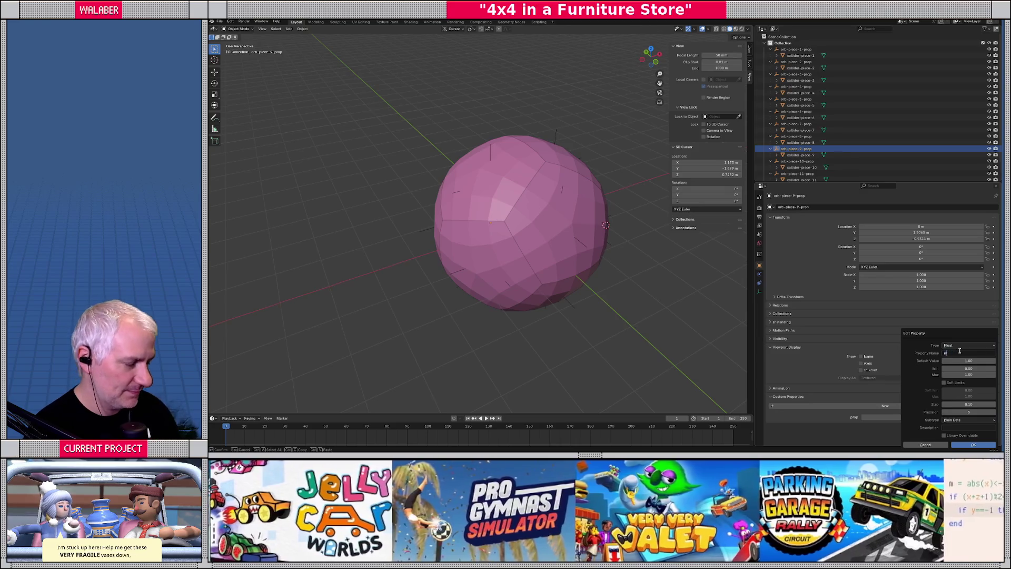
{"action": "key", "text": "Tab"}
{"action": "key", "text": "Tab"}
{"action": "key", "text": "Tab"}
{"action": "type", "text": "500"}
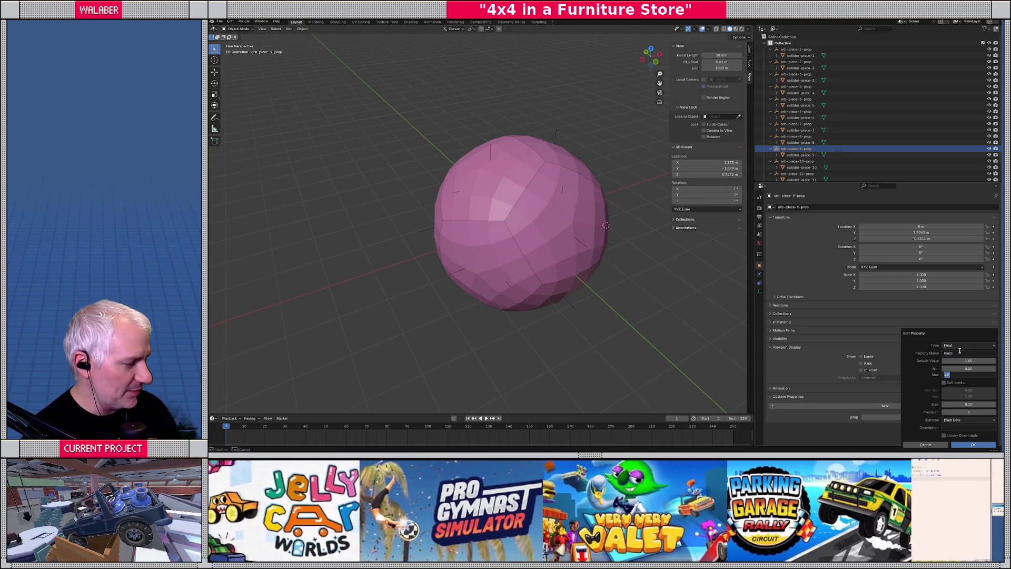
{"action": "key", "text": "Return"}
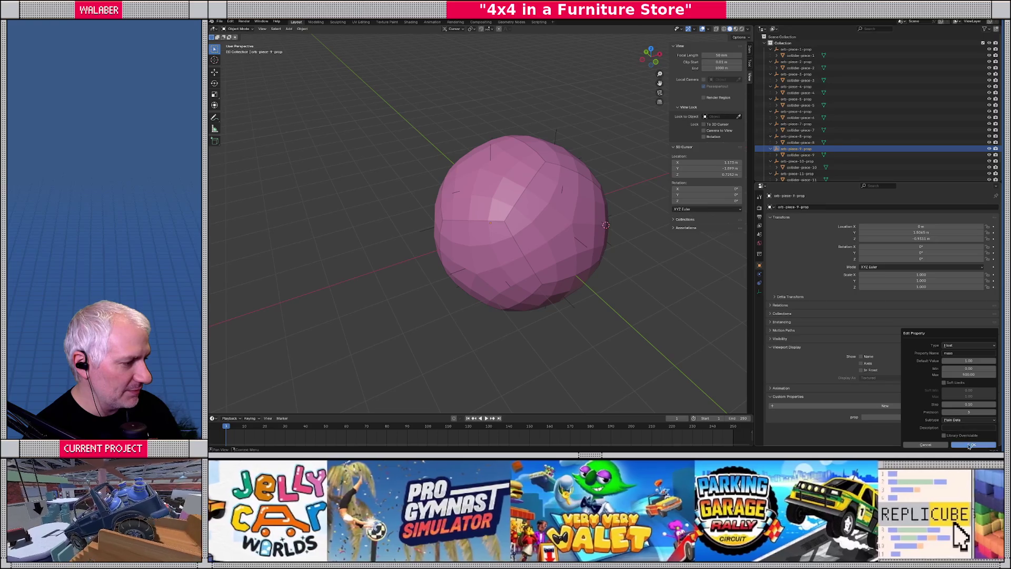
{"action": "left_click", "coordinate": [969, 446]}
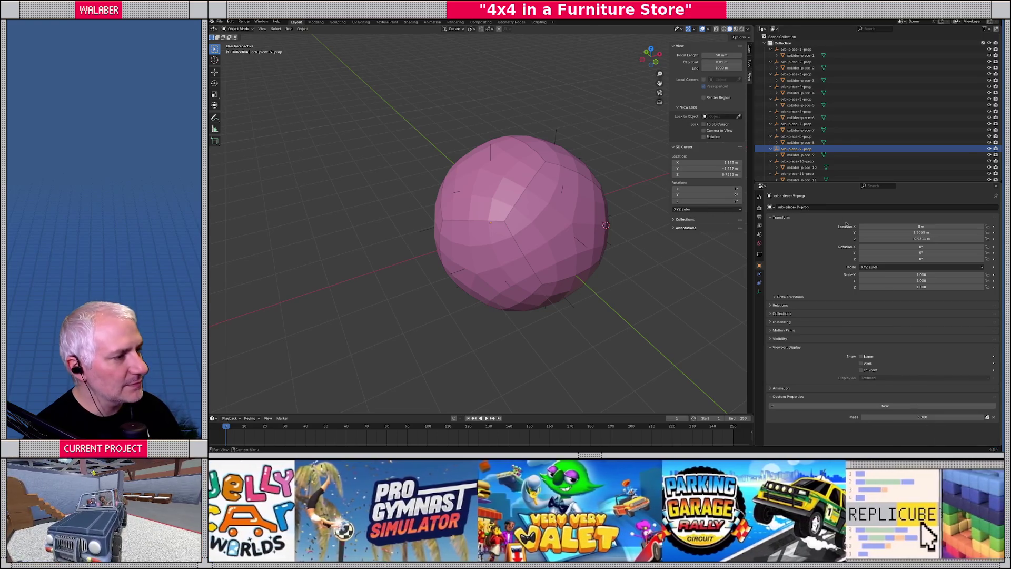
Step: Give orb piece 10 a mass custom property with a maximum of 500
{"action": "scroll", "coordinate": [842, 119], "scroll_direction": "down", "scroll_amount": 2}
{"action": "left_click", "coordinate": [797, 144]}
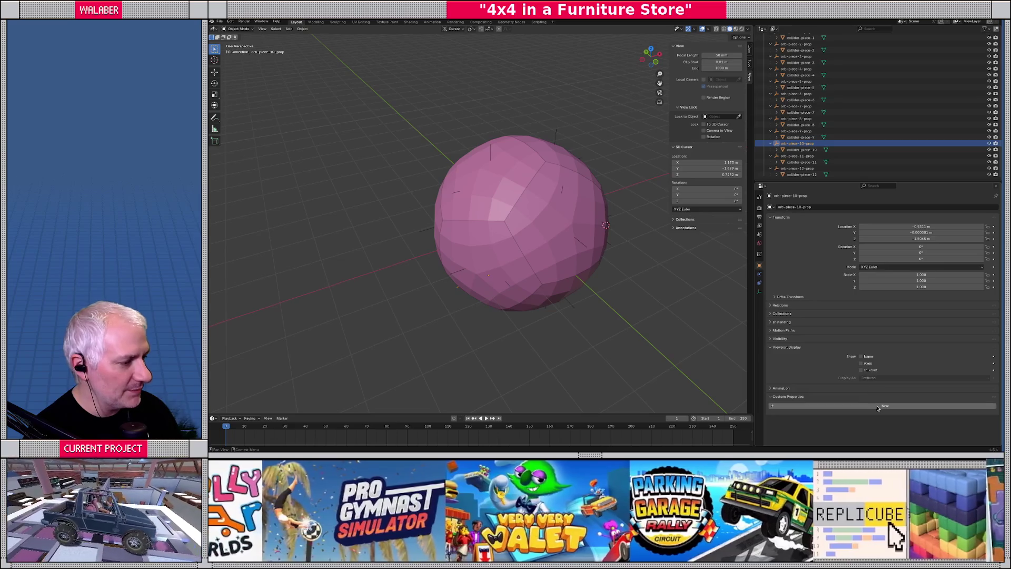
{"action": "left_click", "coordinate": [878, 407]}
{"action": "left_click", "coordinate": [987, 418]}
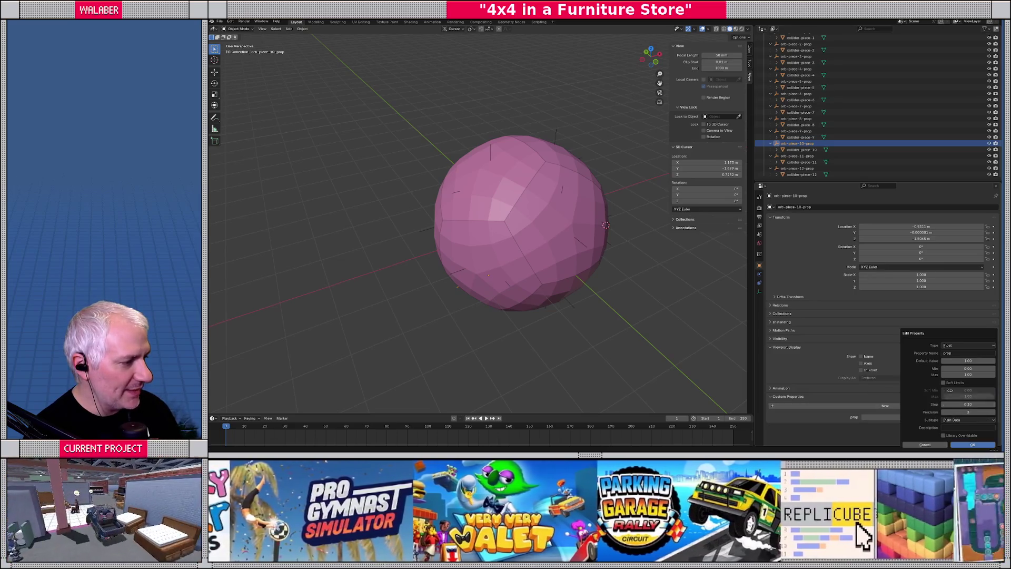
{"action": "left_click", "coordinate": [960, 353]}
{"action": "type", "text": "mass"}
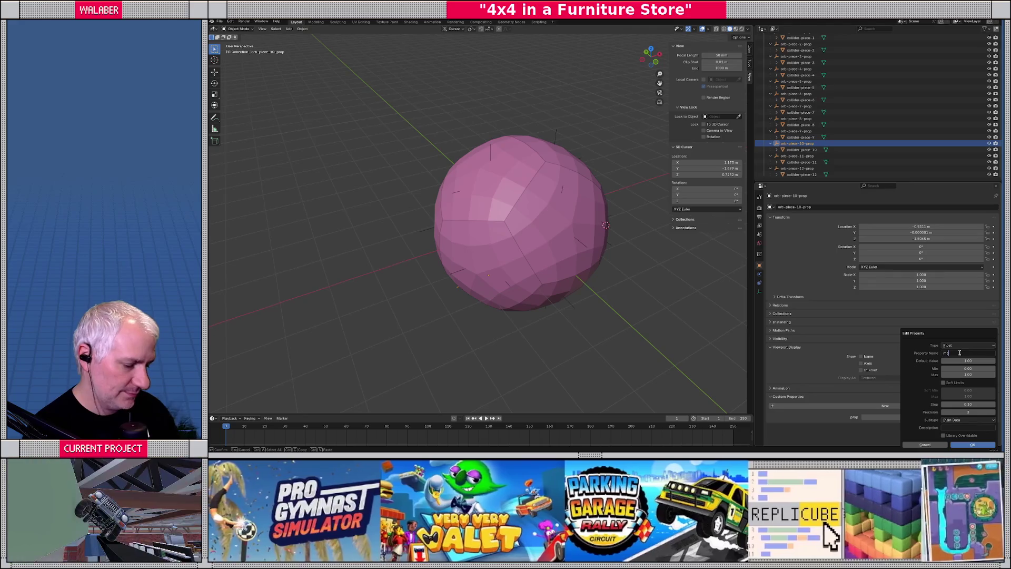
{"action": "key", "text": "Tab"}
{"action": "key", "text": "Tab"}
{"action": "key", "text": "Tab"}
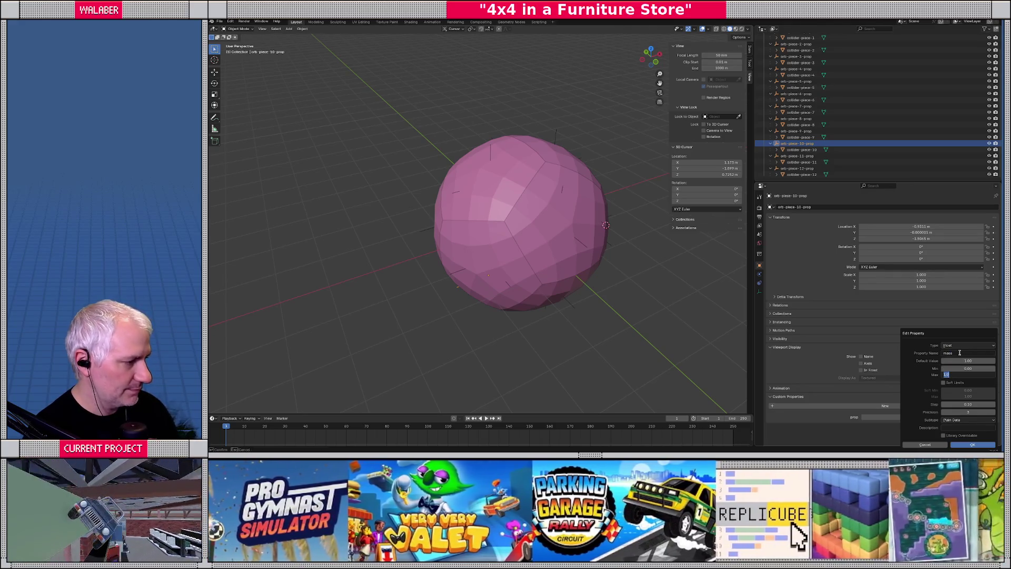
{"action": "type", "text": "500"}
{"action": "key", "text": "Return"}
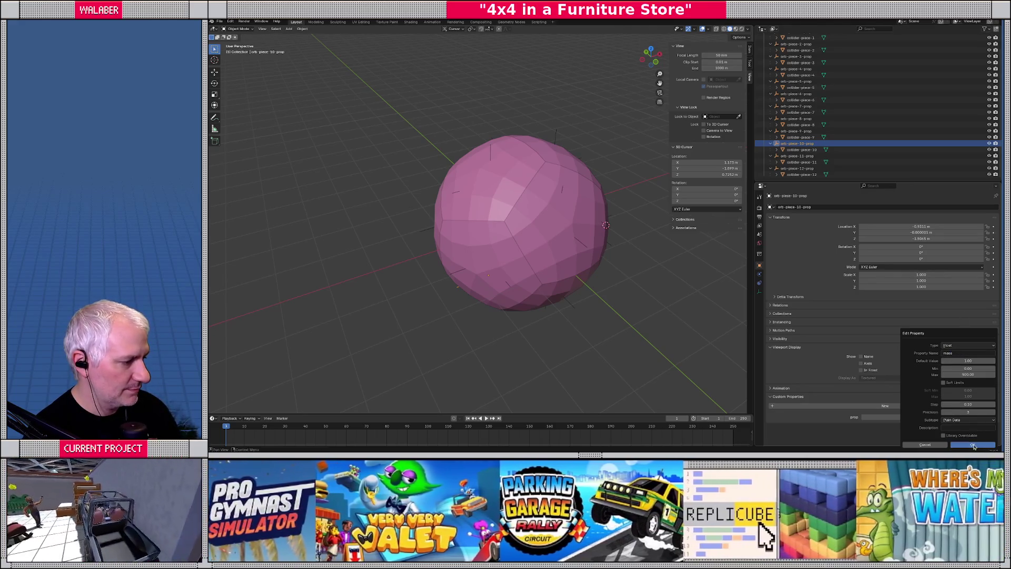
{"action": "left_click", "coordinate": [974, 446]}
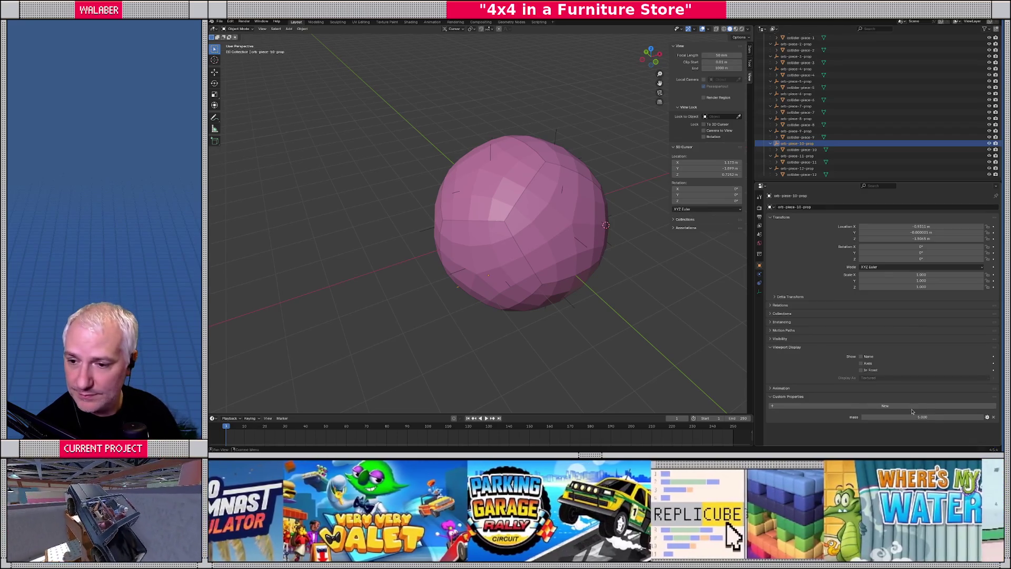
Step: Give orb piece 11 a mass property, maximum 500, value 5
{"action": "left_click", "coordinate": [797, 156]}
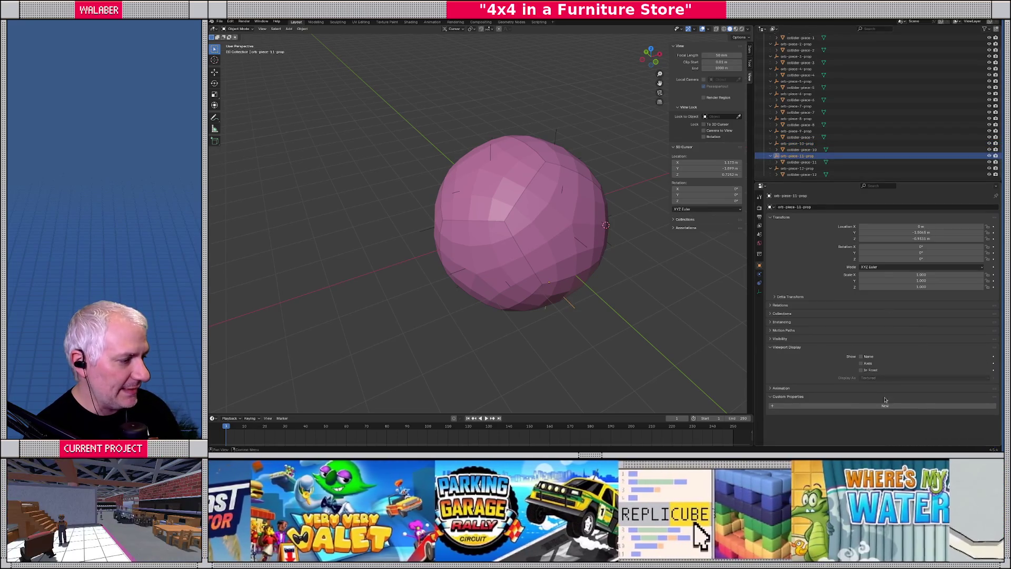
{"action": "left_click", "coordinate": [885, 406]}
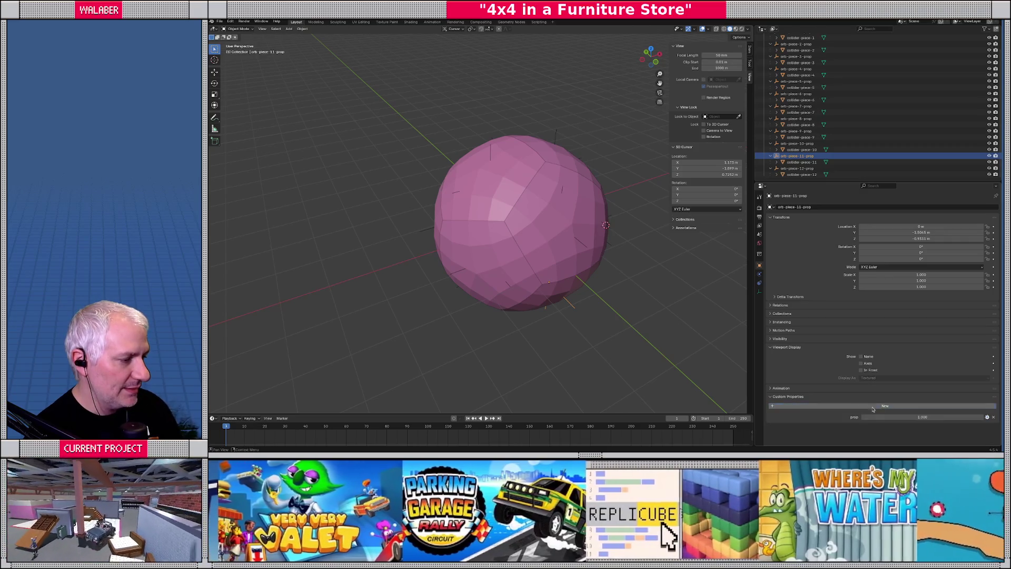
{"action": "left_click", "coordinate": [988, 417]}
{"action": "left_click", "coordinate": [959, 353]}
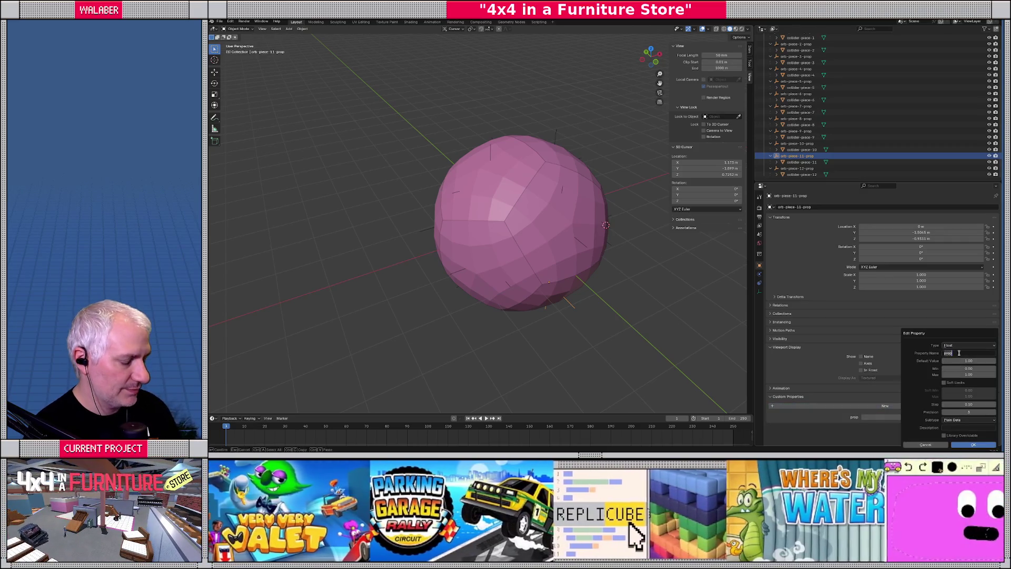
{"action": "type", "text": "mass"}
{"action": "key", "text": "Tab"}
{"action": "key", "text": "Tab"}
{"action": "key", "text": "Tab"}
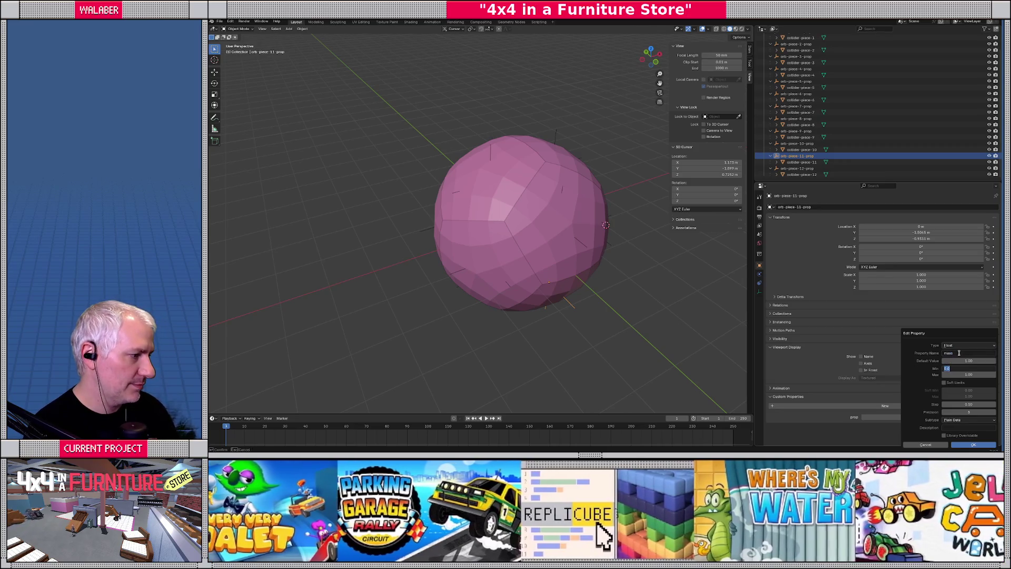
{"action": "type", "text": "500"}
{"action": "key", "text": "Return"}
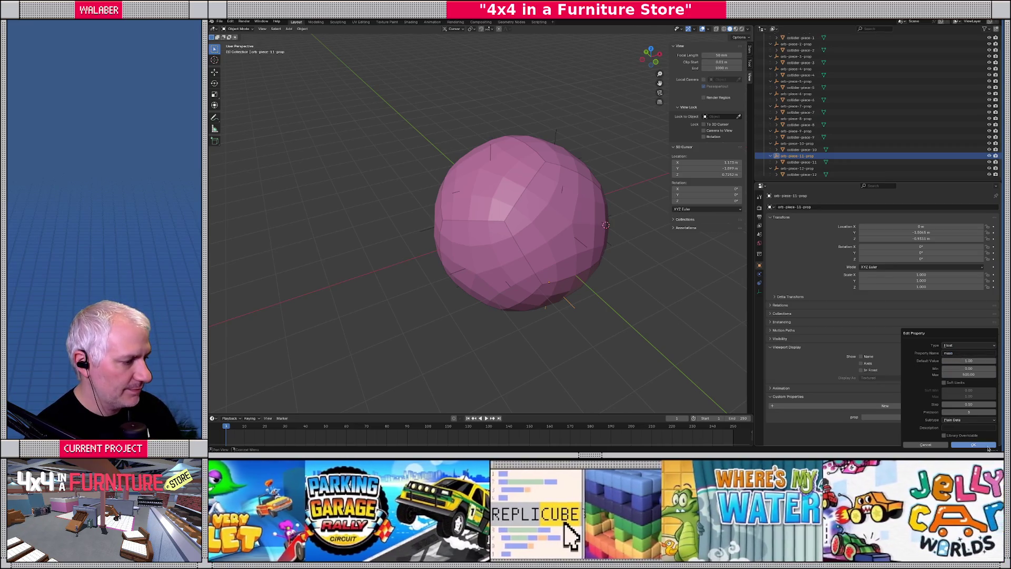
{"action": "left_click", "coordinate": [953, 444]}
{"action": "left_click", "coordinate": [913, 417]}
{"action": "type", "text": "5"}
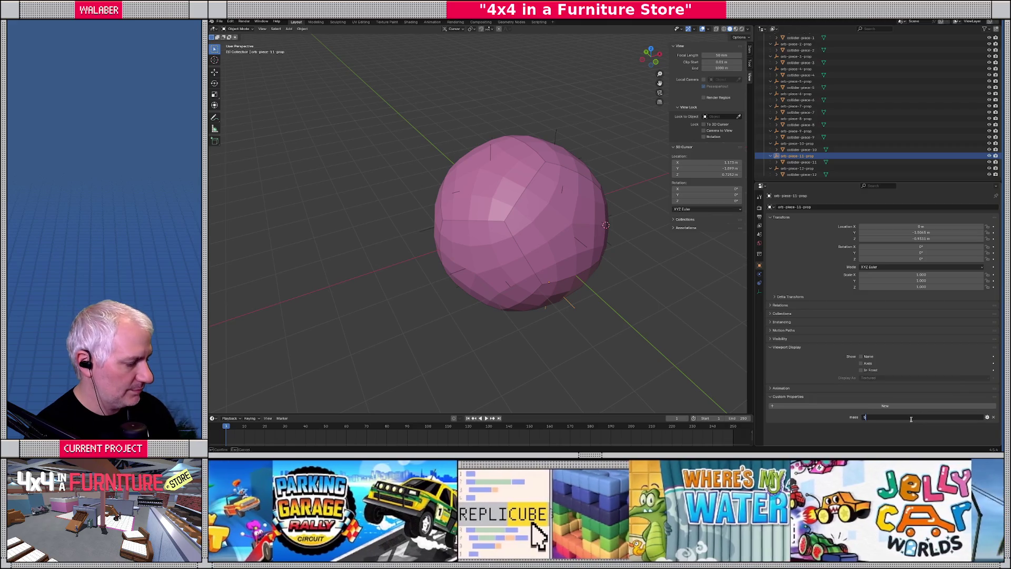
{"action": "key", "text": "Return"}
Step: Give orb piece 12 a mass custom property and set its value to 5
{"action": "left_click", "coordinate": [797, 168]}
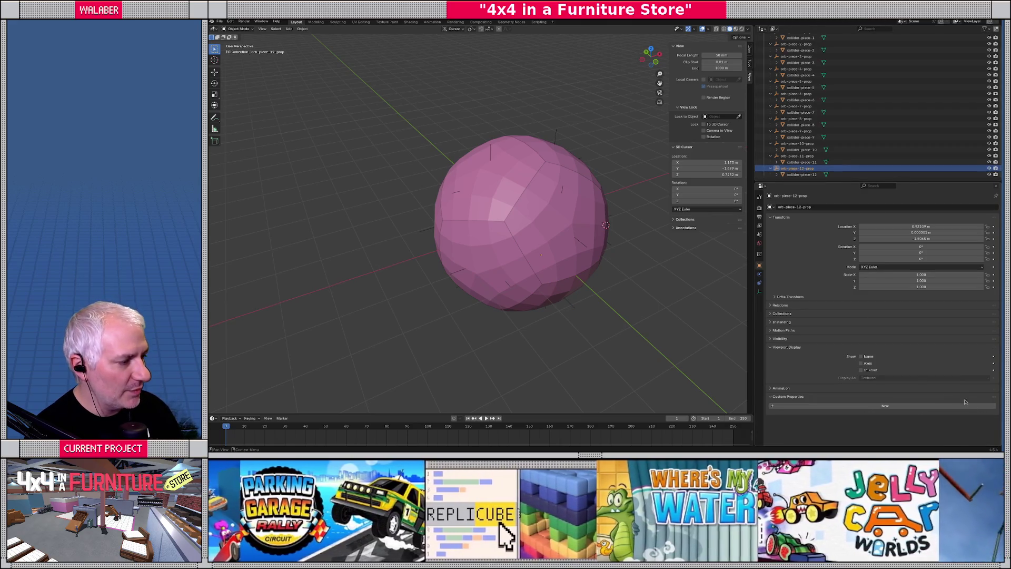
{"action": "left_click", "coordinate": [968, 405]}
{"action": "left_click", "coordinate": [988, 418]}
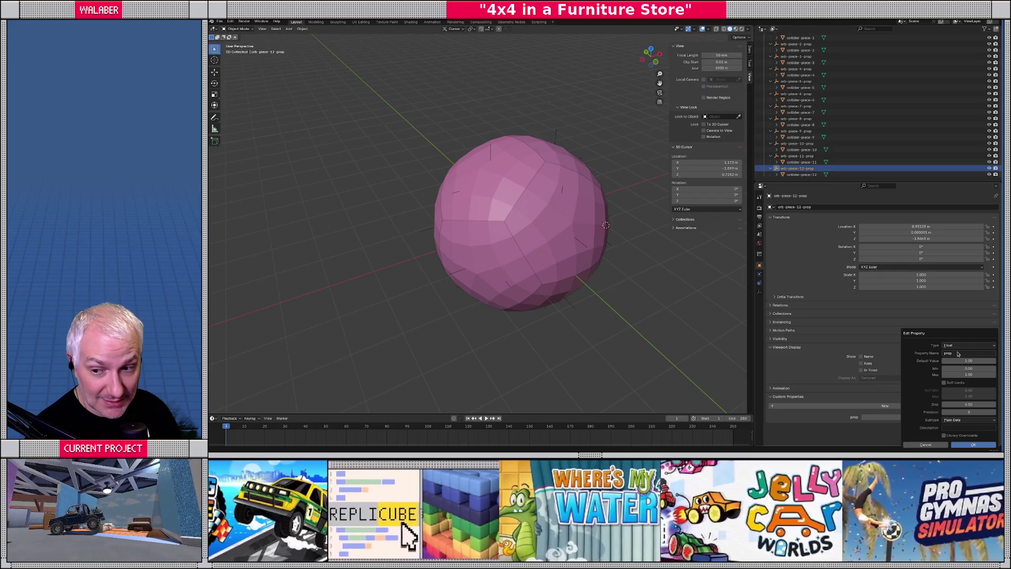
{"action": "left_click", "coordinate": [957, 353]}
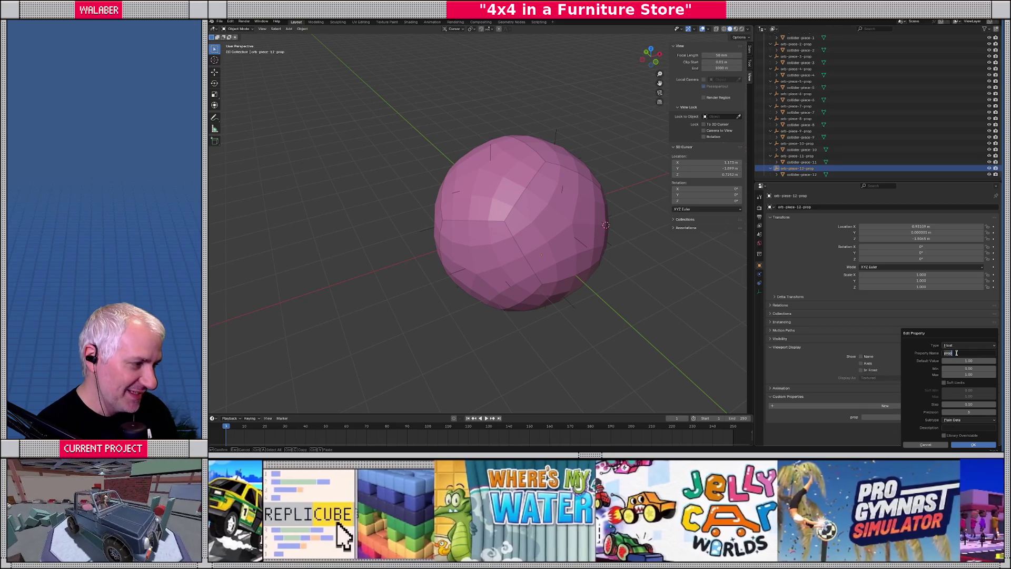
{"action": "type", "text": "mass"}
{"action": "key", "text": "Tab"}
{"action": "key", "text": "Tab"}
{"action": "key", "text": "Tab"}
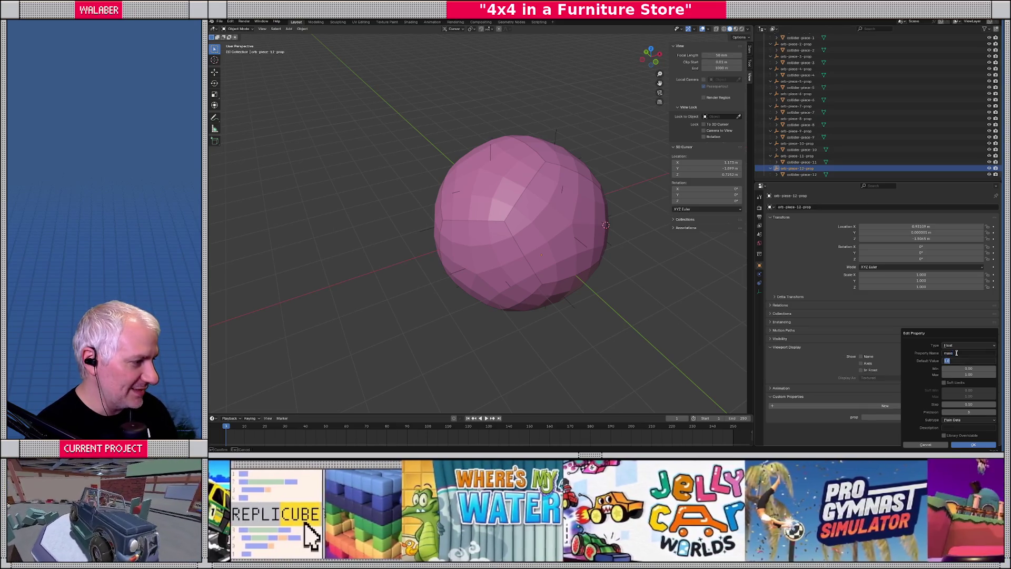
{"action": "type", "text": "5"}
{"action": "key", "text": "Return"}
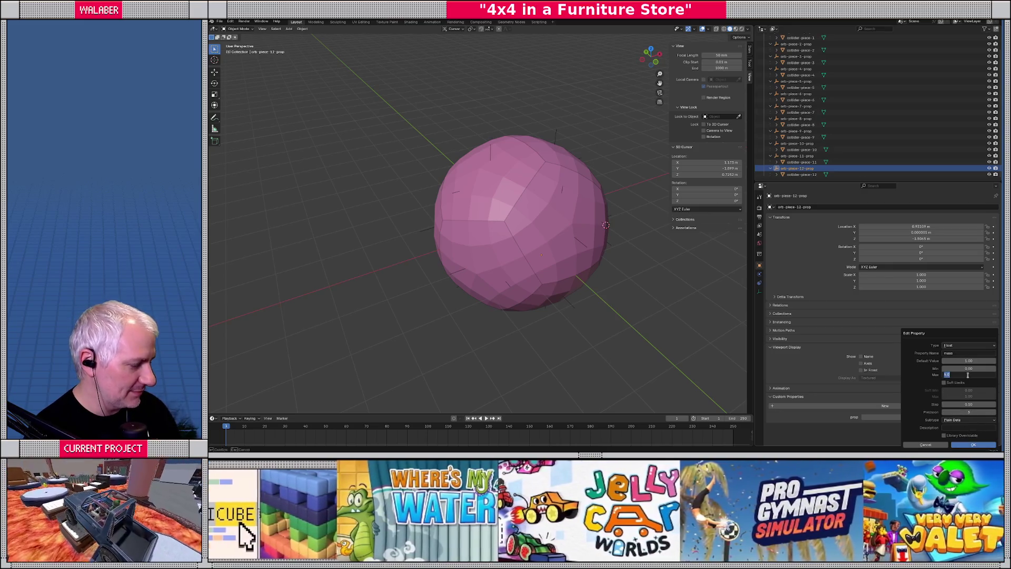
{"action": "left_click", "coordinate": [973, 445]}
{"action": "left_click", "coordinate": [919, 416]}
{"action": "type", "text": "5"}
{"action": "key", "text": "Return"}
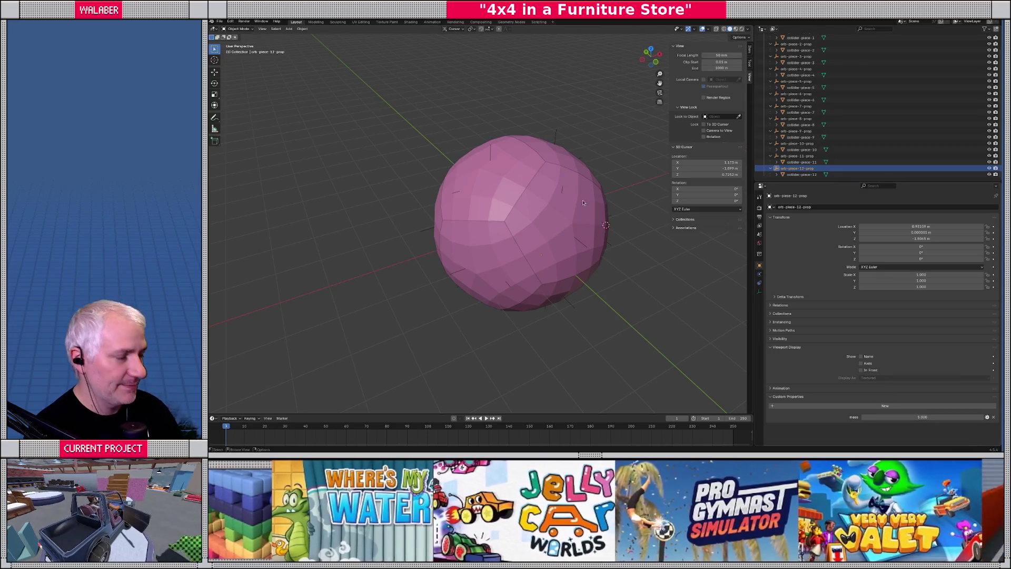
{"action": "middle_click_drag", "start_coordinate": [505, 200], "coordinate": [495, 194]}
Step: Export the orb as glTF 2.0 to HumanInflatableOrb.glb, keeping the existing file name
{"action": "left_click", "coordinate": [226, 22]}
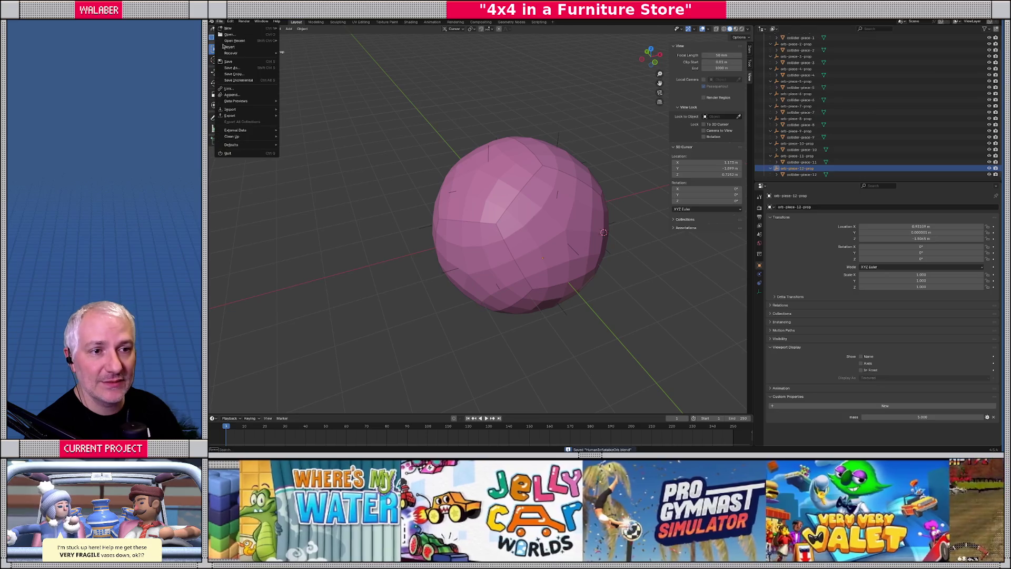
{"action": "mouse_move", "coordinate": [247, 115]}
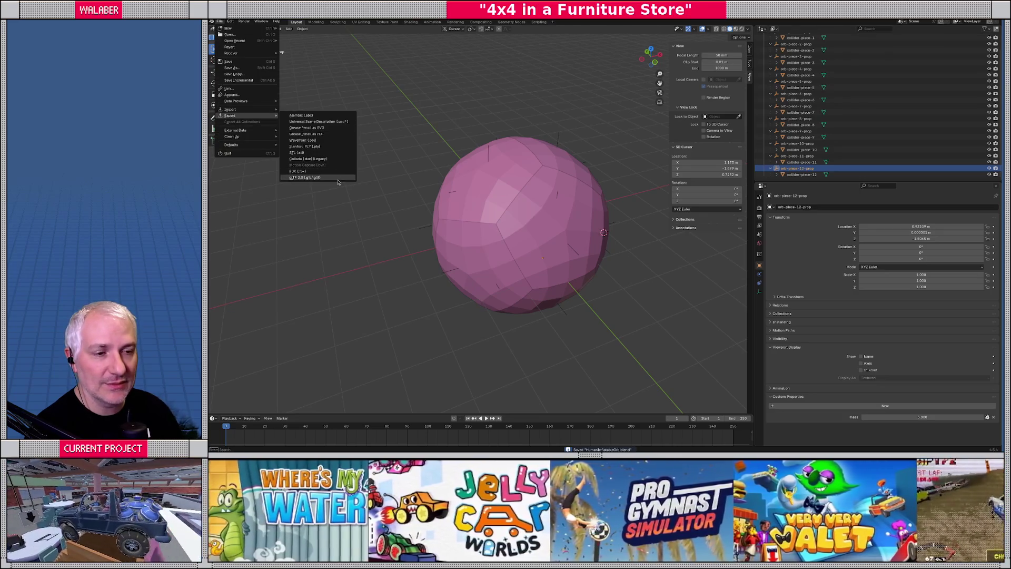
{"action": "left_click", "coordinate": [339, 179]}
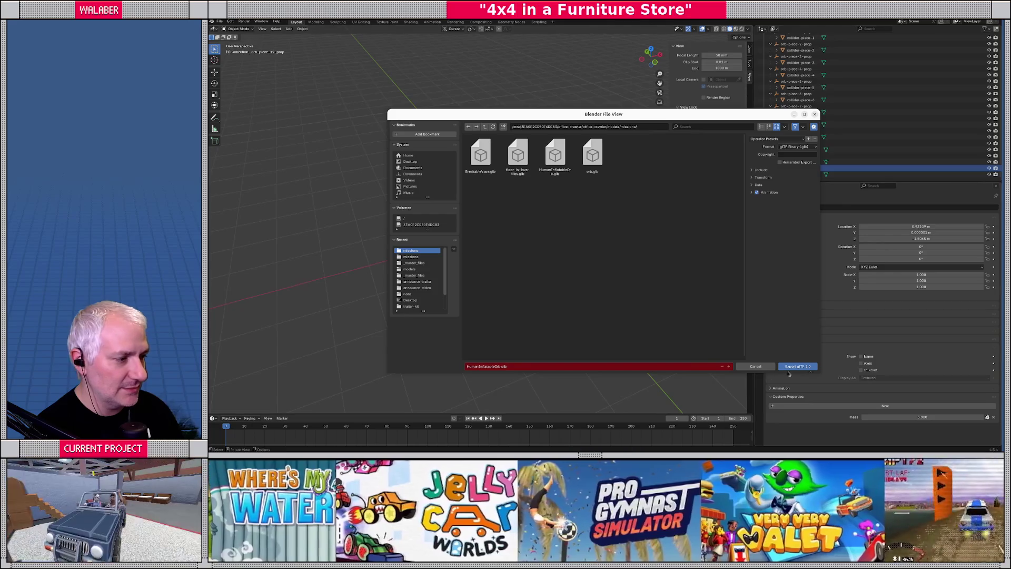
{"action": "left_click", "coordinate": [790, 367]}
{"action": "key", "text": "alt+Tab"}
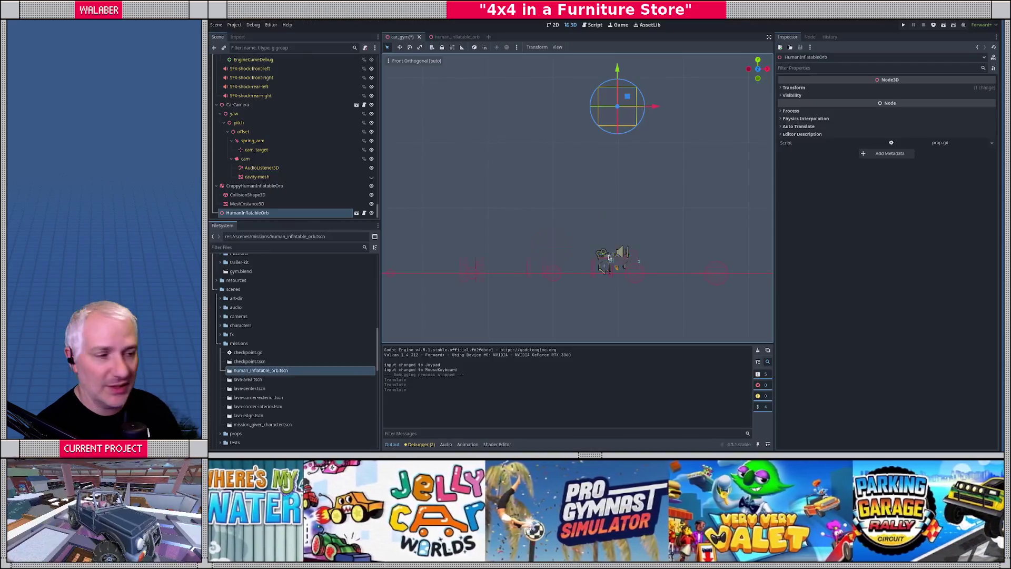
Step: Open human_inflatable_orb.tscn and check orb-piece-1-prop's mass of 5 kg
{"action": "left_click", "coordinate": [357, 213]}
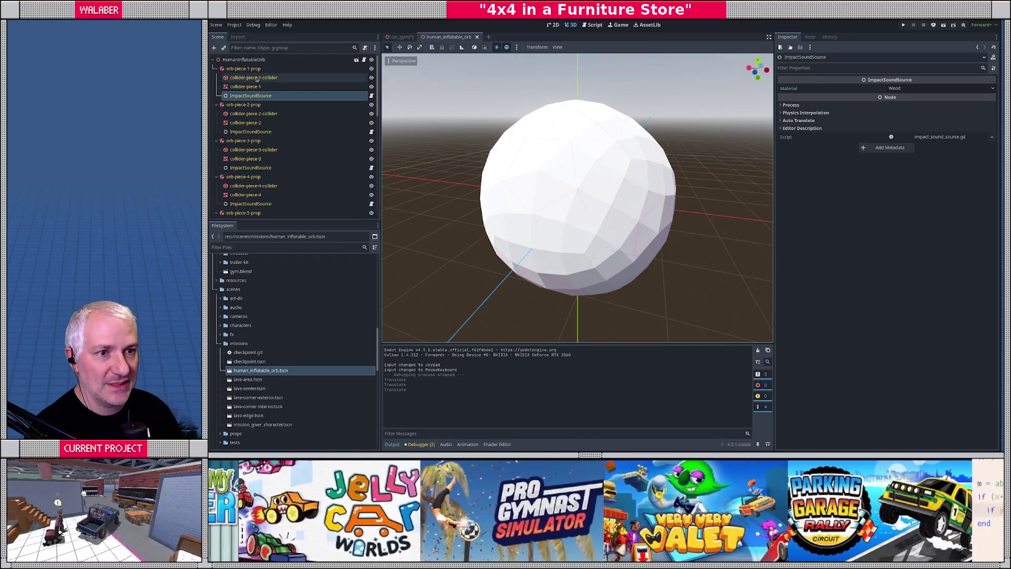
{"action": "left_click", "coordinate": [260, 69]}
{"action": "left_click_drag", "start_coordinate": [757, 69], "coordinate": [737, 73]}
Step: Run the car_gym level to watch the orb shatter, then return to the orb scene
{"action": "left_click", "coordinate": [400, 37]}
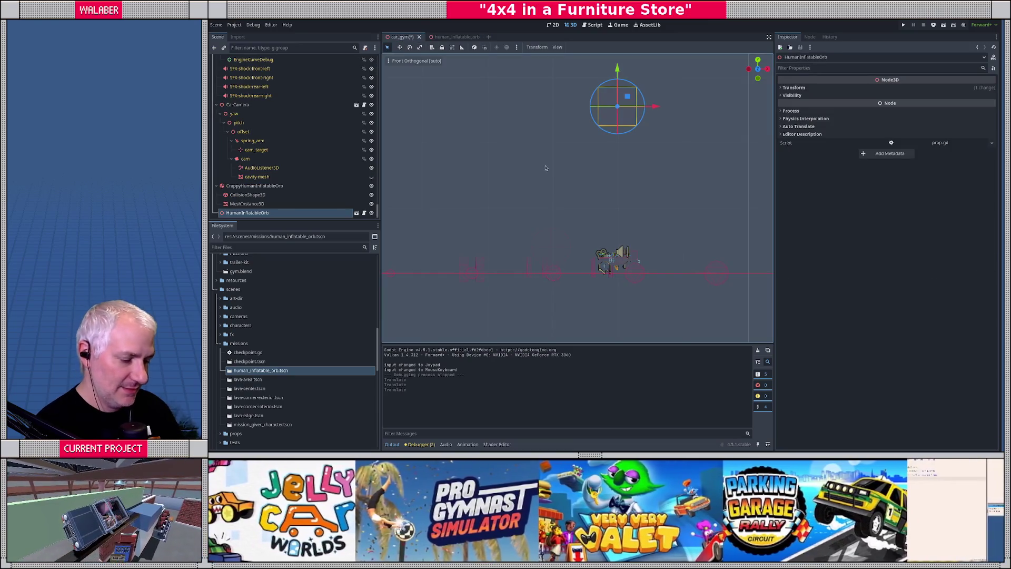
{"action": "key", "text": "F6"}
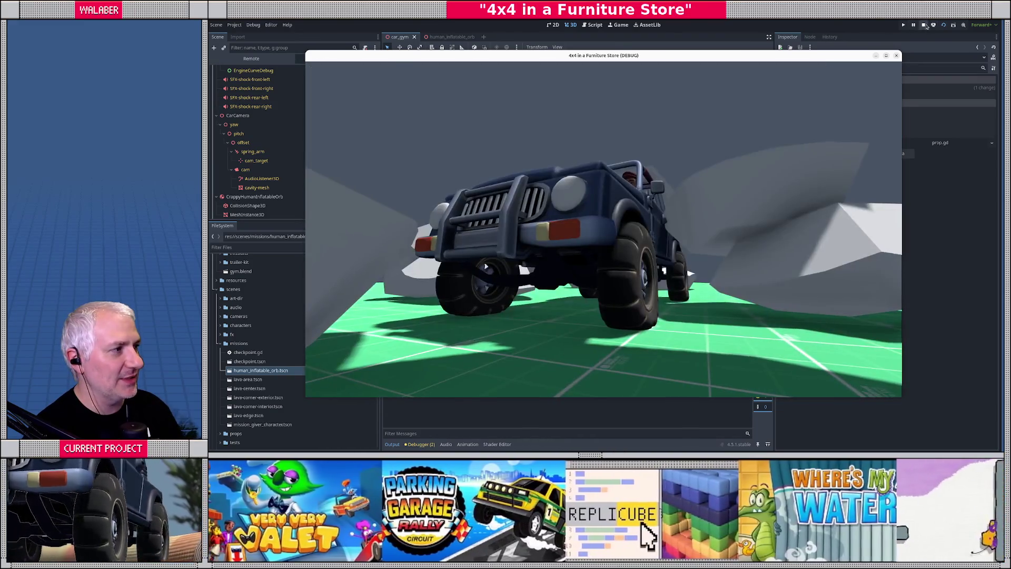
{"action": "left_click", "coordinate": [924, 25]}
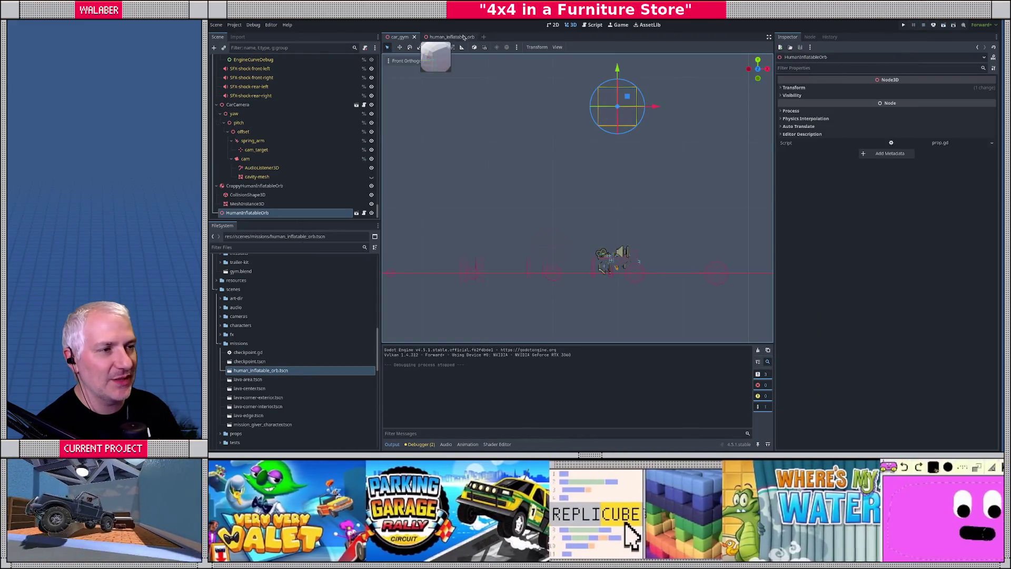
{"action": "left_click", "coordinate": [445, 36]}
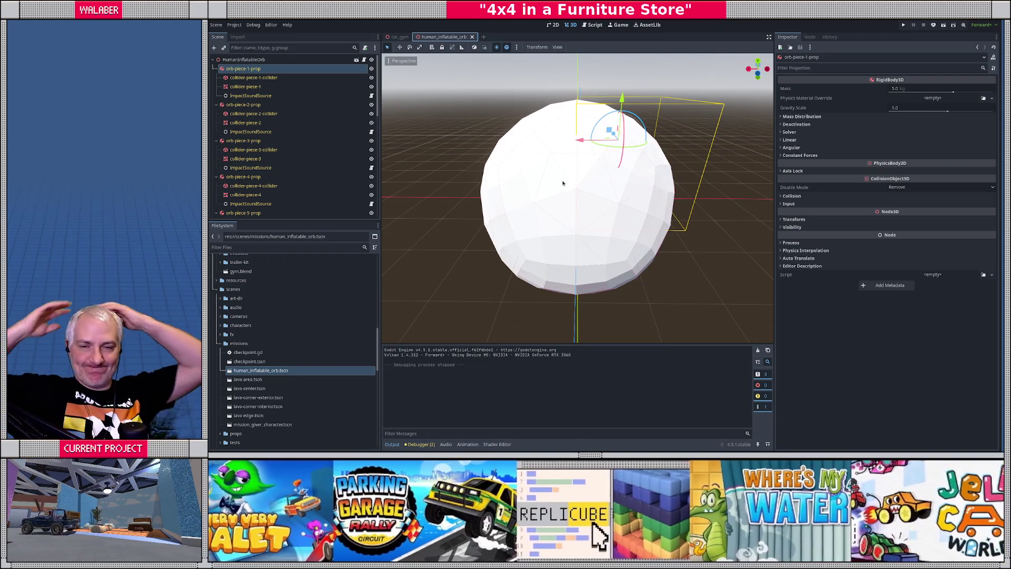
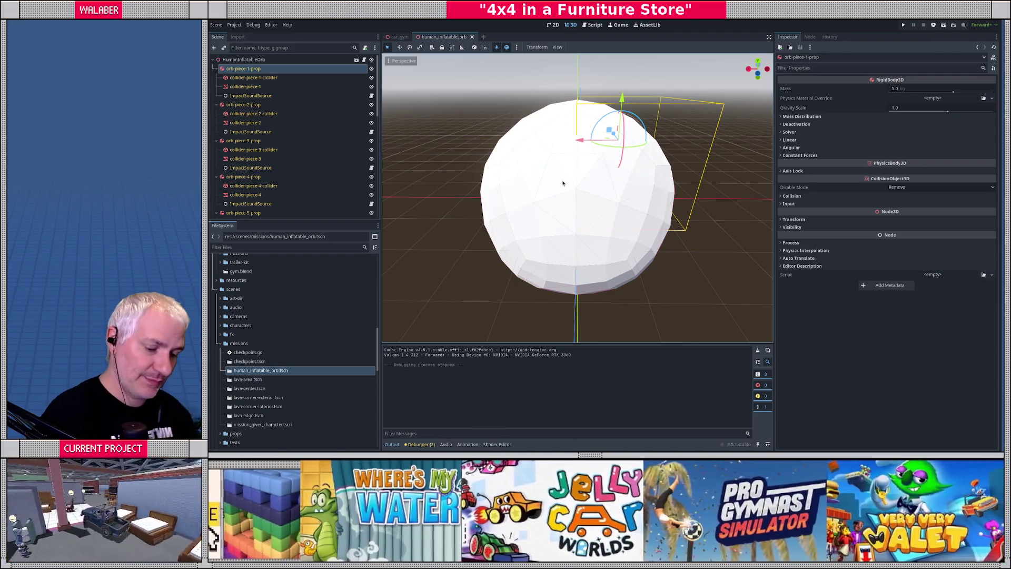
Step: Switch to Blender and set the 3D cursor location to X 0, Y 0, Z 0
{"action": "key", "text": "alt+Tab"}
{"action": "middle_click_drag", "start_coordinate": [539, 256], "coordinate": [552, 240]}
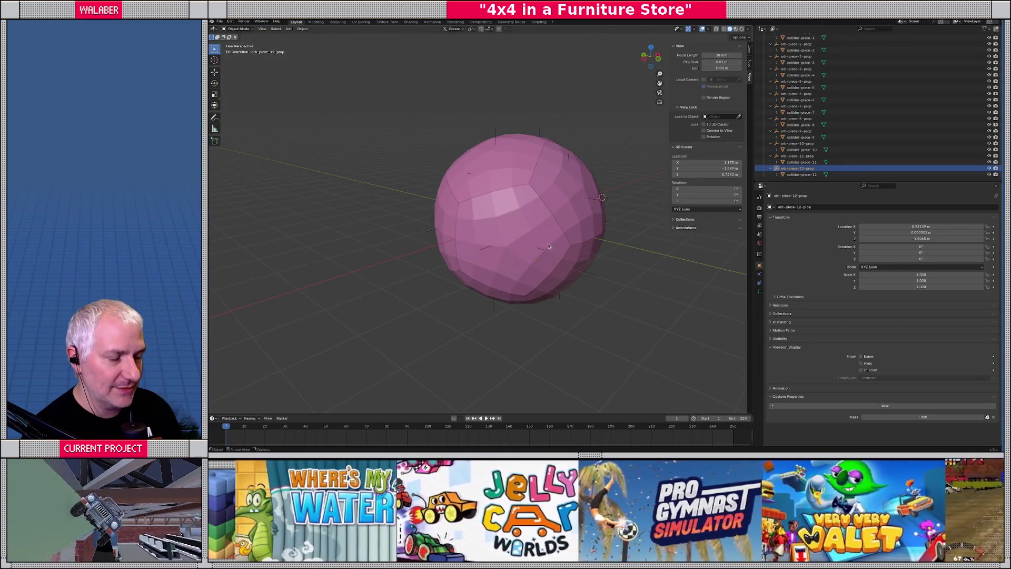
{"action": "left_click", "coordinate": [717, 161]}
{"action": "type", "text": "0"}
{"action": "key", "text": "Tab"}
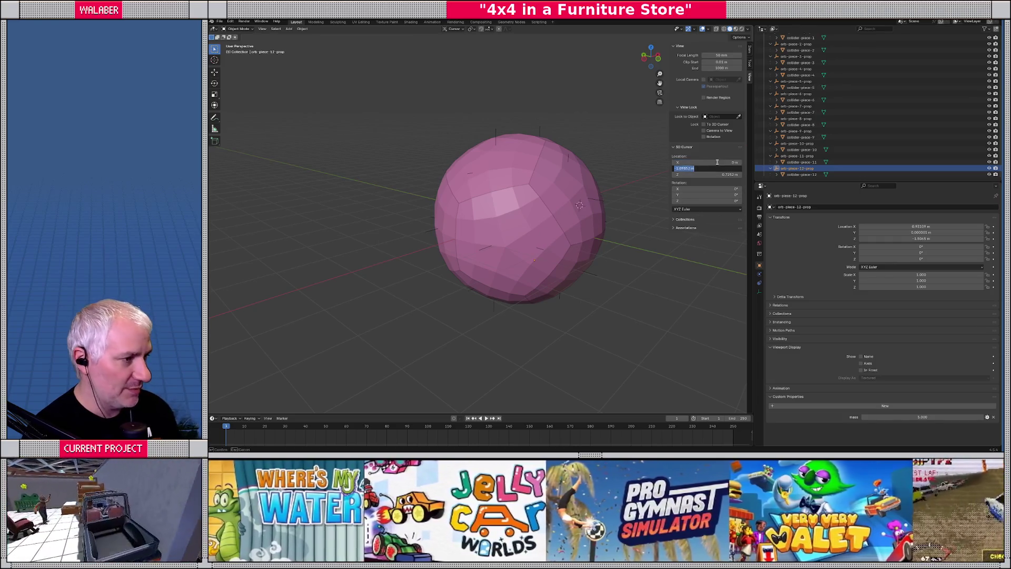
{"action": "type", "text": "0"}
{"action": "key", "text": "Tab"}
{"action": "type", "text": "0"}
{"action": "key", "text": "Return"}
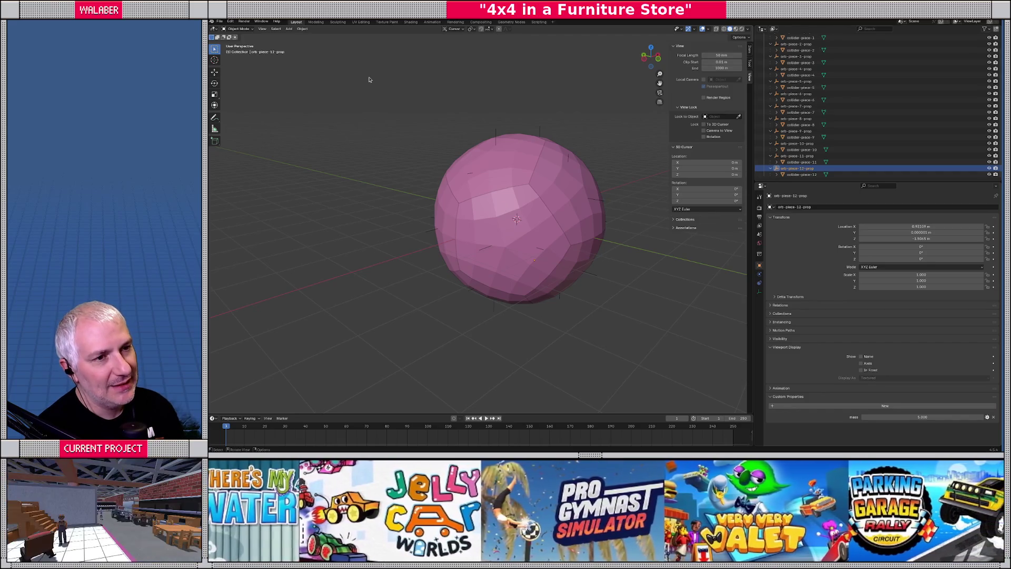
Step: Add a Plain Axes empty at the 3D cursor in the orb's centre
{"action": "left_click", "coordinate": [289, 28]}
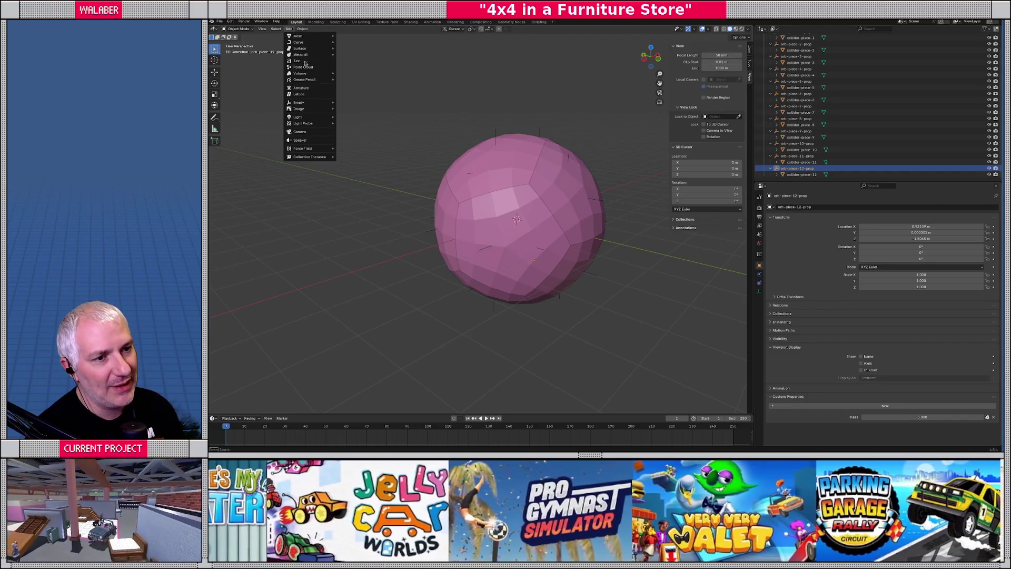
{"action": "mouse_move", "coordinate": [307, 104]}
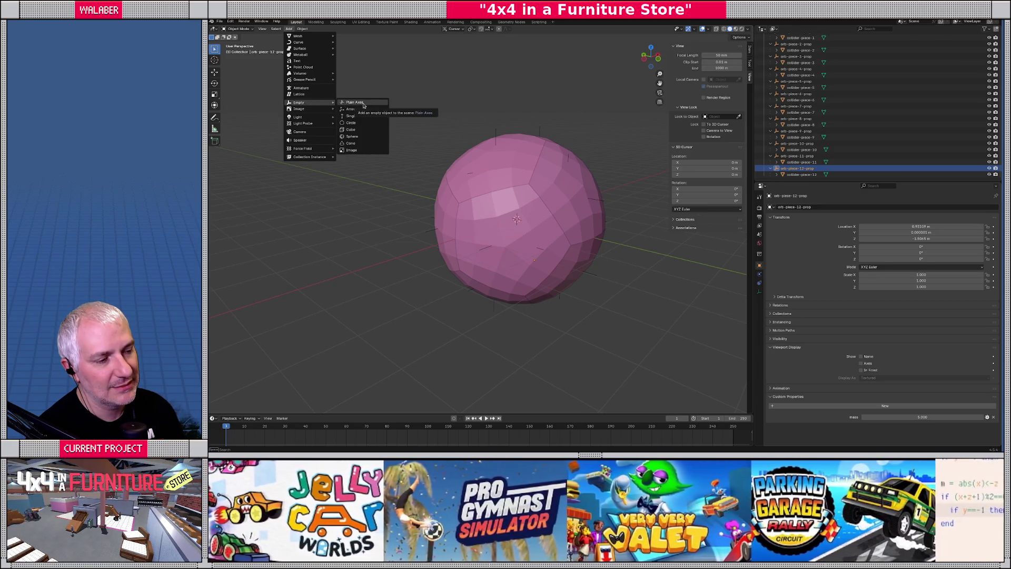
{"action": "left_click", "coordinate": [364, 106]}
Step: Check the empty from front, right and top views, briefly toggling wireframe shading
{"action": "key", "text": "KP_1"}
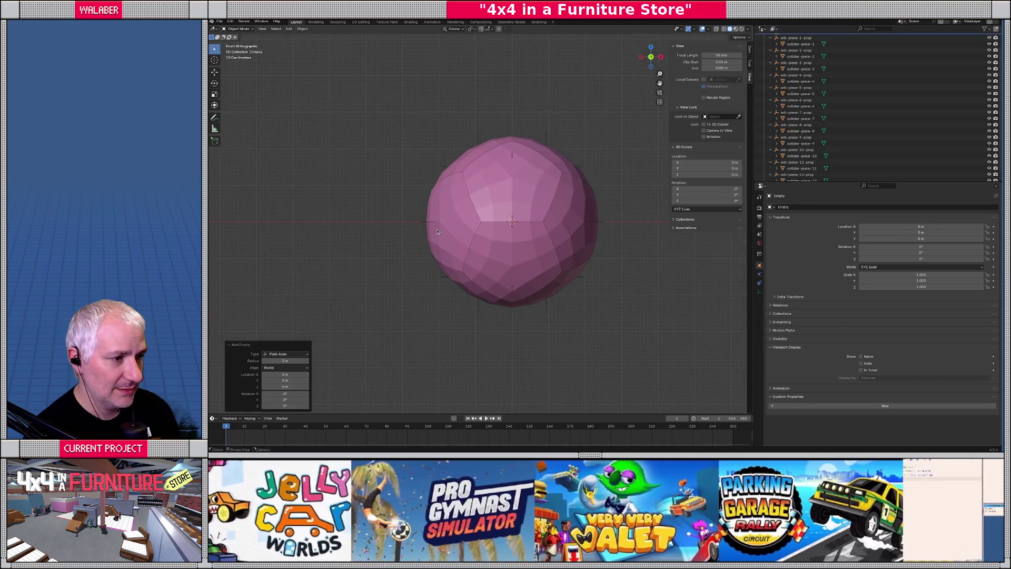
{"action": "key", "text": "KP_6"}
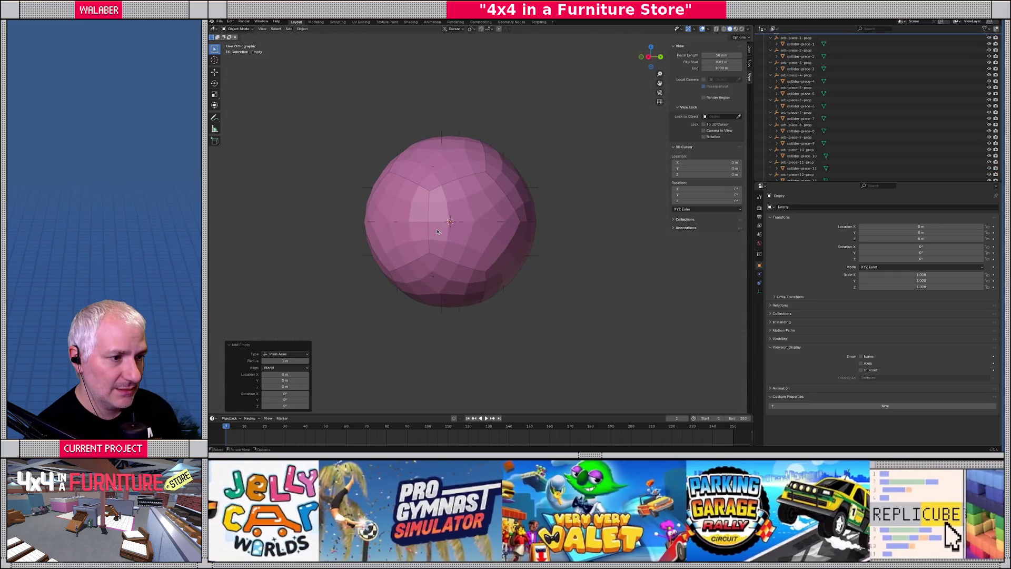
{"action": "key", "text": "shift+z"}
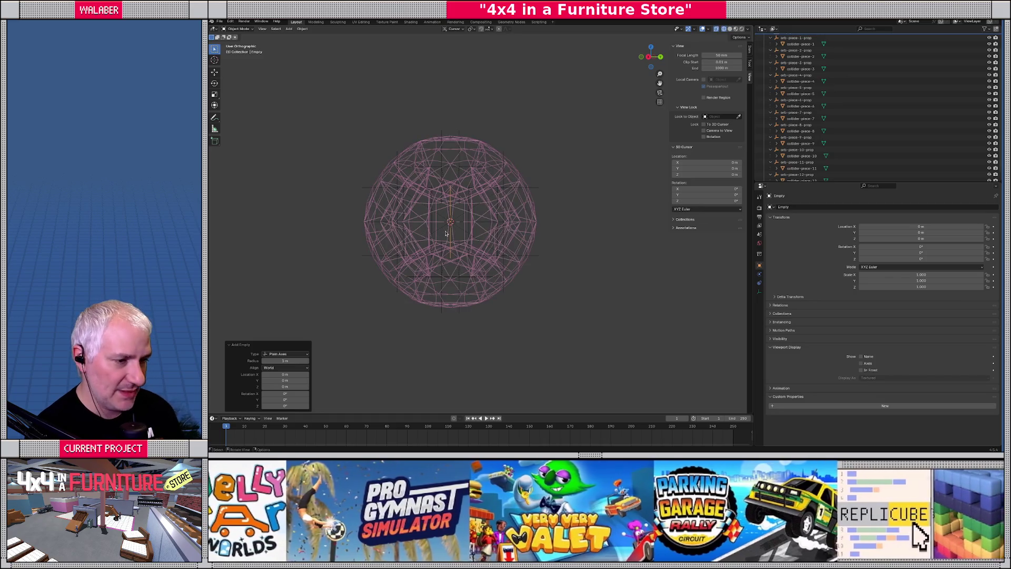
{"action": "key", "text": "shift+z"}
{"action": "key", "text": "KP_3"}
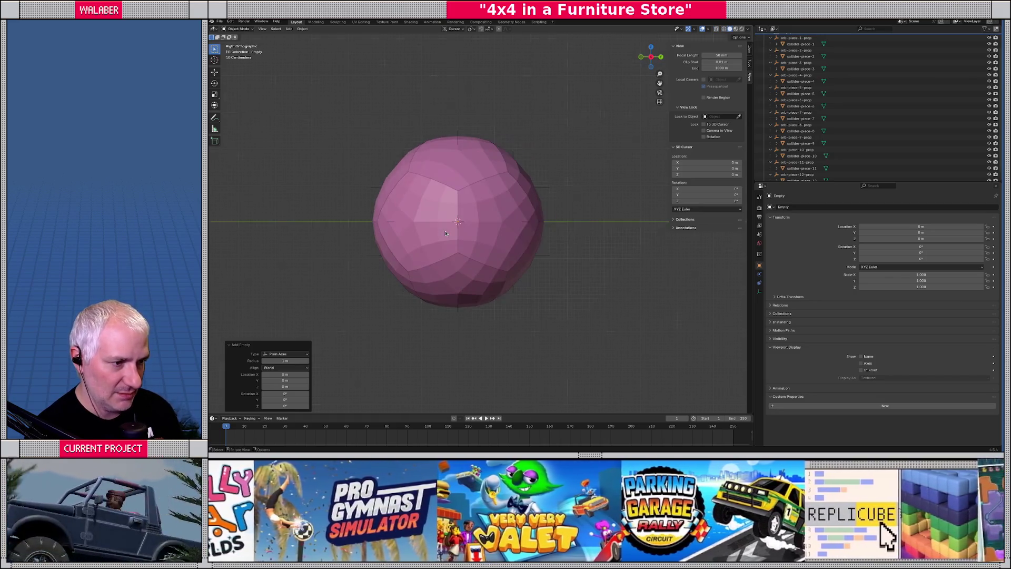
{"action": "key", "text": "KP_4"}
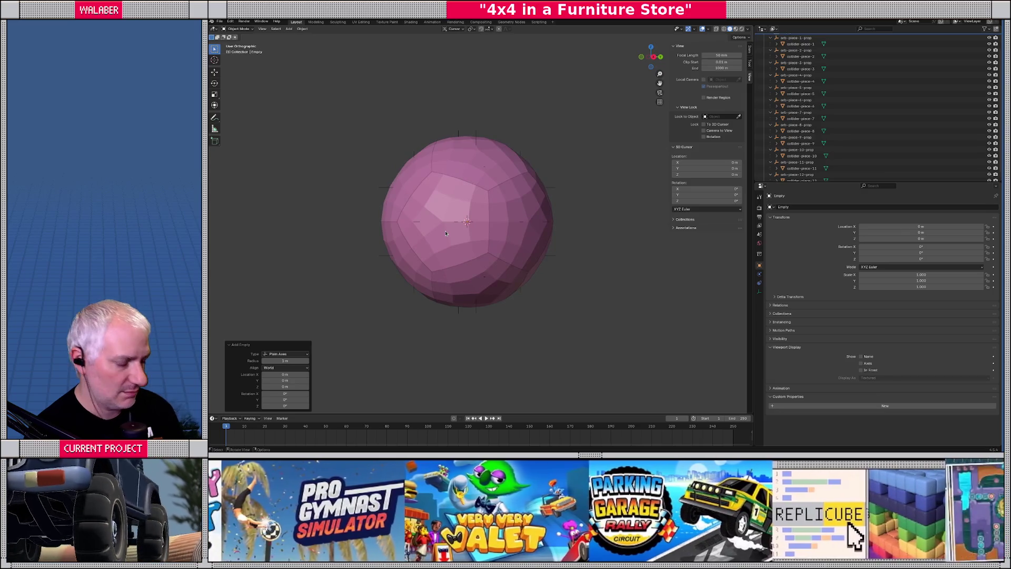
{"action": "key", "text": "KP_6"}
{"action": "key", "text": "KP_8"}
{"action": "key", "text": "KP_8"}
{"action": "key", "text": "KP_8"}
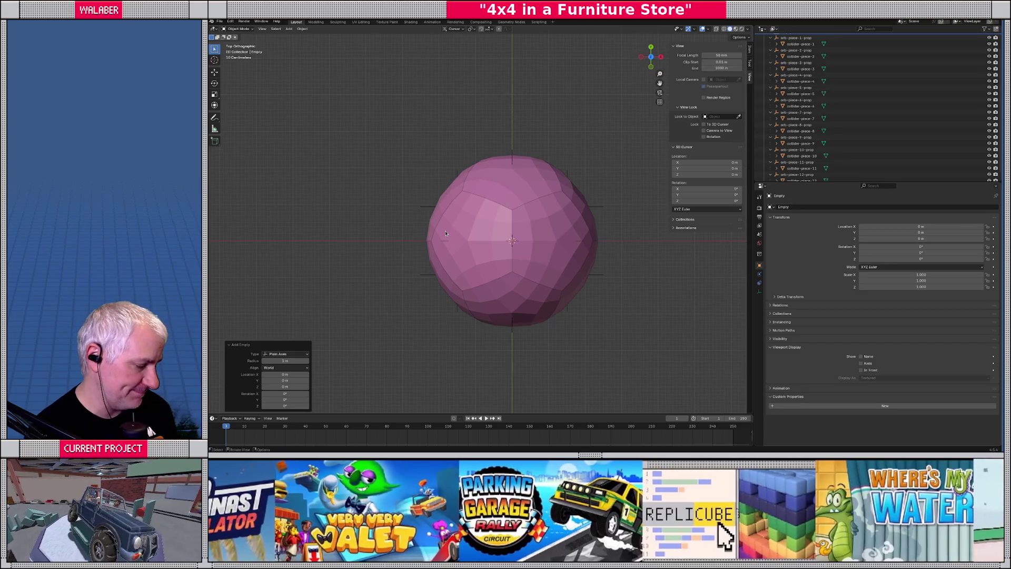
Step: Recheck the empty from front and right views, zoom in, and show the orb as wireframe
{"action": "key", "text": "KP_1"}
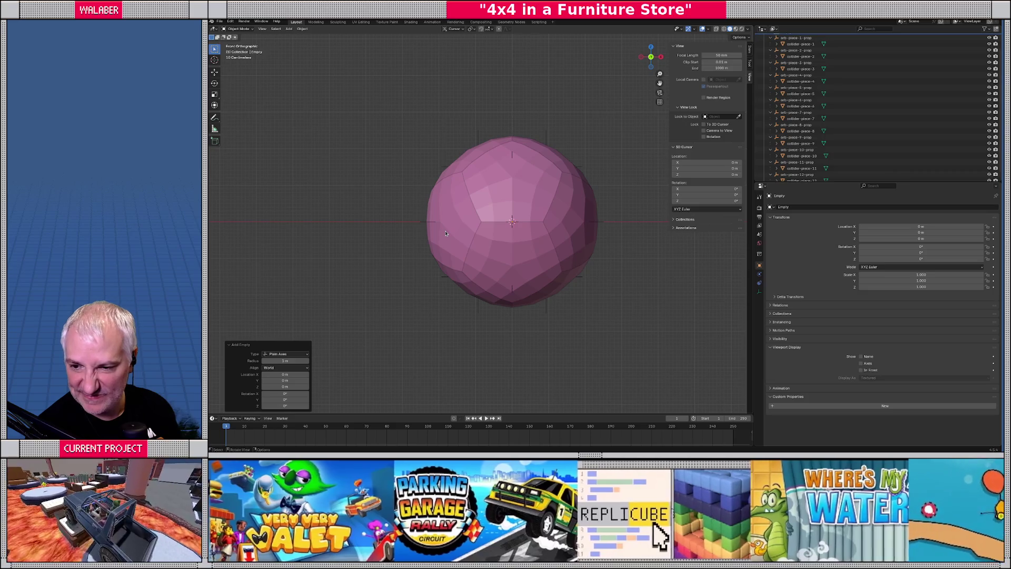
{"action": "key", "text": "KP_4"}
{"action": "key", "text": "KP_4"}
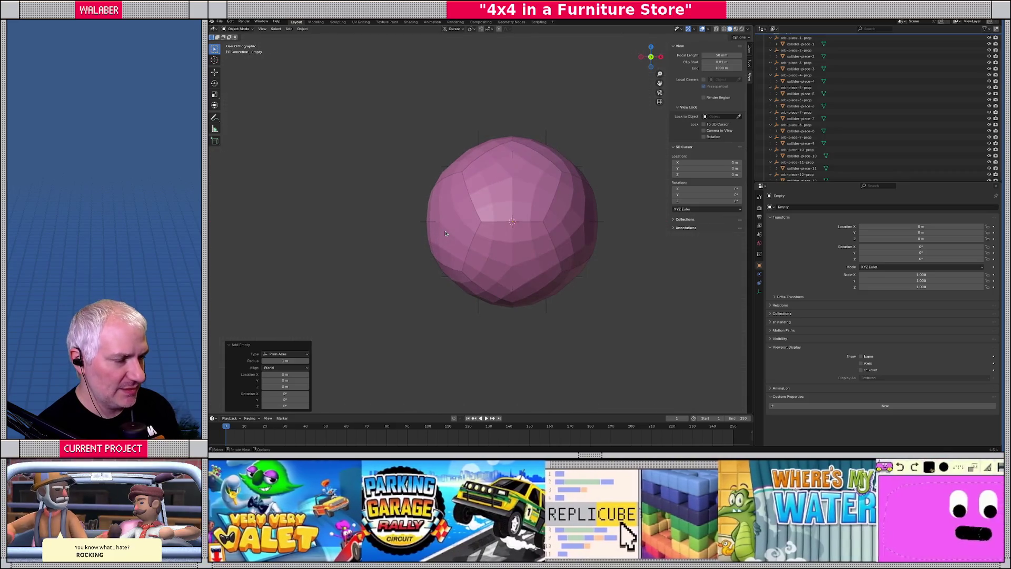
{"action": "key", "text": "KP_3"}
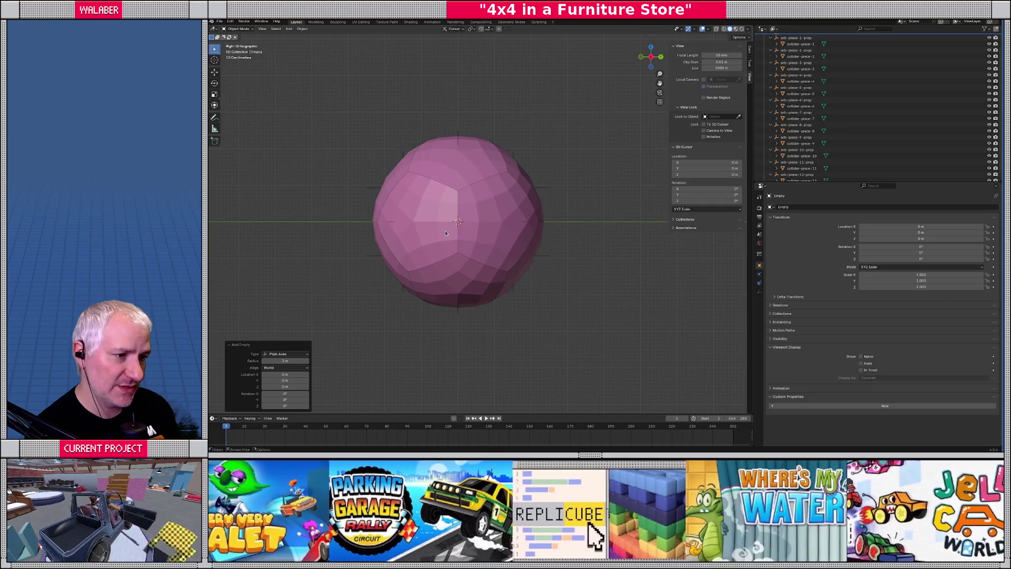
{"action": "middle_click_drag", "start_coordinate": [469, 228], "coordinate": [496, 235], "text": "shift"}
{"action": "scroll", "coordinate": [497, 236], "scroll_direction": "up", "scroll_amount": 3}
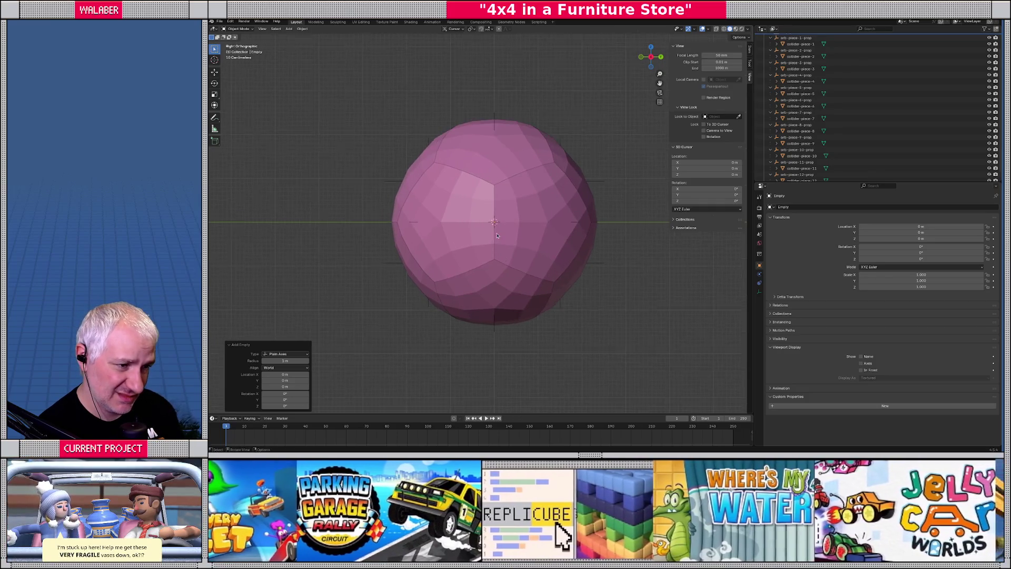
{"action": "key", "text": "shift+z"}
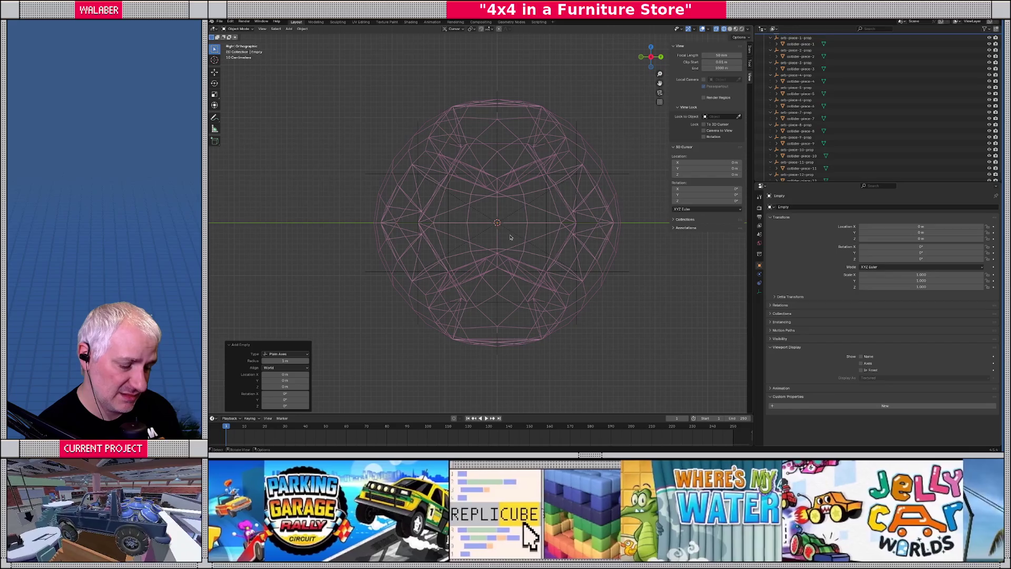
Step: Try moving the empty along X and then freely, cancelling both moves
{"action": "key", "text": "g"}
{"action": "key", "text": "x"}
{"action": "key", "text": "Escape"}
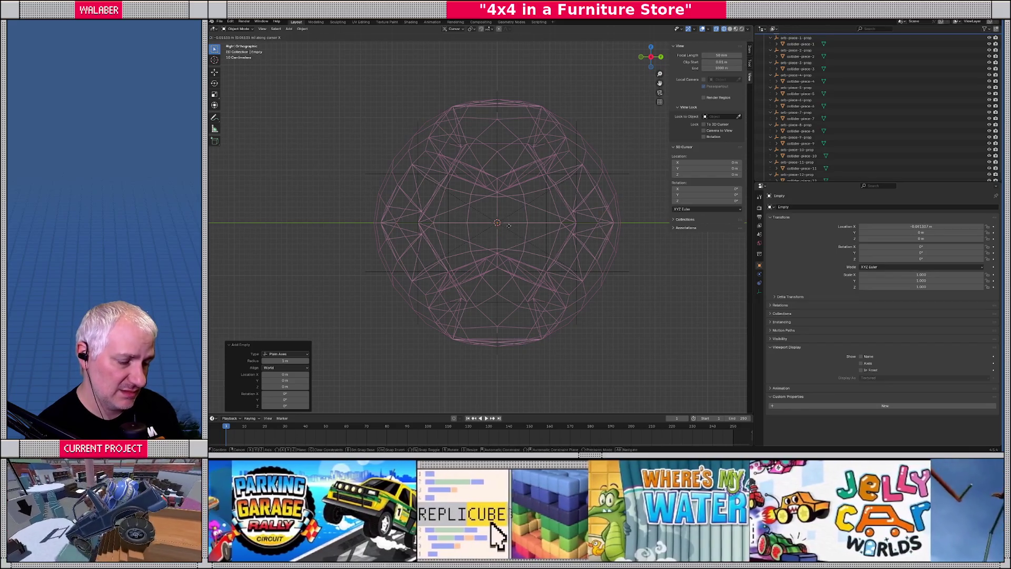
{"action": "scroll", "coordinate": [829, 95], "scroll_direction": "up", "scroll_amount": 2}
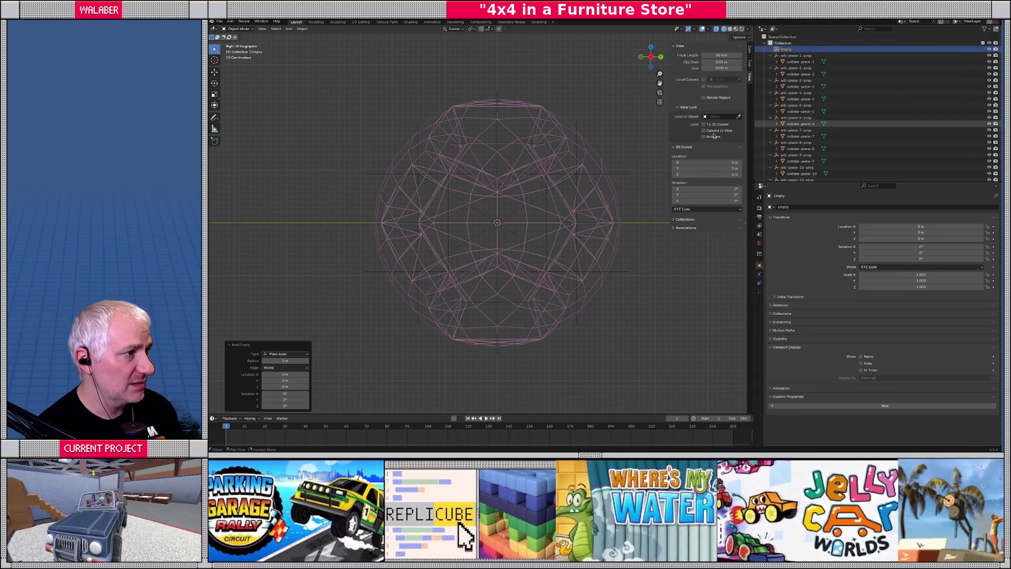
{"action": "scroll", "coordinate": [519, 247], "scroll_direction": "down", "scroll_amount": 4}
{"action": "key", "text": "g"}
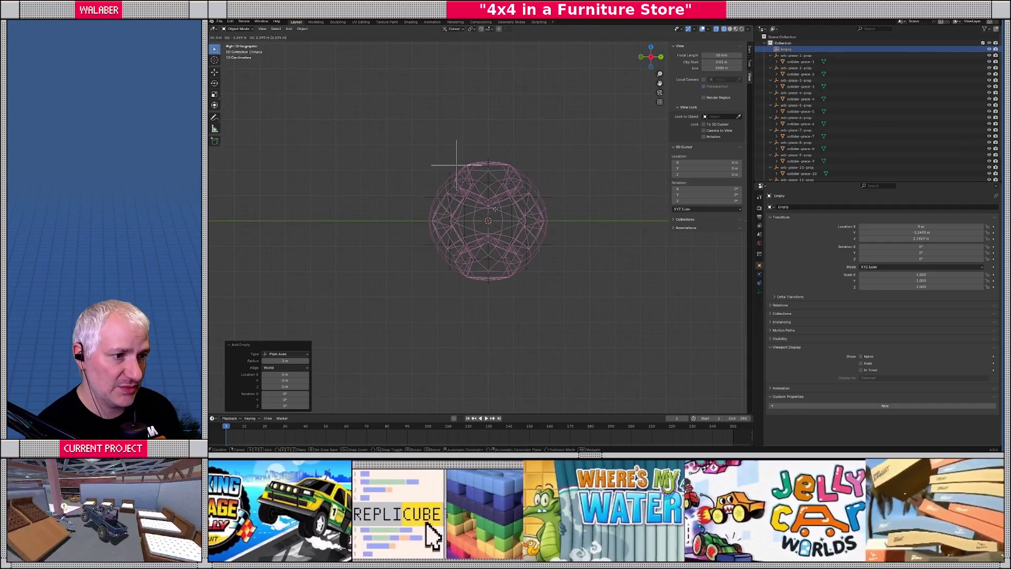
{"action": "key", "text": "Escape"}
Step: Move the empty along Y to -2 m using gy-2
{"action": "key", "text": "g"}
{"action": "key", "text": "y"}
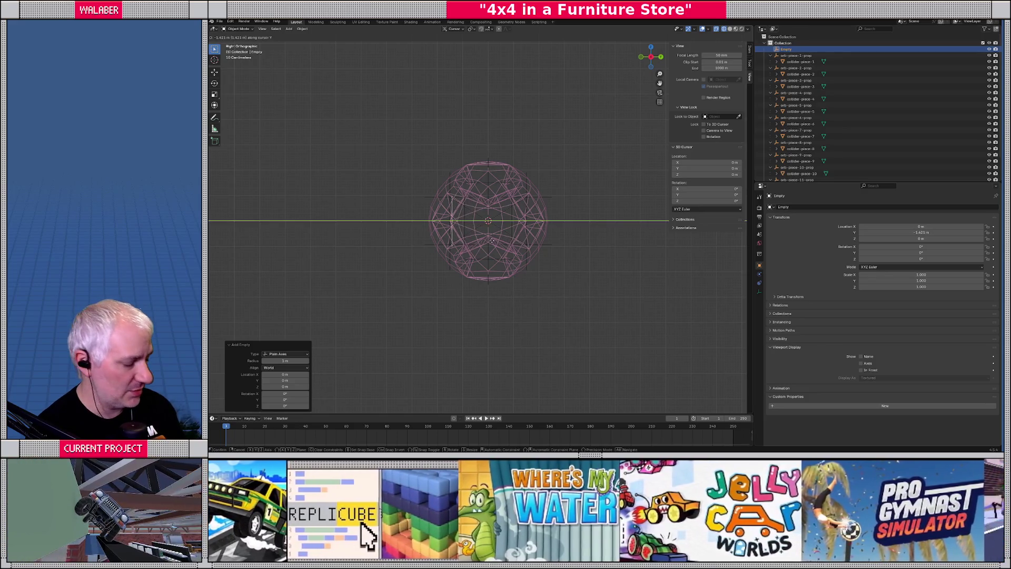
{"action": "type", "text": "2.35"}
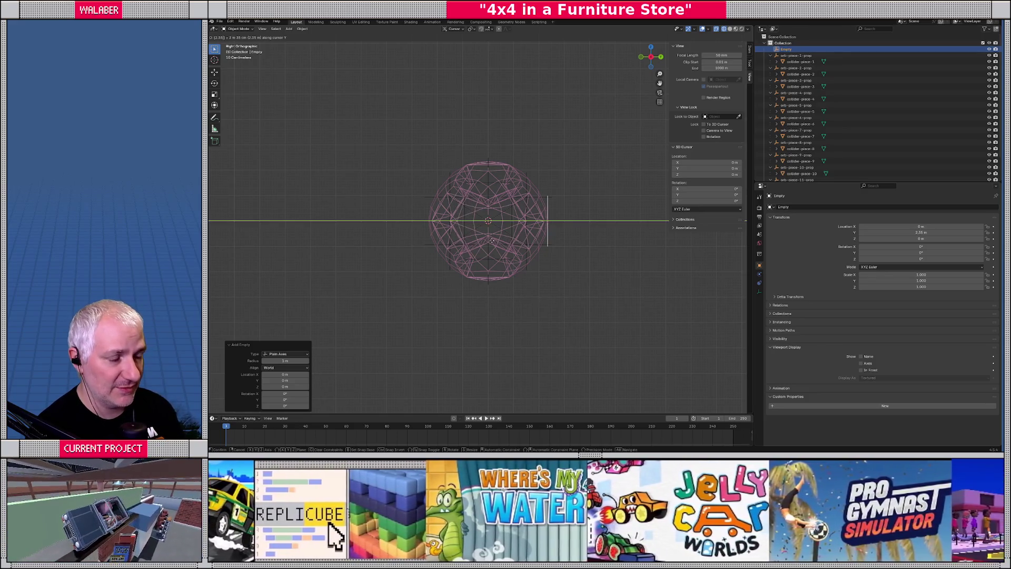
{"action": "key", "text": "minus"}
{"action": "key", "text": "Escape"}
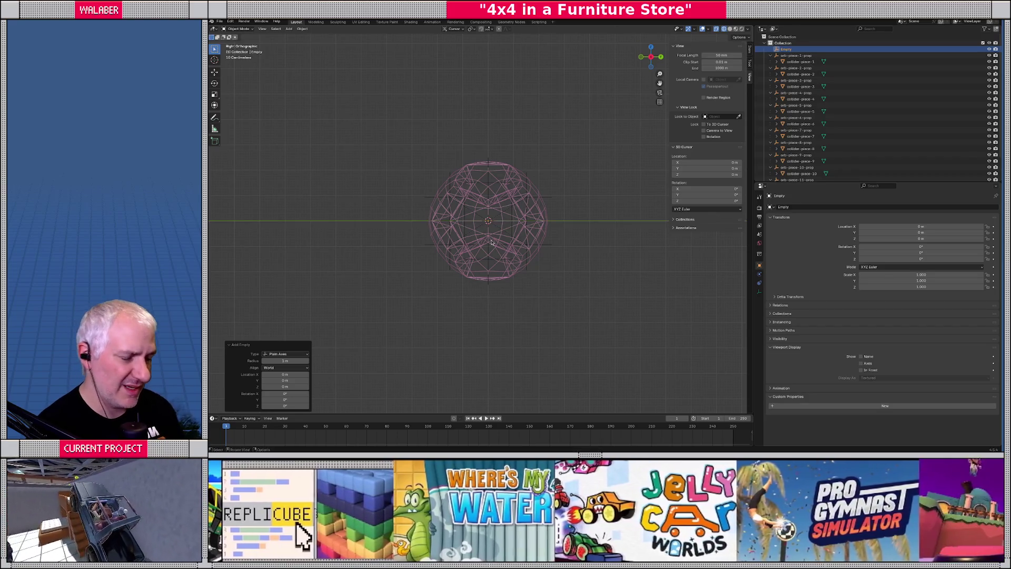
{"action": "type", "text": "gy"}
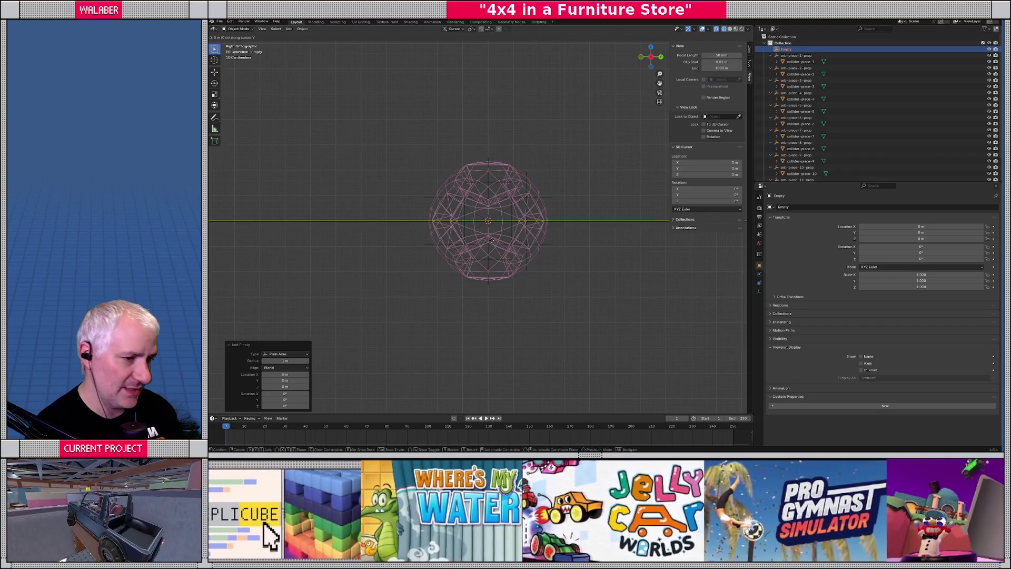
{"action": "type", "text": "-2"}
{"action": "key", "text": "Return"}
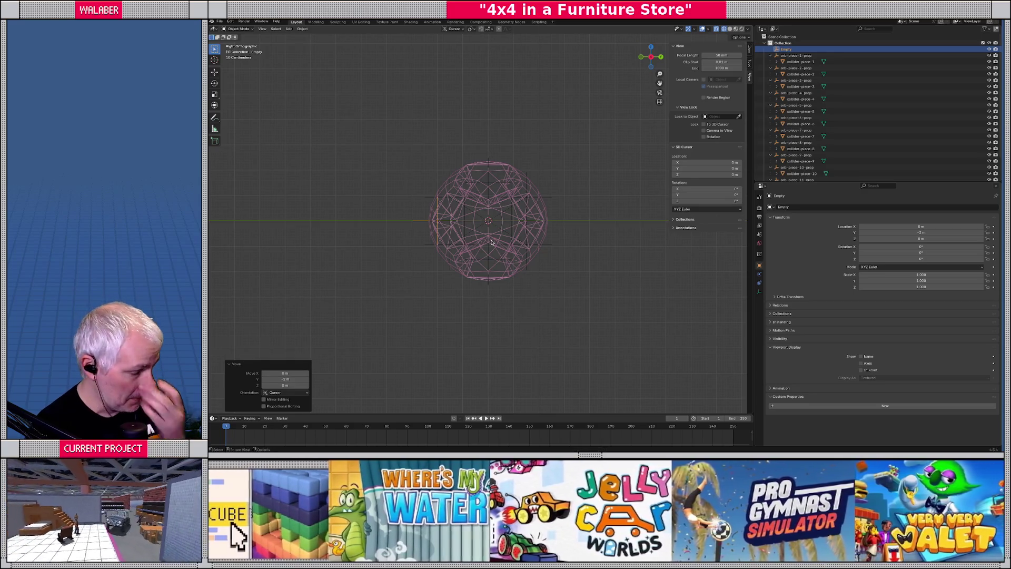
Step: Set the pivot point to 3D Cursor and return the orb to solid shading
{"action": "left_click", "coordinate": [471, 28]}
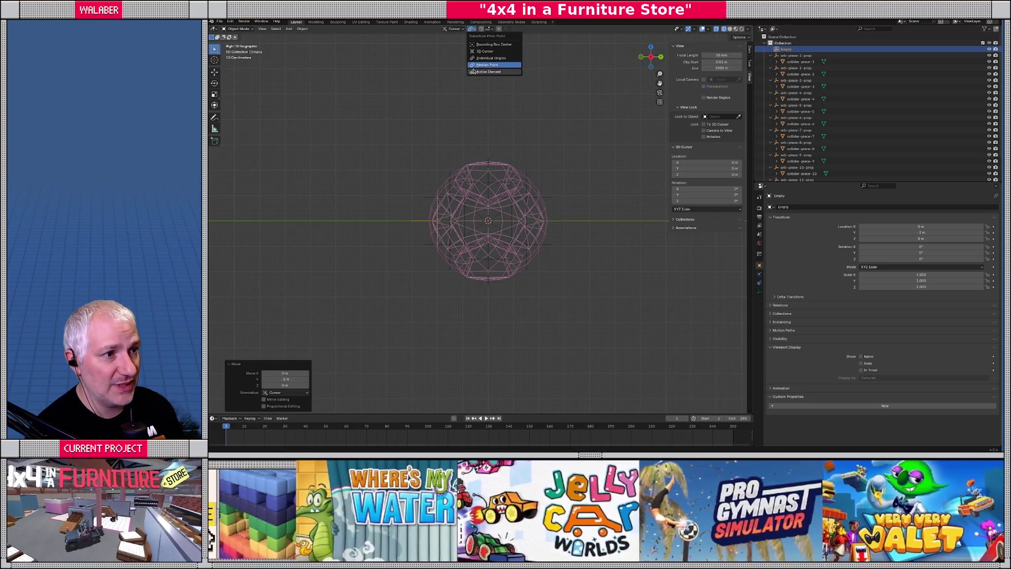
{"action": "left_click", "coordinate": [477, 53]}
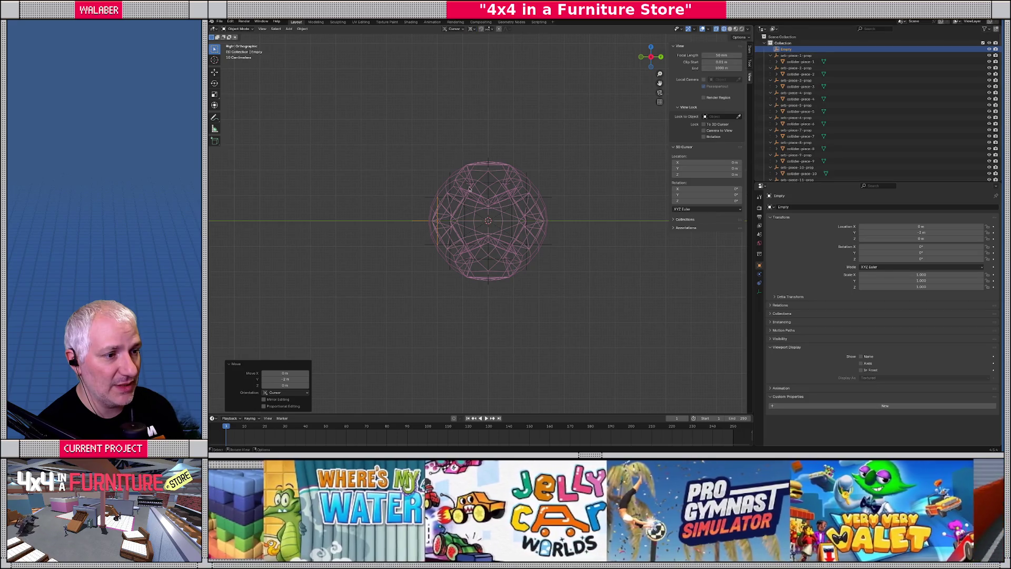
{"action": "scroll", "coordinate": [479, 243], "scroll_direction": "up", "scroll_amount": 4}
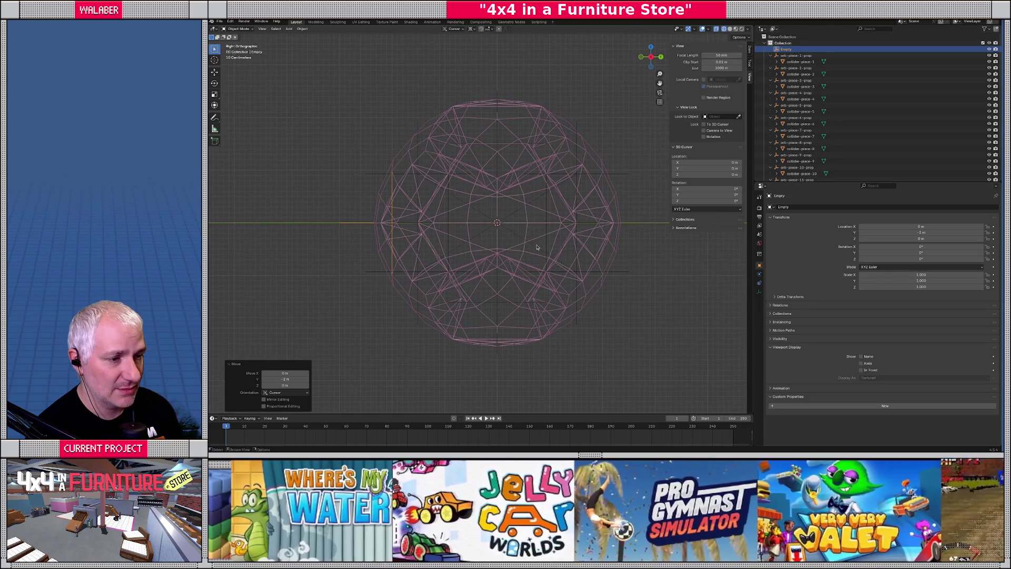
{"action": "key", "text": "shift+z"}
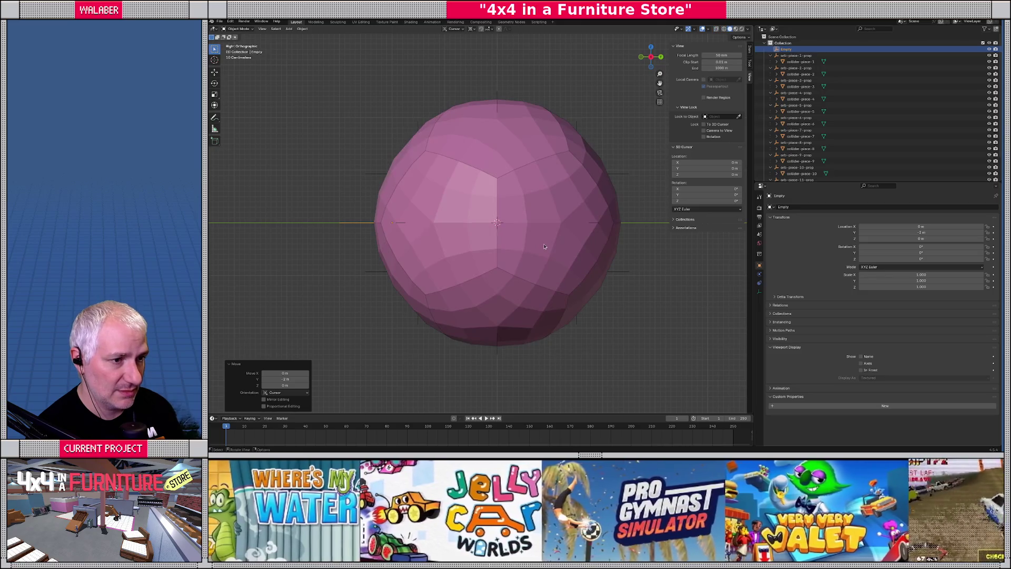
{"action": "mouse_move", "coordinate": [568, 251]}
{"action": "middle_mouse_down"}
{"action": "mouse_move", "coordinate": [553, 260]}
{"action": "mouse_move", "coordinate": [520, 238]}
{"action": "mouse_move", "coordinate": [524, 250]}
{"action": "middle_mouse_up"}
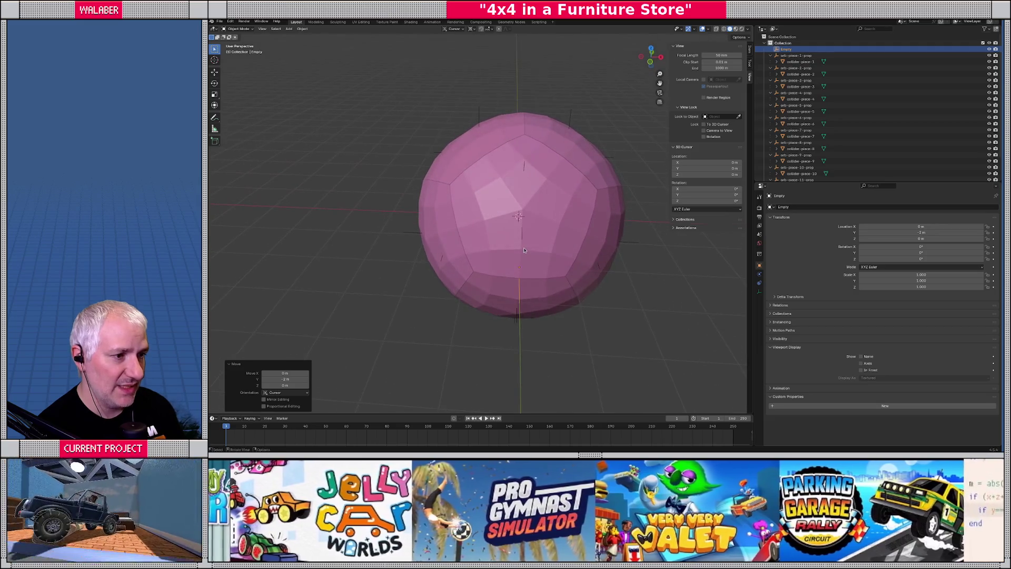
{"action": "key", "text": "KP_1"}
{"action": "key", "text": "KP_5"}
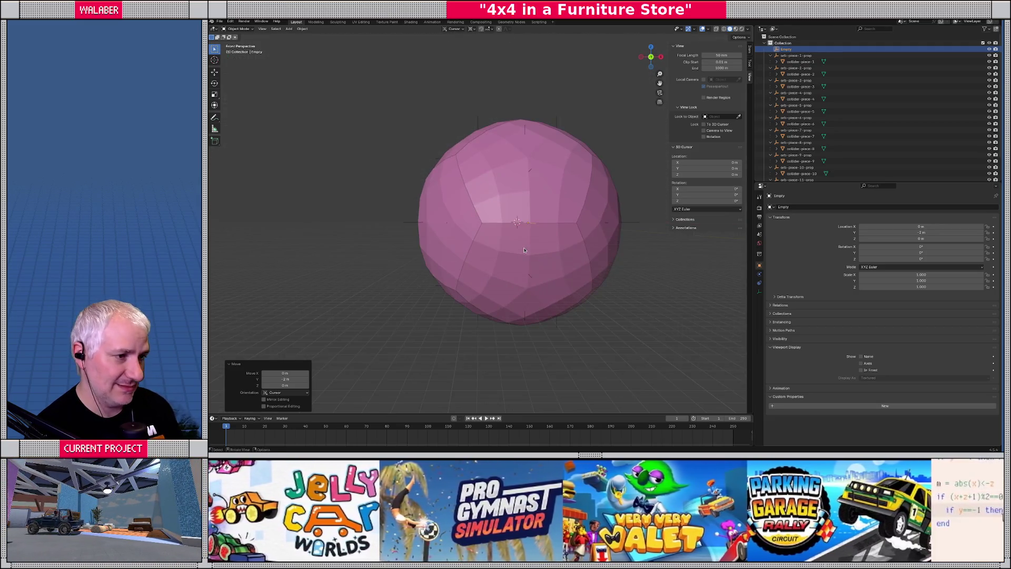
{"action": "key", "text": "KP_5"}
{"action": "key", "text": "KP_8"}
{"action": "key", "text": "KP_8"}
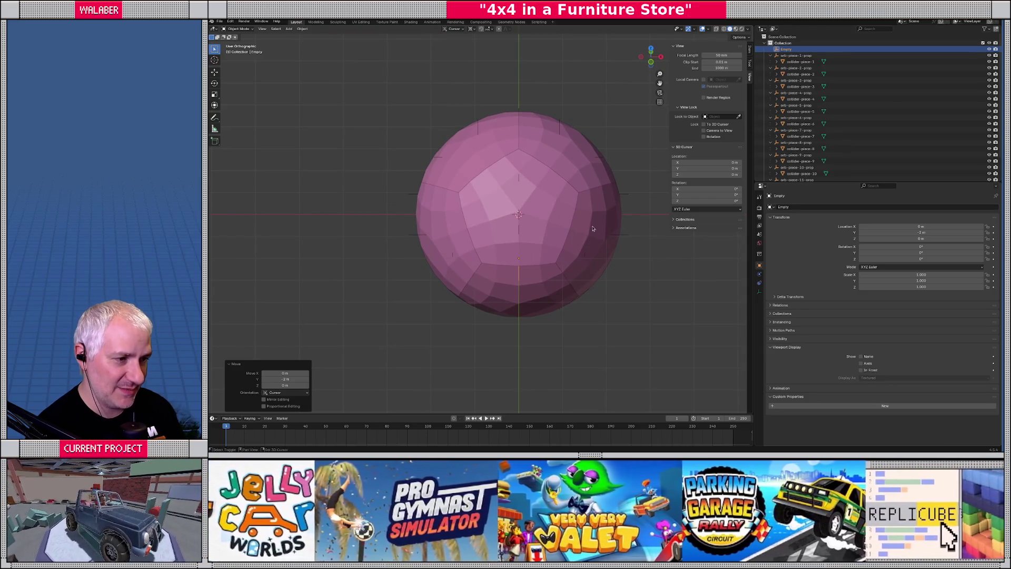
{"action": "scroll", "coordinate": [532, 224], "scroll_direction": "up", "scroll_amount": 5}
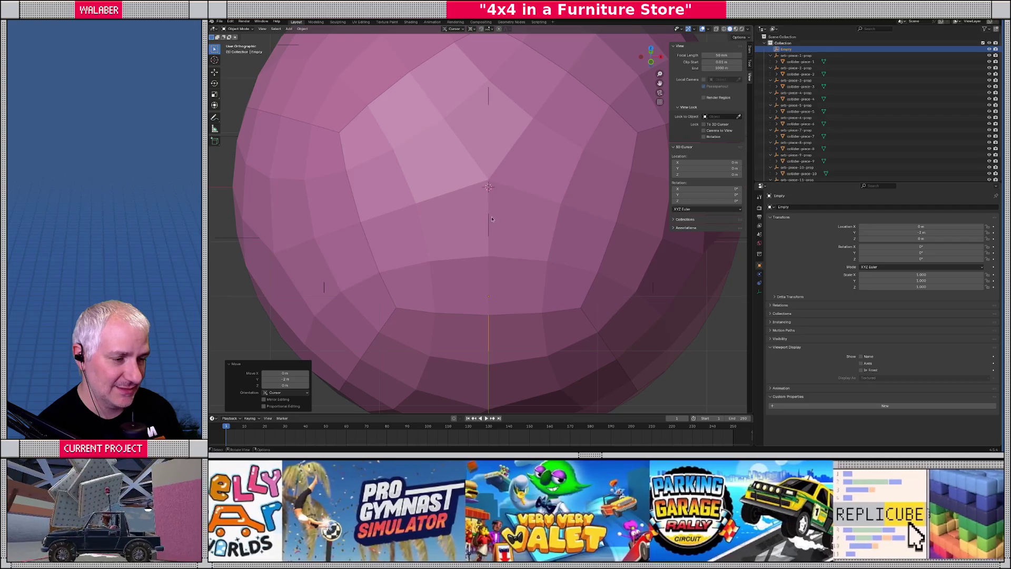
{"action": "scroll", "coordinate": [493, 231], "scroll_direction": "down", "scroll_amount": 3}
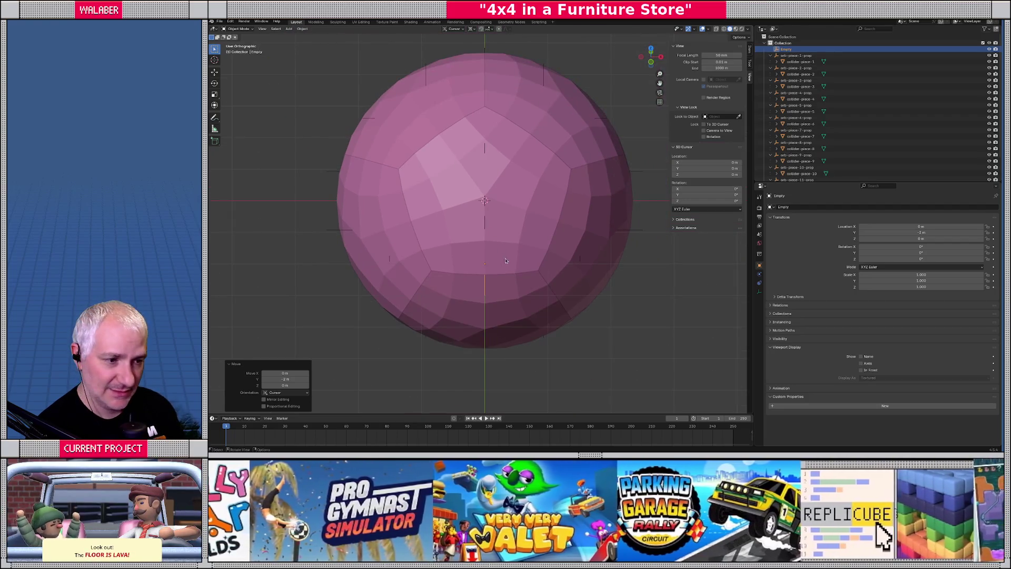
{"action": "middle_click_drag", "start_coordinate": [506, 261], "coordinate": [463, 237]}
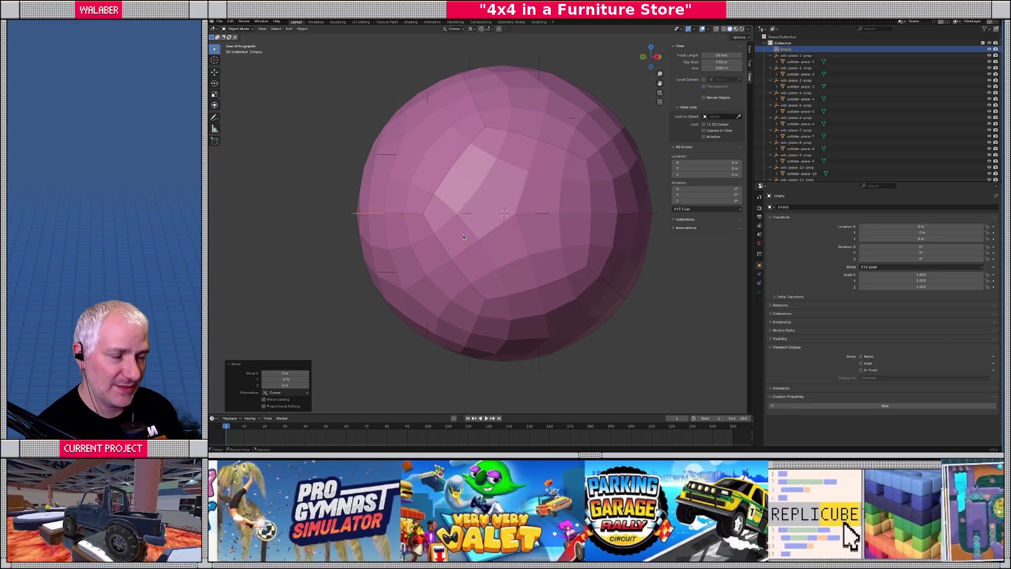
{"action": "key", "text": "KP_1"}
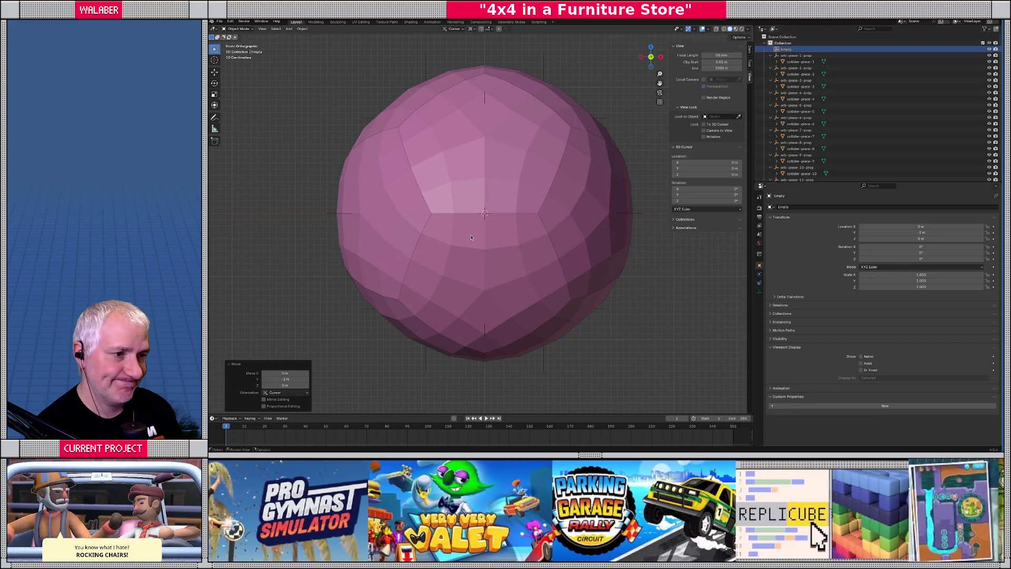
{"action": "middle_click_drag", "start_coordinate": [488, 241], "coordinate": [570, 248]}
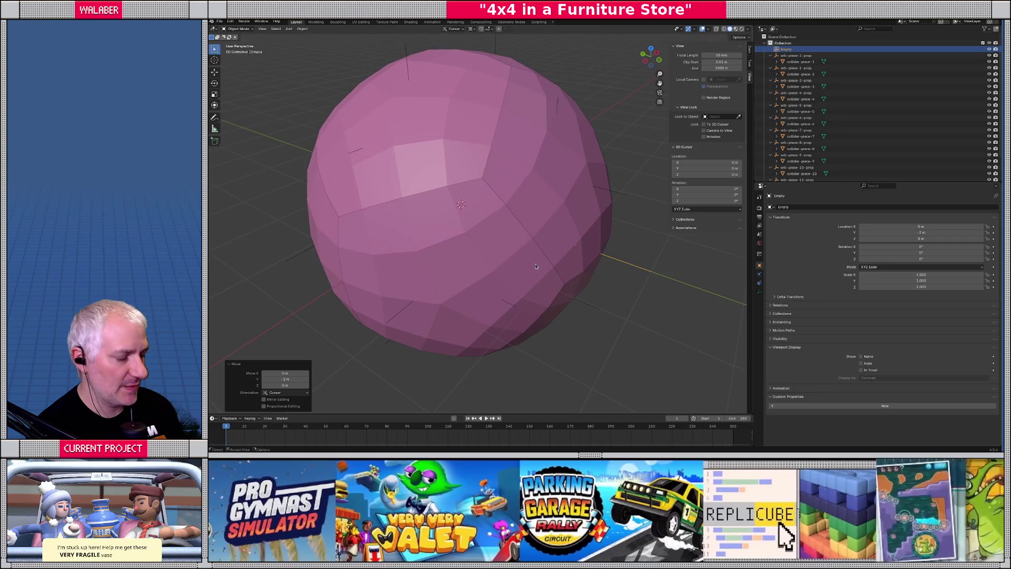
{"action": "key", "text": "KP_1"}
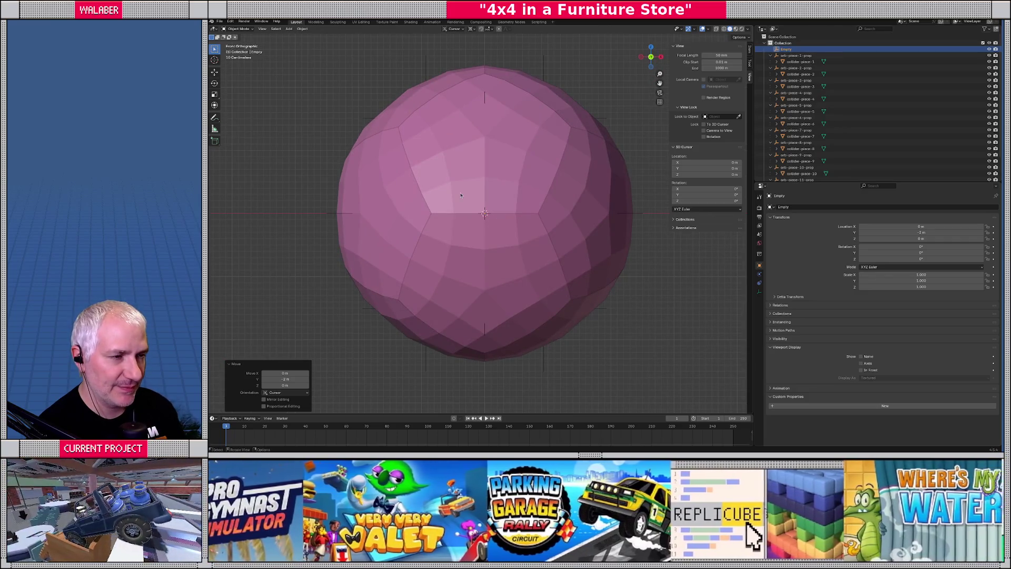
{"action": "mouse_move", "coordinate": [460, 194]}
{"action": "middle_mouse_down"}
{"action": "mouse_move", "coordinate": [463, 165]}
{"action": "mouse_move", "coordinate": [447, 167]}
{"action": "middle_mouse_up"}
{"action": "scroll", "coordinate": [447, 167], "scroll_direction": "down", "scroll_amount": 2}
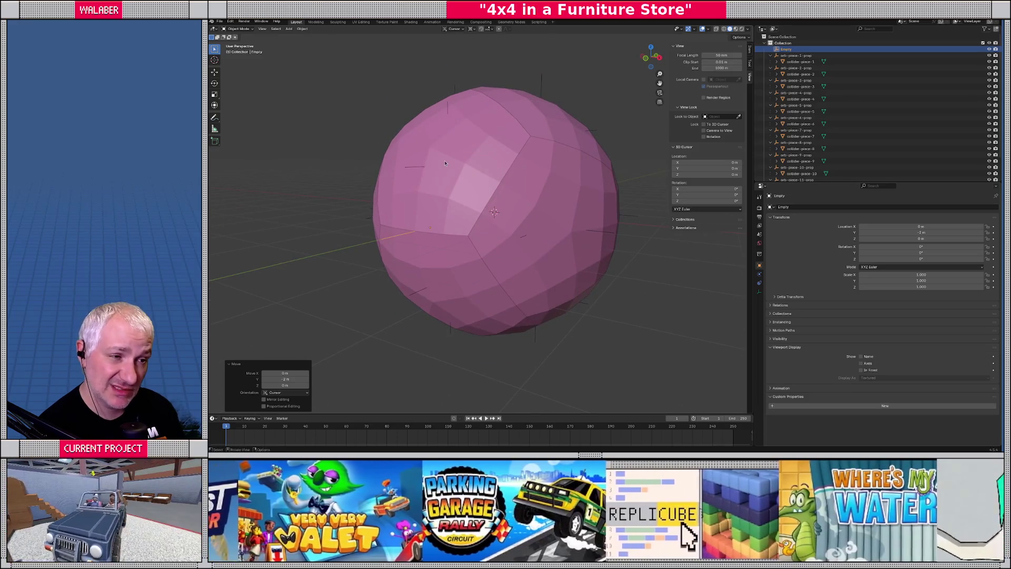
{"action": "left_click", "coordinate": [445, 163]}
{"action": "key", "text": "Tab"}
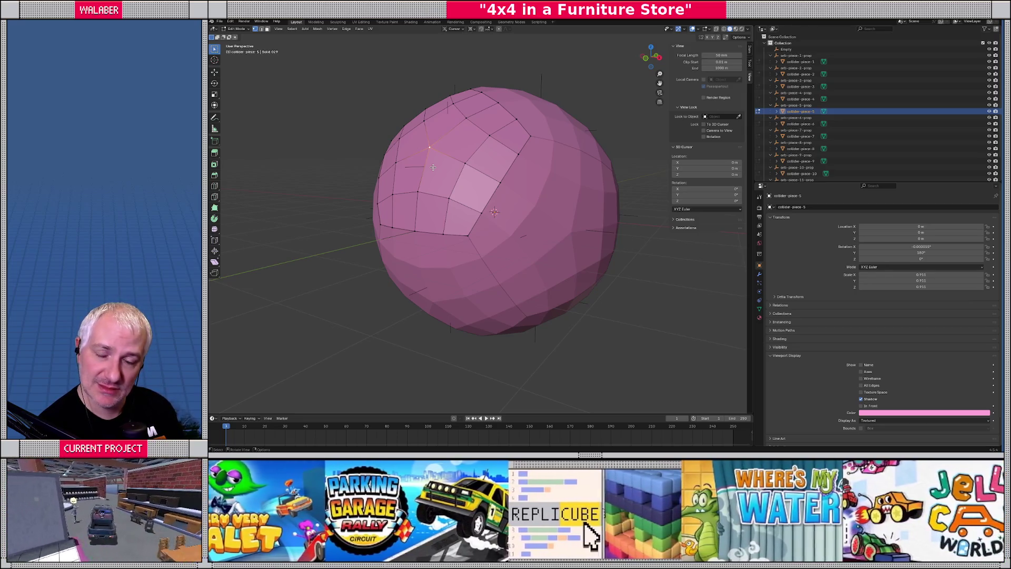
{"action": "key", "text": "Tab"}
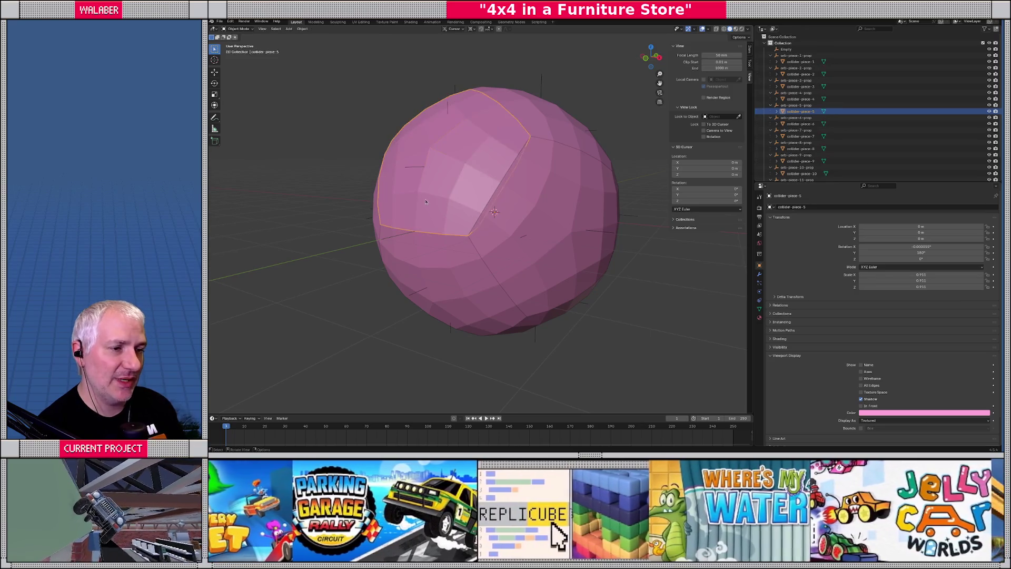
{"action": "left_click", "coordinate": [409, 247]}
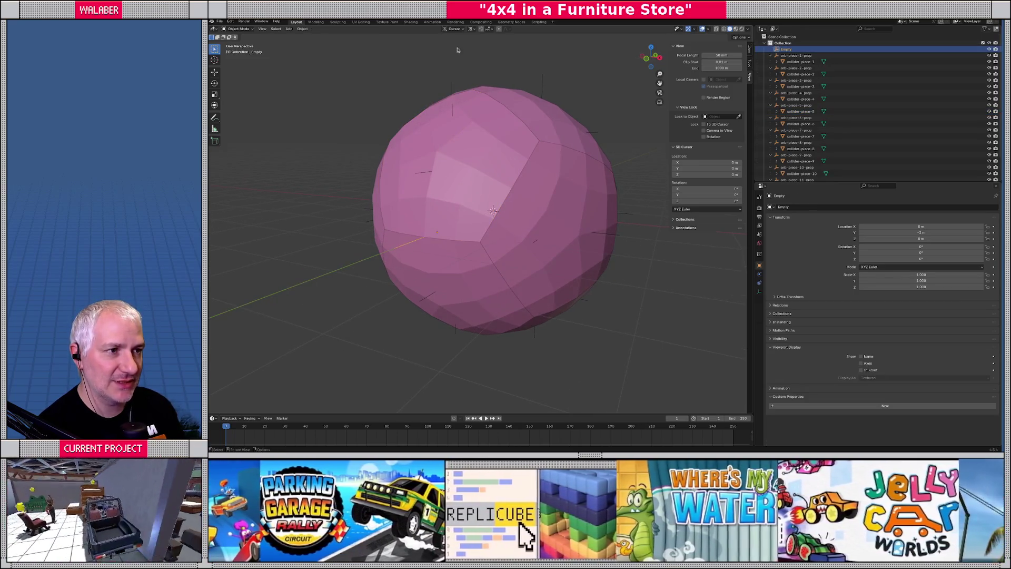
{"action": "left_click", "coordinate": [472, 29]}
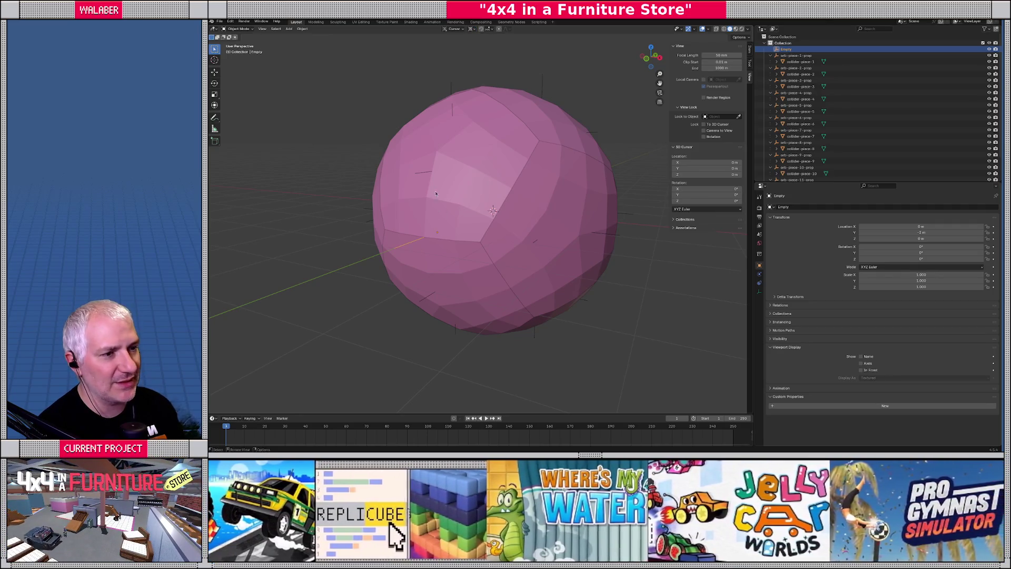
{"action": "left_click", "coordinate": [435, 194]}
Step: Edit collider-piece-5, select its corner vertex, and browse the Shift+S snap and Mesh menus
{"action": "key", "text": "Tab"}
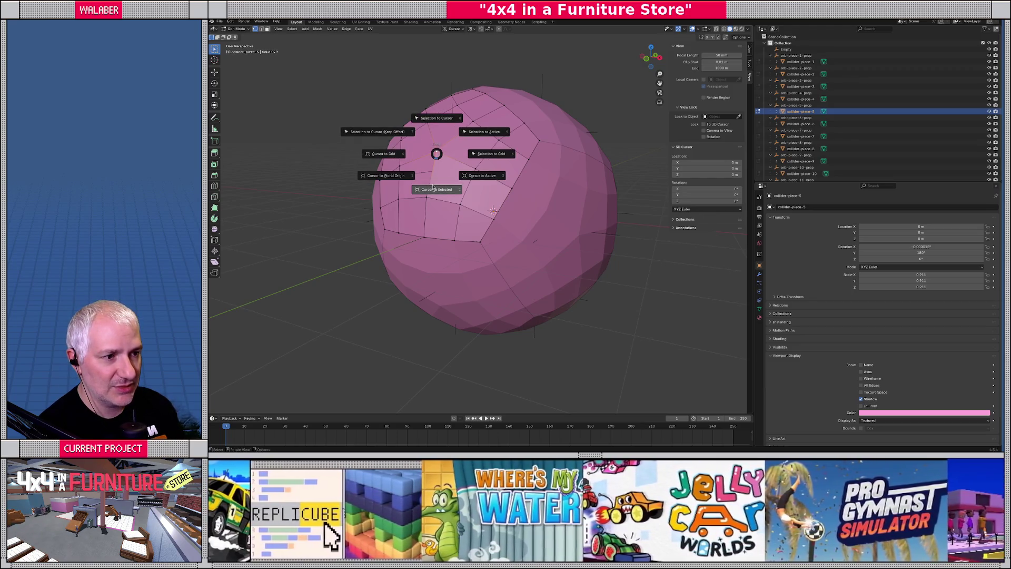
{"action": "left_click", "coordinate": [437, 156]}
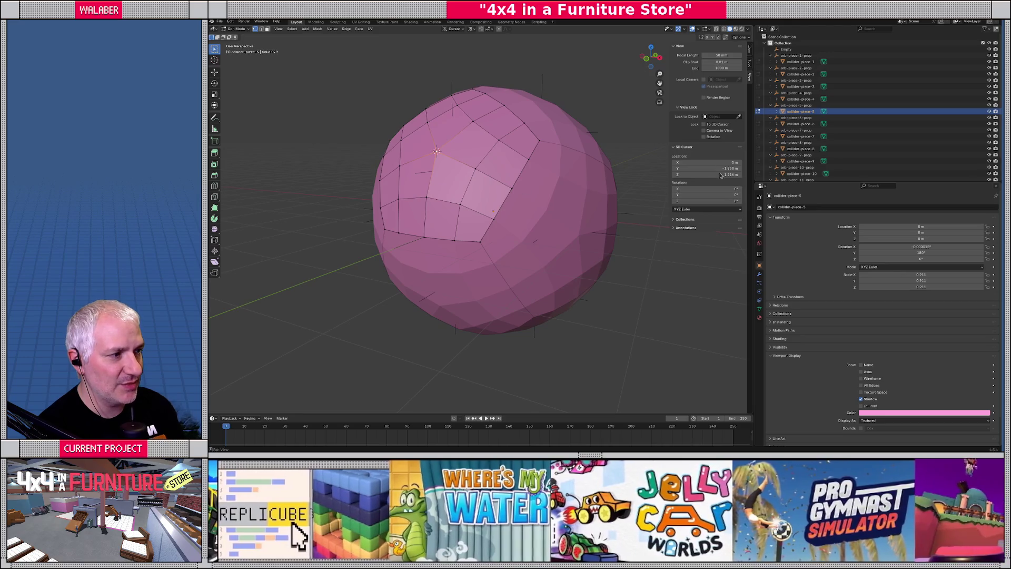
{"action": "key", "text": "shift+s"}
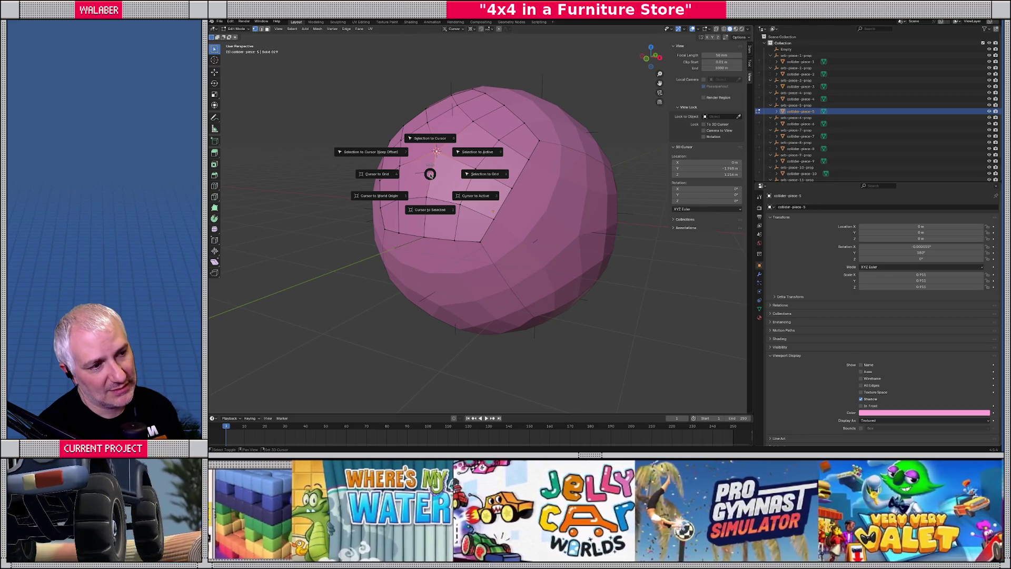
{"action": "key", "text": "Escape"}
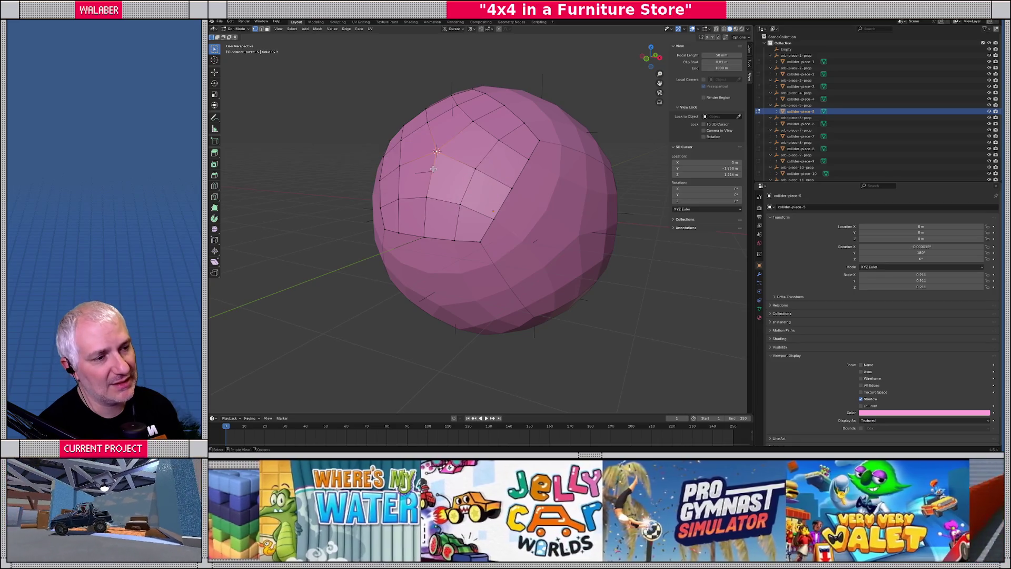
{"action": "key", "text": "shift+s"}
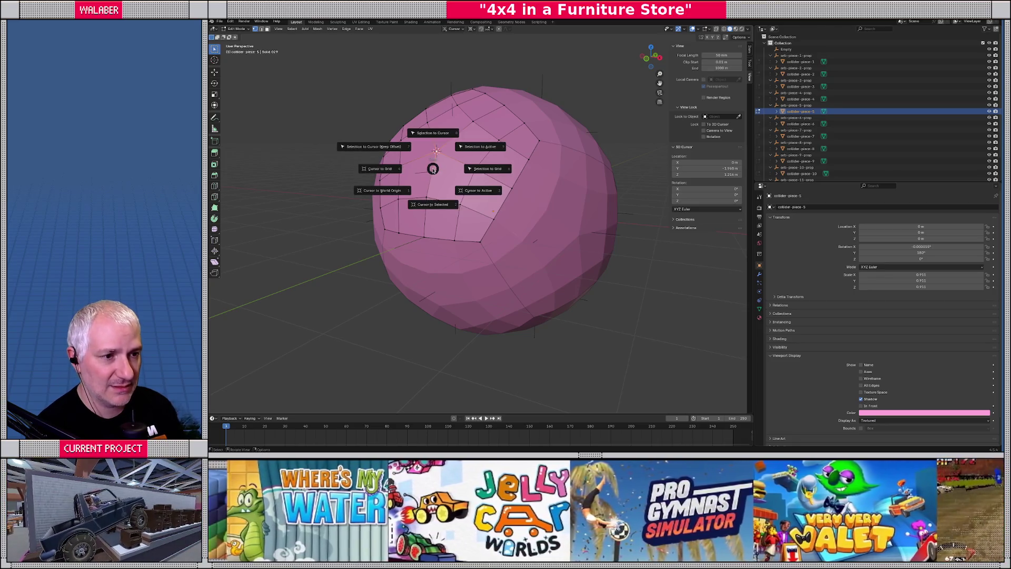
{"action": "key", "text": "Escape"}
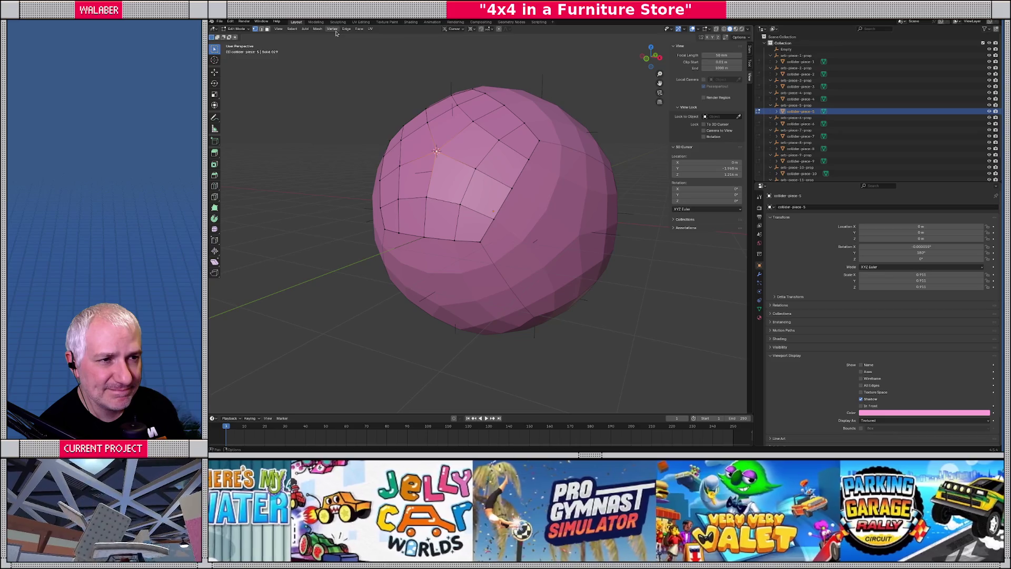
{"action": "left_click", "coordinate": [317, 30]}
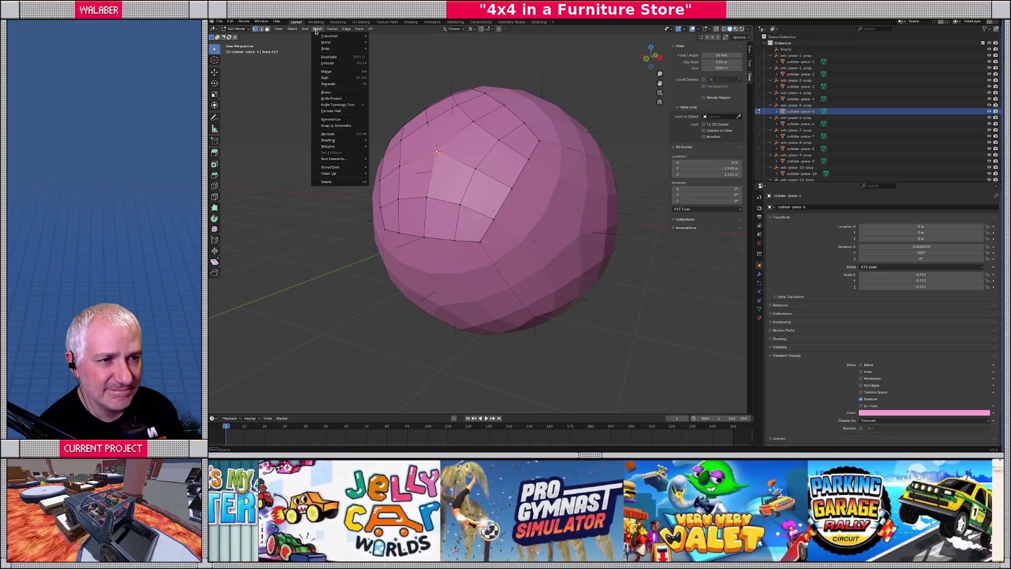
{"action": "left_click", "coordinate": [316, 30]}
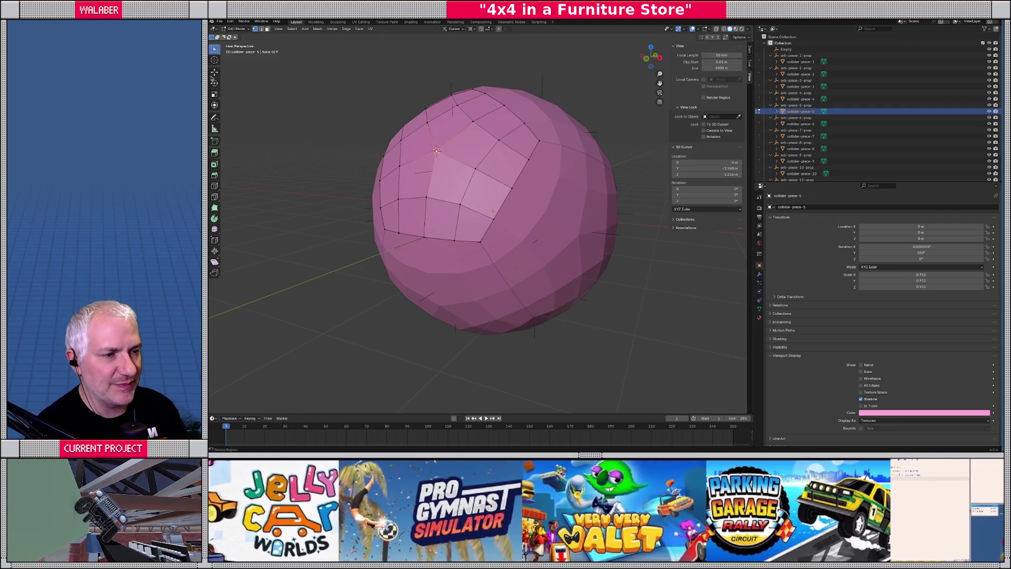
Step: In Object Mode, rename the Empty to 'joint-placement' in Object Properties
{"action": "key", "text": "Tab"}
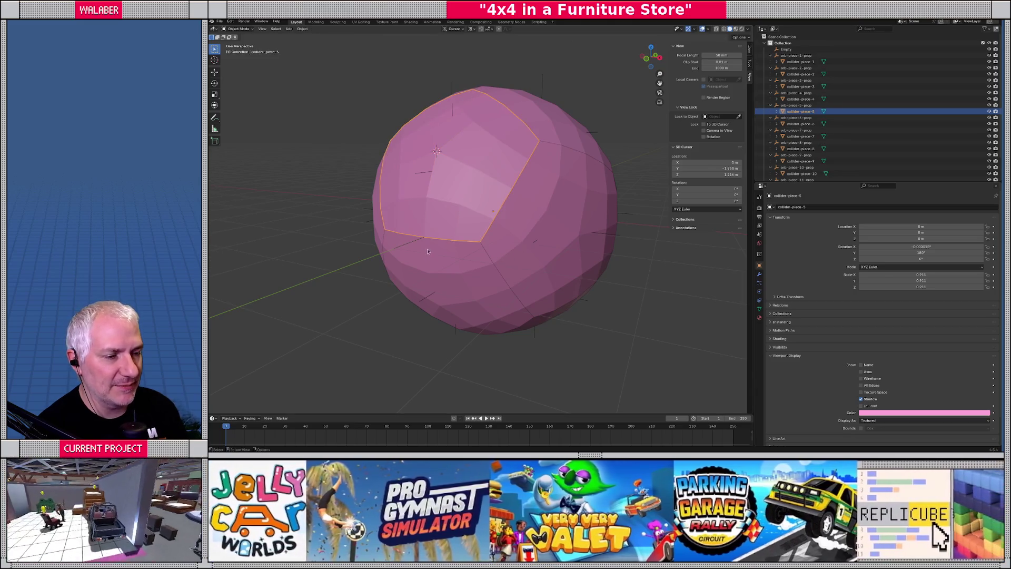
{"action": "left_click", "coordinate": [416, 243]}
{"action": "left_click", "coordinate": [799, 207]}
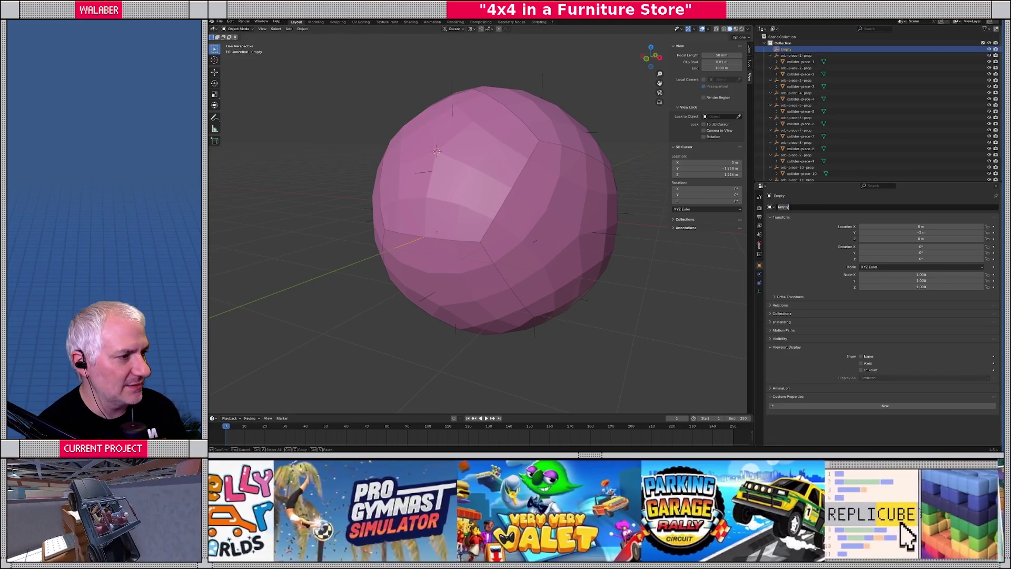
{"action": "type", "text": "joint-"}
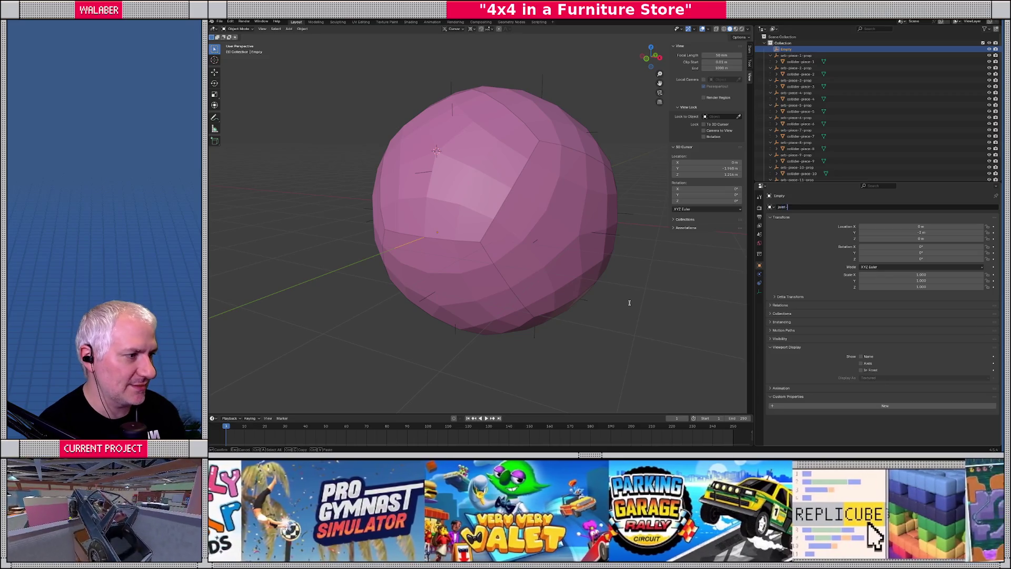
{"action": "type", "text": "placement"}
{"action": "key", "text": "Return"}
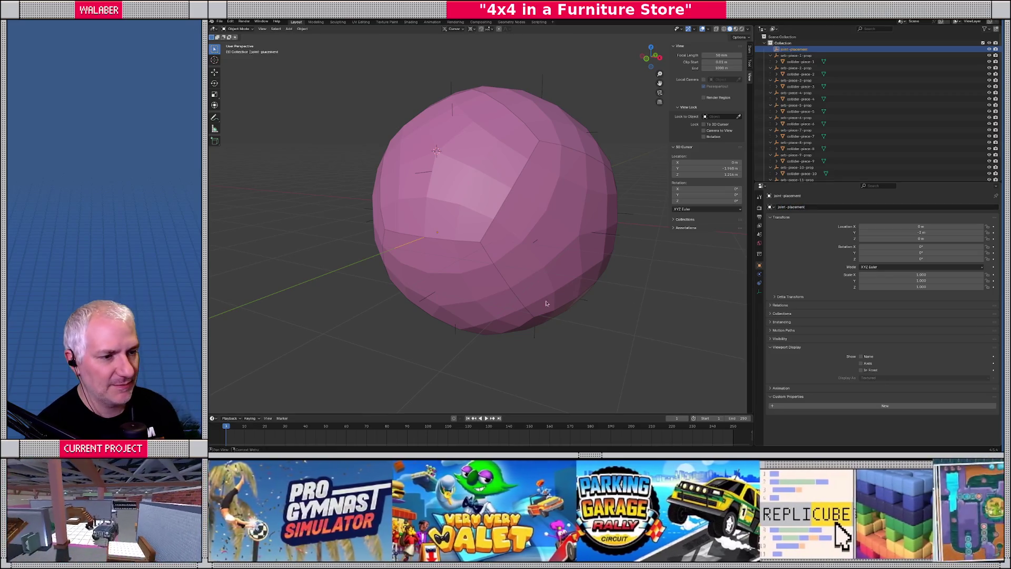
{"action": "mouse_move", "coordinate": [551, 300]}
{"action": "middle_mouse_down"}
{"action": "mouse_move", "coordinate": [352, 259]}
{"action": "mouse_move", "coordinate": [368, 239]}
{"action": "mouse_move", "coordinate": [457, 284]}
{"action": "mouse_move", "coordinate": [480, 280]}
{"action": "middle_mouse_up"}
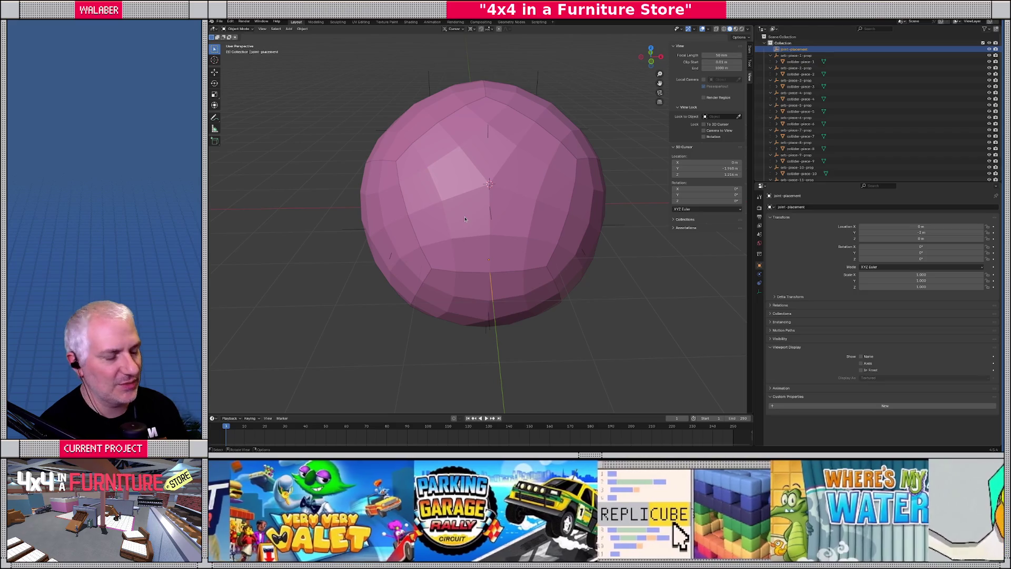
Step: View the orb from the front in wireframe and solid, then duplicate joint-placement
{"action": "key", "text": "KP_1"}
{"action": "key", "text": "KP_8"}
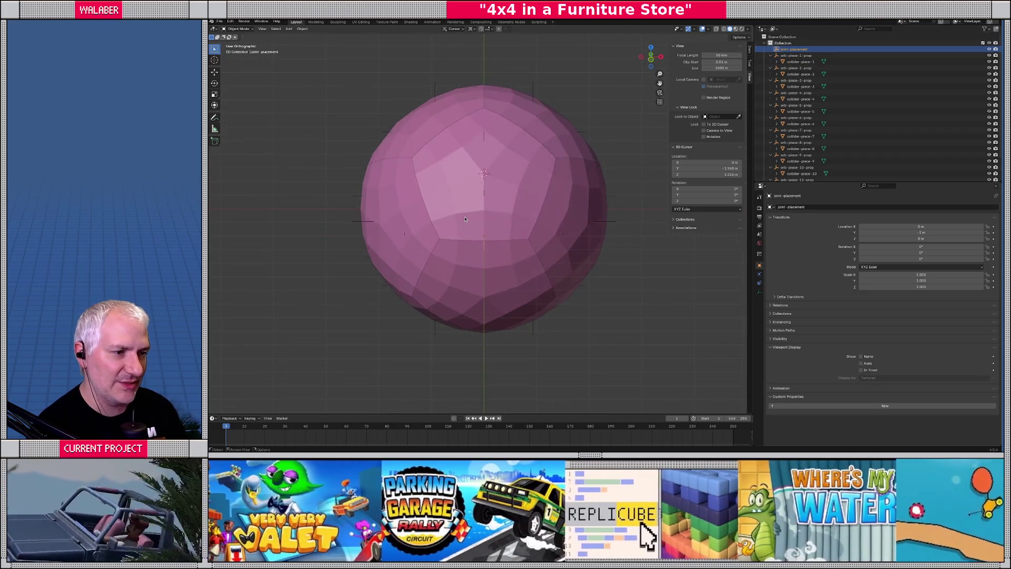
{"action": "key", "text": "shift+z"}
{"action": "scroll", "coordinate": [489, 187], "scroll_direction": "up", "scroll_amount": 5}
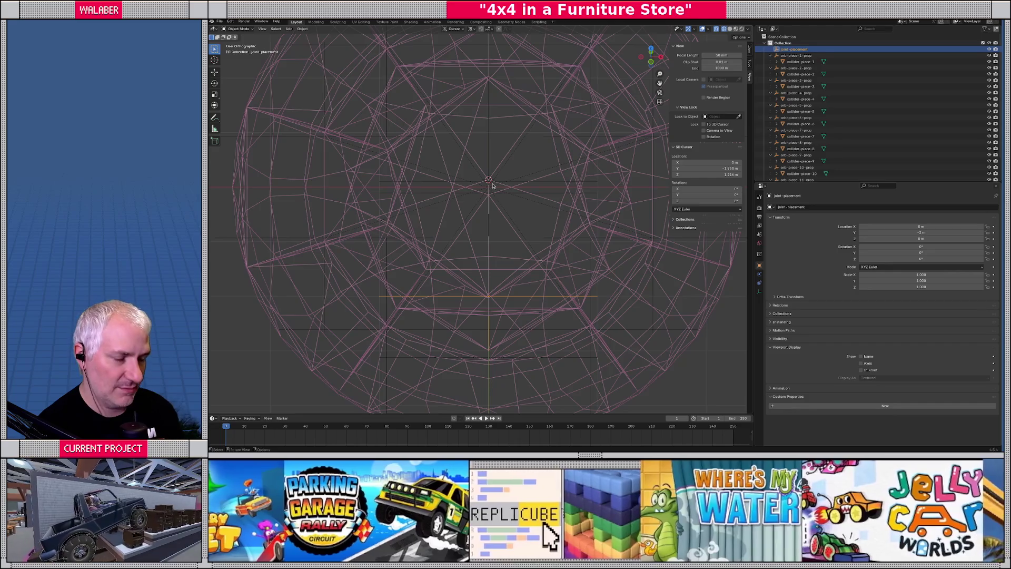
{"action": "key", "text": "shift+z"}
{"action": "scroll", "coordinate": [533, 227], "scroll_direction": "down", "scroll_amount": 5}
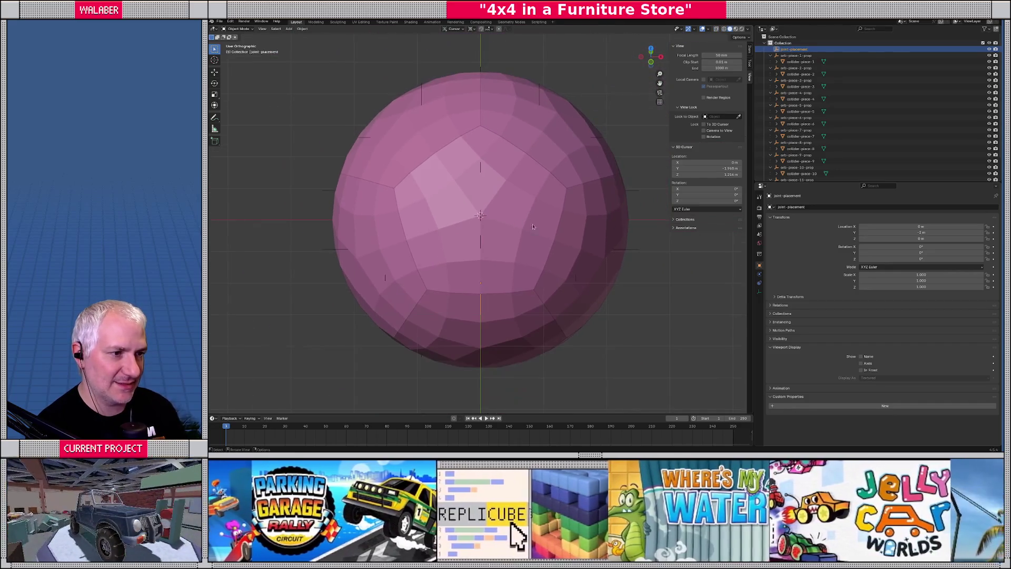
{"action": "key", "text": "shift+d"}
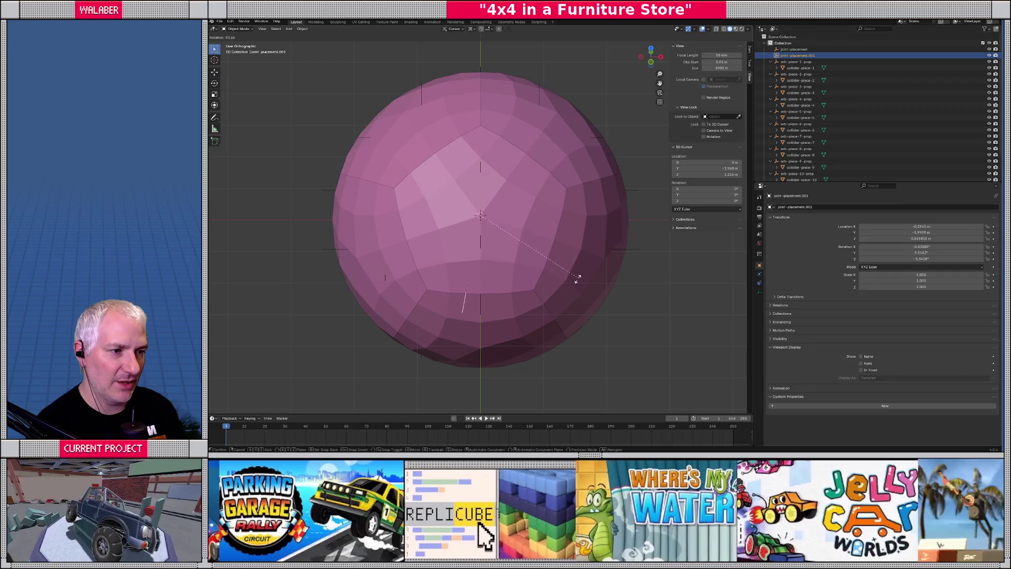
Step: Cancel the rotation of joint-placement.001, then review the orb in wireframe and back to solid
{"action": "key", "text": "r"}
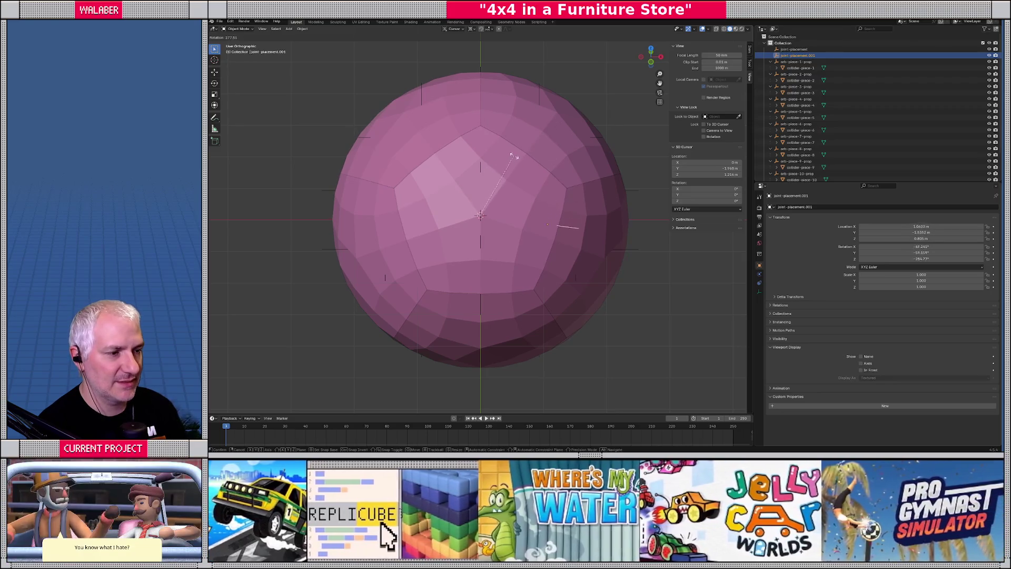
{"action": "key", "text": "Escape"}
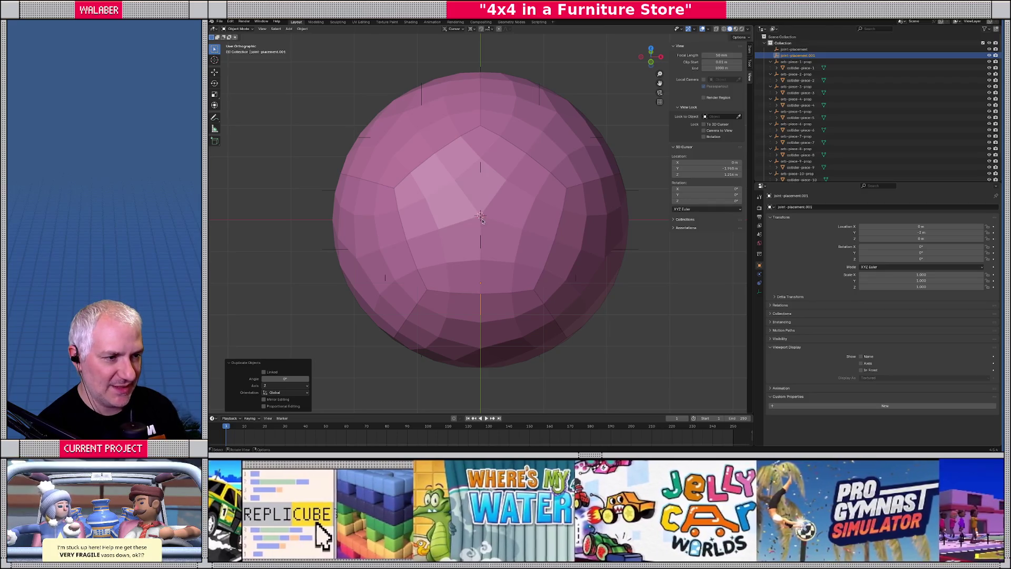
{"action": "key", "text": "KP_8"}
{"action": "key", "text": "KP_8"}
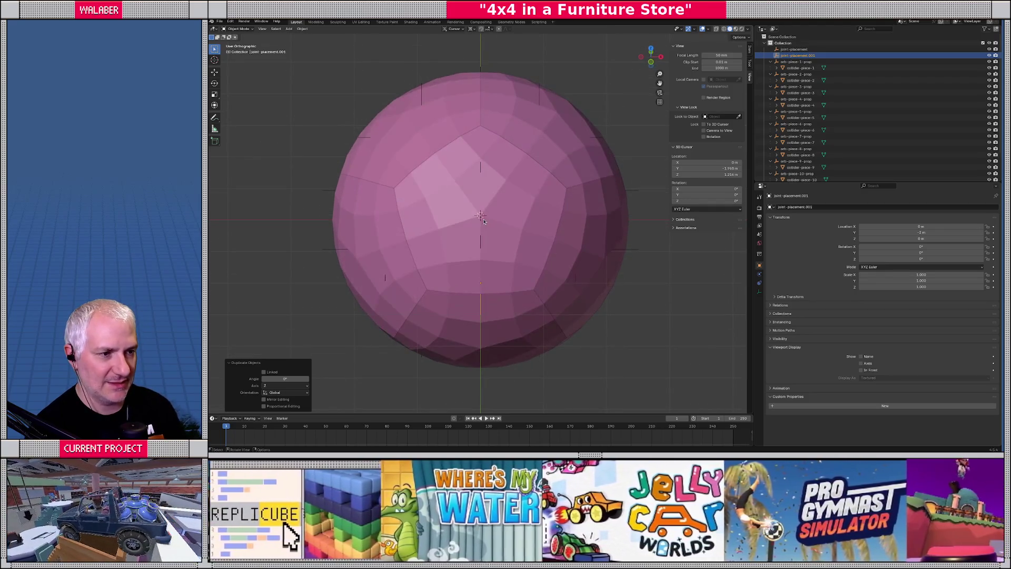
{"action": "key", "text": "shift+z"}
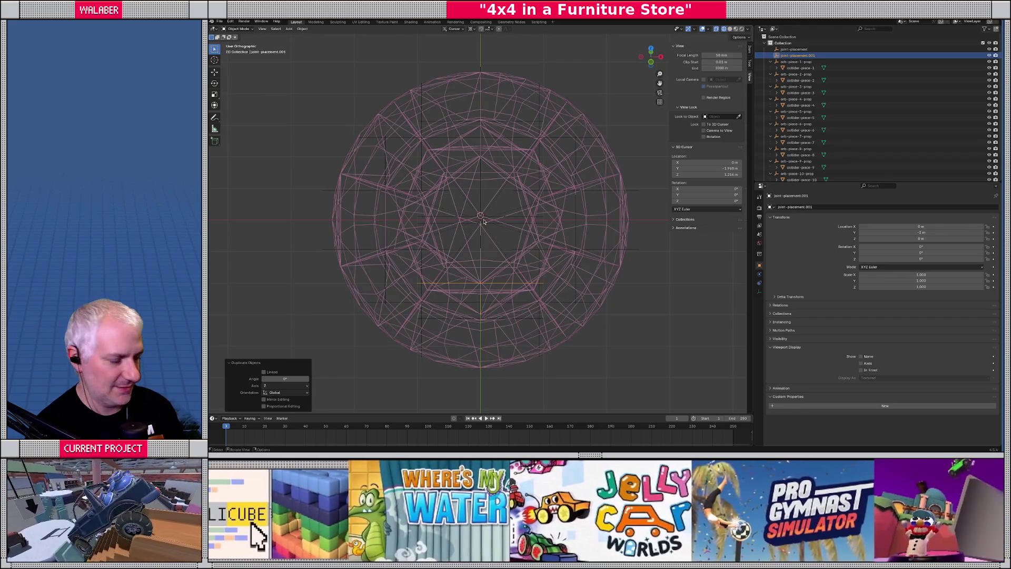
{"action": "key", "text": "KP_6"}
{"action": "key", "text": "KP_6"}
{"action": "key", "text": "KP_6"}
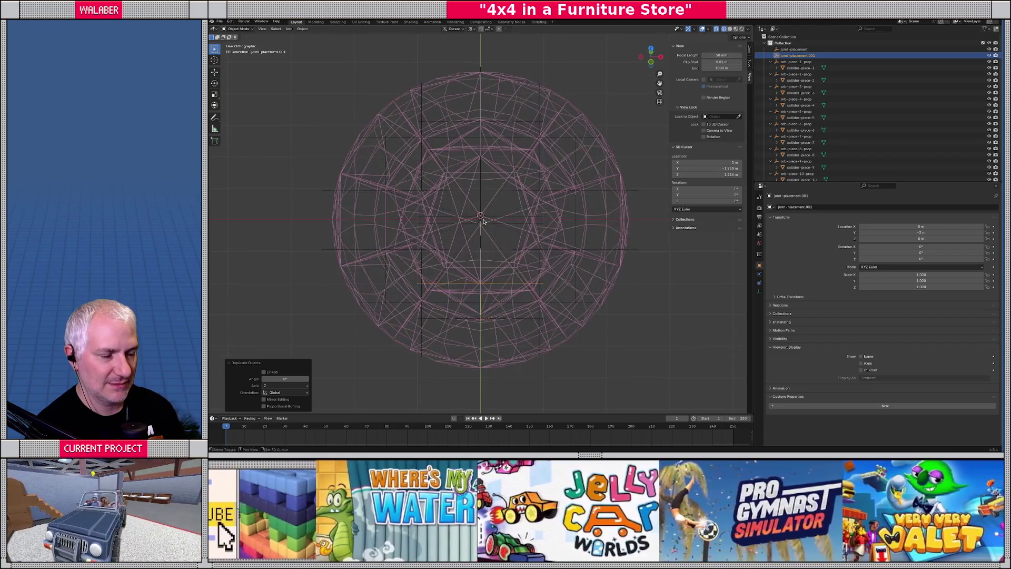
{"action": "key", "text": "shift+z"}
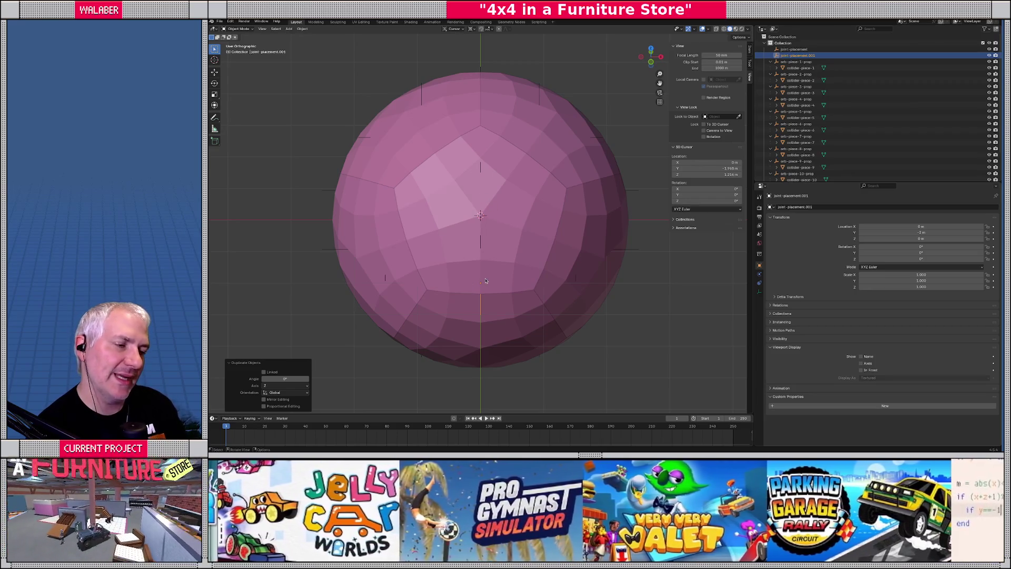
{"action": "mouse_move", "coordinate": [490, 253]}
{"action": "middle_mouse_down", "text": "shift"}
{"action": "mouse_move", "coordinate": [508, 249]}
{"action": "mouse_move", "coordinate": [501, 236]}
{"action": "middle_mouse_up", "text": "shift"}
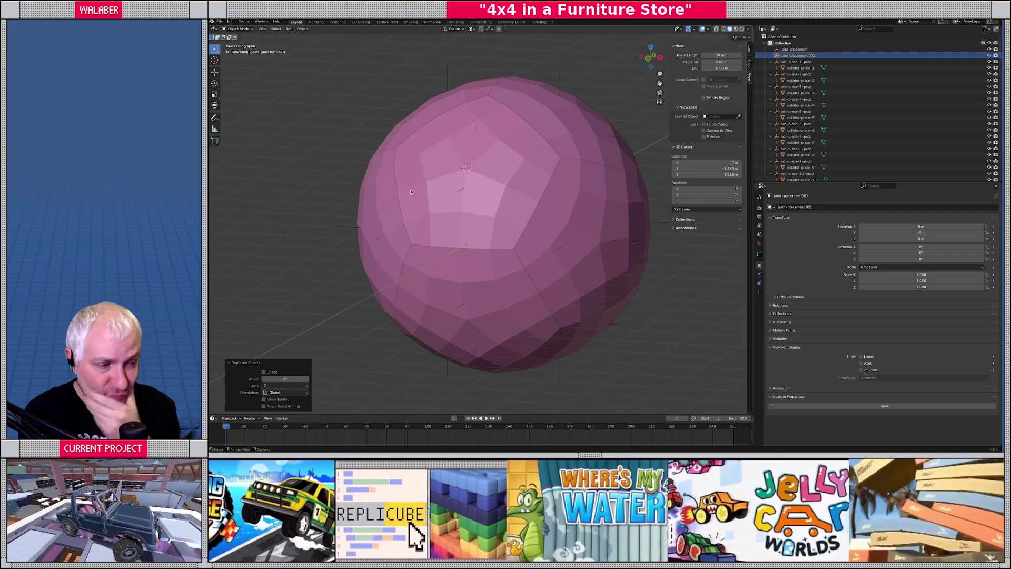
{"action": "mouse_move", "coordinate": [411, 190]}
{"action": "middle_mouse_down"}
{"action": "mouse_move", "coordinate": [455, 134]}
{"action": "mouse_move", "coordinate": [518, 132]}
{"action": "middle_mouse_up"}
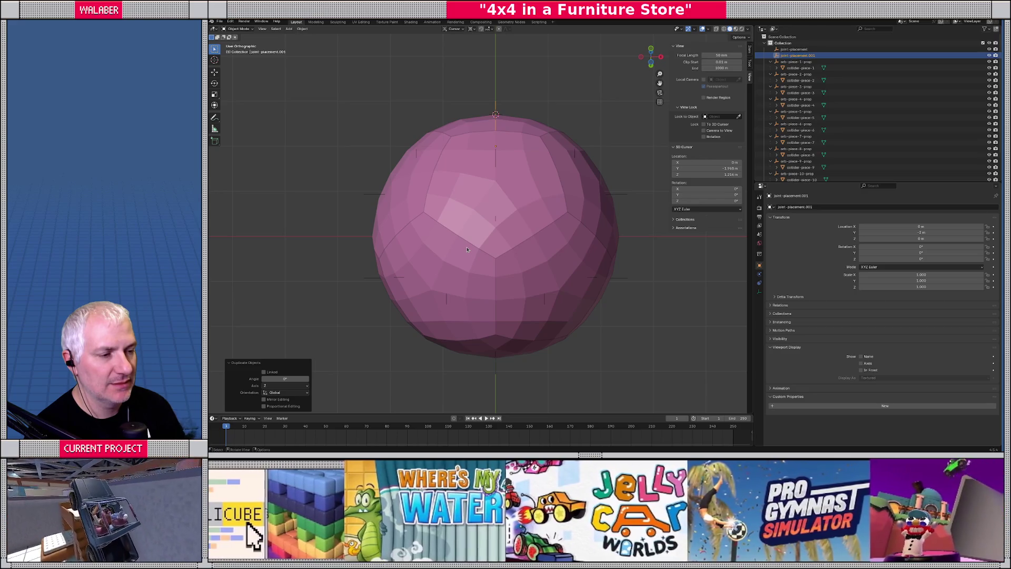
{"action": "mouse_move", "coordinate": [480, 248]}
{"action": "middle_mouse_down"}
{"action": "mouse_move", "coordinate": [515, 255]}
{"action": "mouse_move", "coordinate": [453, 320]}
{"action": "mouse_move", "coordinate": [378, 318]}
{"action": "middle_mouse_up"}
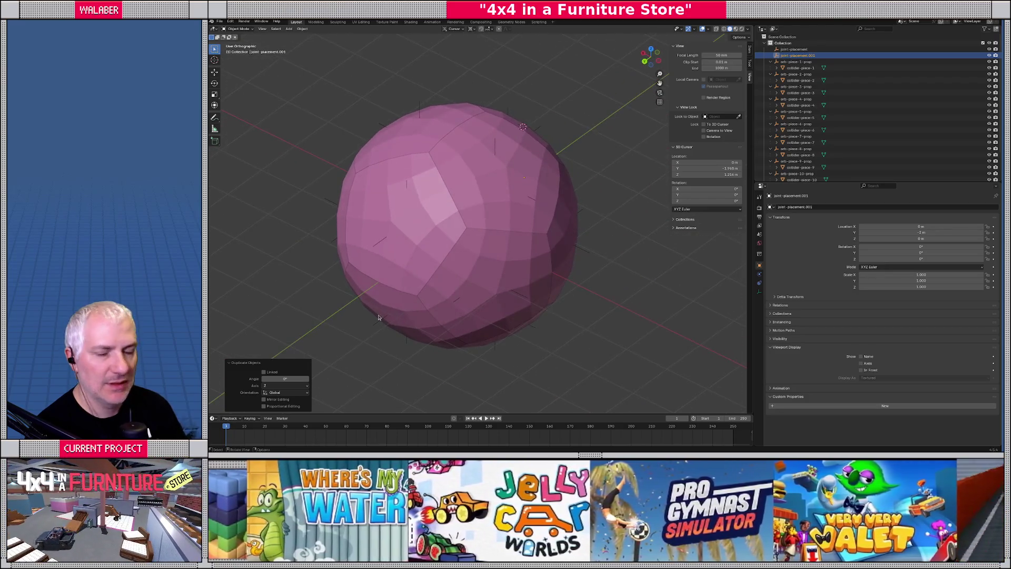
{"action": "key", "text": "KP_1"}
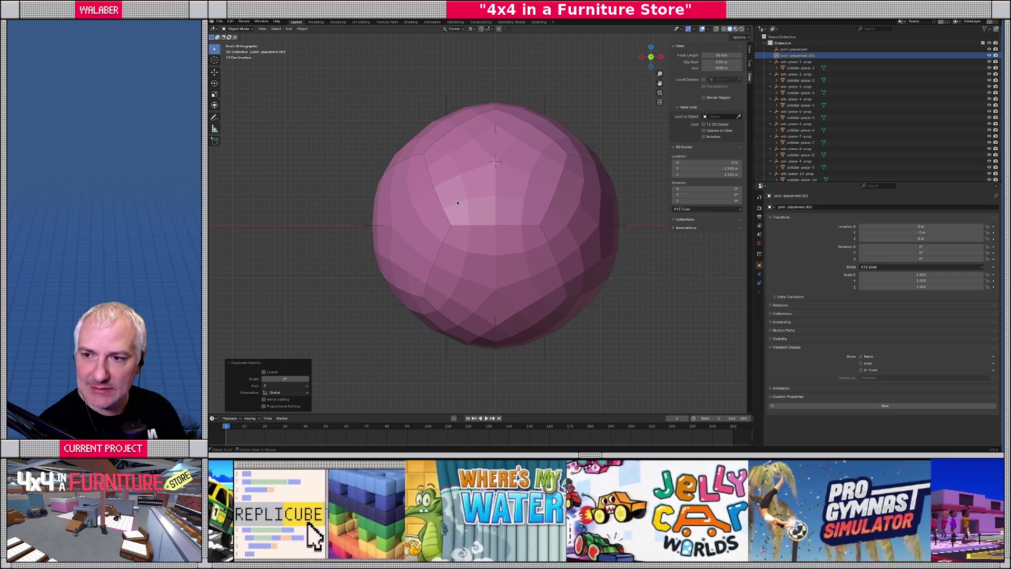
{"action": "key", "text": "alt+Tab"}
Step: Delete both joint-placement empties, save HumanInflatableOrb.blend, and return to Godot
{"action": "mouse_move", "coordinate": [511, 204]}
{"action": "middle_mouse_down"}
{"action": "mouse_move", "coordinate": [541, 224]}
{"action": "mouse_move", "coordinate": [514, 213]}
{"action": "middle_mouse_up"}
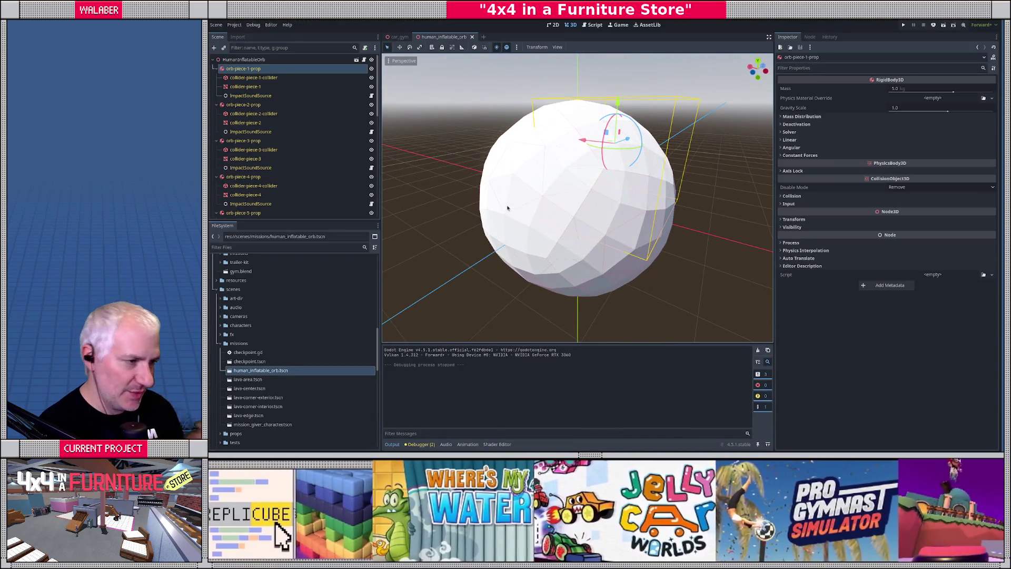
{"action": "key", "text": "alt+Tab"}
{"action": "scroll", "coordinate": [421, 241], "scroll_direction": "up", "scroll_amount": 3}
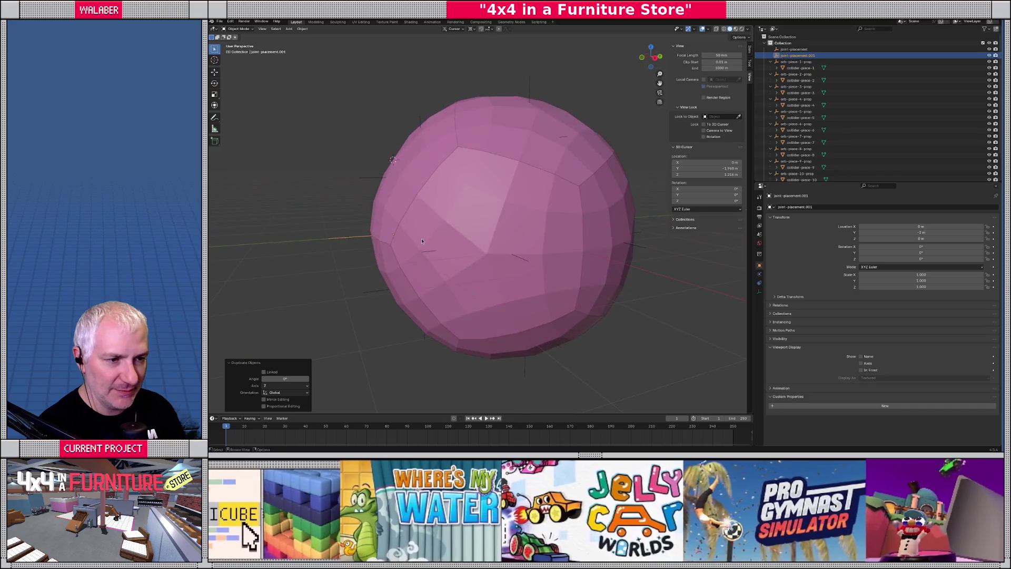
{"action": "left_click", "coordinate": [347, 242]}
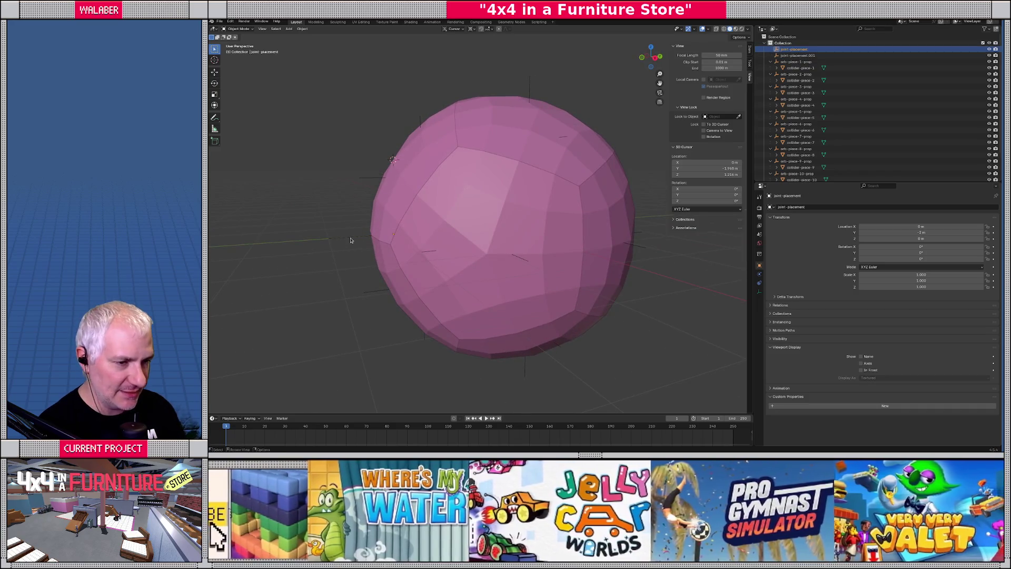
{"action": "key", "text": "Delete"}
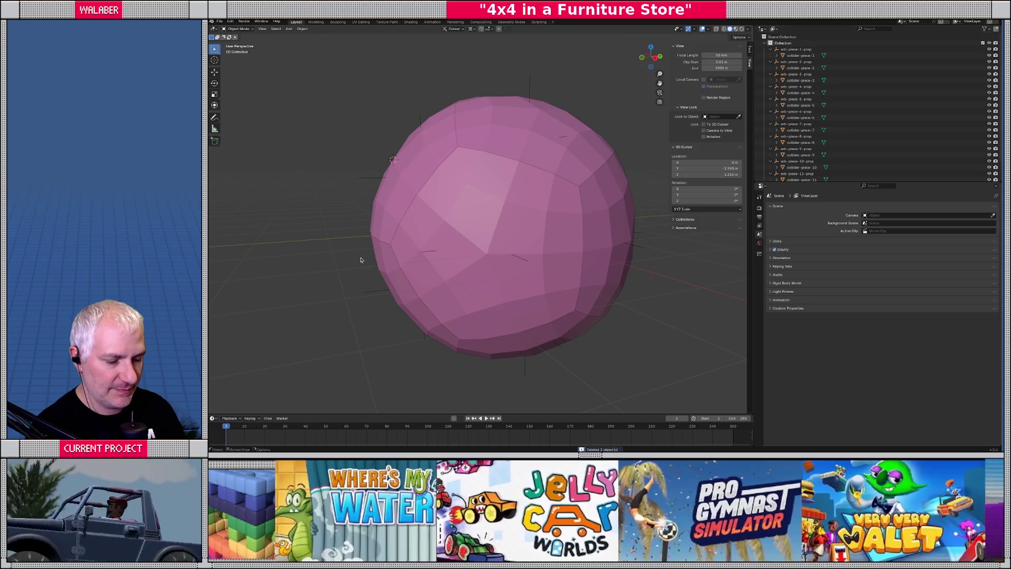
{"action": "key", "text": "ctrl+s"}
{"action": "key", "text": "alt+Tab"}
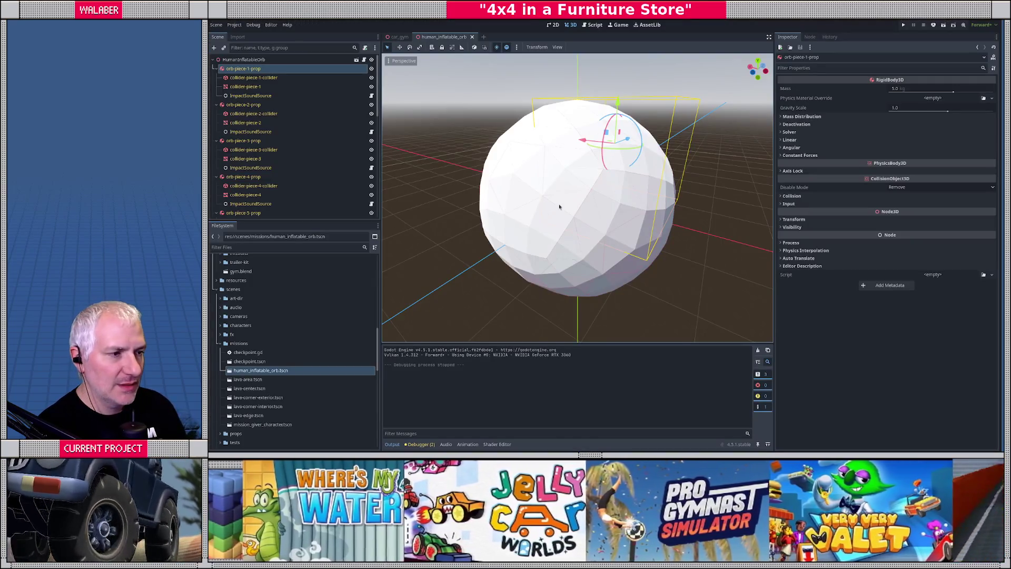
{"action": "middle_click_drag", "start_coordinate": [560, 207], "coordinate": [579, 200]}
{"action": "scroll", "coordinate": [579, 200], "scroll_direction": "down", "scroll_amount": 2}
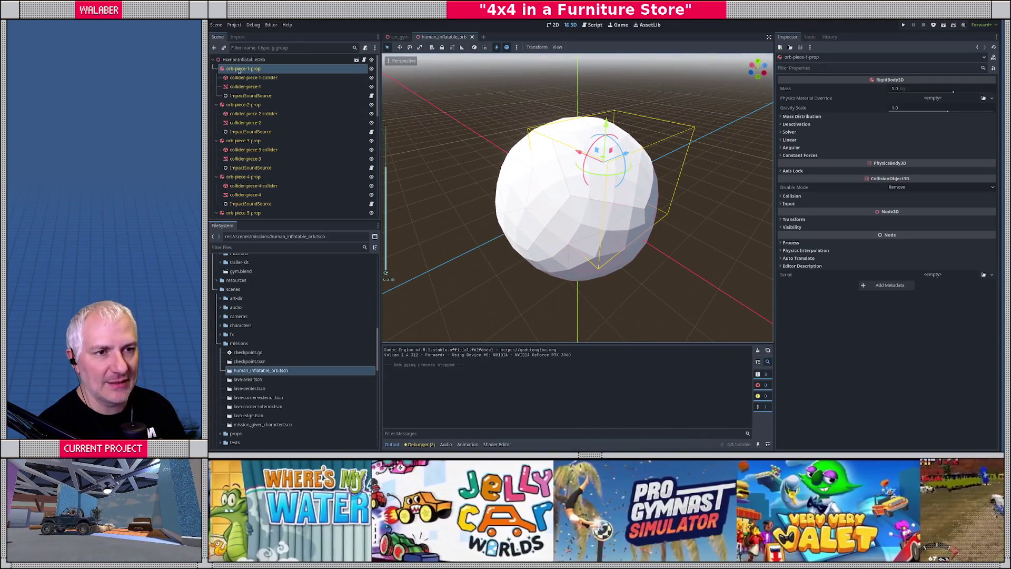
{"action": "key", "text": "Left"}
{"action": "key", "text": "Down"}
{"action": "key", "text": "Left"}
{"action": "key", "text": "Down"}
{"action": "key", "text": "Left"}
{"action": "key", "text": "Down"}
{"action": "key", "text": "Left"}
{"action": "key", "text": "Down"}
{"action": "key", "text": "Left"}
{"action": "key", "text": "Down"}
{"action": "key", "text": "Left"}
{"action": "key", "text": "Down"}
{"action": "key", "text": "Left"}
{"action": "key", "text": "Down"}
{"action": "key", "text": "Left"}
{"action": "key", "text": "Down"}
{"action": "key", "text": "Left"}
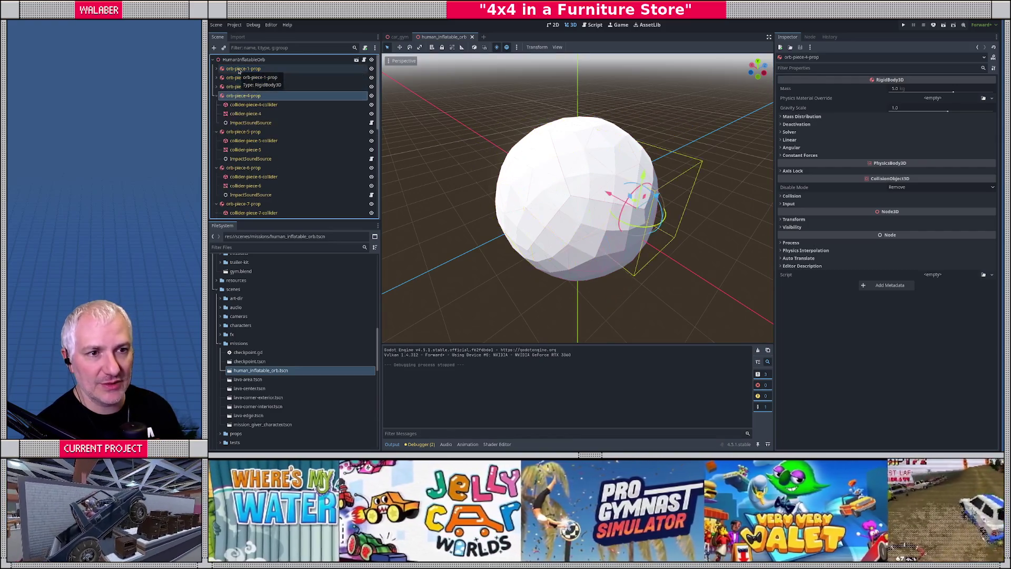
{"action": "key", "text": "Down"}
{"action": "key", "text": "Left"}
{"action": "key", "text": "Down"}
{"action": "key", "text": "Left"}
{"action": "key", "text": "Down"}
{"action": "key", "text": "Left"}
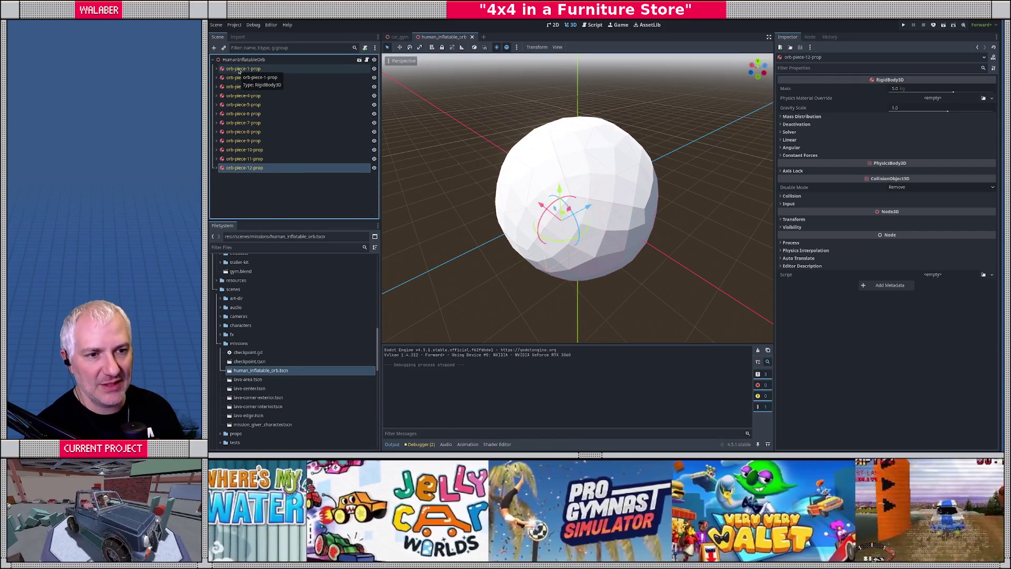
{"action": "left_click", "coordinate": [490, 227]}
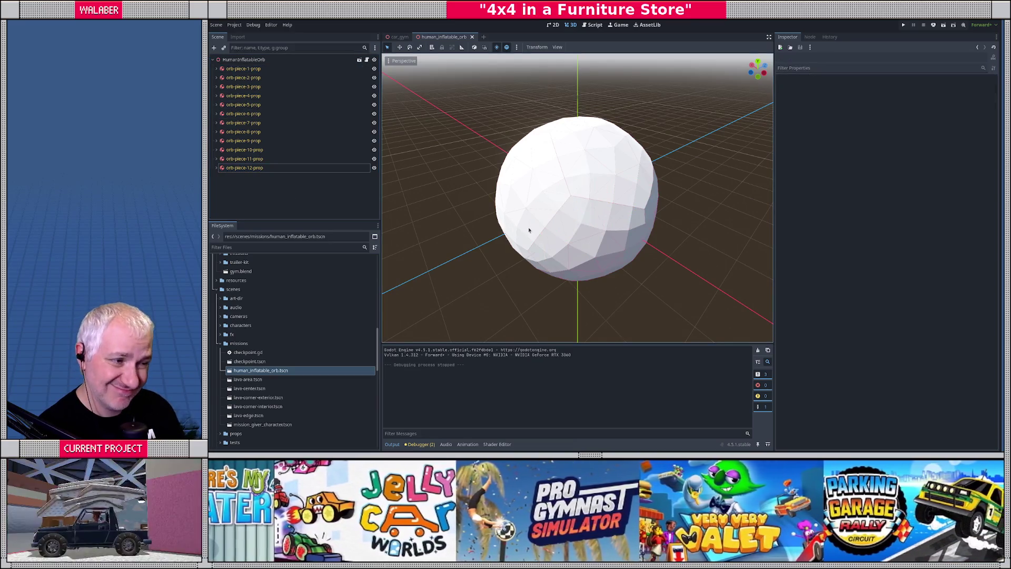
{"action": "mouse_move", "coordinate": [529, 230]}
{"action": "middle_mouse_down"}
{"action": "mouse_move", "coordinate": [583, 264]}
{"action": "mouse_move", "coordinate": [595, 213]}
{"action": "mouse_move", "coordinate": [568, 215]}
{"action": "middle_mouse_up"}
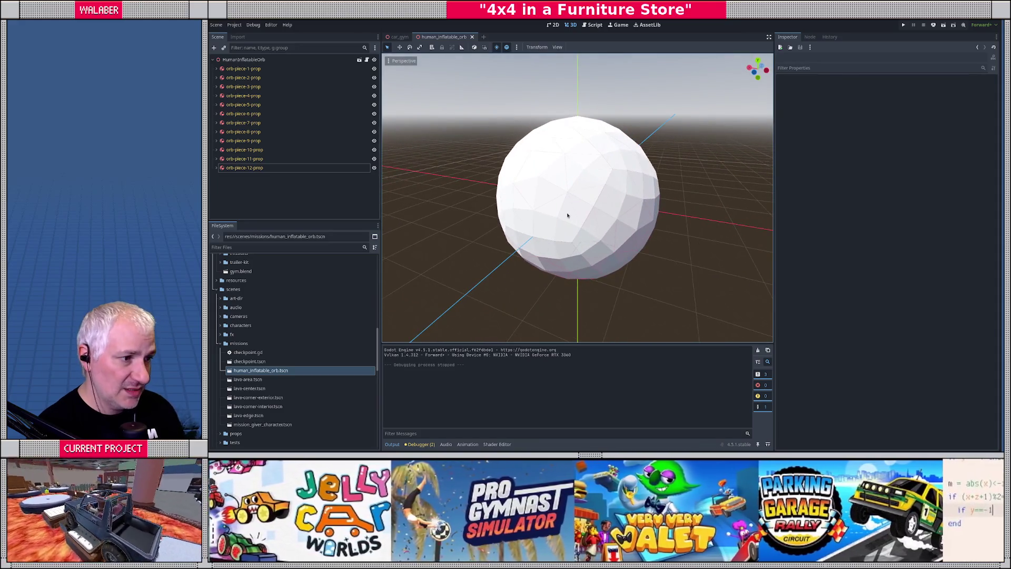
{"action": "key", "text": "KP_1"}
{"action": "scroll", "coordinate": [568, 216], "scroll_direction": "up", "scroll_amount": 3}
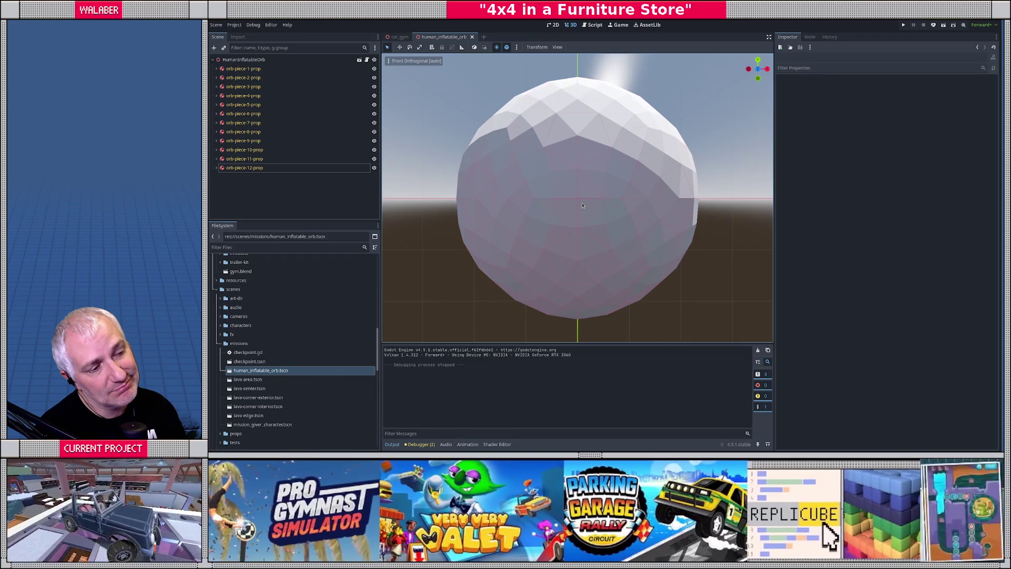
{"action": "middle_click_drag", "start_coordinate": [591, 218], "coordinate": [528, 225]}
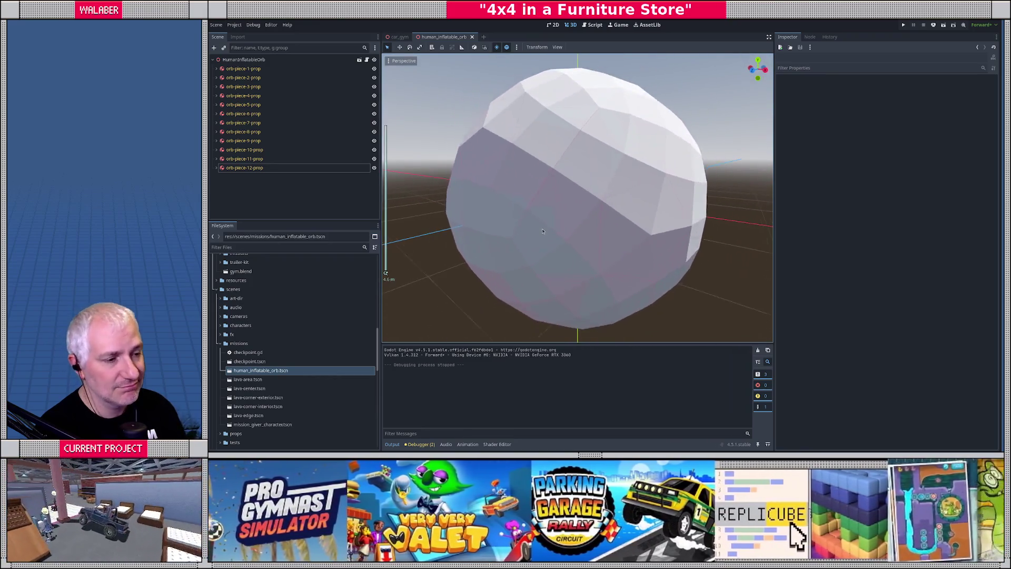
{"action": "scroll", "coordinate": [528, 226], "scroll_direction": "down", "scroll_amount": 3}
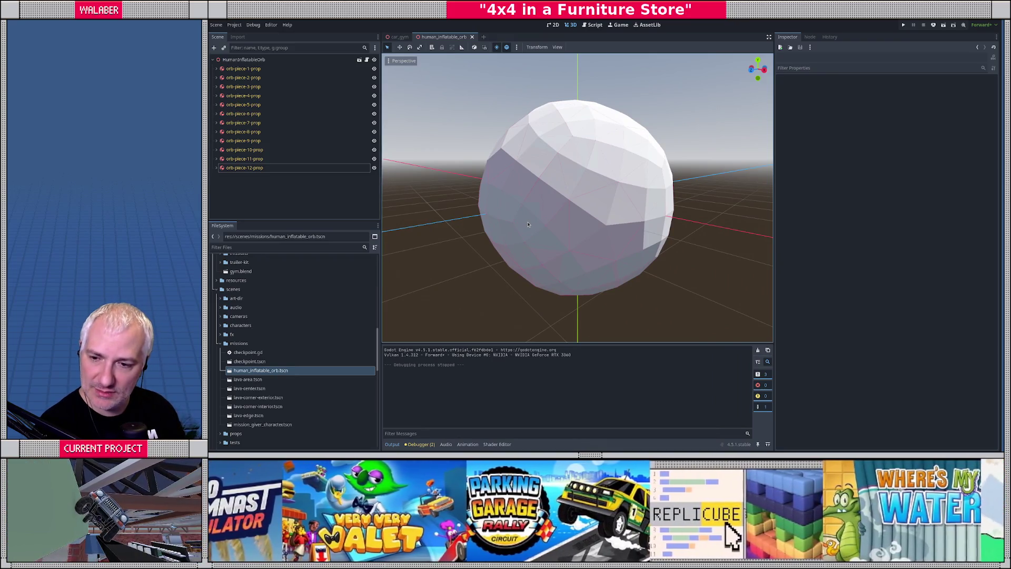
{"action": "key", "text": "KP_1"}
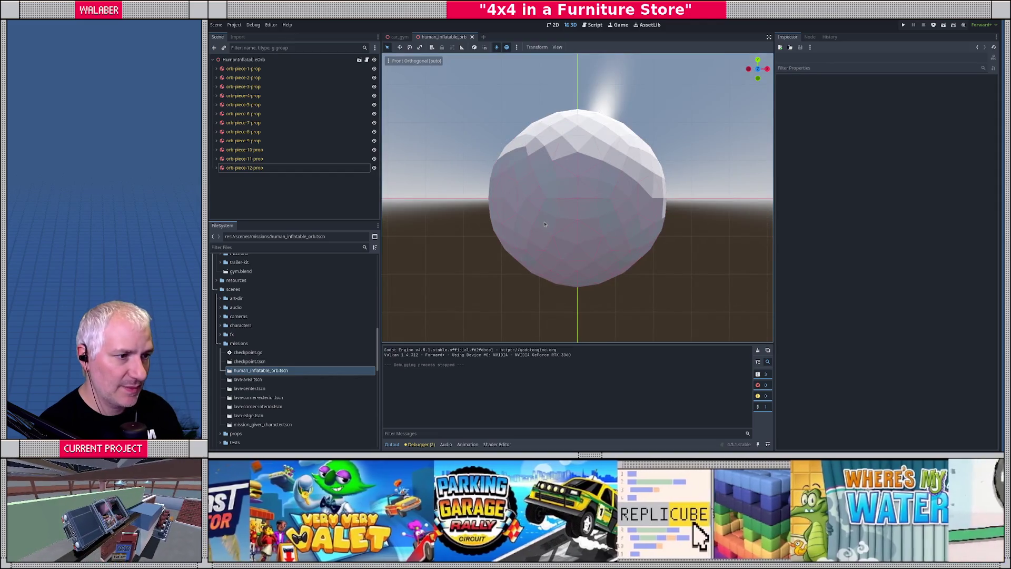
{"action": "key", "text": "KP_3"}
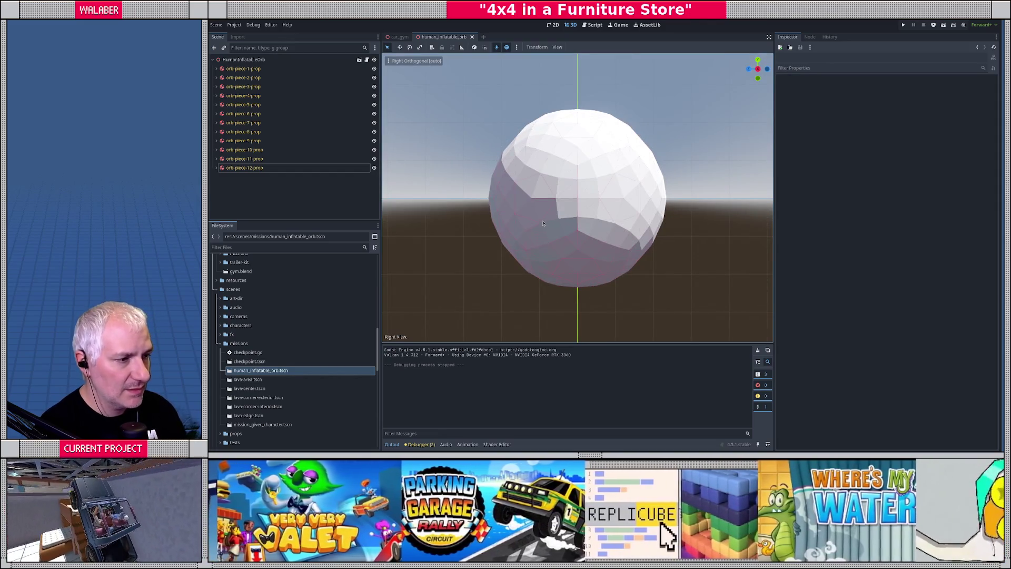
{"action": "key", "text": "KP_1"}
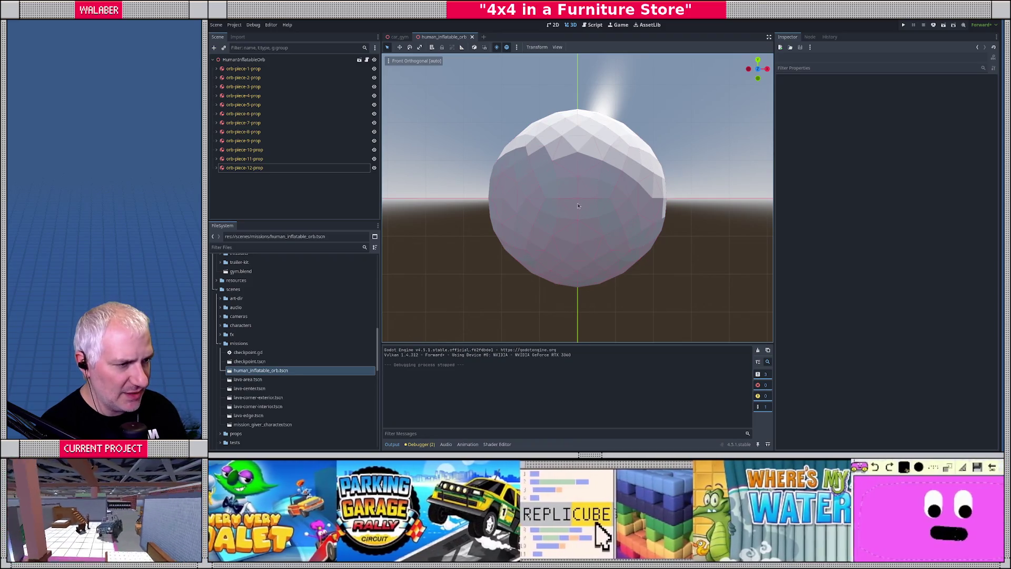
{"action": "middle_click_drag", "start_coordinate": [577, 161], "coordinate": [530, 180]}
{"action": "key", "text": "KP_1"}
{"action": "key", "text": "KP_4"}
{"action": "key", "text": "KP_4"}
{"action": "key", "text": "KP_4"}
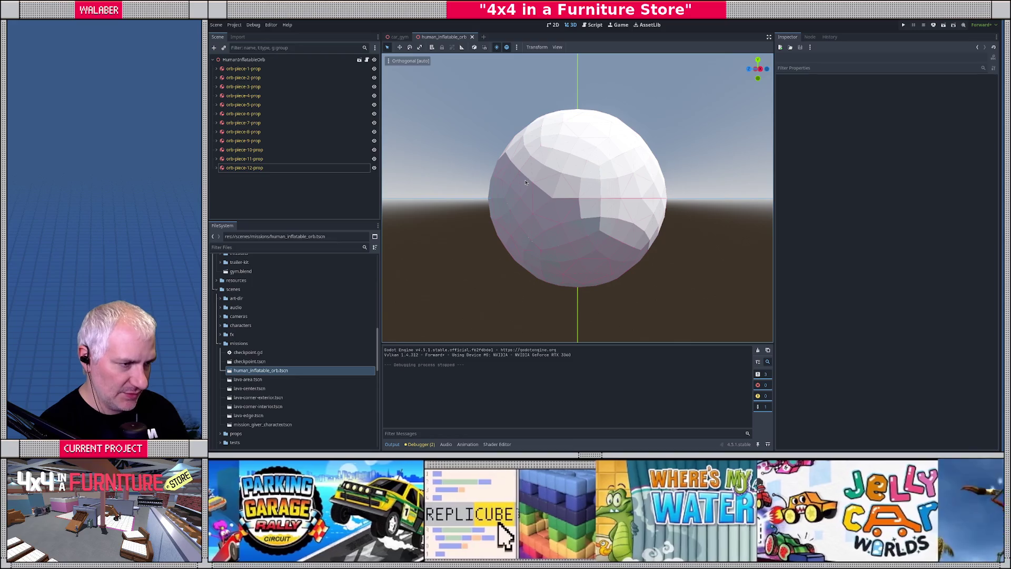
{"action": "key", "text": "KP_4"}
{"action": "key", "text": "KP_4"}
{"action": "key", "text": "KP_4"}
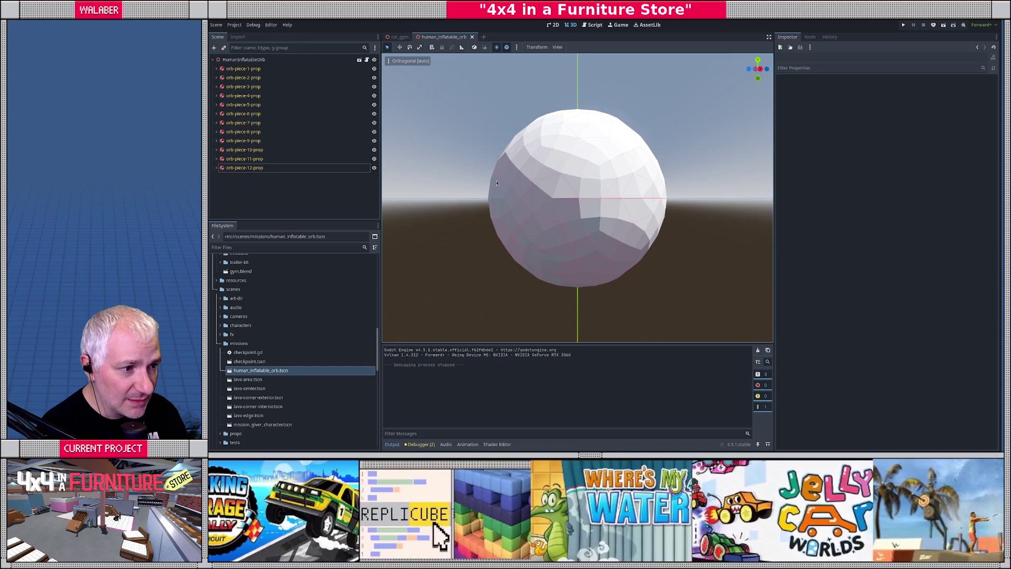
{"action": "left_click", "coordinate": [497, 182]}
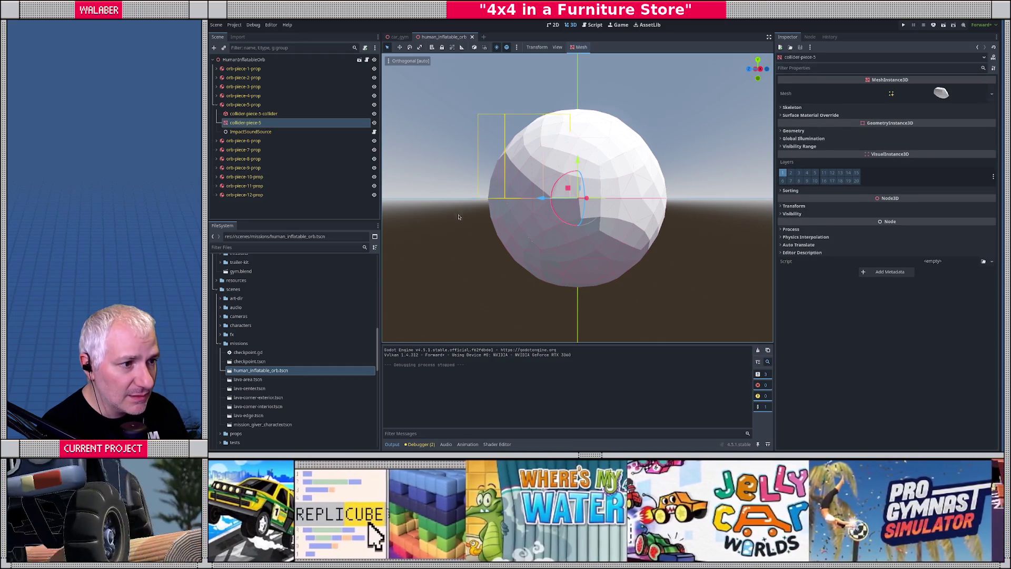
{"action": "middle_click_drag", "start_coordinate": [459, 217], "coordinate": [549, 207]}
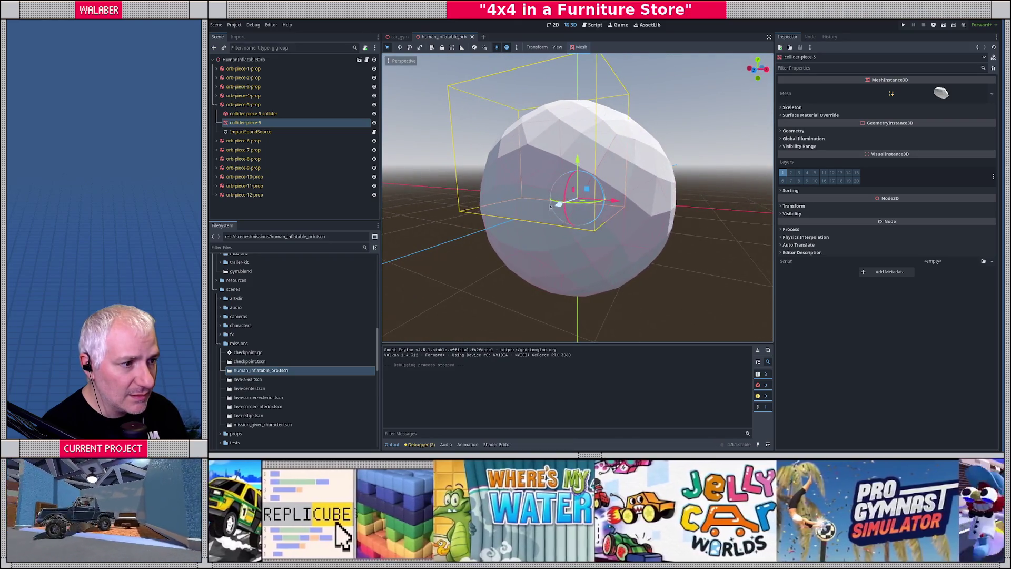
{"action": "mouse_move", "coordinate": [554, 205]}
{"action": "left_mouse_down"}
{"action": "mouse_move", "coordinate": [570, 186]}
{"action": "mouse_move", "coordinate": [543, 194]}
{"action": "left_mouse_up"}
{"action": "key", "text": "ctrl+z"}
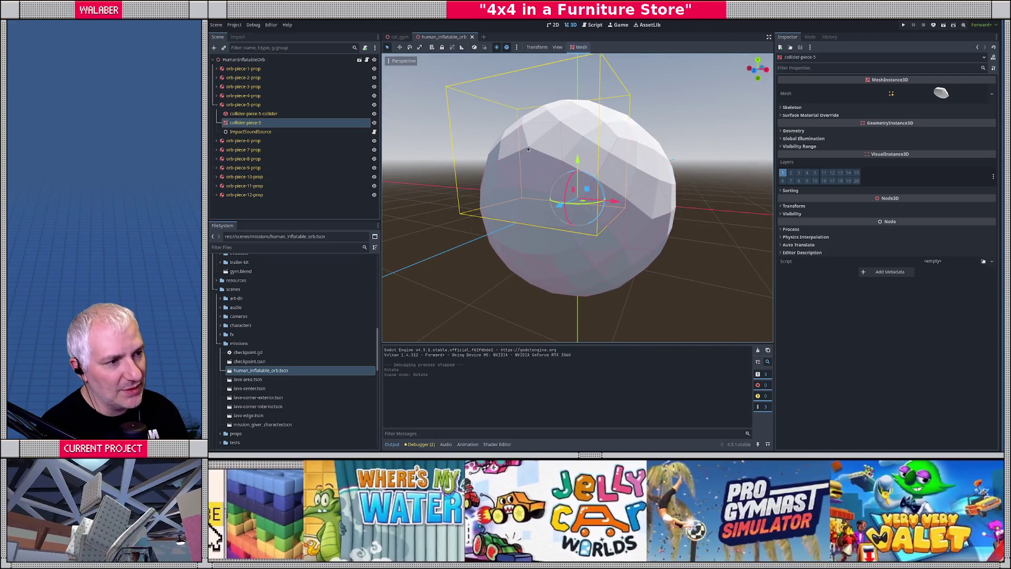
{"action": "middle_click_drag", "start_coordinate": [528, 149], "coordinate": [516, 187]}
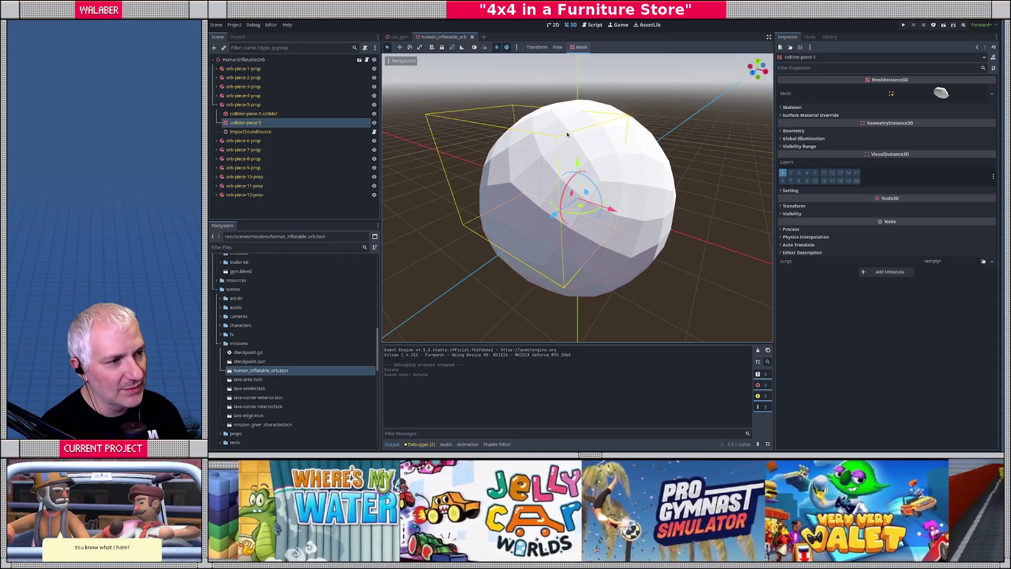
{"action": "middle_click_drag", "start_coordinate": [567, 135], "coordinate": [559, 151]}
{"action": "mouse_move", "coordinate": [574, 116]}
{"action": "middle_mouse_down"}
{"action": "mouse_move", "coordinate": [580, 172]}
{"action": "mouse_move", "coordinate": [548, 206]}
{"action": "mouse_move", "coordinate": [522, 196]}
{"action": "mouse_move", "coordinate": [561, 212]}
{"action": "middle_mouse_up"}
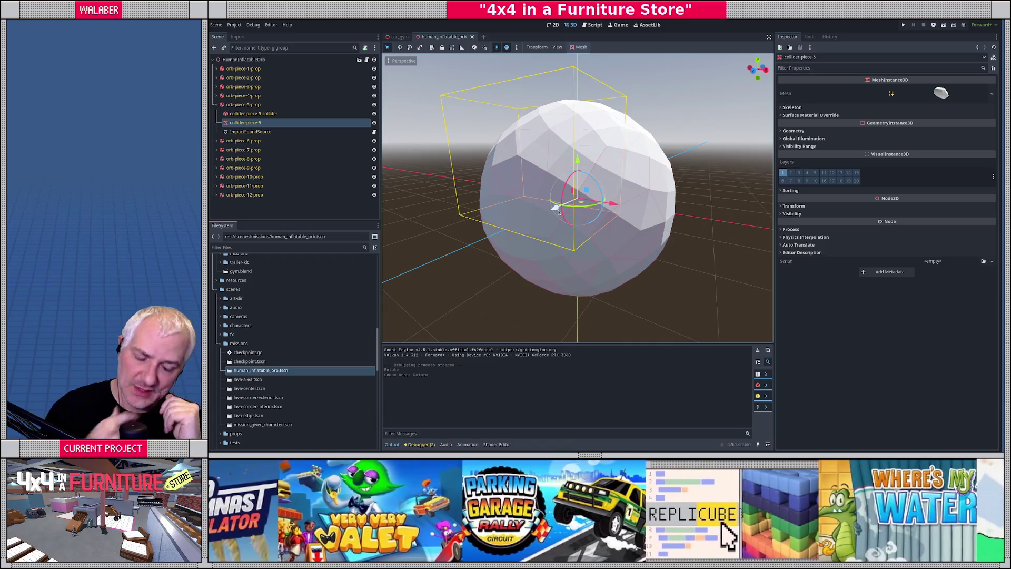
{"action": "scroll", "coordinate": [553, 231], "scroll_direction": "up", "scroll_amount": 5}
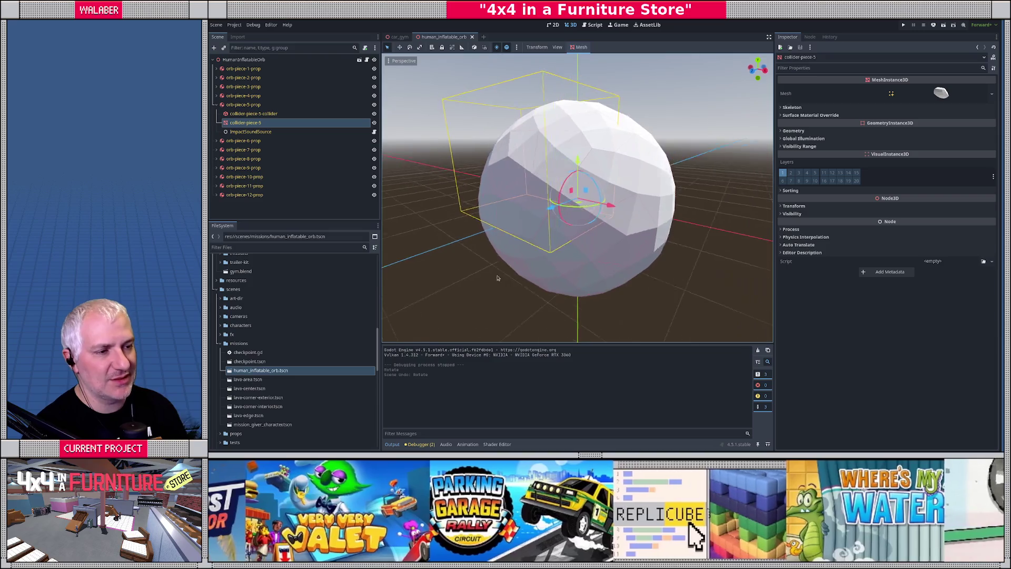
{"action": "scroll", "coordinate": [550, 237], "scroll_direction": "down", "scroll_amount": 5}
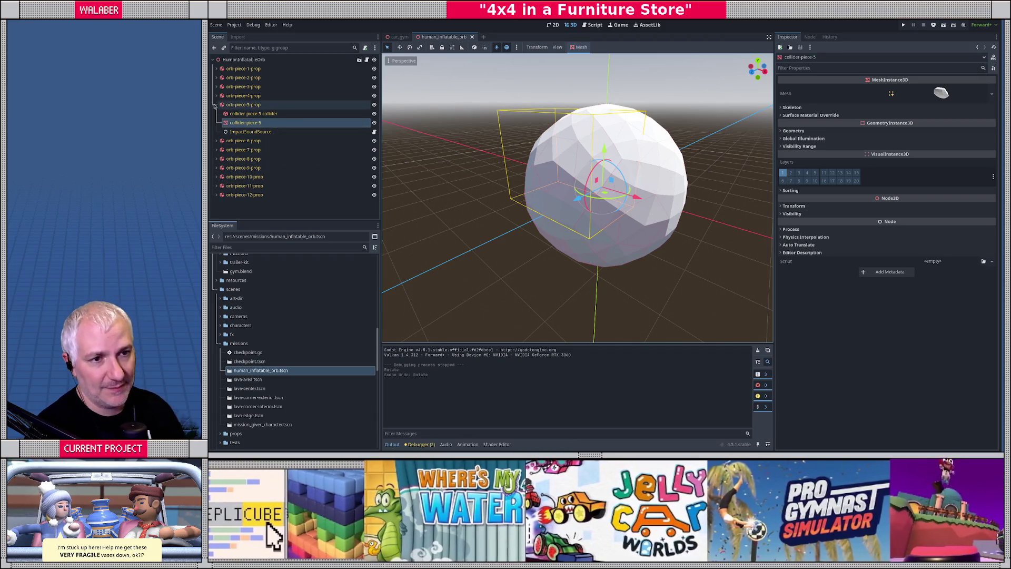
Step: Add a Generic6DOFJoint3D child node under HumanInflatableOrb, found by searching 'joint'
{"action": "left_click", "coordinate": [216, 105]}
{"action": "right_click", "coordinate": [257, 60]}
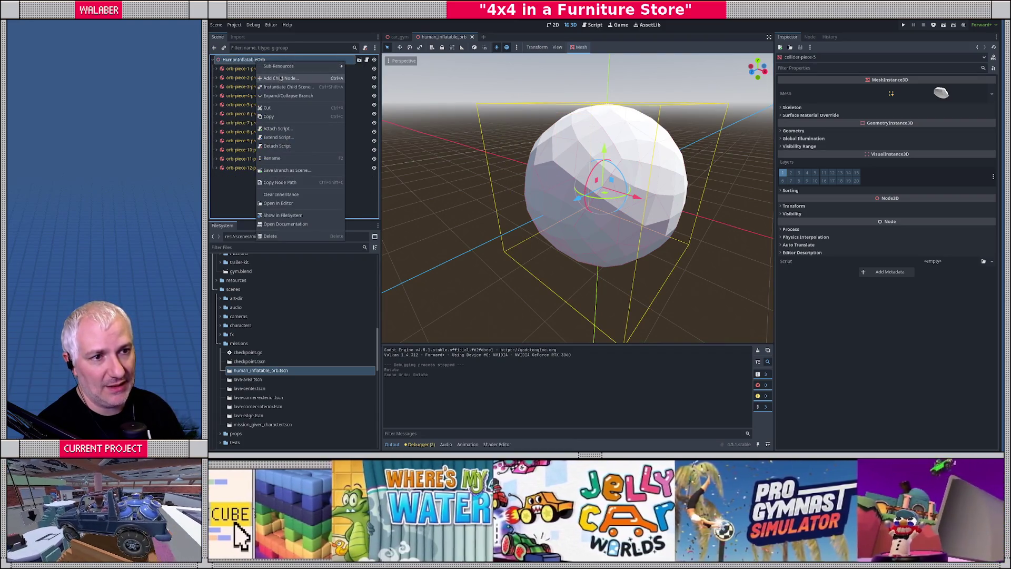
{"action": "left_click", "coordinate": [282, 78]}
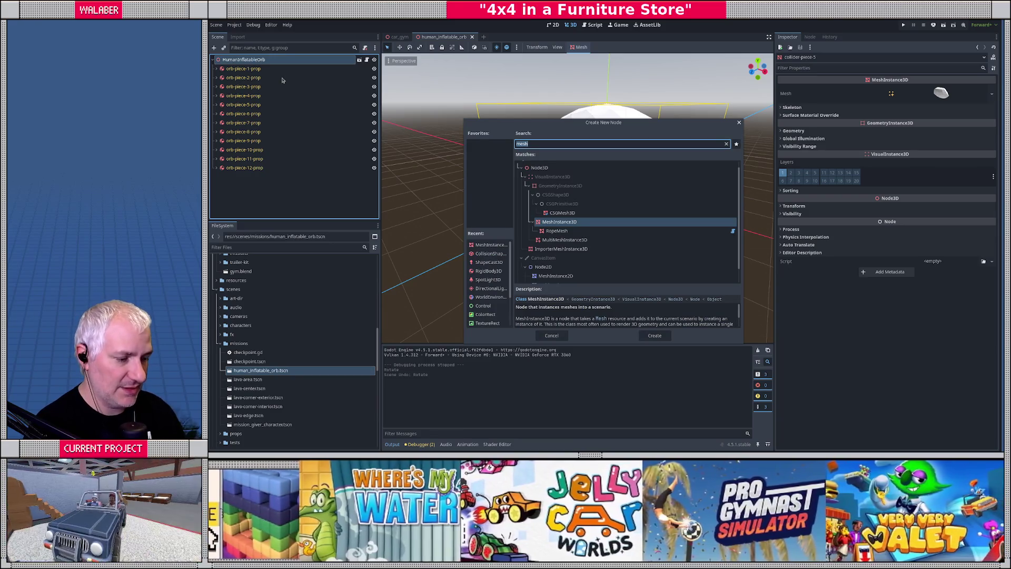
{"action": "type", "text": "joint"}
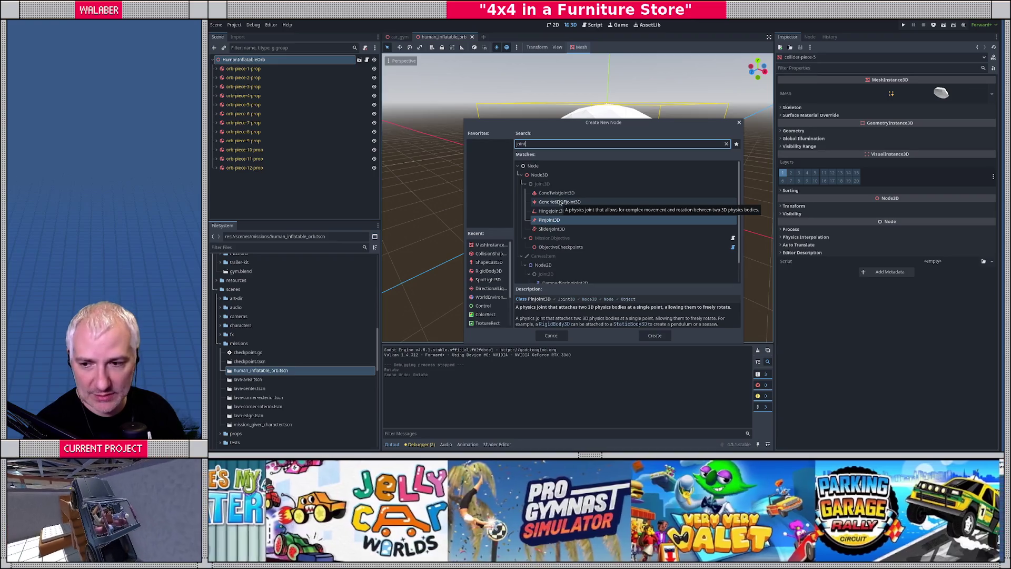
{"action": "double_click", "coordinate": [561, 202]}
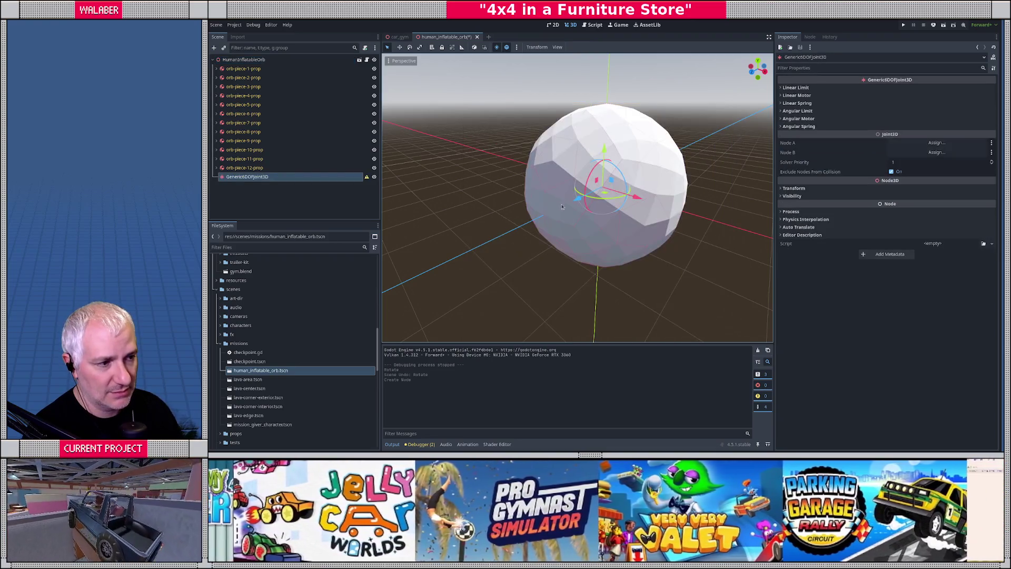
Step: Slide the joint along its Z axis toward the orb and focus the view on it
{"action": "middle_click_drag", "start_coordinate": [579, 240], "coordinate": [584, 198]}
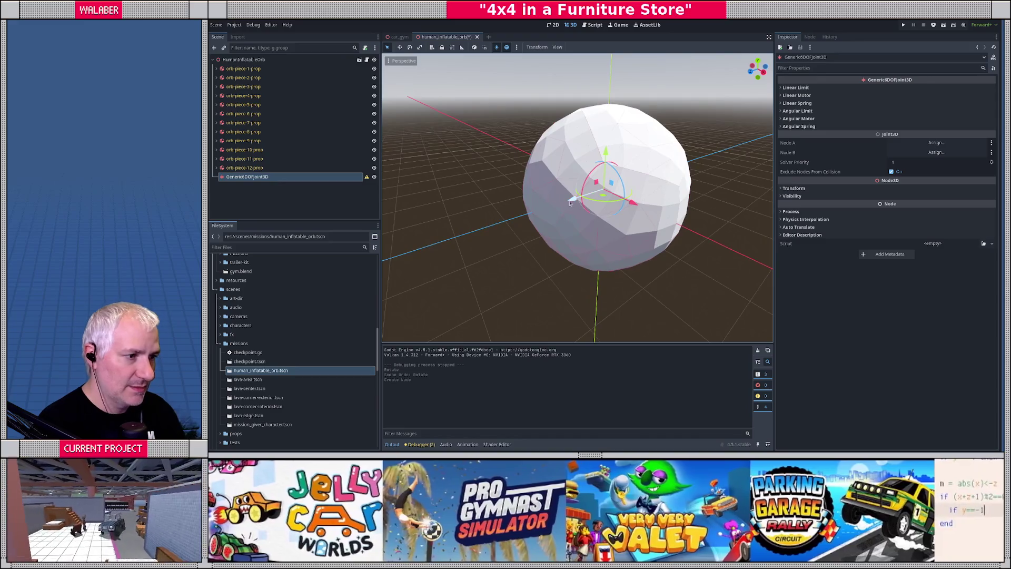
{"action": "left_click_drag", "start_coordinate": [575, 203], "coordinate": [495, 227]}
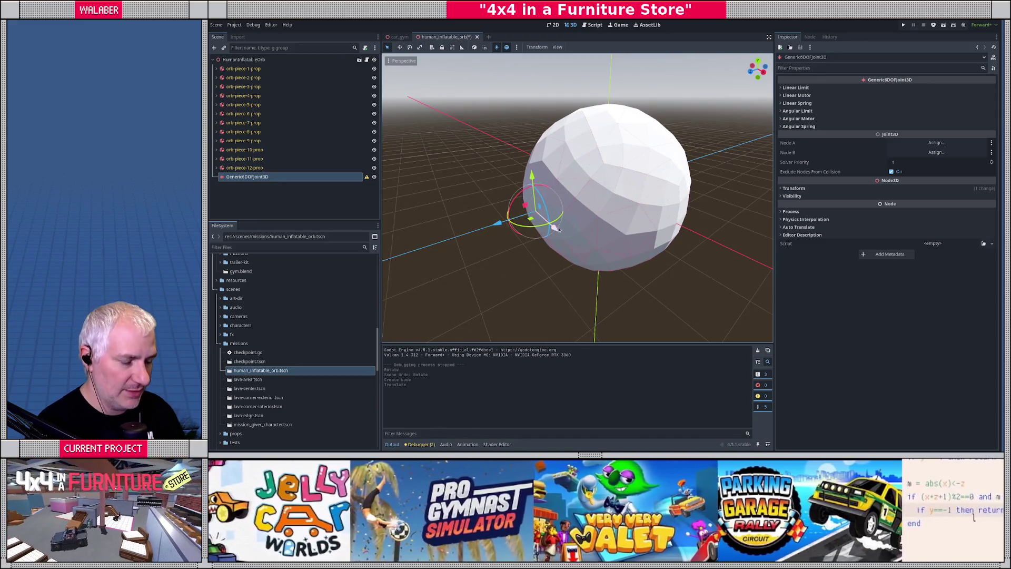
{"action": "key", "text": "f"}
{"action": "mouse_move", "coordinate": [587, 209]}
{"action": "middle_mouse_down"}
{"action": "mouse_move", "coordinate": [516, 178]}
{"action": "mouse_move", "coordinate": [561, 196]}
{"action": "mouse_move", "coordinate": [542, 203]}
{"action": "middle_mouse_up"}
Step: Fine-tune the joint's Z depth onto the orb's surface and check it against piece 5's collision shape
{"action": "left_click_drag", "start_coordinate": [551, 201], "coordinate": [621, 191]}
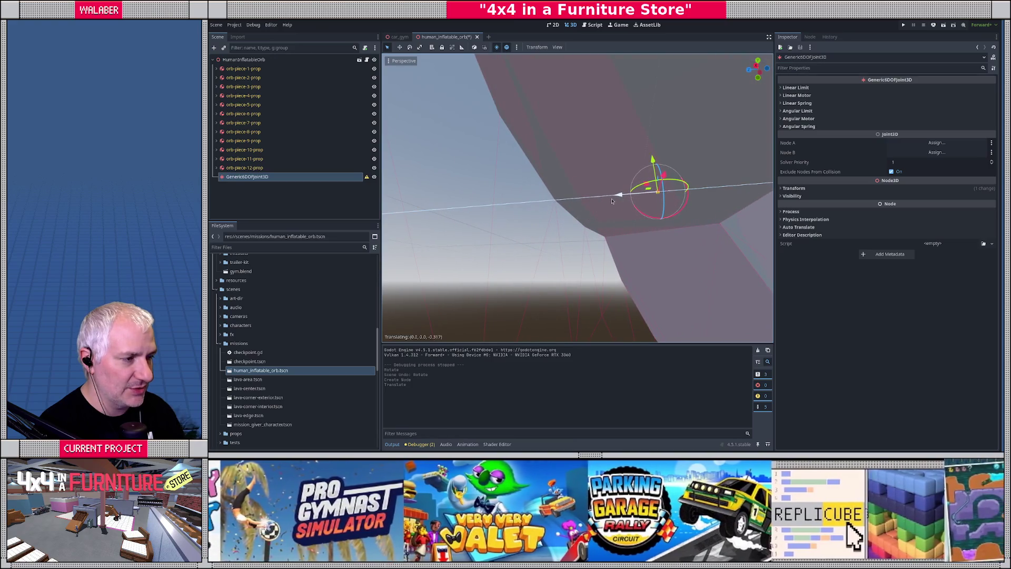
{"action": "mouse_move", "coordinate": [620, 190]}
{"action": "middle_mouse_down"}
{"action": "mouse_move", "coordinate": [535, 238]}
{"action": "mouse_move", "coordinate": [542, 210]}
{"action": "middle_mouse_up"}
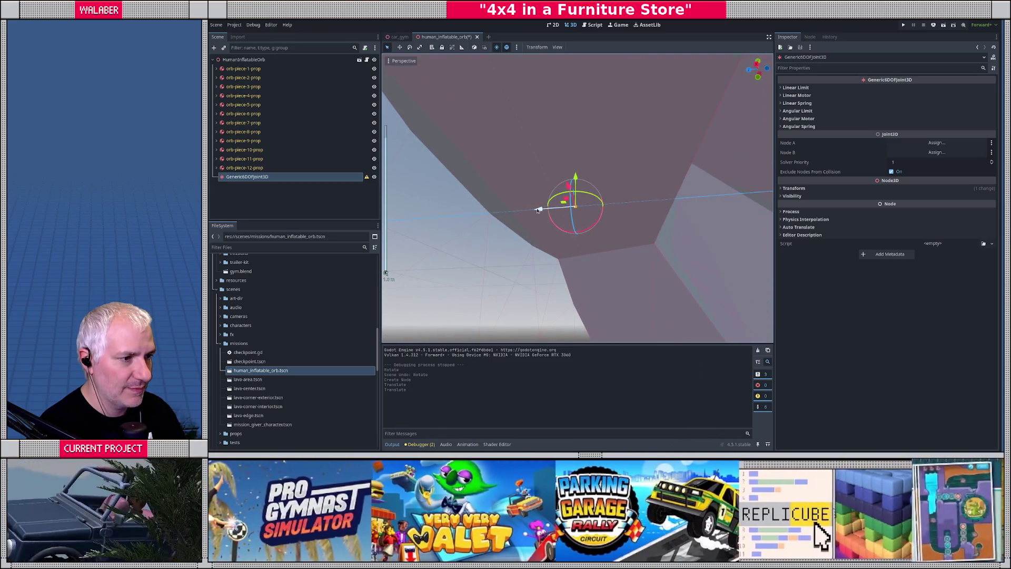
{"action": "left_click_drag", "start_coordinate": [542, 209], "coordinate": [549, 249]}
{"action": "middle_click_drag", "start_coordinate": [550, 249], "coordinate": [587, 258]}
{"action": "scroll", "coordinate": [597, 260], "scroll_direction": "down", "scroll_amount": 3}
{"action": "scroll", "coordinate": [597, 260], "scroll_direction": "down", "scroll_amount": 2}
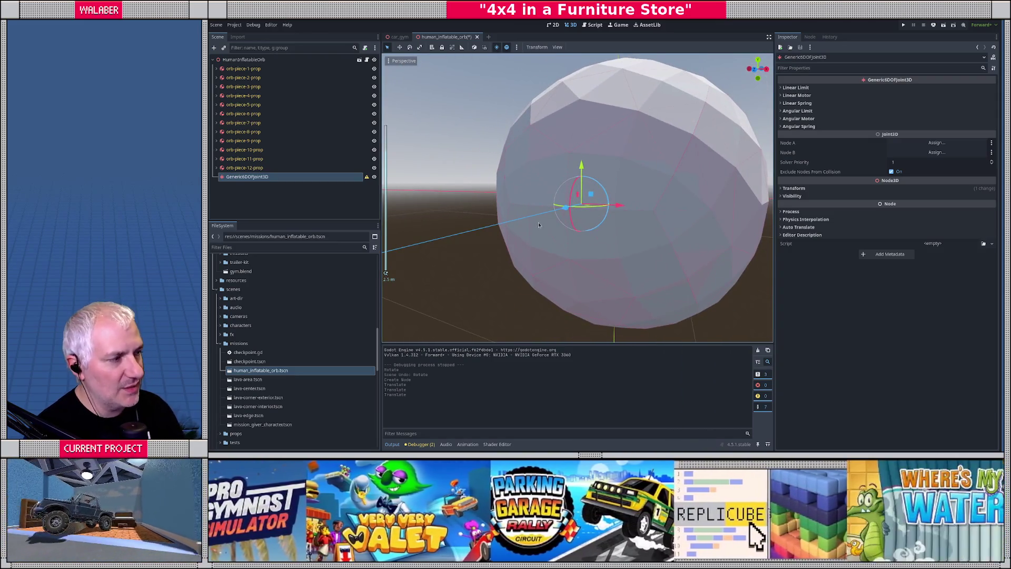
{"action": "middle_click_drag", "start_coordinate": [568, 211], "coordinate": [618, 211]}
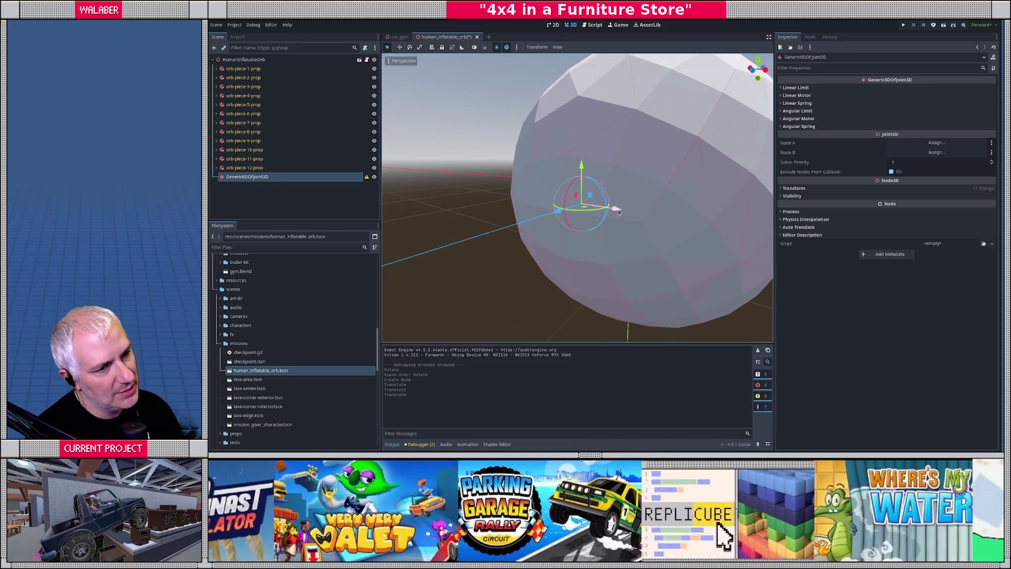
{"action": "left_click", "coordinate": [628, 128]}
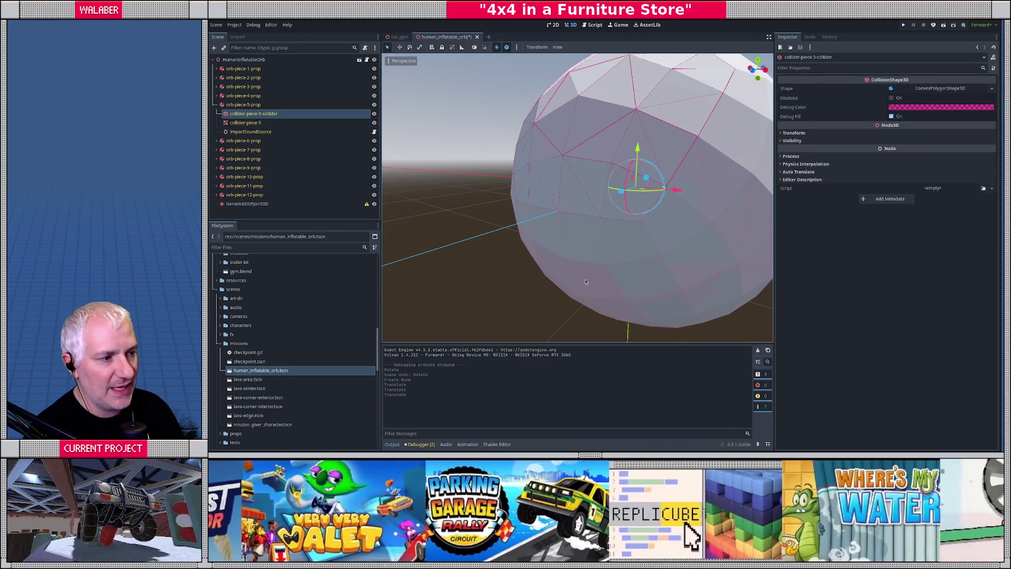
Step: After checking piece 11's position, rename the Generic6DOFJoint3D to joint-5-11 and begin assigning its Node A
{"action": "left_click", "coordinate": [593, 278]}
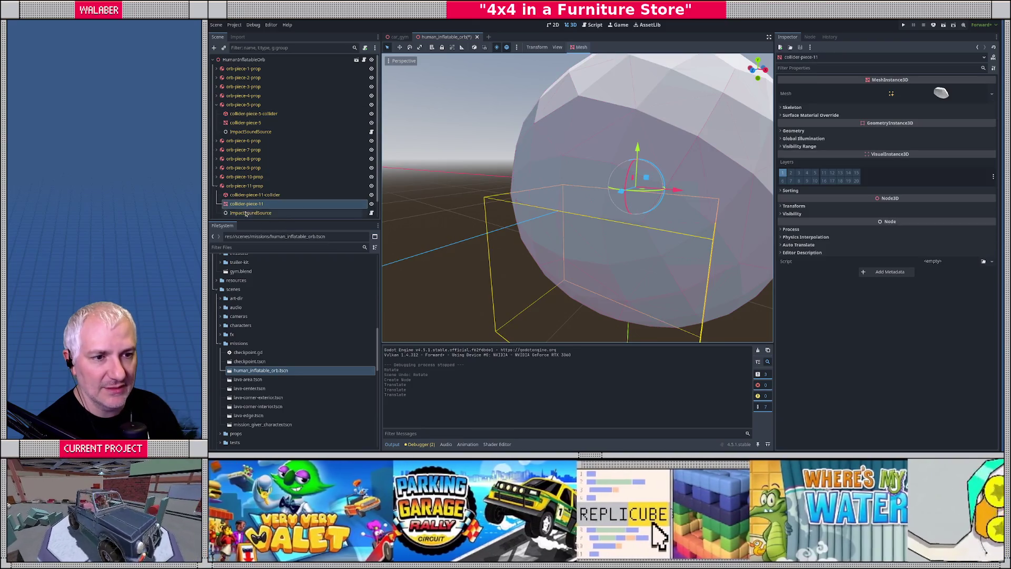
{"action": "left_click", "coordinate": [216, 106]}
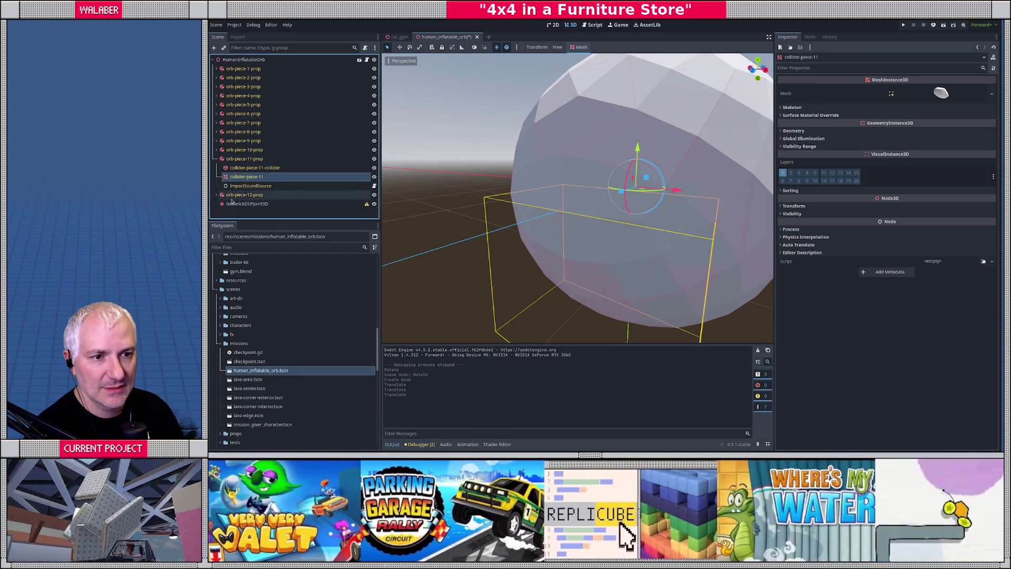
{"action": "left_click", "coordinate": [239, 205]}
{"action": "key", "text": "F2"}
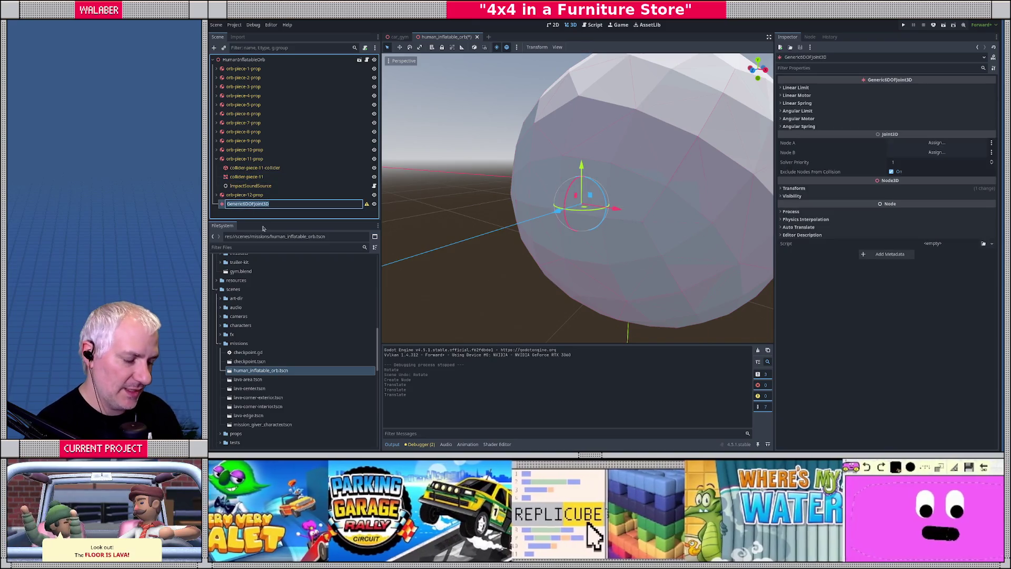
{"action": "type", "text": "Joint"}
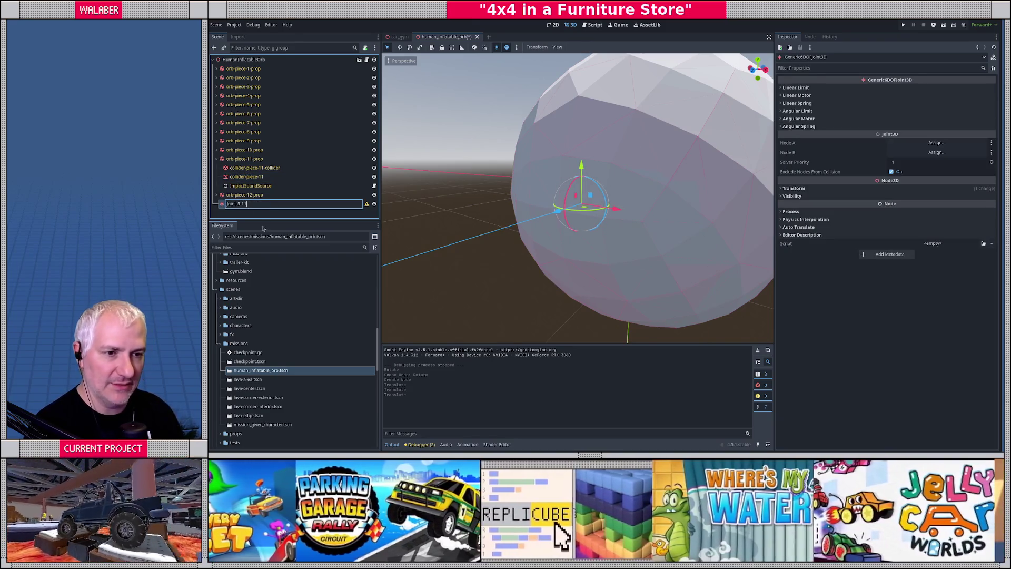
{"action": "key", "text": "Return"}
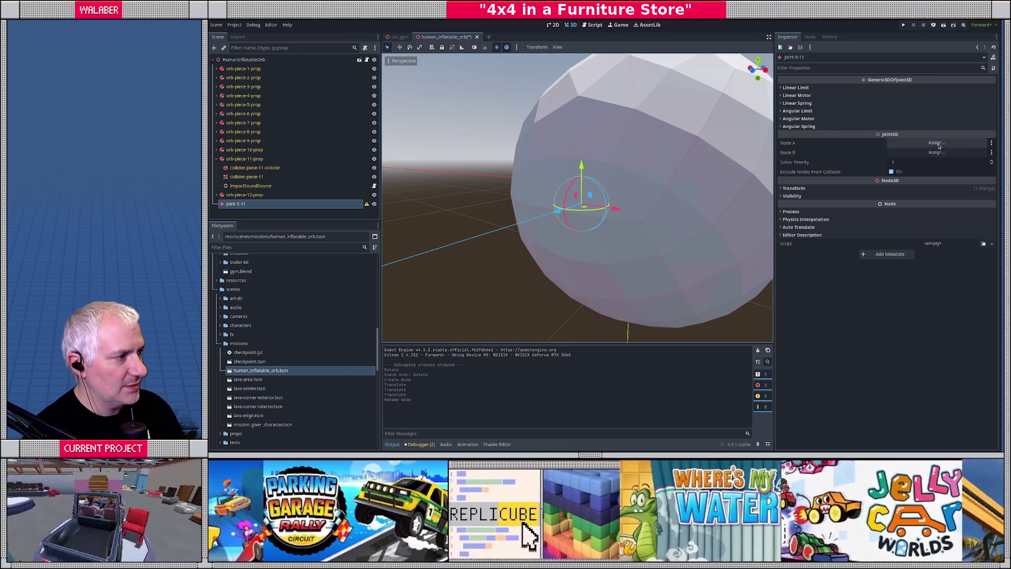
{"action": "left_click", "coordinate": [937, 143]}
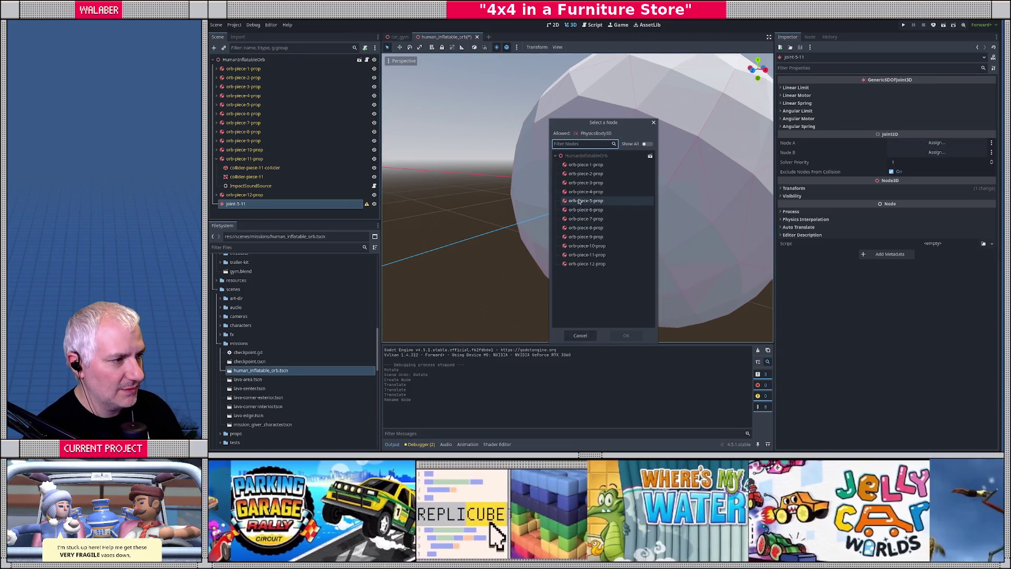